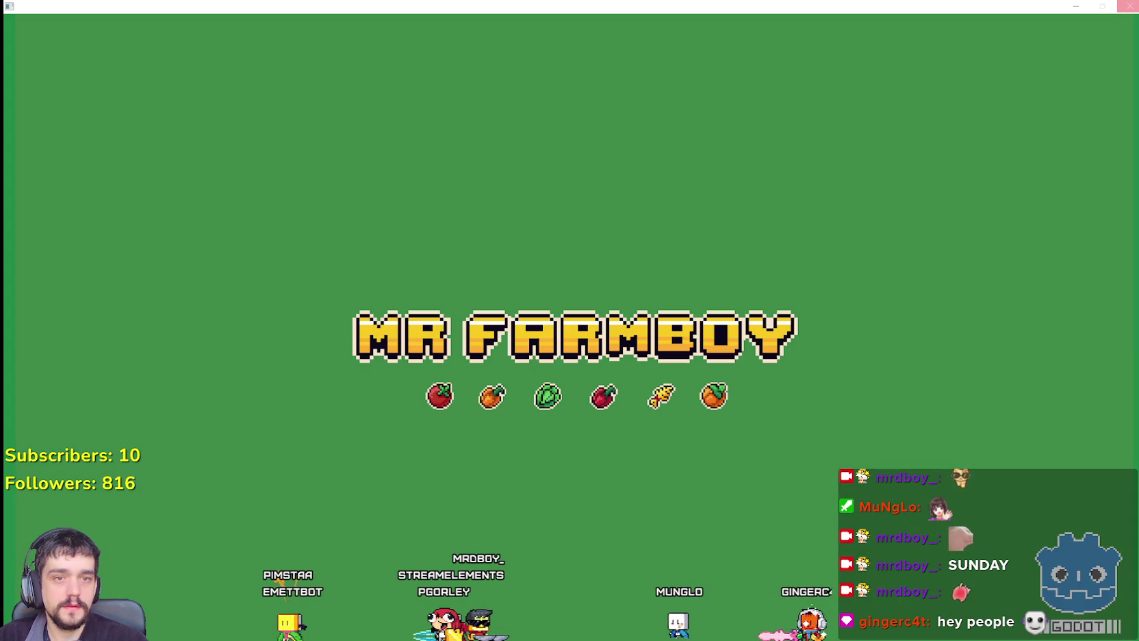
Close the running MR FARMBOY game window to return to the Godot editor
{"action": "left_click", "coordinate": [1130, 6]}
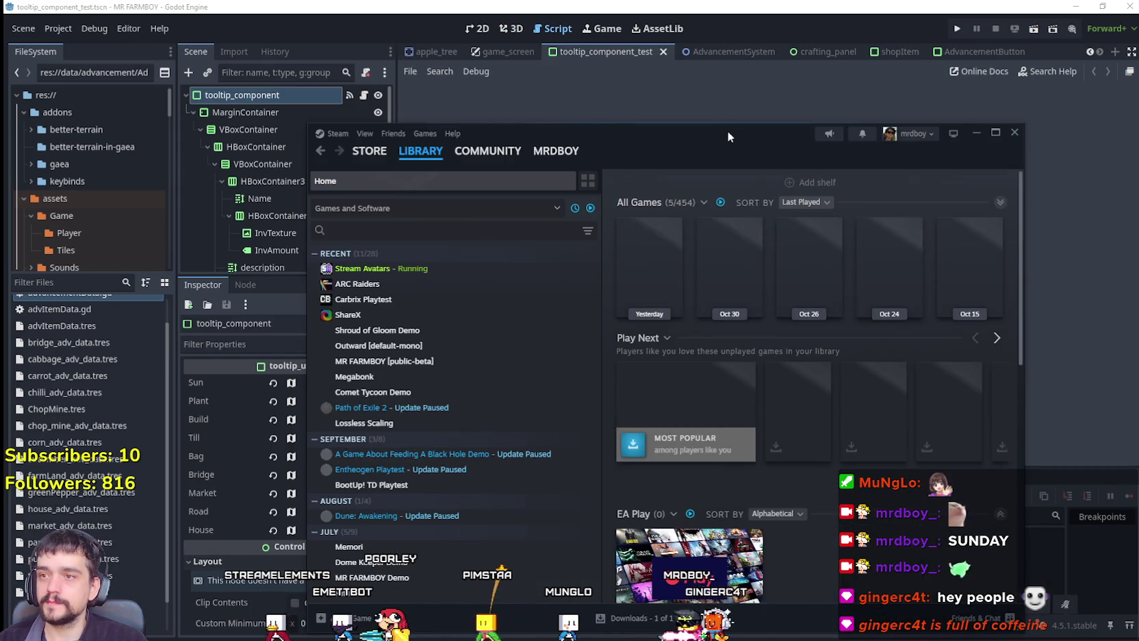
Browse the ARC Raiders game page and its community hub in the Steam Library
{"action": "left_click_drag", "start_coordinate": [728, 130], "coordinate": [669, 37]}
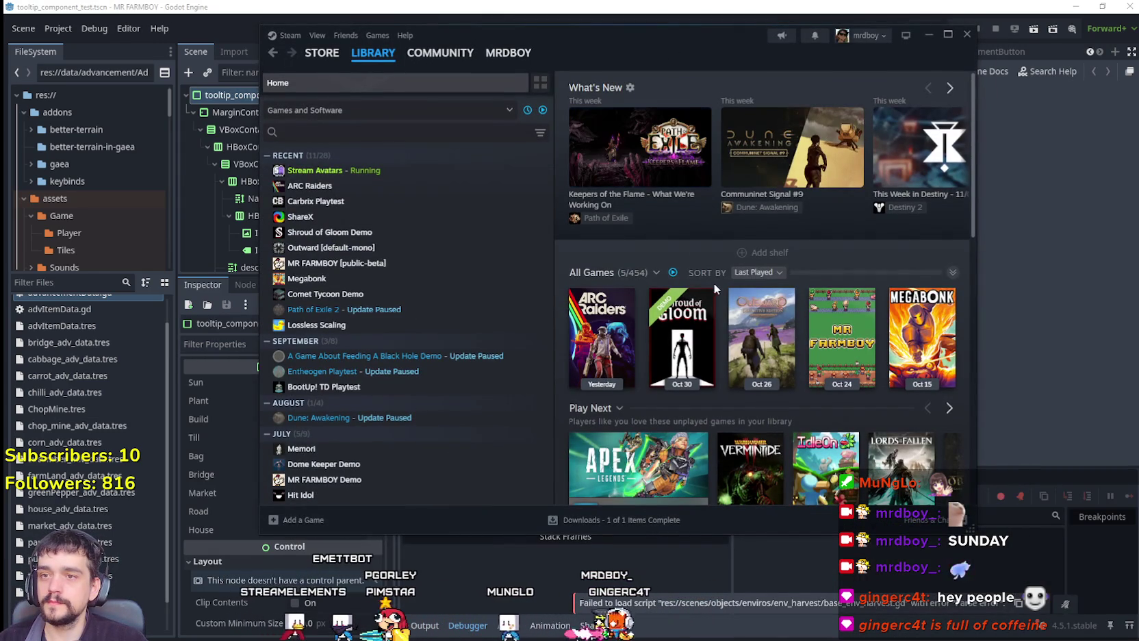
{"action": "left_click", "coordinate": [310, 185]}
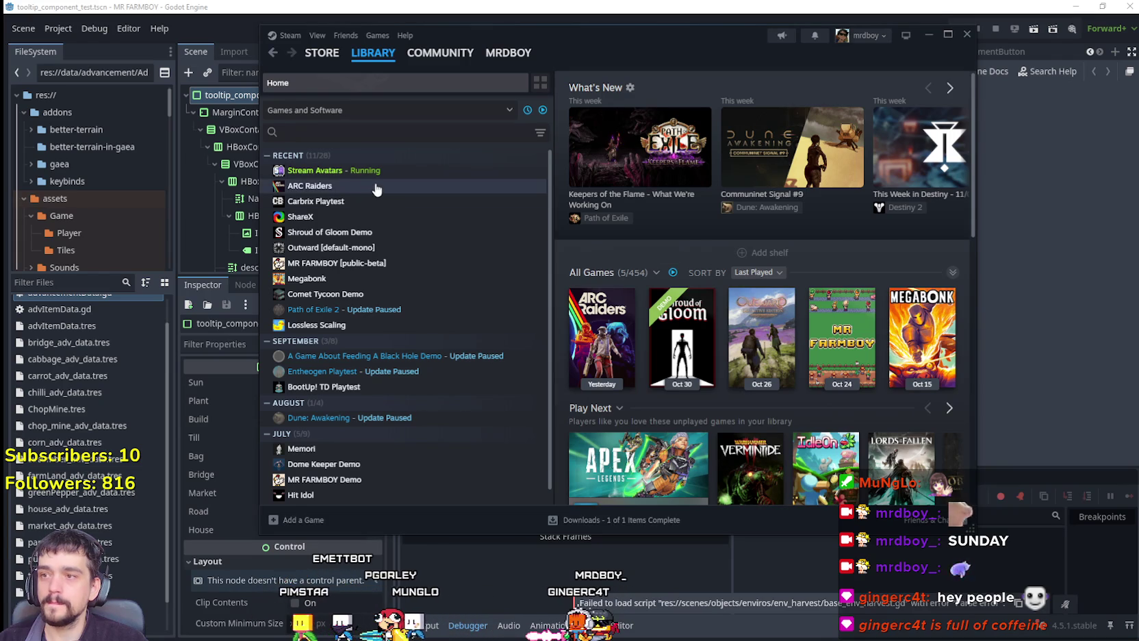
{"action": "left_click", "coordinate": [718, 260]}
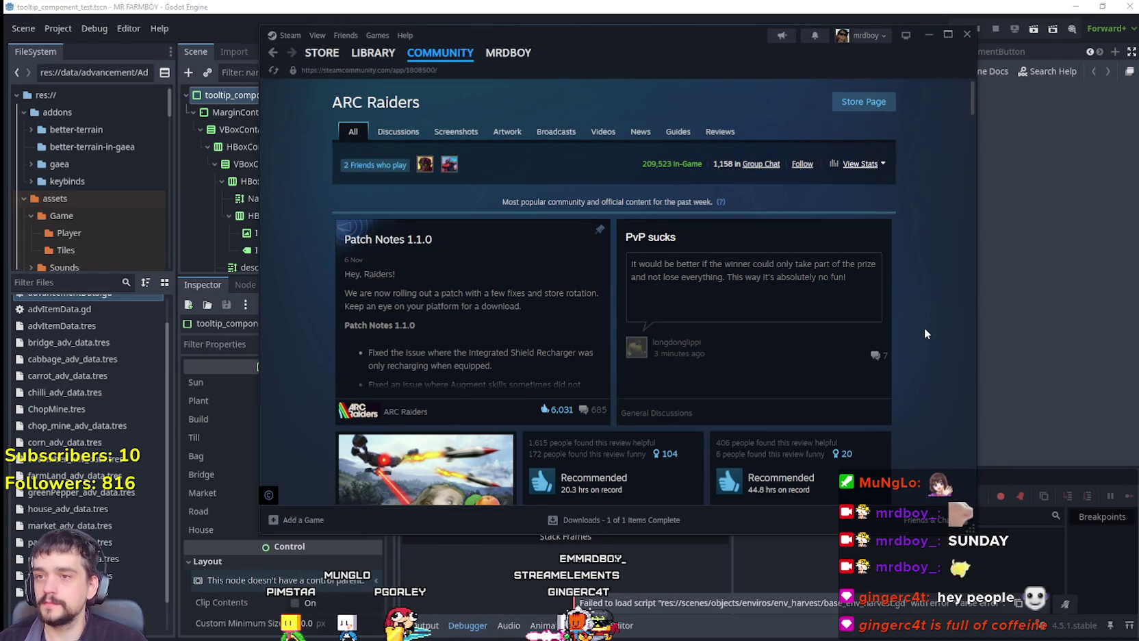
{"action": "scroll", "coordinate": [923, 327], "scroll_direction": "down", "scroll_amount": 5}
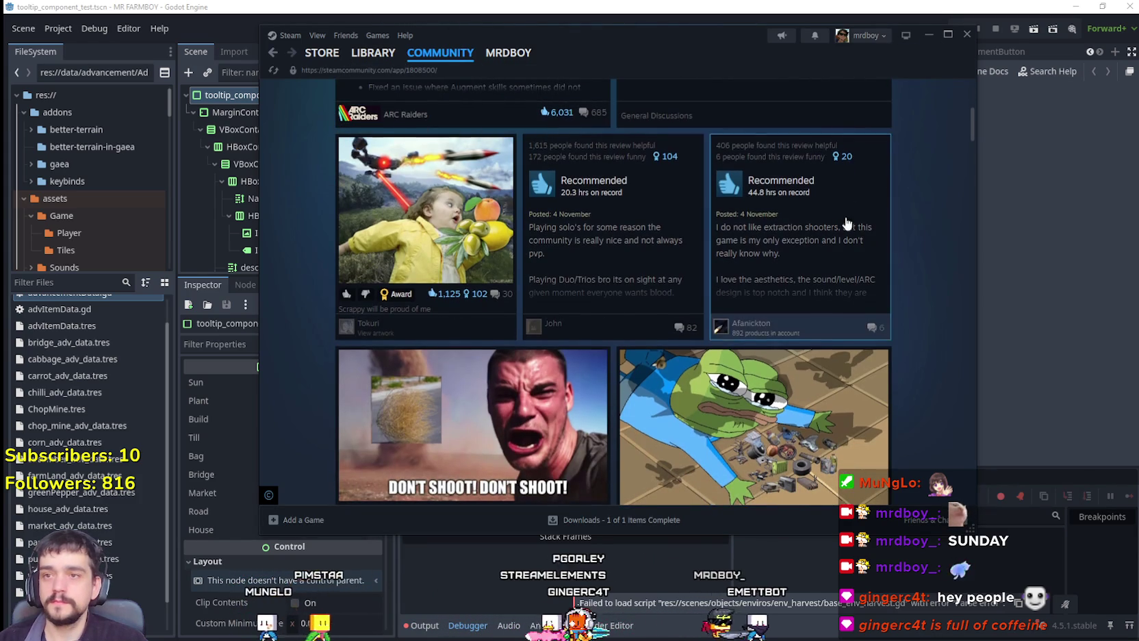
{"action": "scroll", "coordinate": [832, 208], "scroll_direction": "up", "scroll_amount": 5}
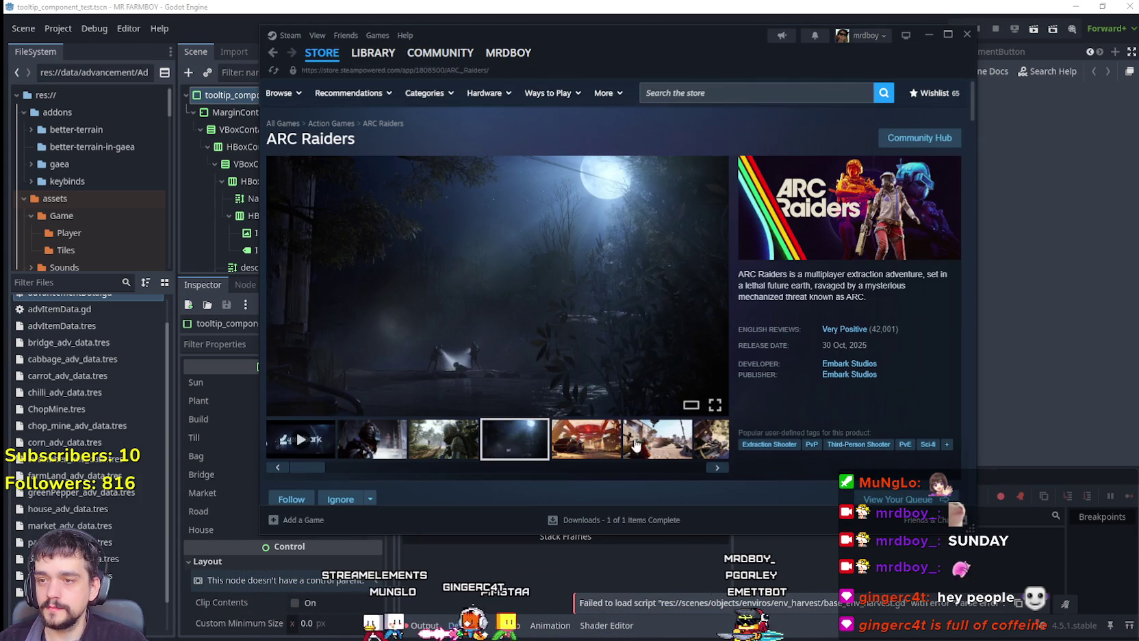
{"action": "scroll", "coordinate": [629, 441], "scroll_direction": "down", "scroll_amount": 10}
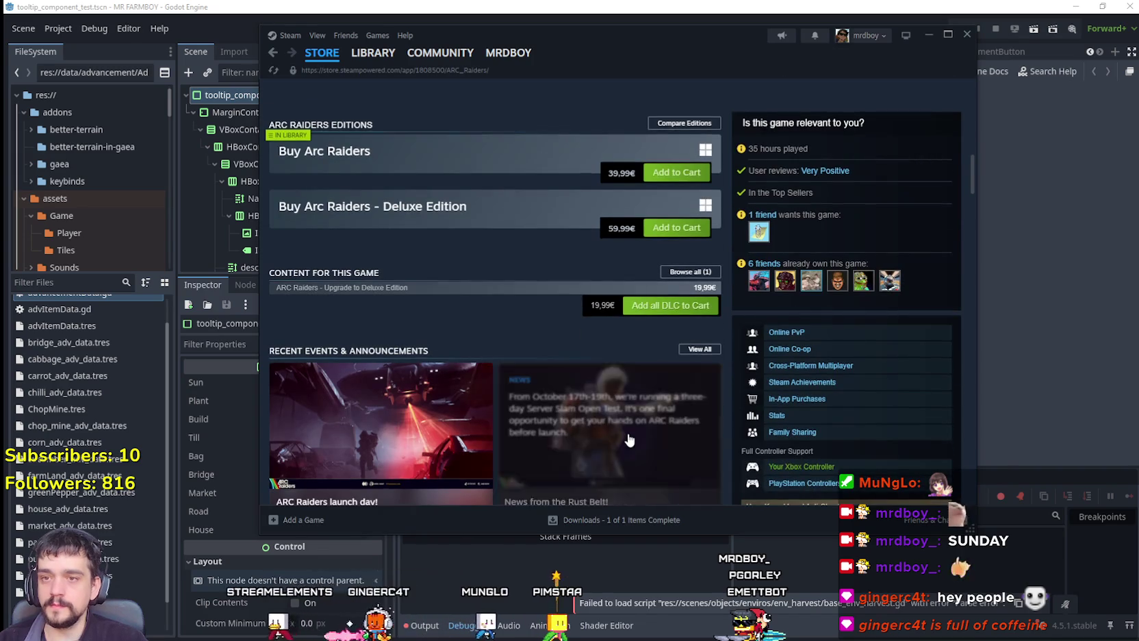
{"action": "scroll", "coordinate": [522, 244], "scroll_direction": "down", "scroll_amount": 1}
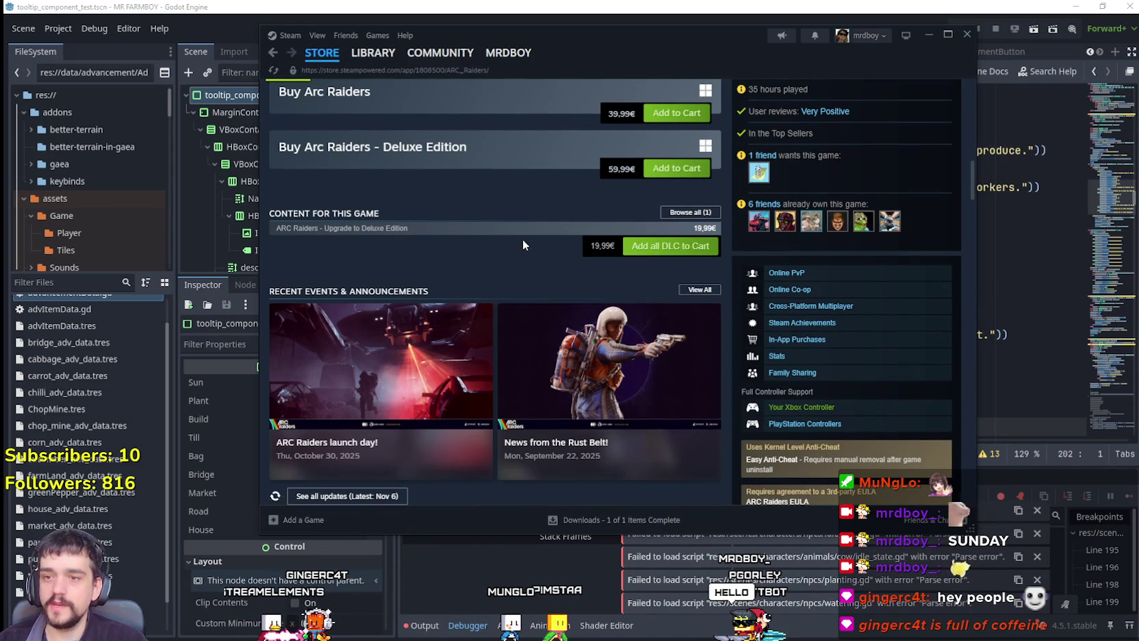
{"action": "scroll", "coordinate": [683, 270], "scroll_direction": "down", "scroll_amount": 3}
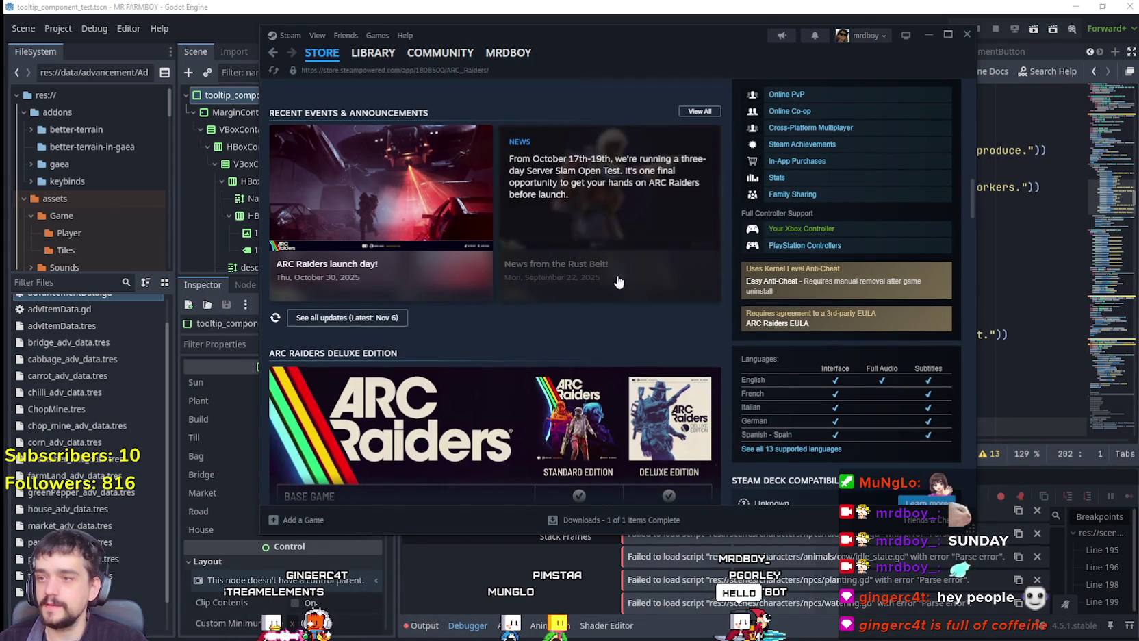
{"action": "scroll", "coordinate": [592, 412], "scroll_direction": "down", "scroll_amount": 5}
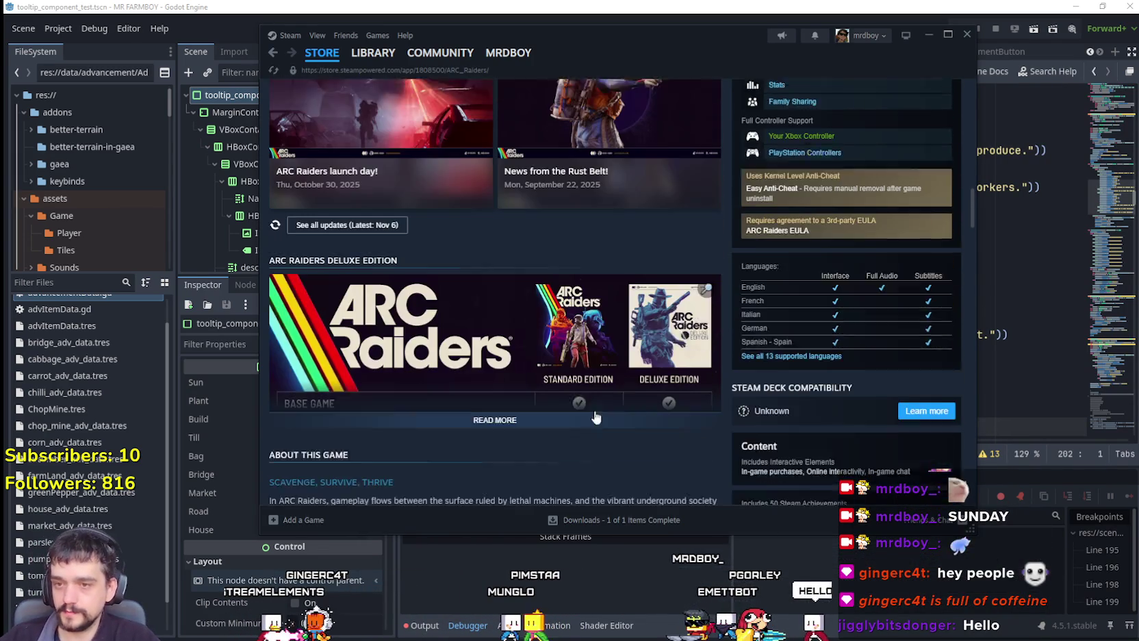
{"action": "scroll", "coordinate": [598, 376], "scroll_direction": "down", "scroll_amount": 10}
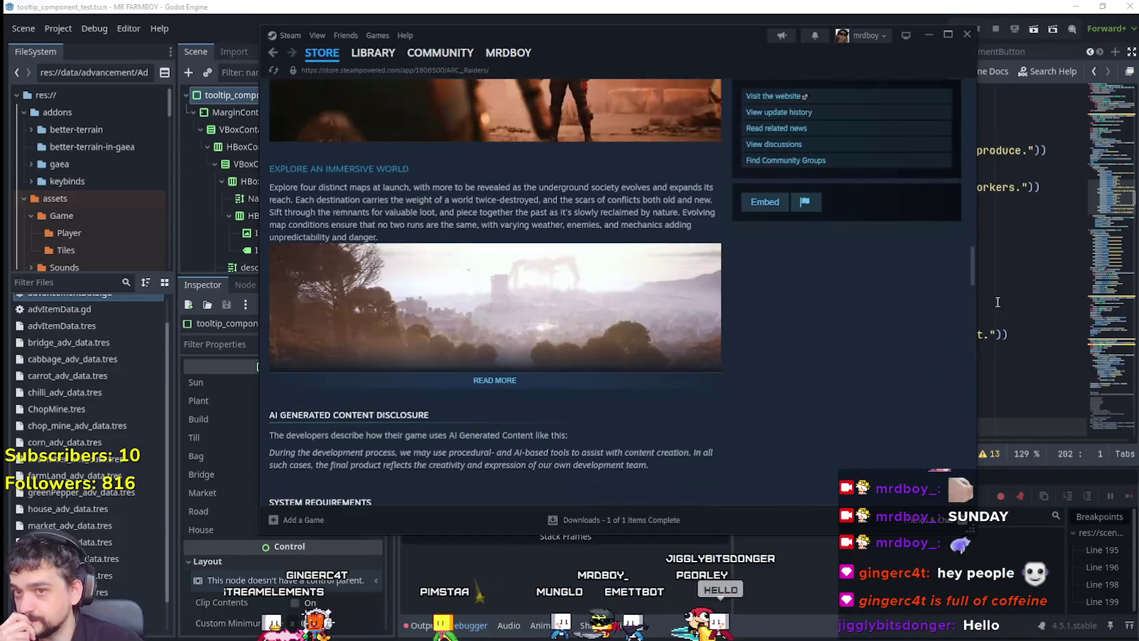
{"action": "mouse_move", "coordinate": [973, 271]}
{"action": "left_mouse_down"}
{"action": "mouse_move", "coordinate": [964, 316]}
{"action": "mouse_move", "coordinate": [967, 282]}
{"action": "left_mouse_up"}
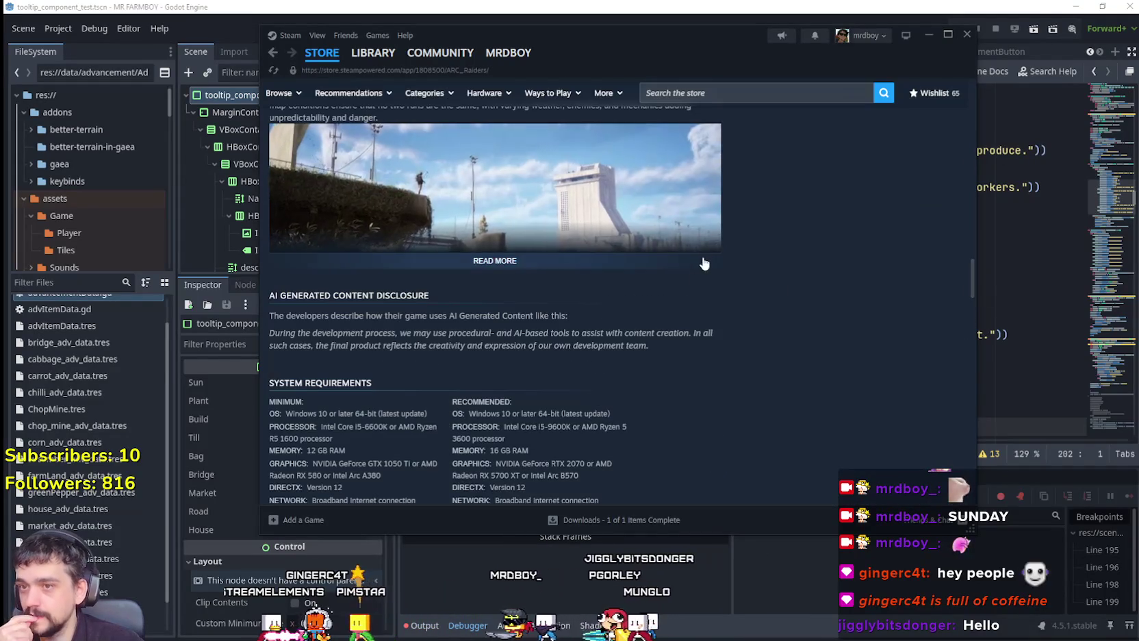
{"action": "scroll", "coordinate": [606, 295], "scroll_direction": "up", "scroll_amount": 8}
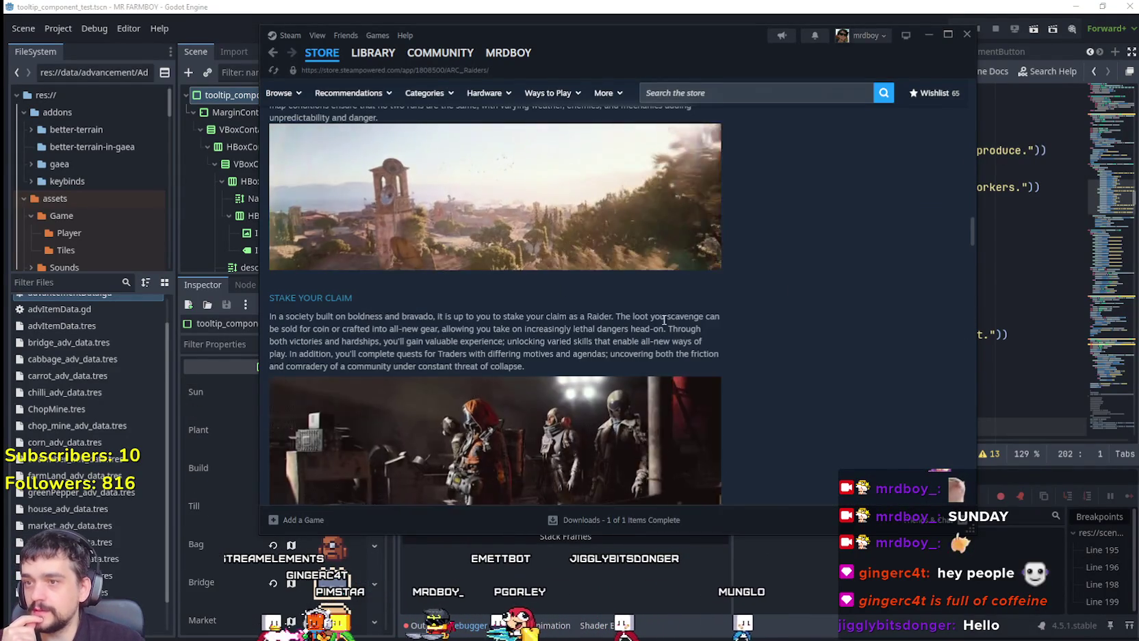
{"action": "scroll", "coordinate": [684, 332], "scroll_direction": "down", "scroll_amount": 10}
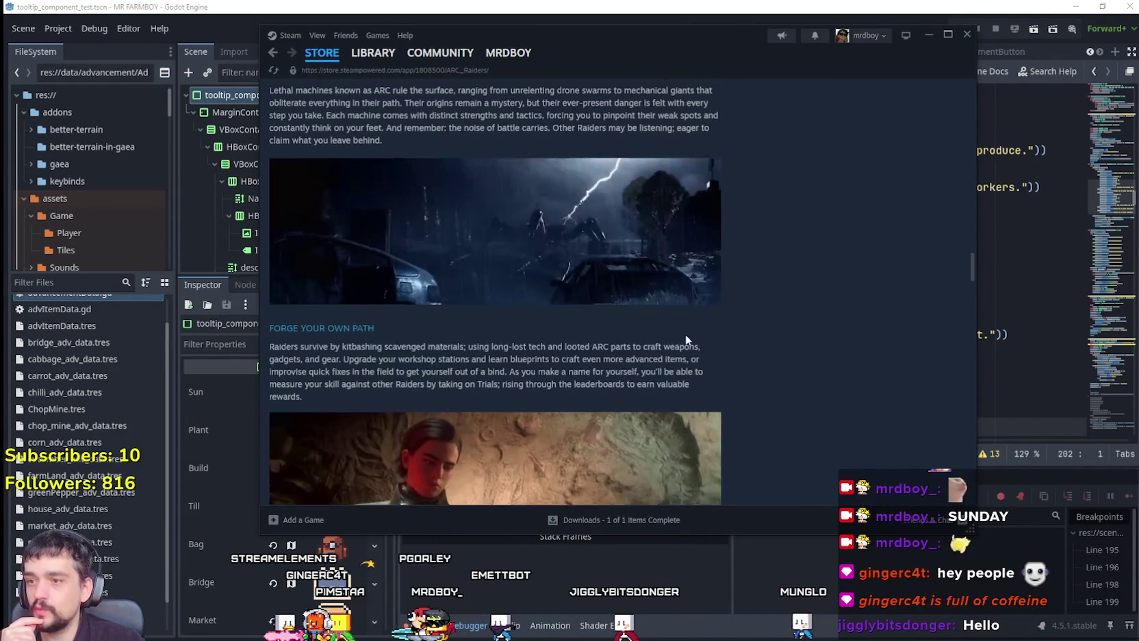
{"action": "scroll", "coordinate": [498, 369], "scroll_direction": "down", "scroll_amount": 10}
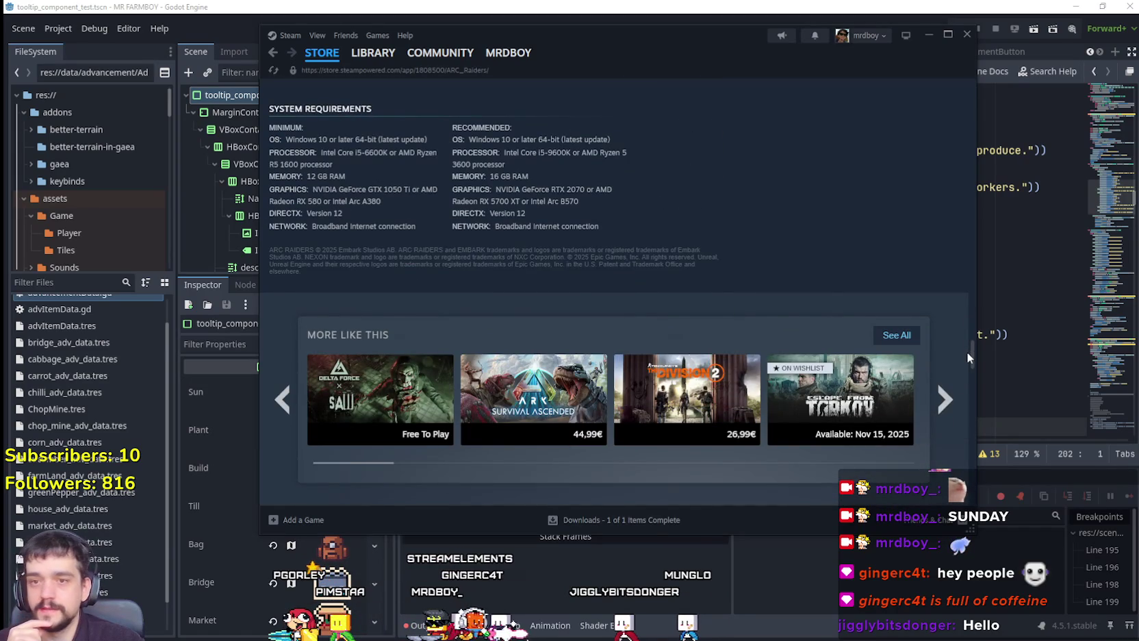
{"action": "scroll", "coordinate": [966, 352], "scroll_direction": "down", "scroll_amount": 3}
{"action": "scroll", "coordinate": [837, 340], "scroll_direction": "up", "scroll_amount": 2}
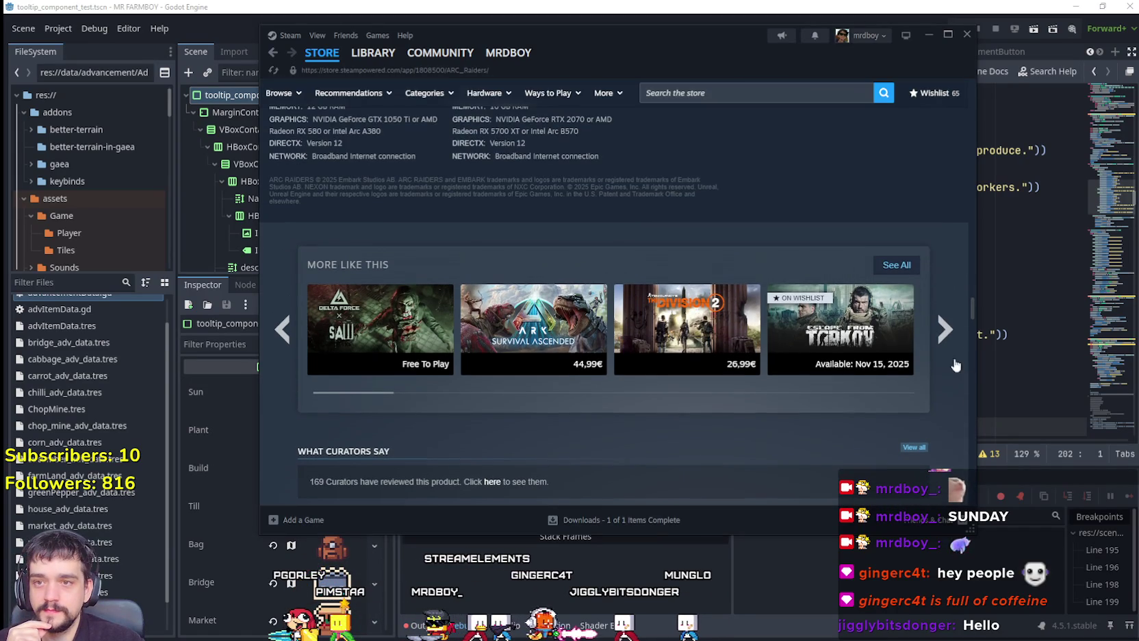
View the Escape from Tarkov store page and screenshots, then return to the store front and close Steam
{"action": "left_click", "coordinate": [854, 326]}
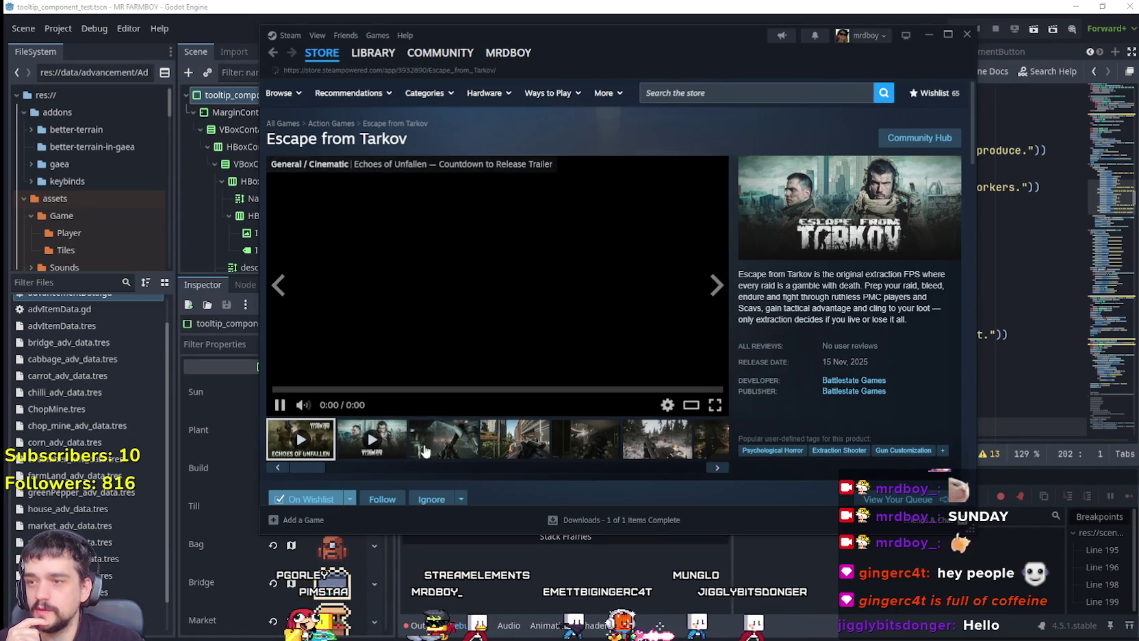
{"action": "left_click", "coordinate": [472, 433]}
{"action": "scroll", "coordinate": [472, 433], "scroll_direction": "down", "scroll_amount": 4}
{"action": "left_click_drag", "start_coordinate": [462, 281], "coordinate": [353, 281]}
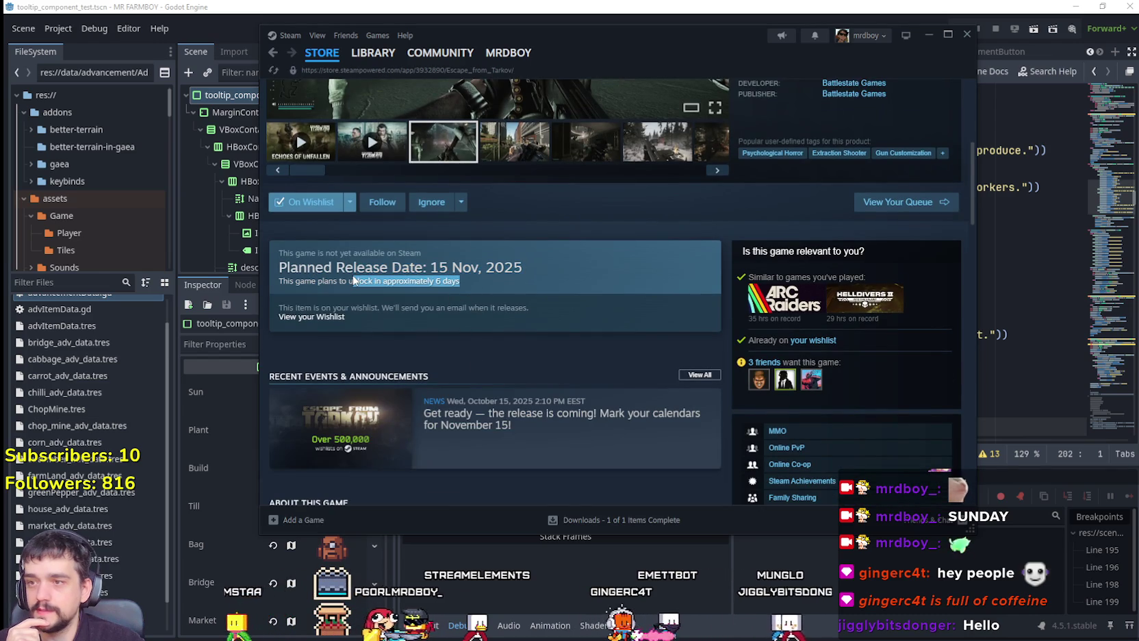
{"action": "scroll", "coordinate": [559, 329], "scroll_direction": "down", "scroll_amount": 7}
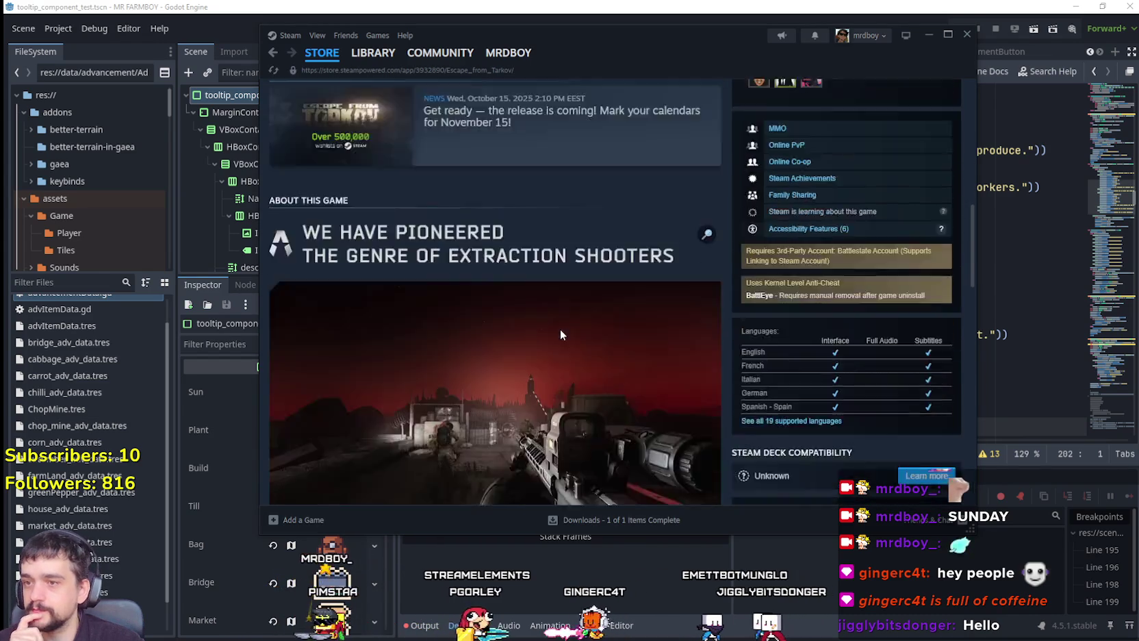
{"action": "scroll", "coordinate": [619, 338], "scroll_direction": "down", "scroll_amount": 3}
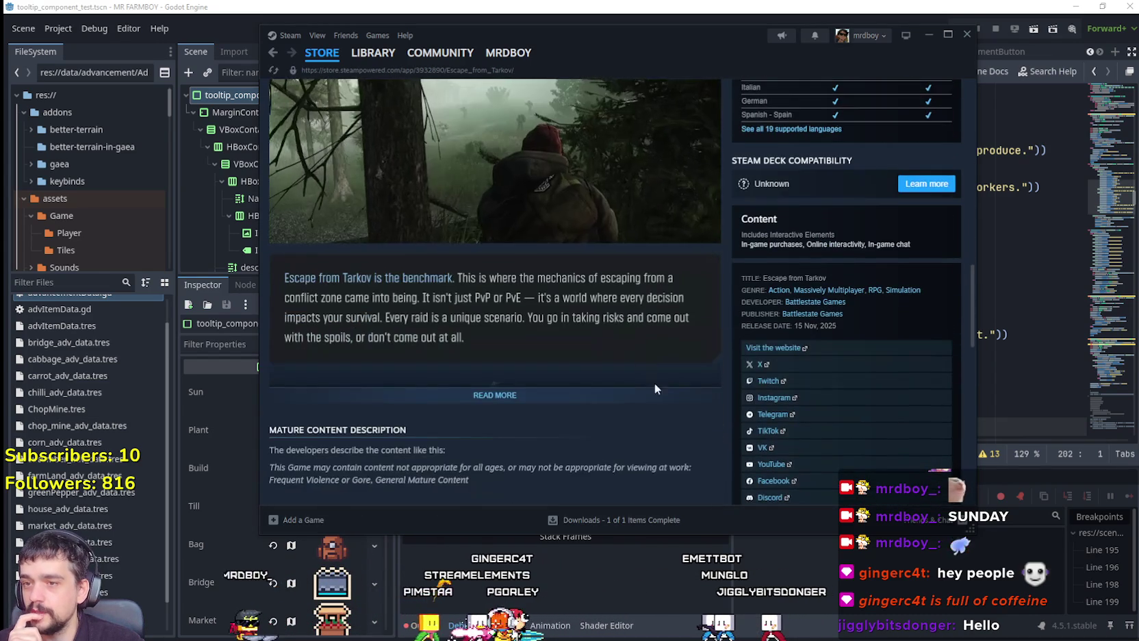
{"action": "scroll", "coordinate": [634, 403], "scroll_direction": "down", "scroll_amount": 12}
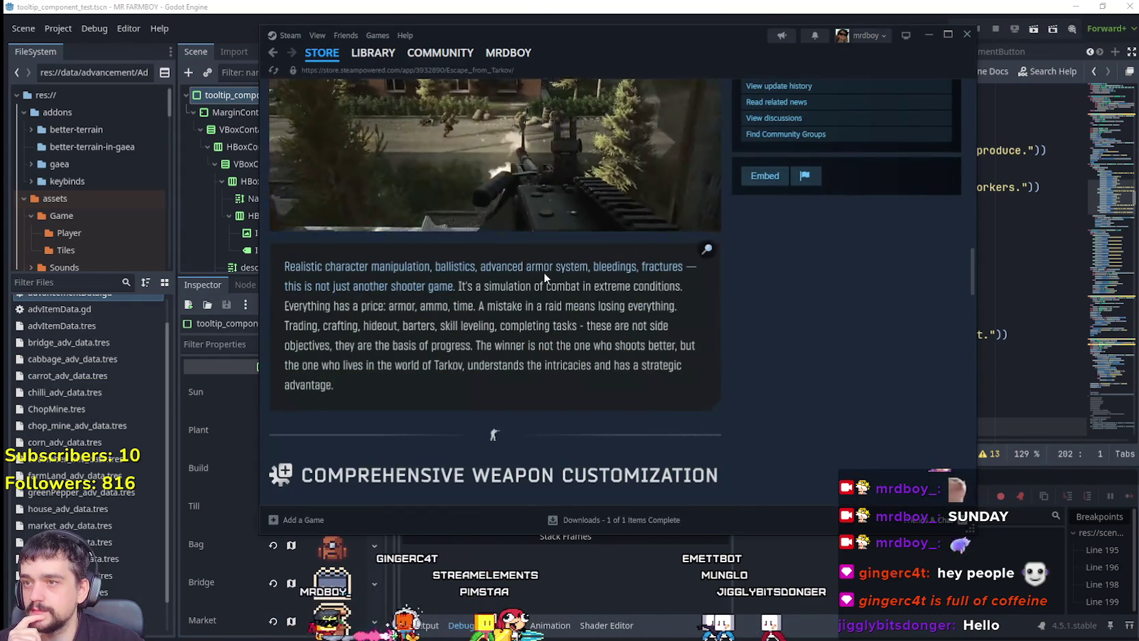
{"action": "left_click", "coordinate": [322, 53]}
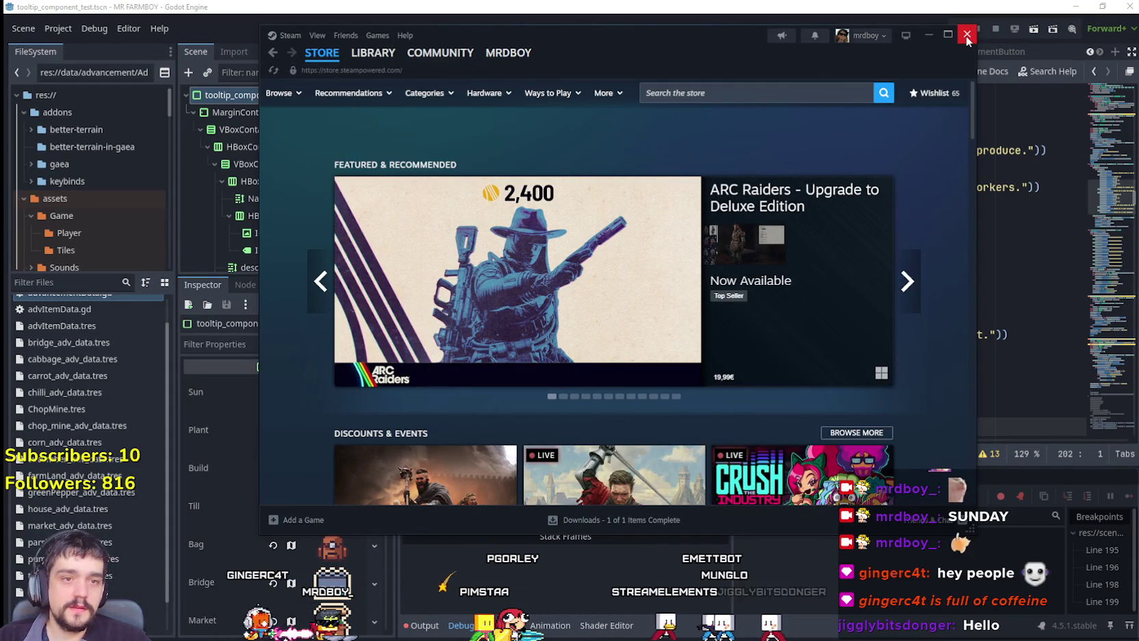
{"action": "left_click", "coordinate": [966, 35]}
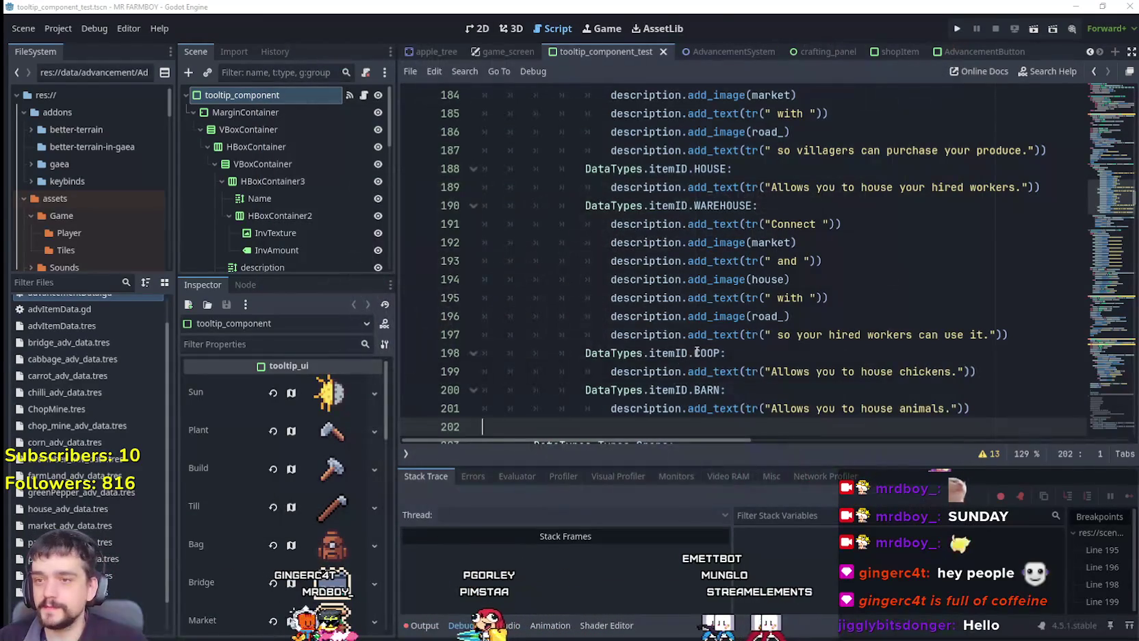
Scroll through get_description and select the COOP and BARN cases on lines 198–201
{"action": "left_click", "coordinate": [727, 353]}
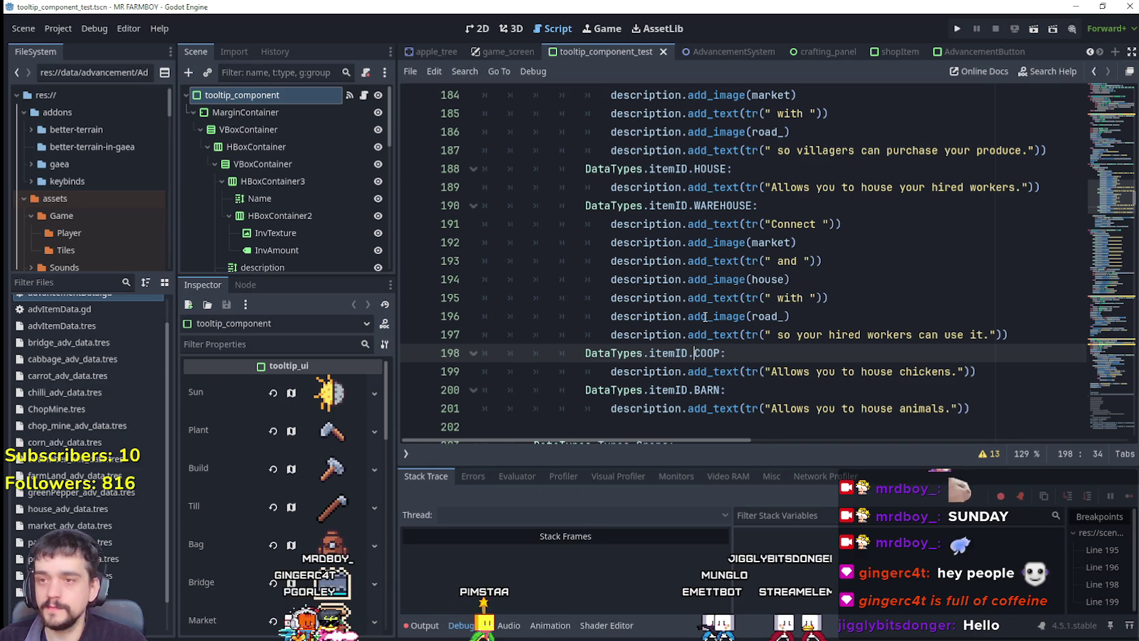
{"action": "scroll", "coordinate": [690, 319], "scroll_direction": "down", "scroll_amount": 3}
{"action": "left_click_drag", "start_coordinate": [971, 243], "coordinate": [444, 180]}
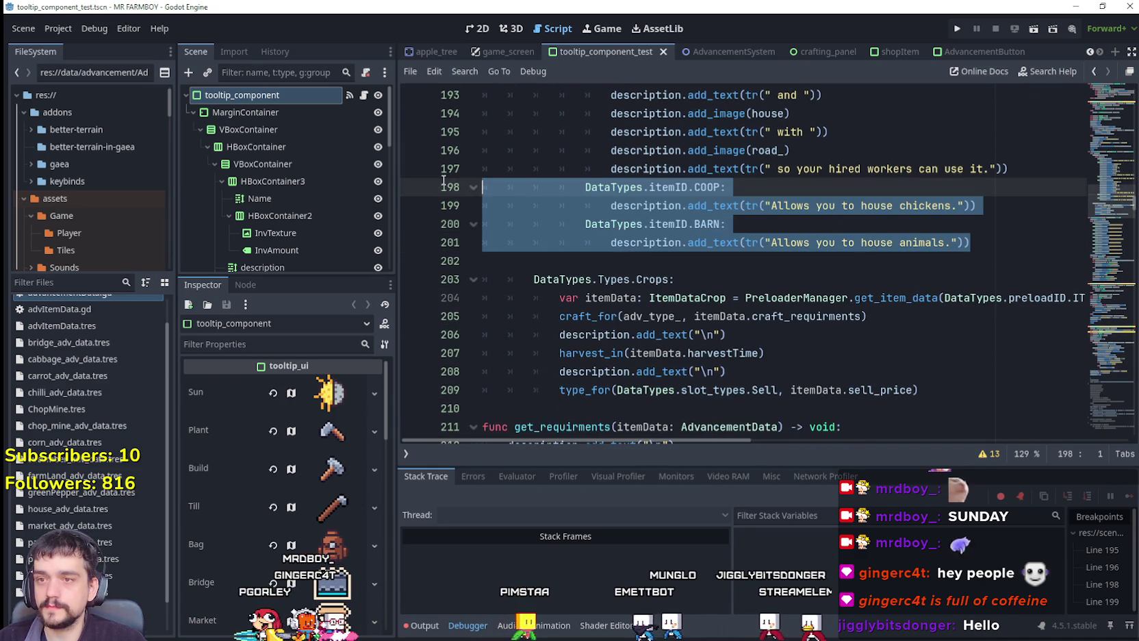
{"action": "scroll", "coordinate": [753, 287], "scroll_direction": "up", "scroll_amount": 1}
{"action": "scroll", "coordinate": [787, 301], "scroll_direction": "up", "scroll_amount": 2}
{"action": "scroll", "coordinate": [826, 312], "scroll_direction": "down", "scroll_amount": 2}
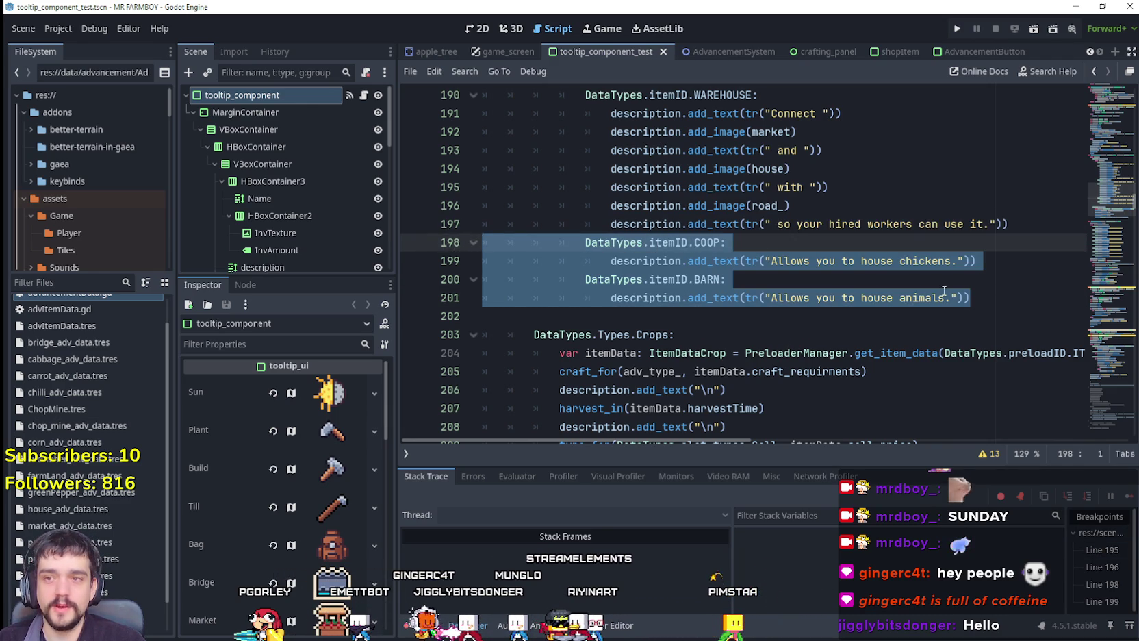
{"action": "left_click_drag", "start_coordinate": [999, 306], "coordinate": [502, 246]}
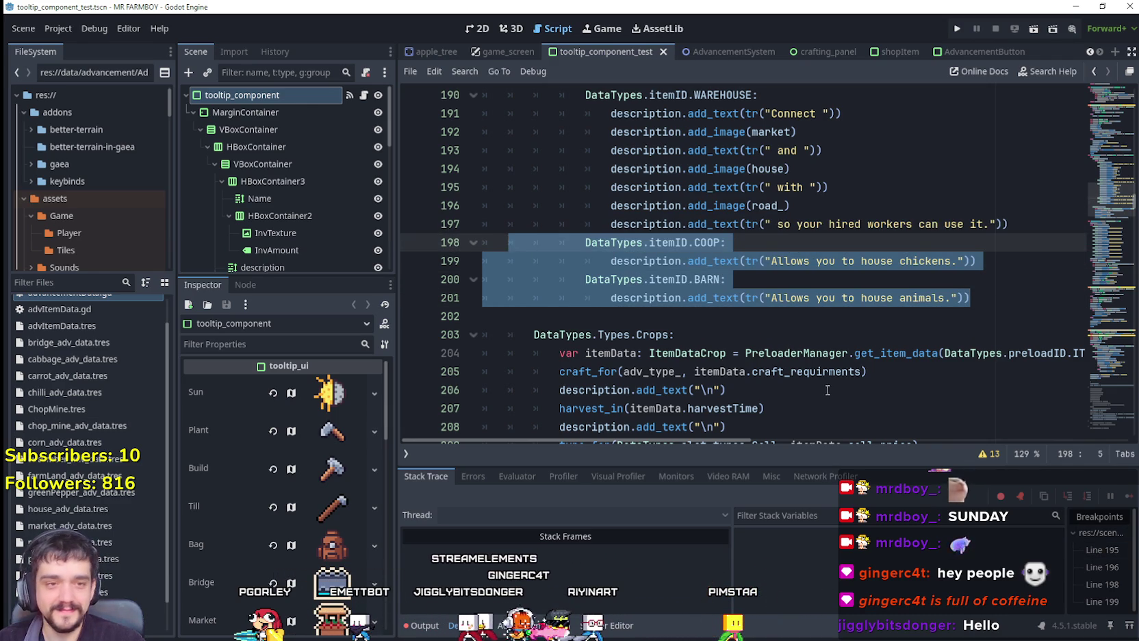
{"action": "mouse_move", "coordinate": [968, 294]}
{"action": "left_mouse_down"}
{"action": "mouse_move", "coordinate": [500, 262]}
{"action": "mouse_move", "coordinate": [902, 302]}
{"action": "mouse_move", "coordinate": [483, 243]}
{"action": "left_mouse_up"}
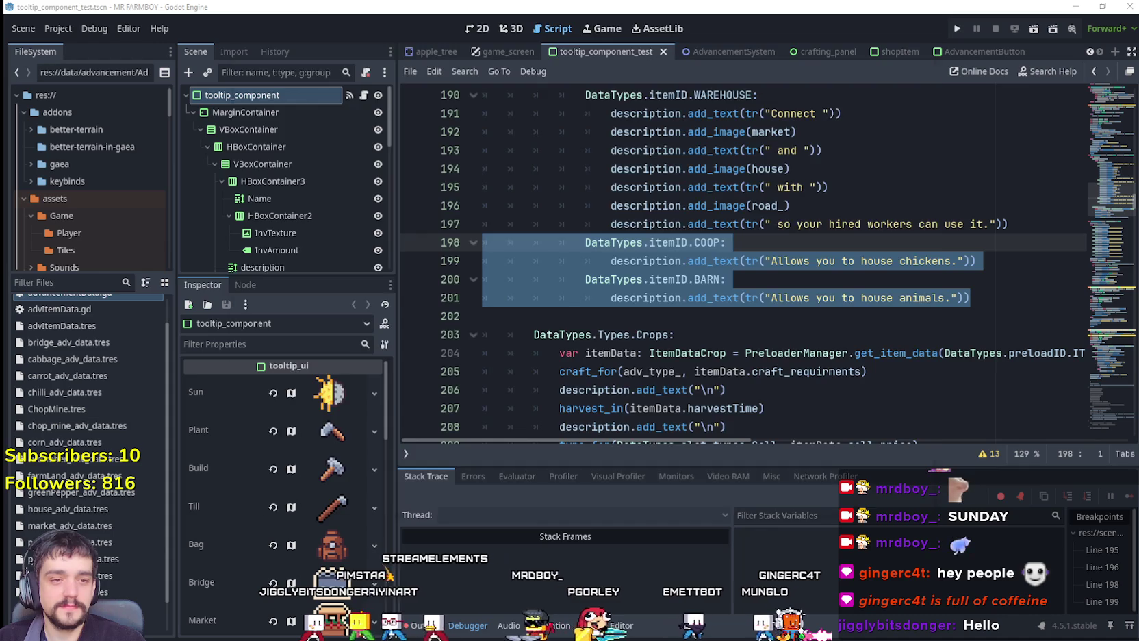
Check the MR FARMBOY Localization spreadsheet, then clear the selection and return to line 201
{"action": "key", "text": "alt+Tab"}
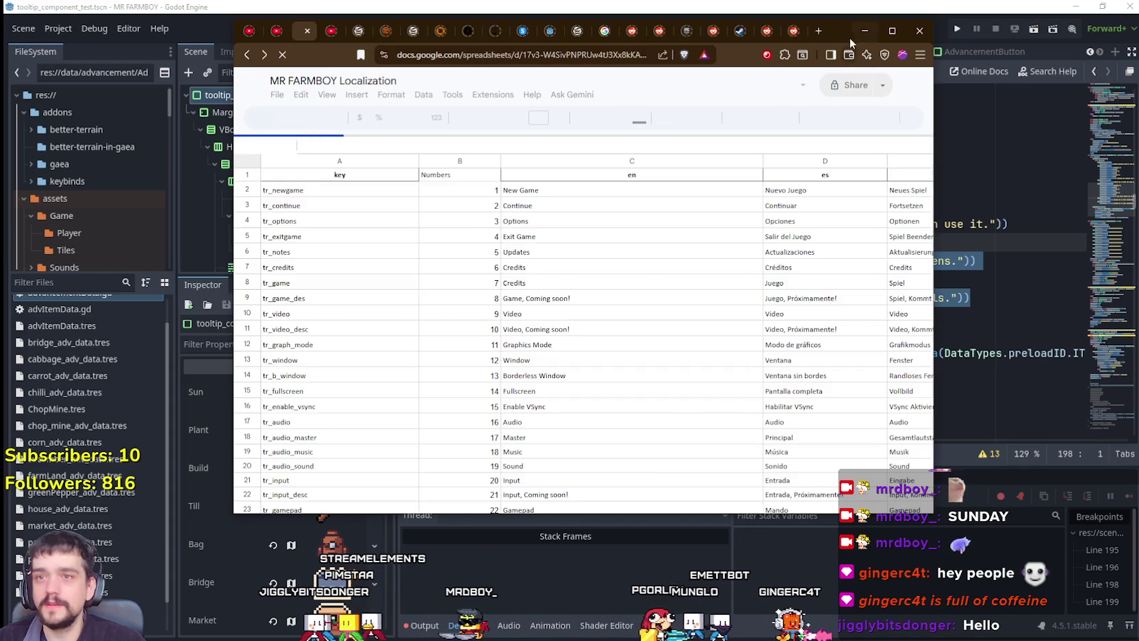
{"action": "left_click", "coordinate": [864, 30]}
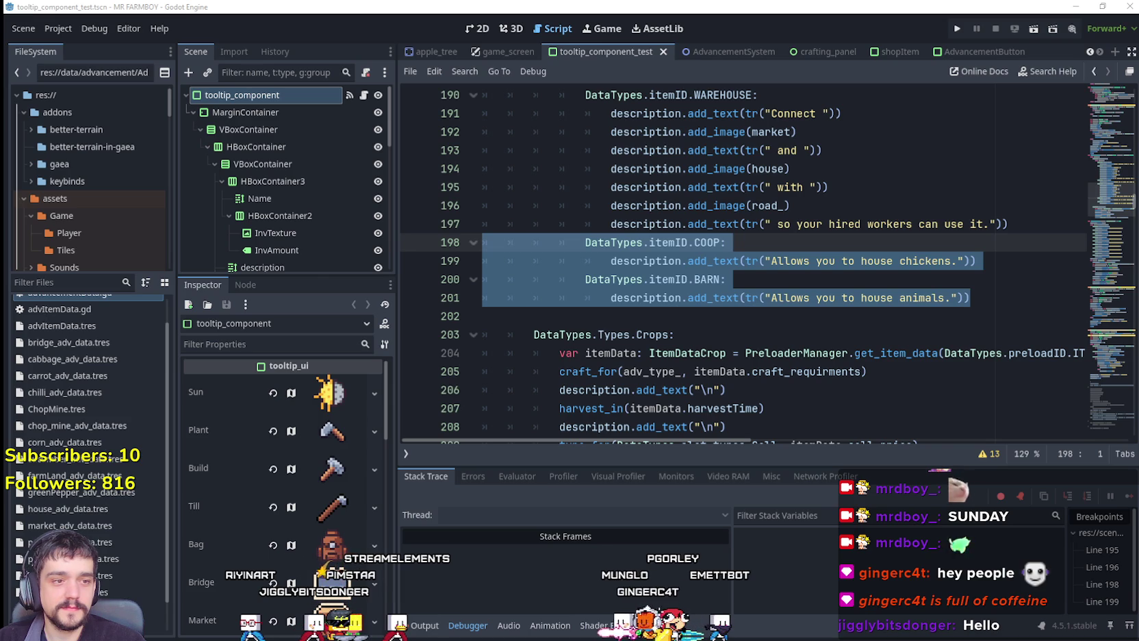
{"action": "left_click", "coordinate": [801, 314]}
{"action": "left_click", "coordinate": [1008, 293]}
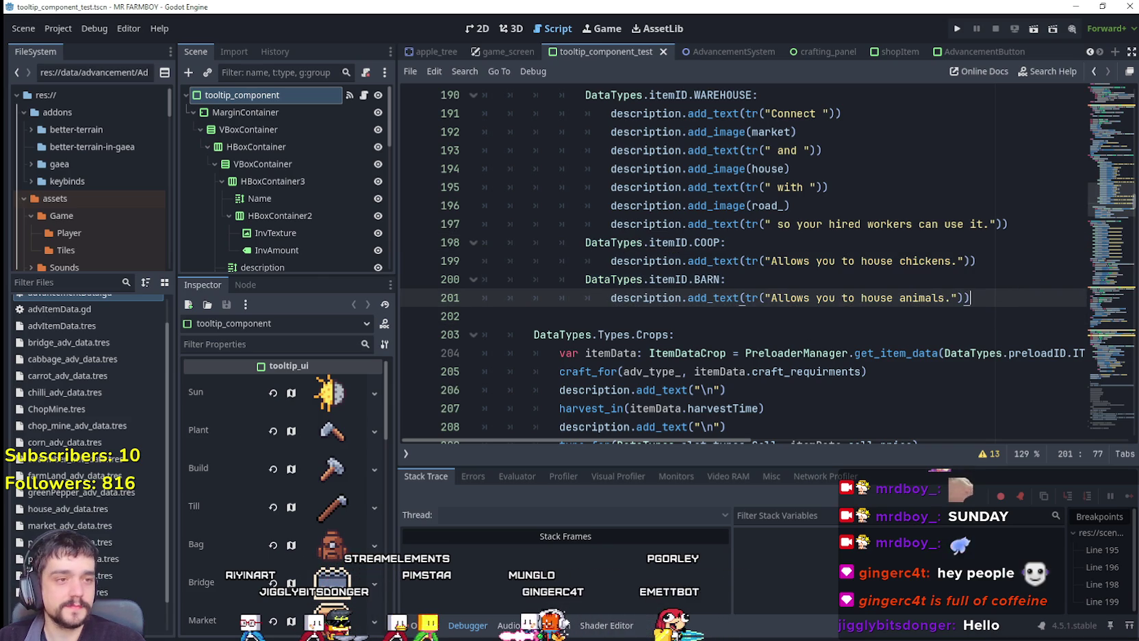
{"action": "left_click", "coordinate": [814, 336]}
{"action": "left_click", "coordinate": [911, 316]}
{"action": "left_click", "coordinate": [997, 296]}
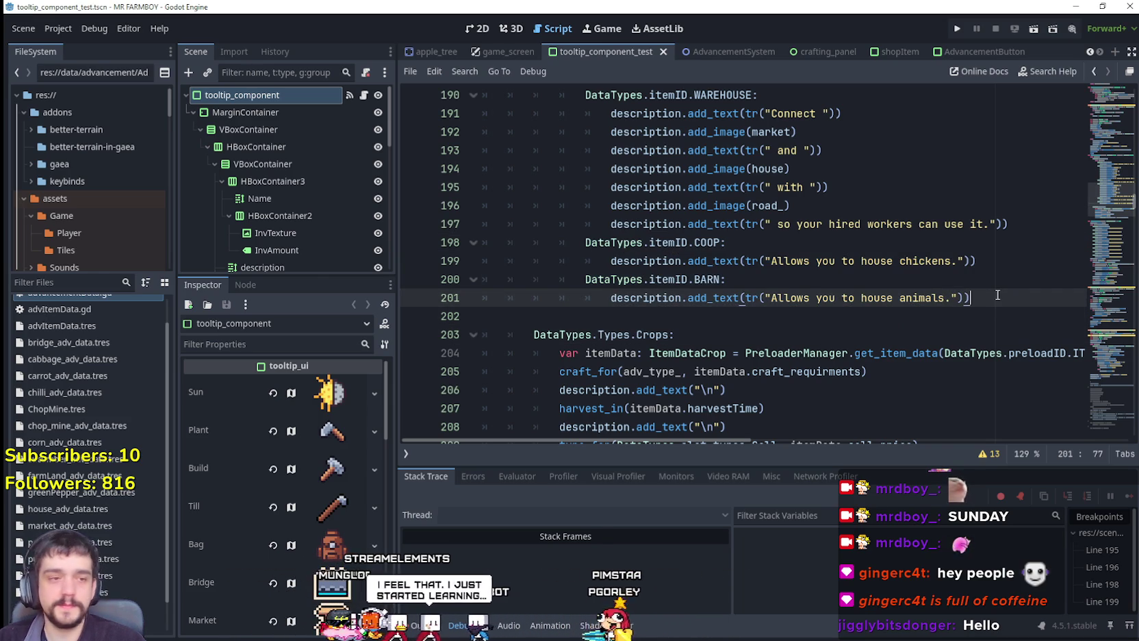
Place the caret on the empty line after the BARN case
{"action": "scroll", "coordinate": [997, 292], "scroll_direction": "up", "scroll_amount": 7}
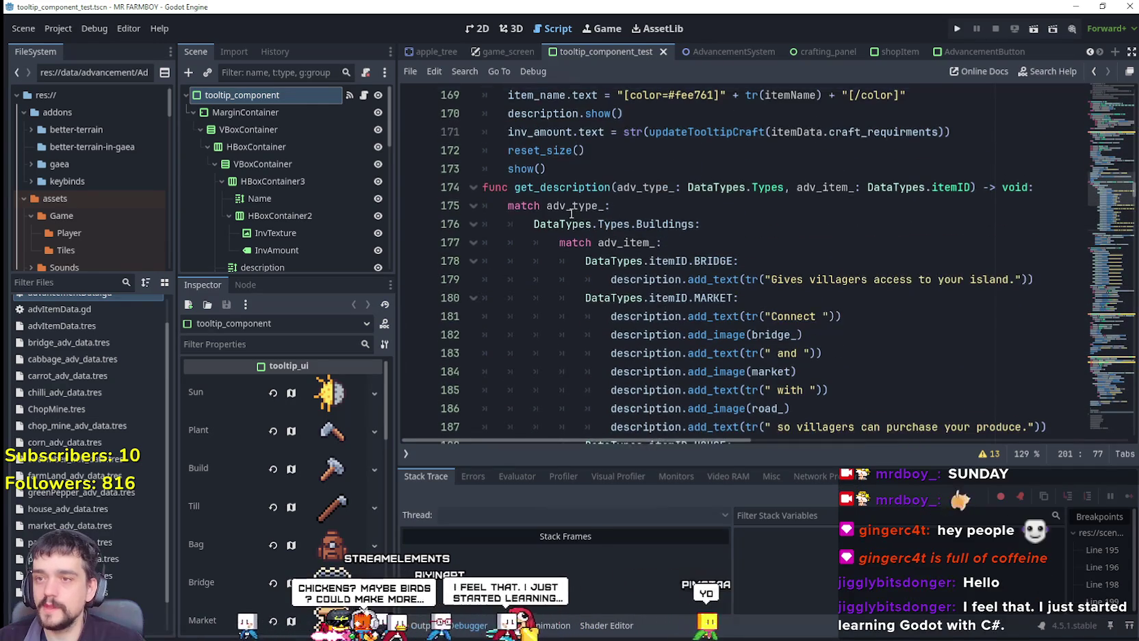
{"action": "left_click_drag", "start_coordinate": [561, 206], "coordinate": [573, 223]}
{"action": "left_click_drag", "start_coordinate": [638, 242], "coordinate": [741, 261]}
{"action": "scroll", "coordinate": [596, 319], "scroll_direction": "down", "scroll_amount": 7}
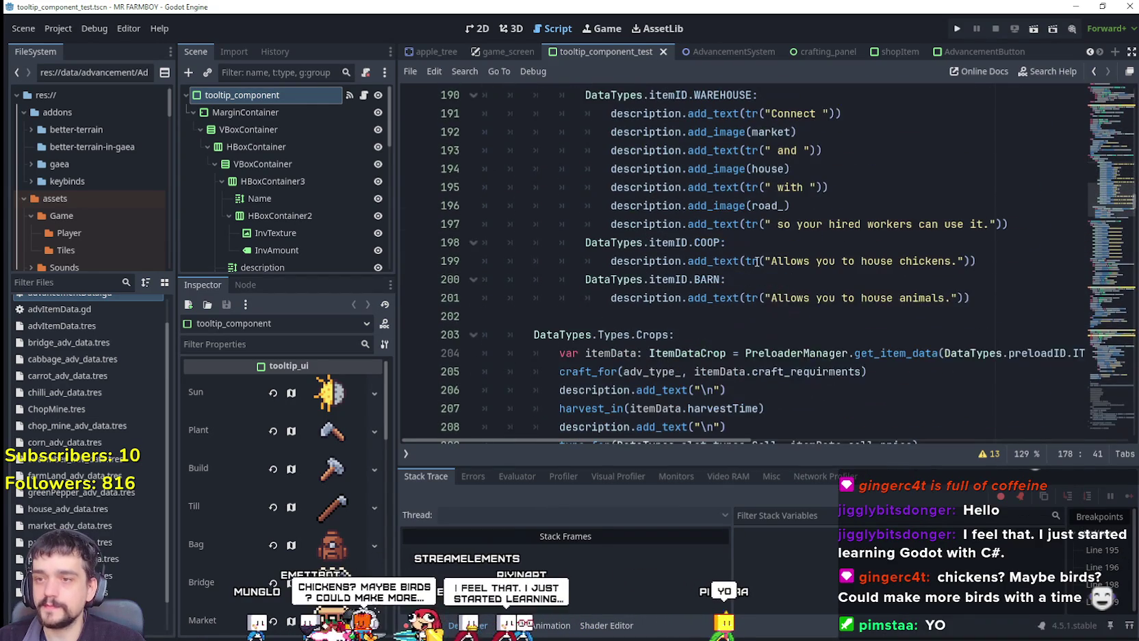
{"action": "left_click", "coordinate": [597, 316]}
{"action": "type", "text": "D"}
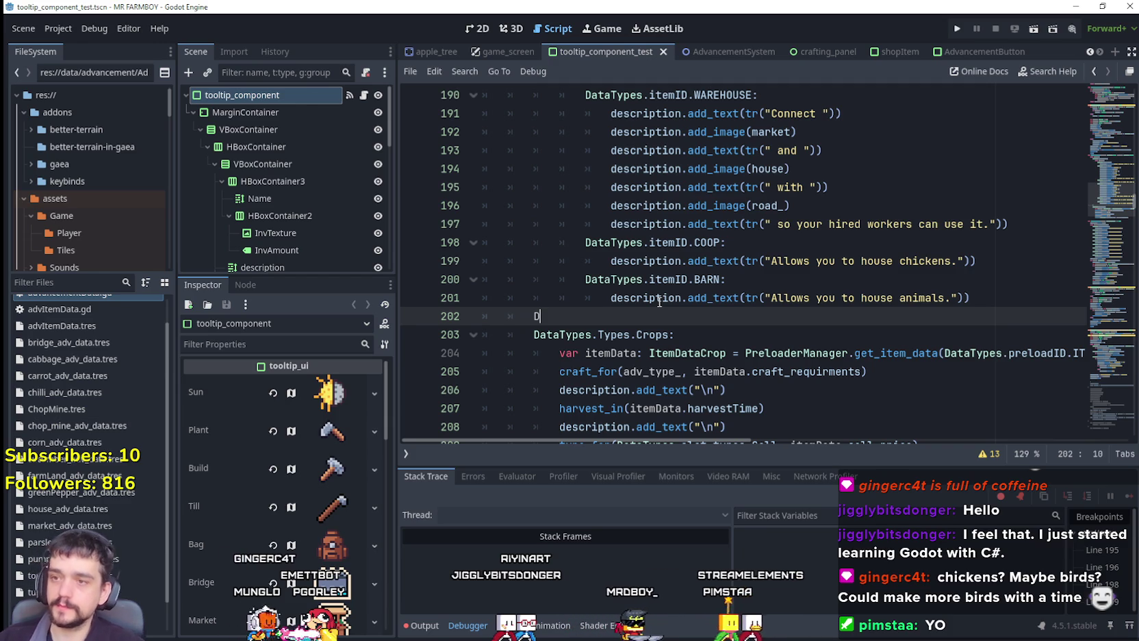
Write the DataTypes.Types.Upgrades: branch below BARN using autocomplete
{"action": "type", "text": "aata"}
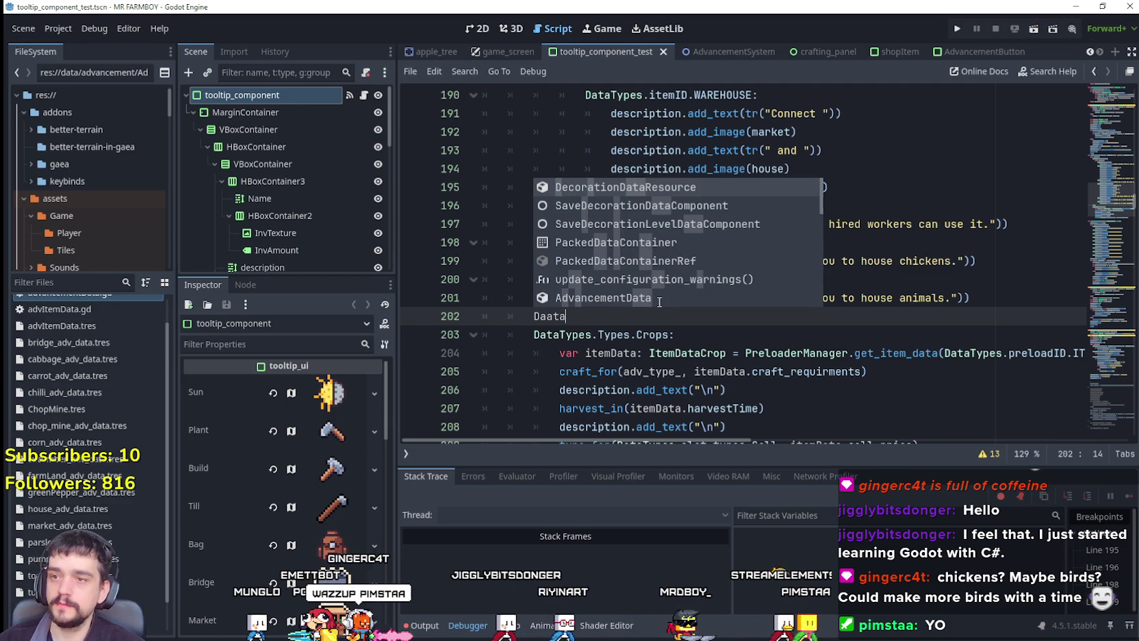
{"action": "key", "text": "BackSpace"}
{"action": "key", "text": "BackSpace"}
{"action": "key", "text": "BackSpace"}
{"action": "type", "text": "ta"}
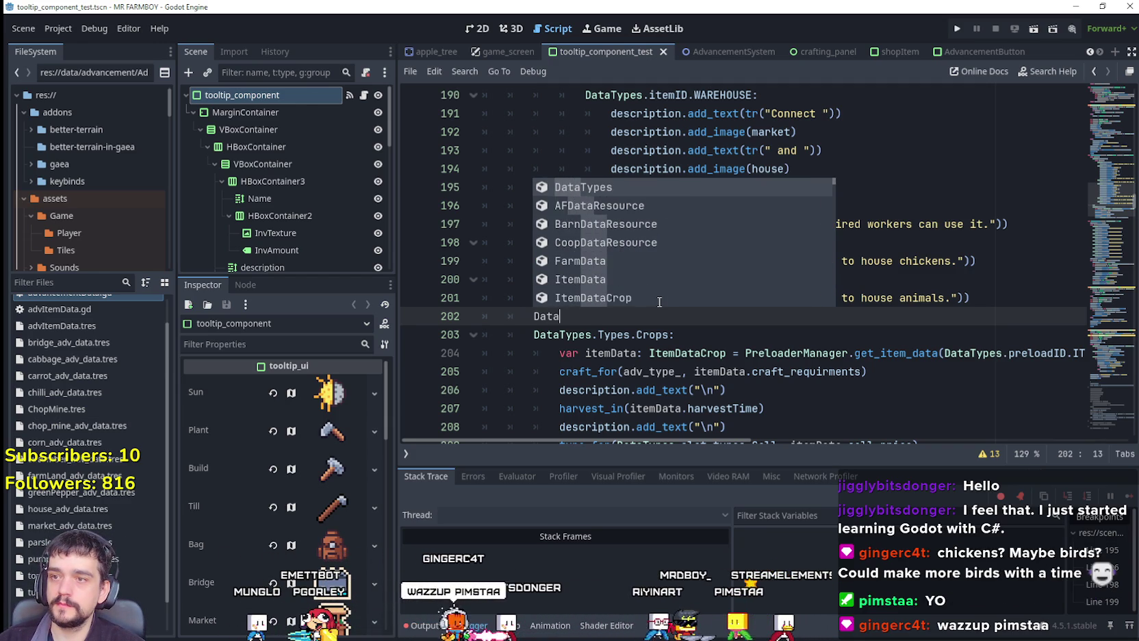
{"action": "key", "text": "Return"}
{"action": "type", "text": "."}
{"action": "key", "text": "BackSpace"}
{"action": "key", "text": "BackSpace"}
{"action": "type", "text": ".Ty"}
{"action": "key", "text": "Return"}
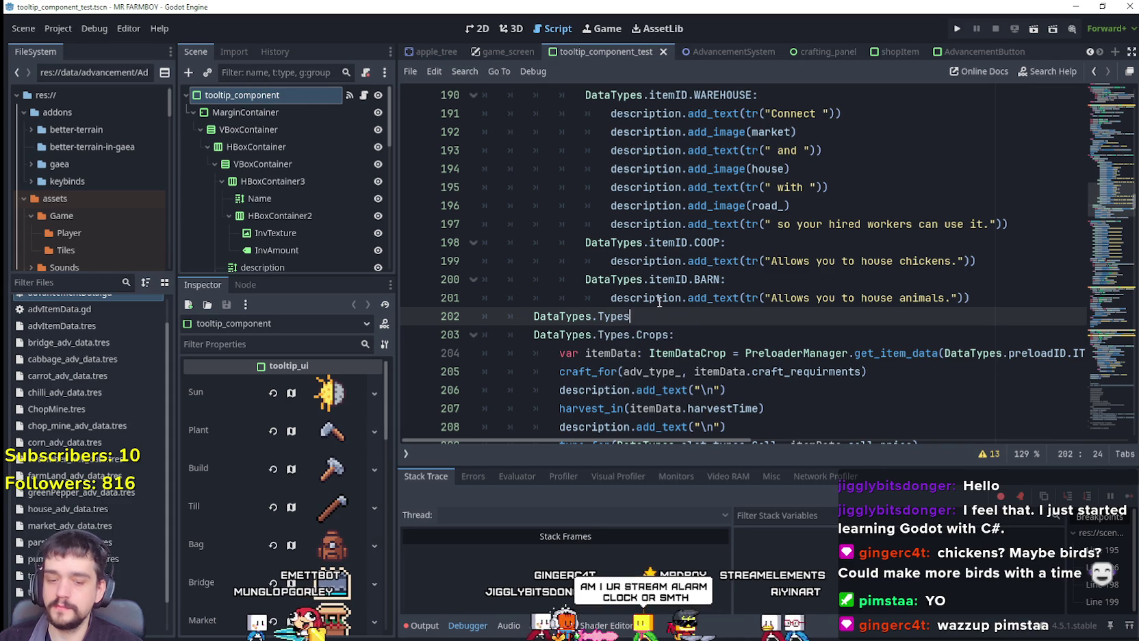
{"action": "key", "text": "Down"}
{"action": "key", "text": "Down"}
{"action": "key", "text": "Down"}
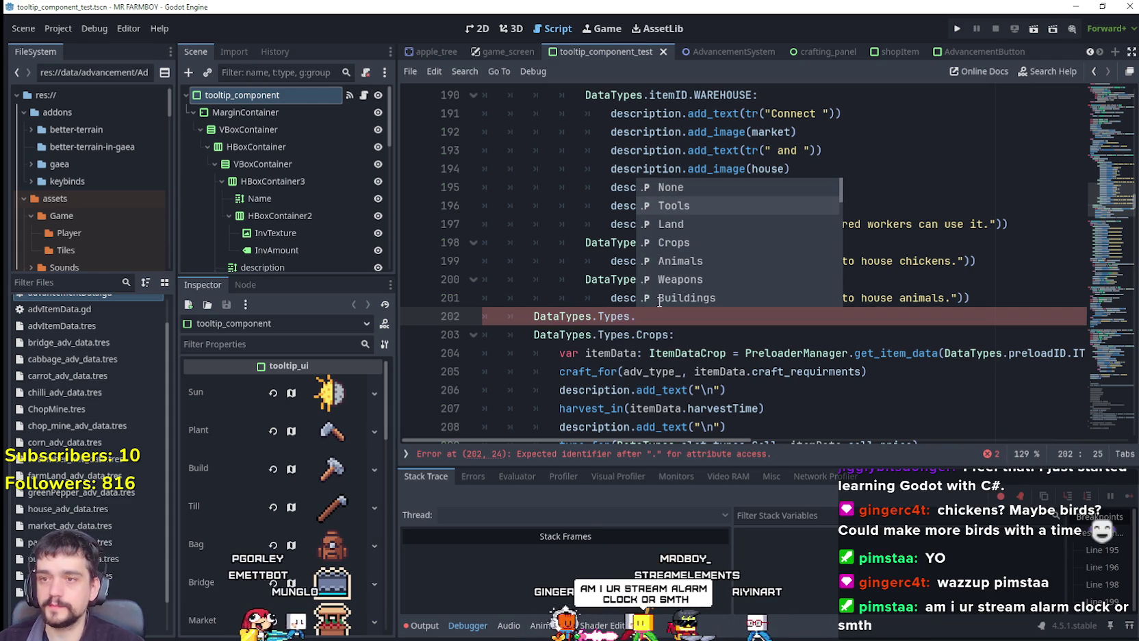
{"action": "key", "text": "Down"}
{"action": "key", "text": "Down"}
{"action": "key", "text": "Down"}
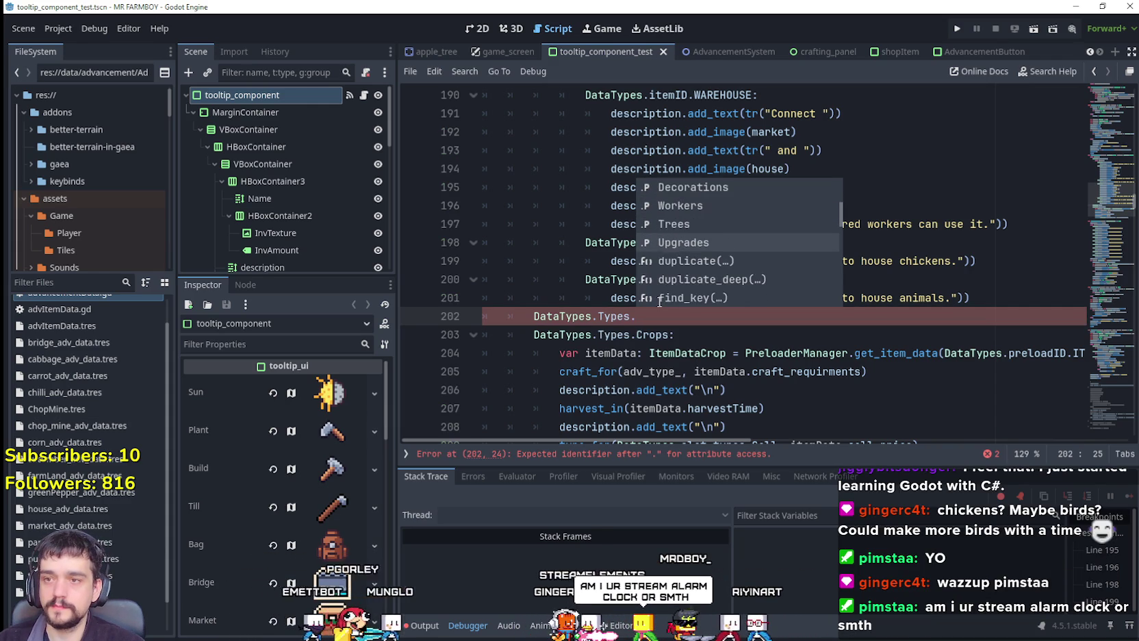
{"action": "key", "text": "Return"}
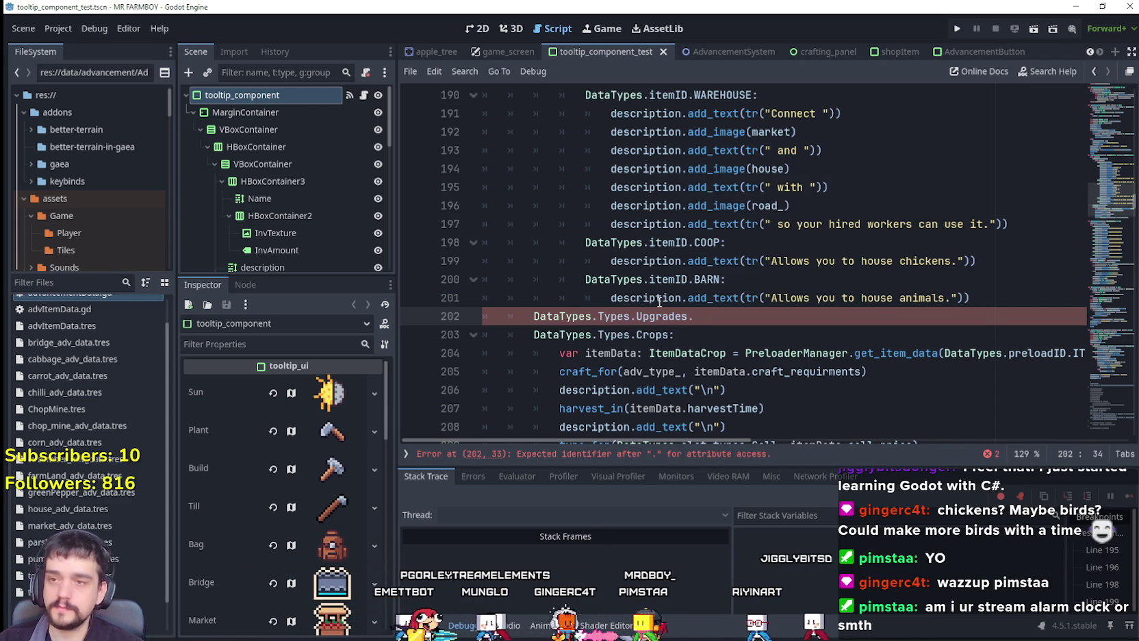
{"action": "key", "text": "BackSpace"}
{"action": "key", "text": "BackSpace"}
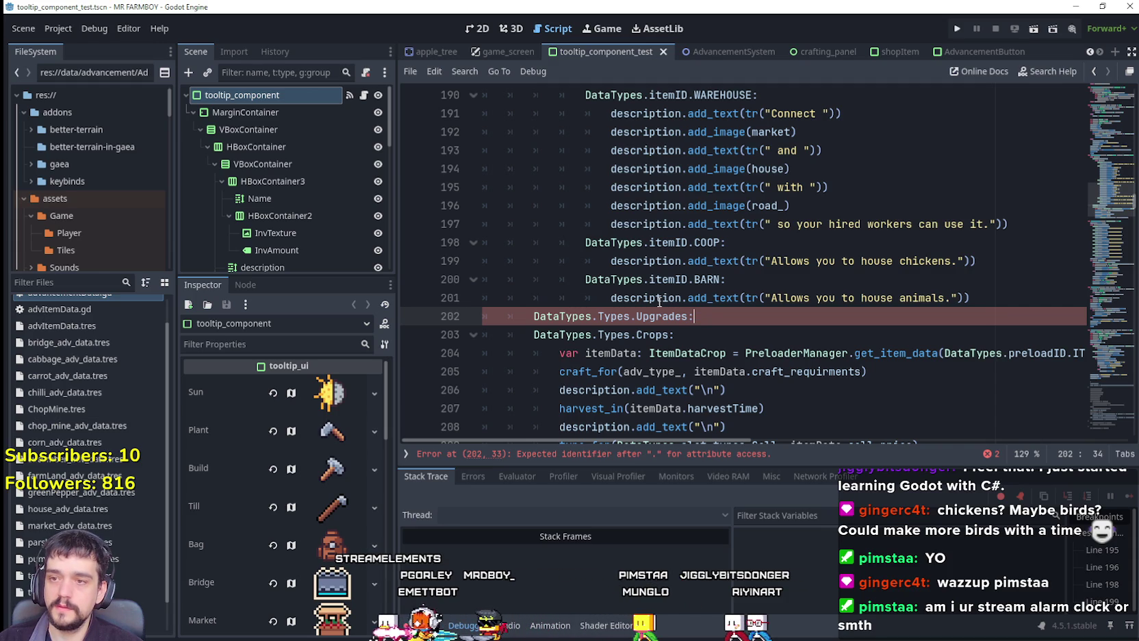
{"action": "type", "text": ":"}
{"action": "key", "text": "Return"}
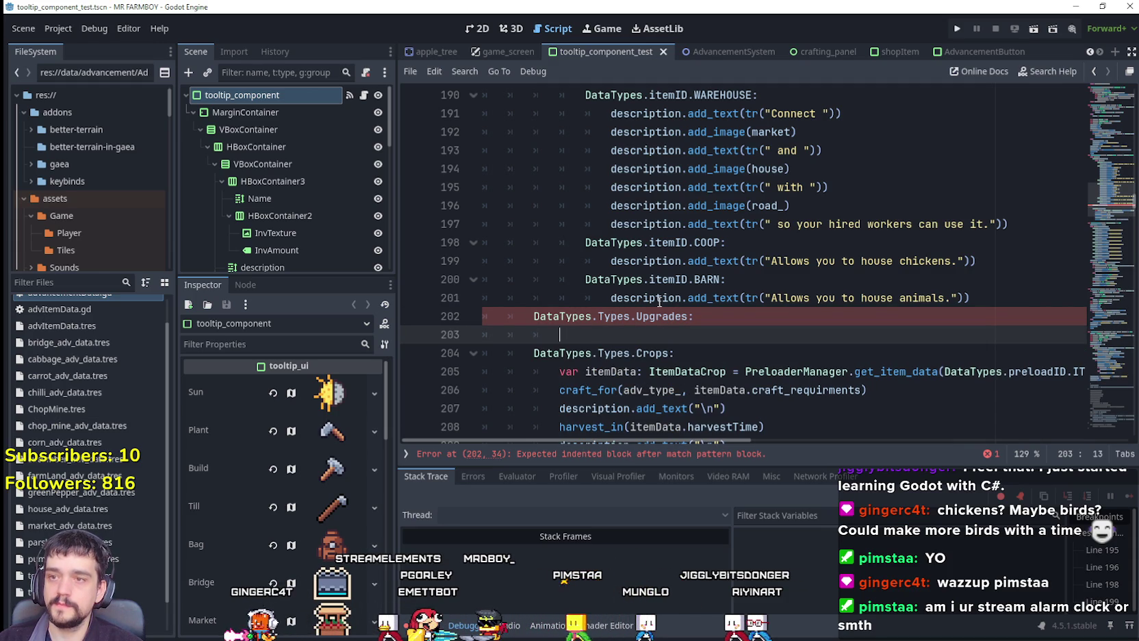
Add an indented DataTypes.itemID.MARKET: case inside the Upgrades branch
{"action": "type", "text": "DataTypes."}
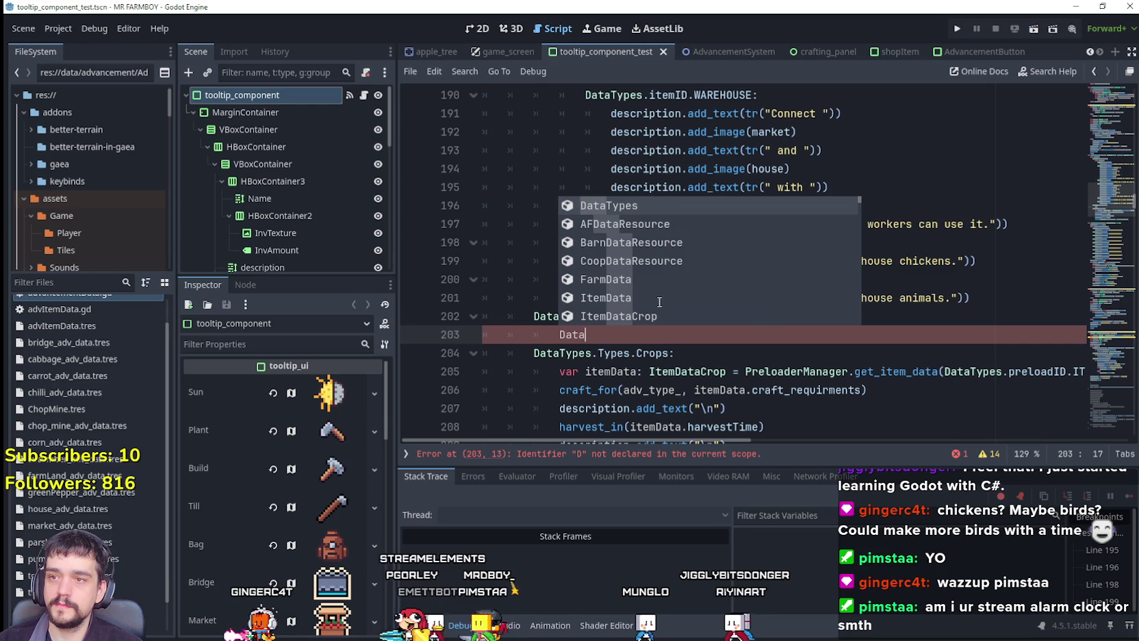
{"action": "type", "text": "itemID.m"}
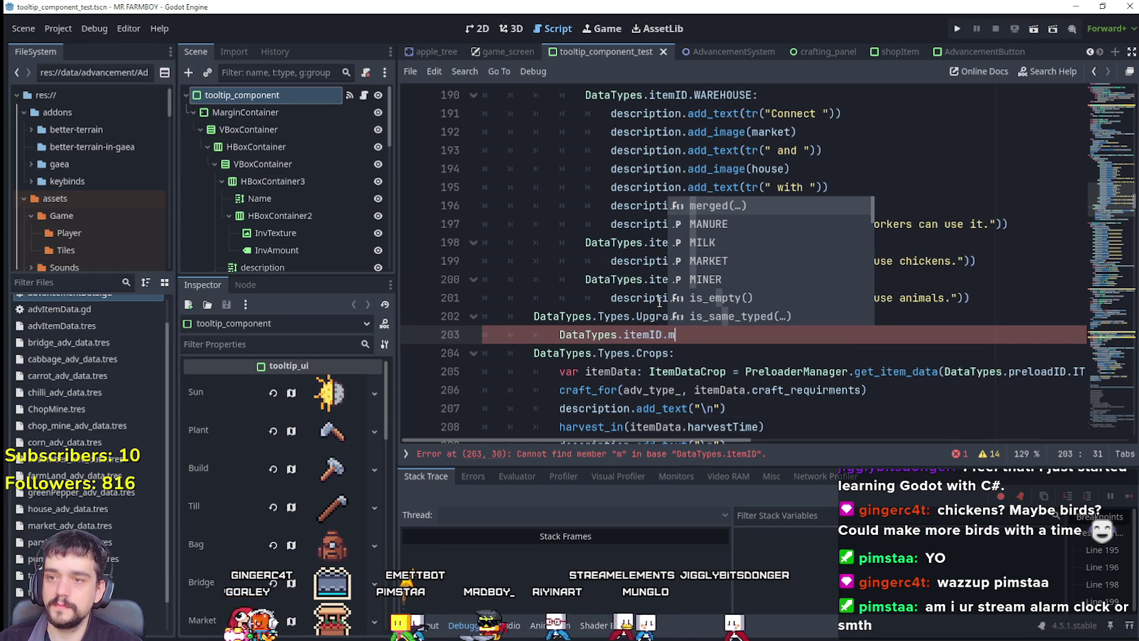
{"action": "type", "text": "ar"}
{"action": "key", "text": "Return"}
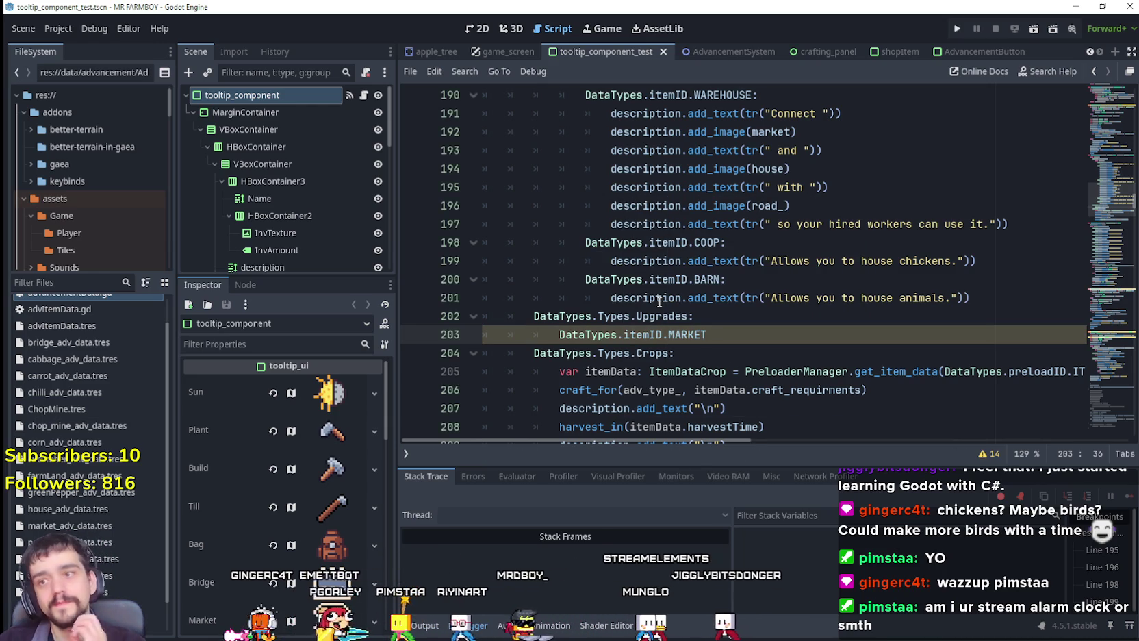
{"action": "scroll", "coordinate": [725, 273], "scroll_direction": "up", "scroll_amount": 5}
{"action": "scroll", "coordinate": [797, 250], "scroll_direction": "down", "scroll_amount": 2}
{"action": "scroll", "coordinate": [798, 250], "scroll_direction": "down", "scroll_amount": 5}
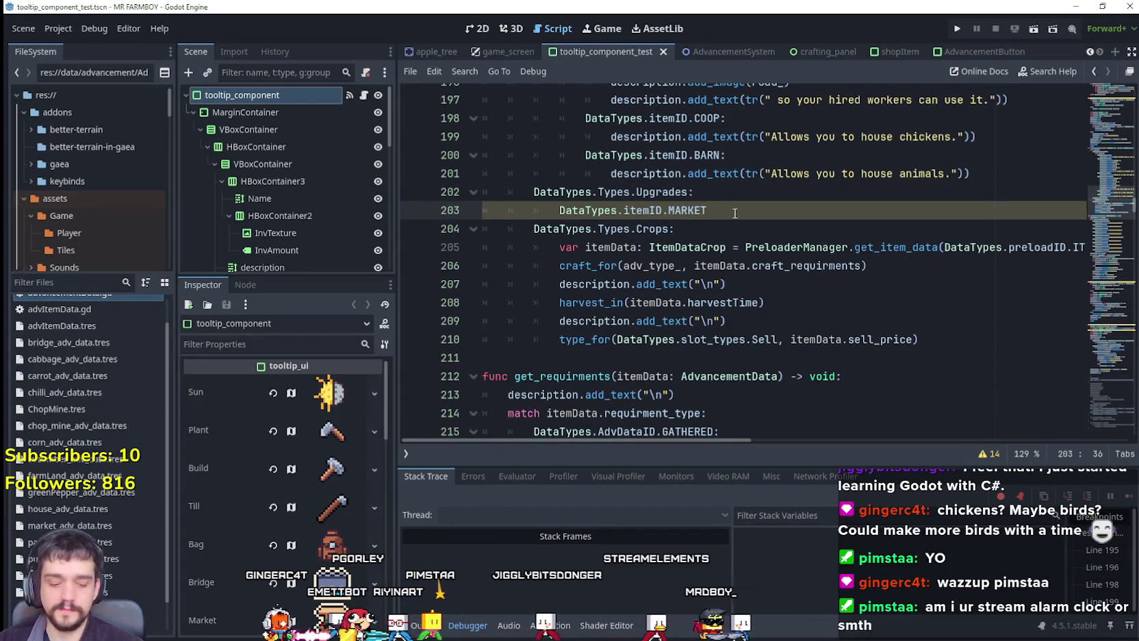
{"action": "key", "text": "Return"}
{"action": "key", "text": "BackSpace"}
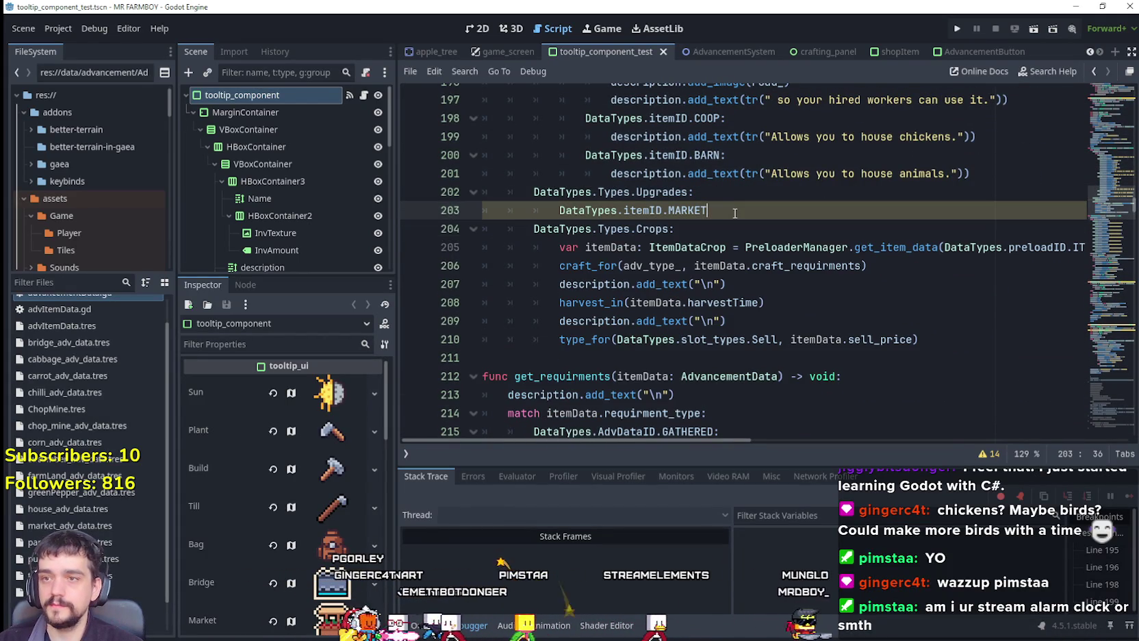
{"action": "type", "text": ":"}
{"action": "key", "text": "Return"}
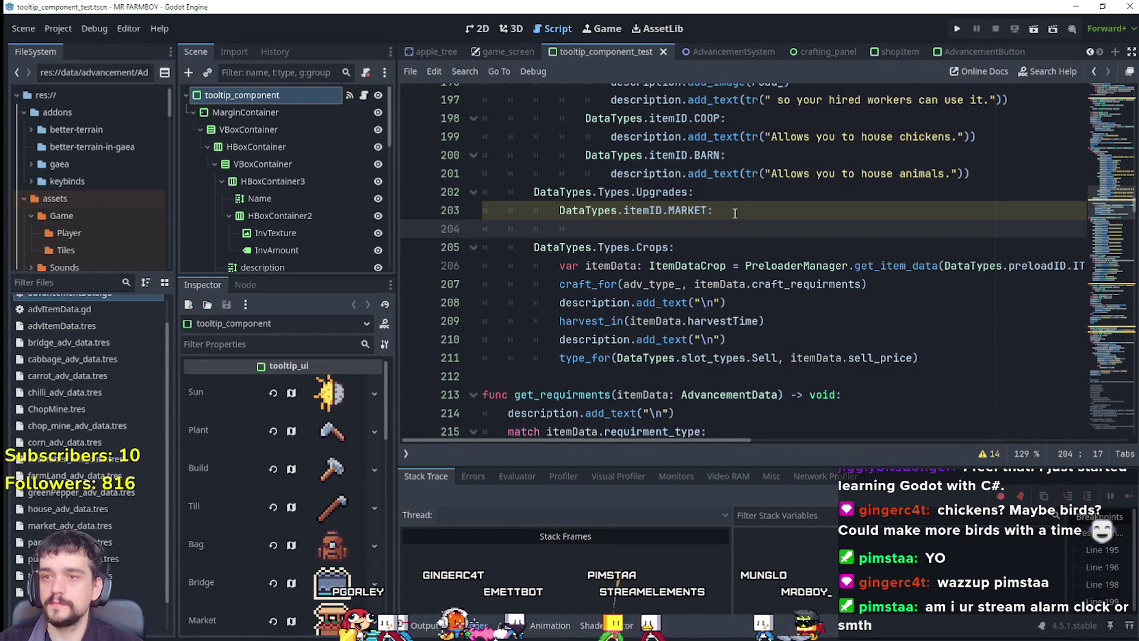
Review the BARN description statement and open an indented line under the MARKET case
{"action": "left_click_drag", "start_coordinate": [993, 175], "coordinate": [627, 174]}
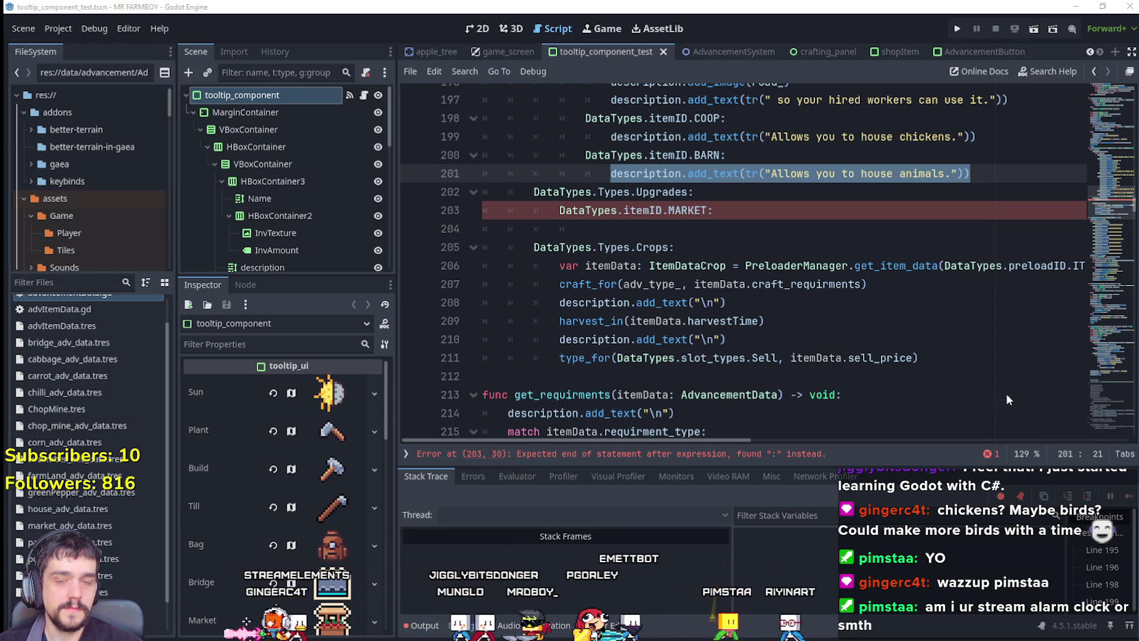
{"action": "left_click", "coordinate": [862, 210]}
{"action": "scroll", "coordinate": [875, 235], "scroll_direction": "up", "scroll_amount": 1}
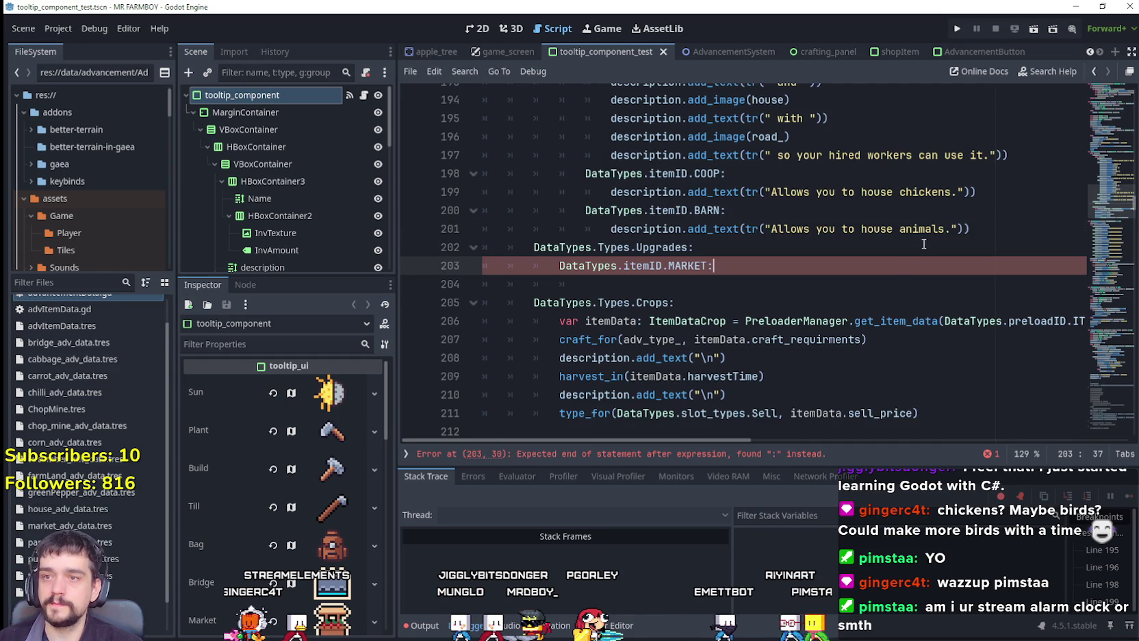
{"action": "scroll", "coordinate": [944, 388], "scroll_direction": "up", "scroll_amount": 4}
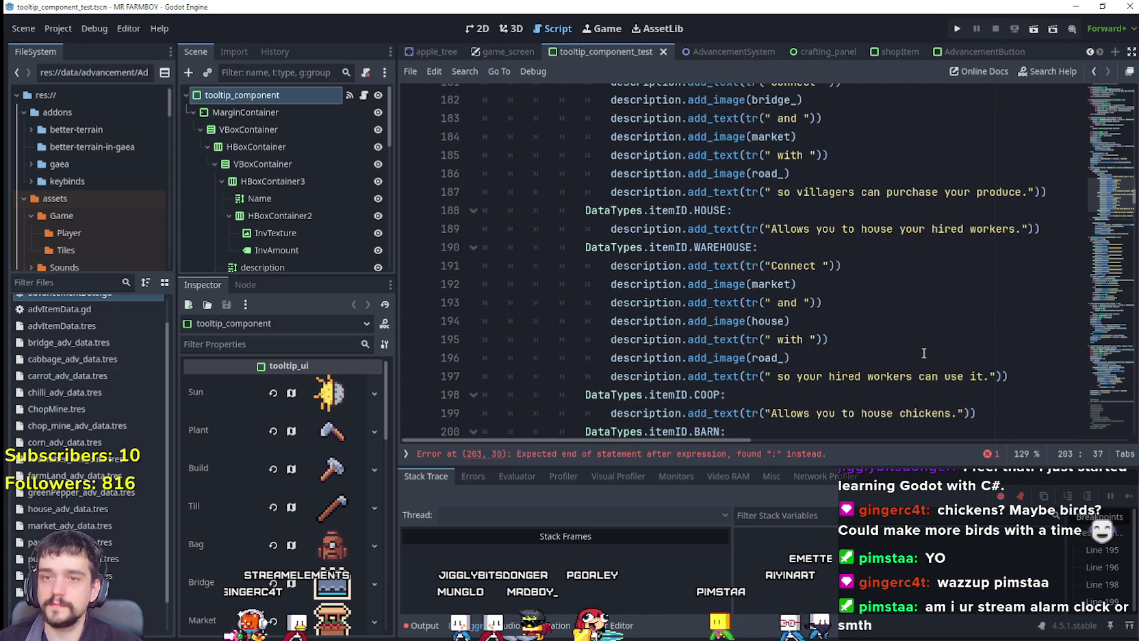
{"action": "scroll", "coordinate": [890, 343], "scroll_direction": "down", "scroll_amount": 3}
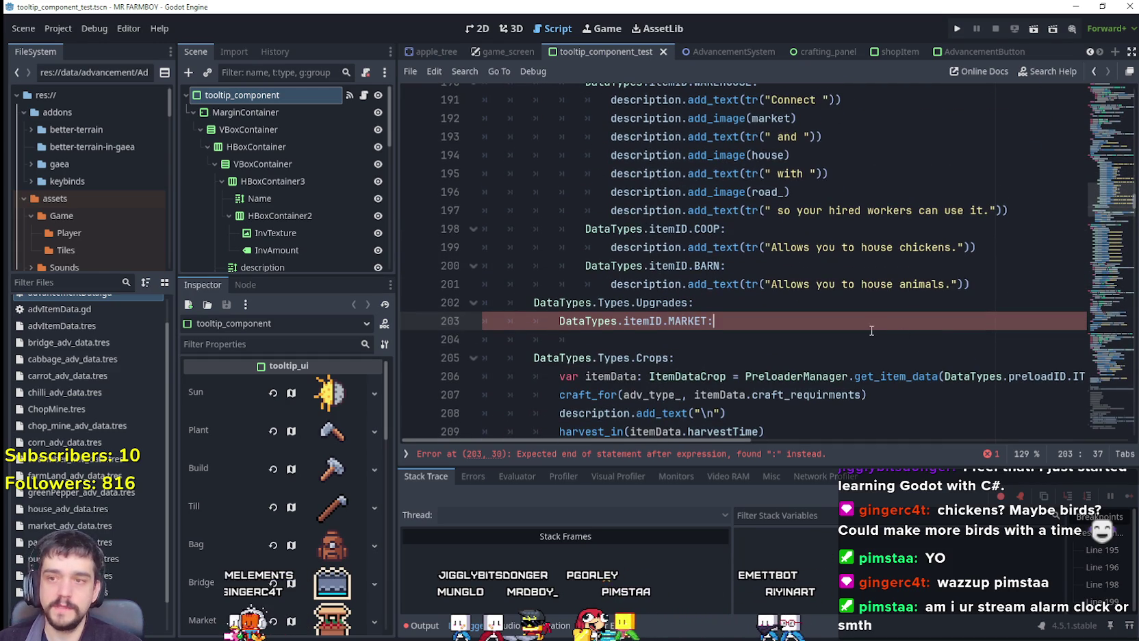
{"action": "scroll", "coordinate": [873, 330], "scroll_direction": "down", "scroll_amount": 2}
{"action": "key", "text": "Return"}
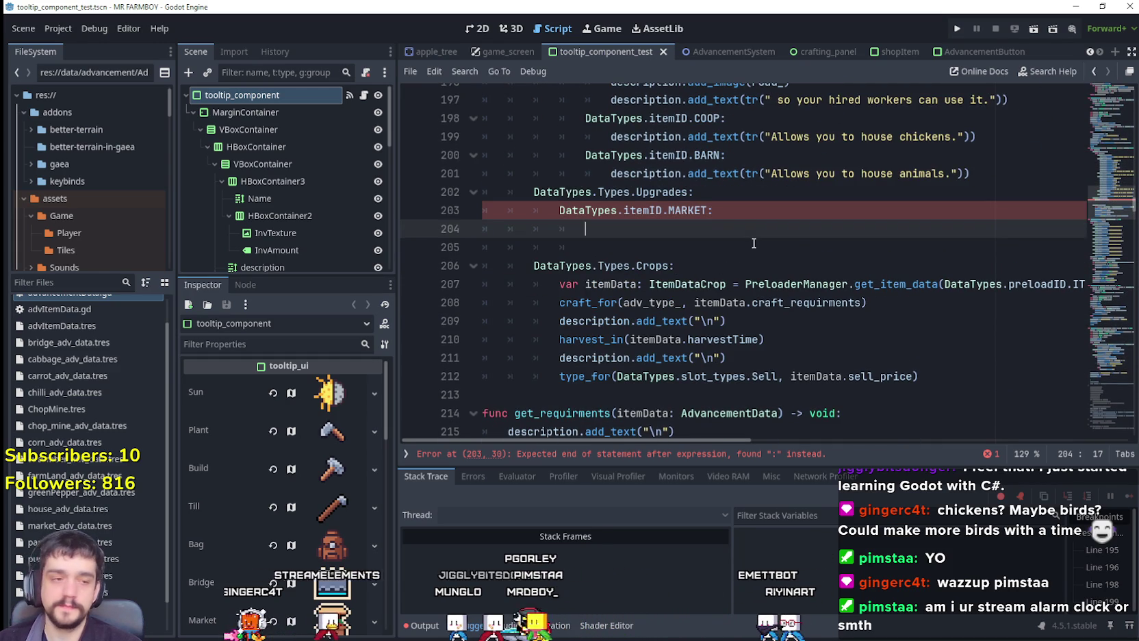
{"action": "scroll", "coordinate": [754, 243], "scroll_direction": "up", "scroll_amount": 1}
{"action": "type", "text": "tr_to_unlock_build"}
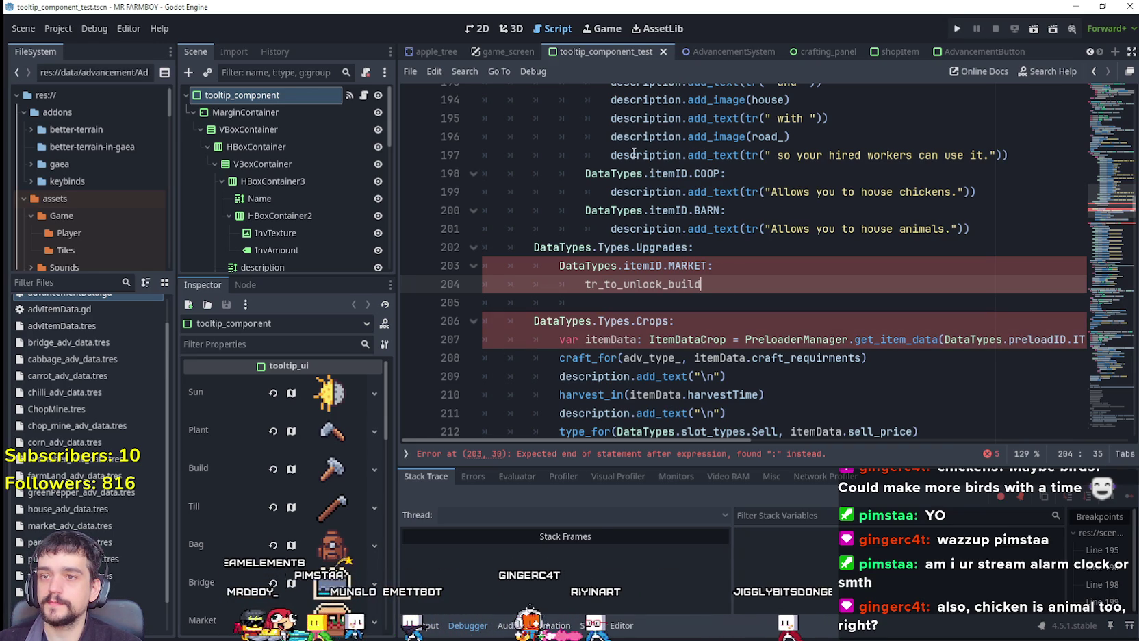
Paste the add_text(tr(" with ")) line under MARKET, replace " with " by tr_to_unlock_build, and delete the leftover line
{"action": "left_click_drag", "start_coordinate": [620, 117], "coordinate": [843, 125]}
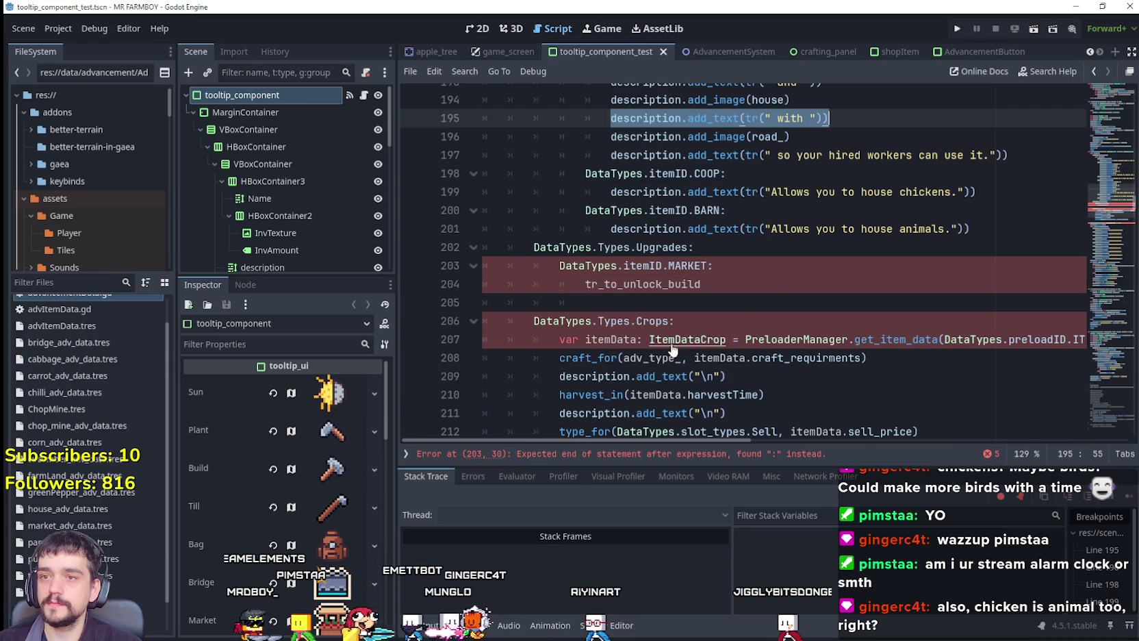
{"action": "left_click", "coordinate": [748, 273]}
{"action": "key", "text": "Return"}
{"action": "type", "text": "description.add_text(tr(\" with \"))"}
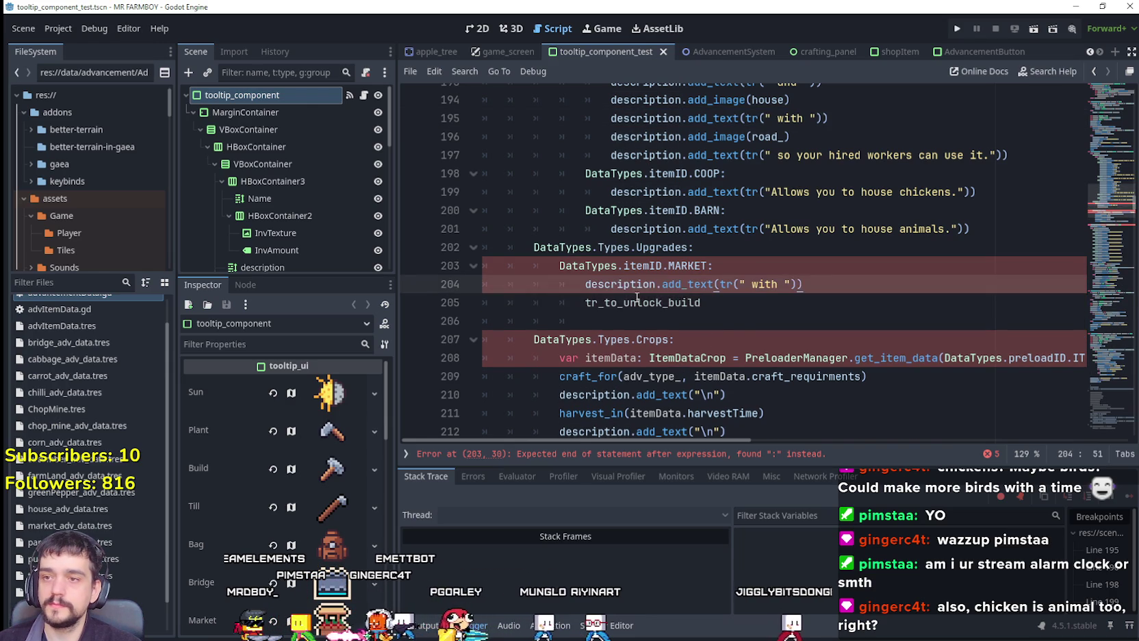
{"action": "double_click", "coordinate": [694, 295]}
{"action": "key", "text": "ctrl+c"}
{"action": "left_click_drag", "start_coordinate": [783, 284], "coordinate": [534, 302]}
{"action": "key", "text": "ctrl+v"}
{"action": "key", "text": "BackSpace"}
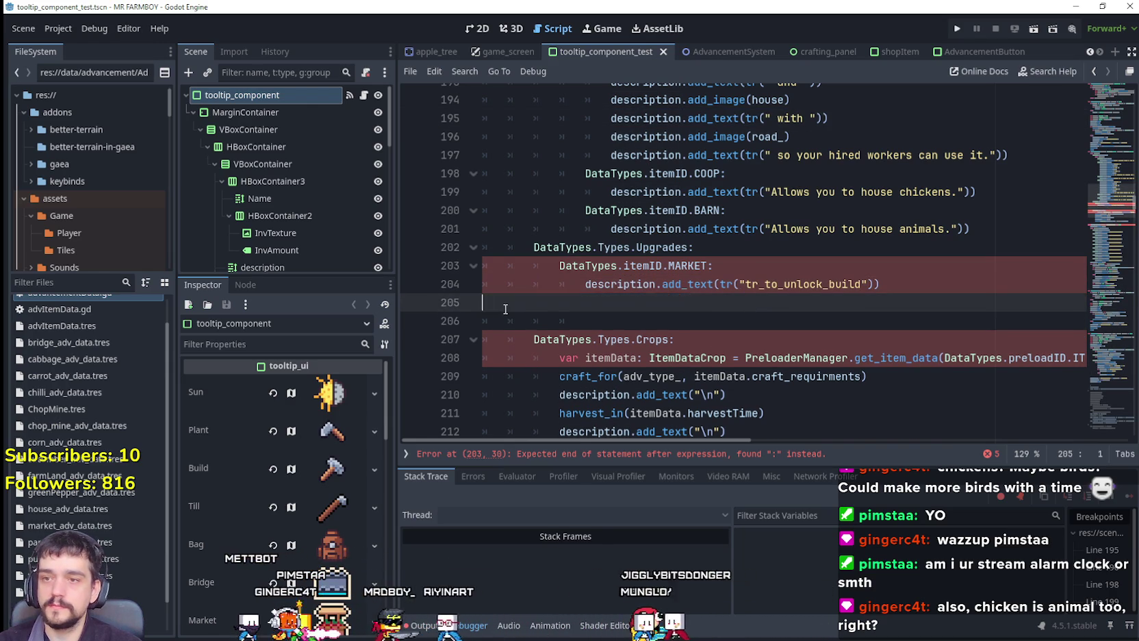
{"action": "key", "text": "BackSpace"}
{"action": "key", "text": "BackSpace"}
{"action": "key", "text": "BackSpace"}
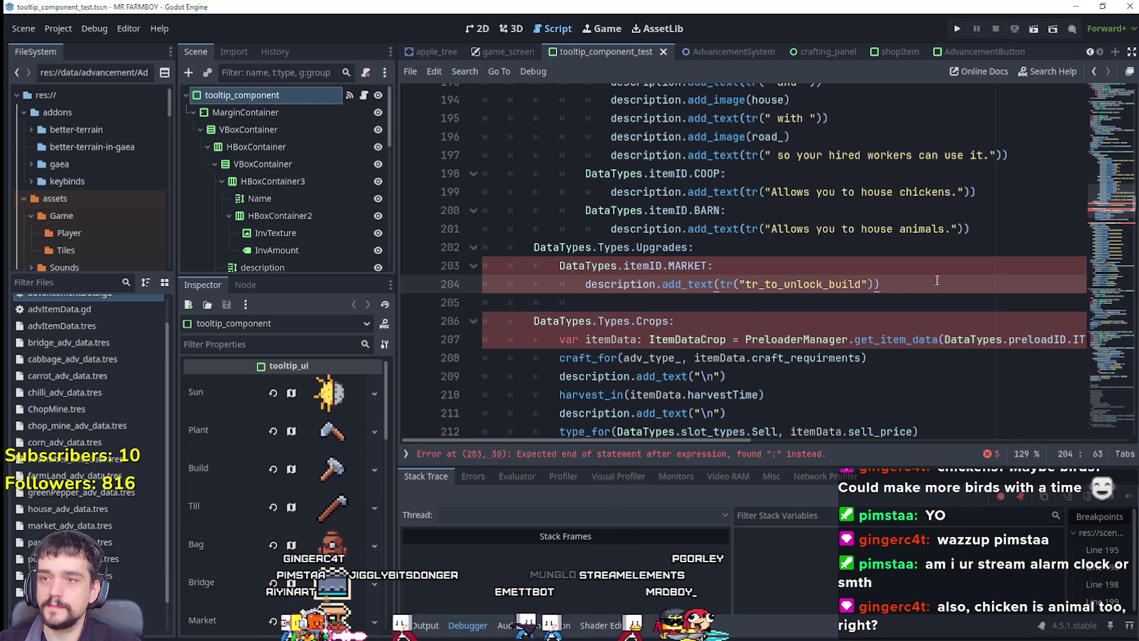
{"action": "left_click", "coordinate": [873, 265]}
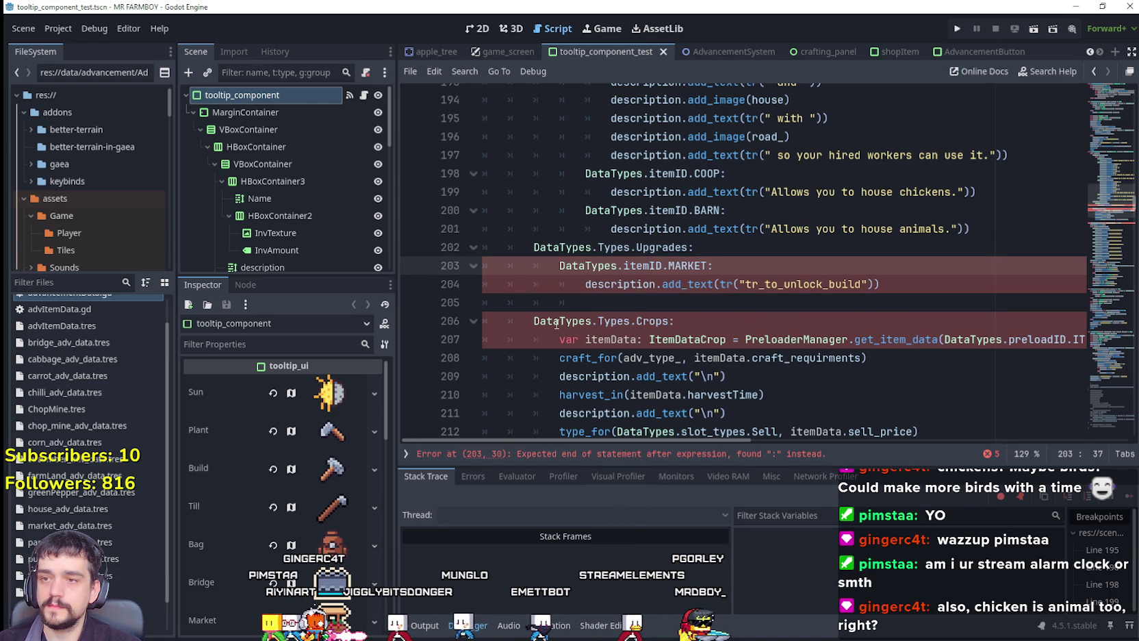
{"action": "scroll", "coordinate": [550, 277], "scroll_direction": "up", "scroll_amount": 5}
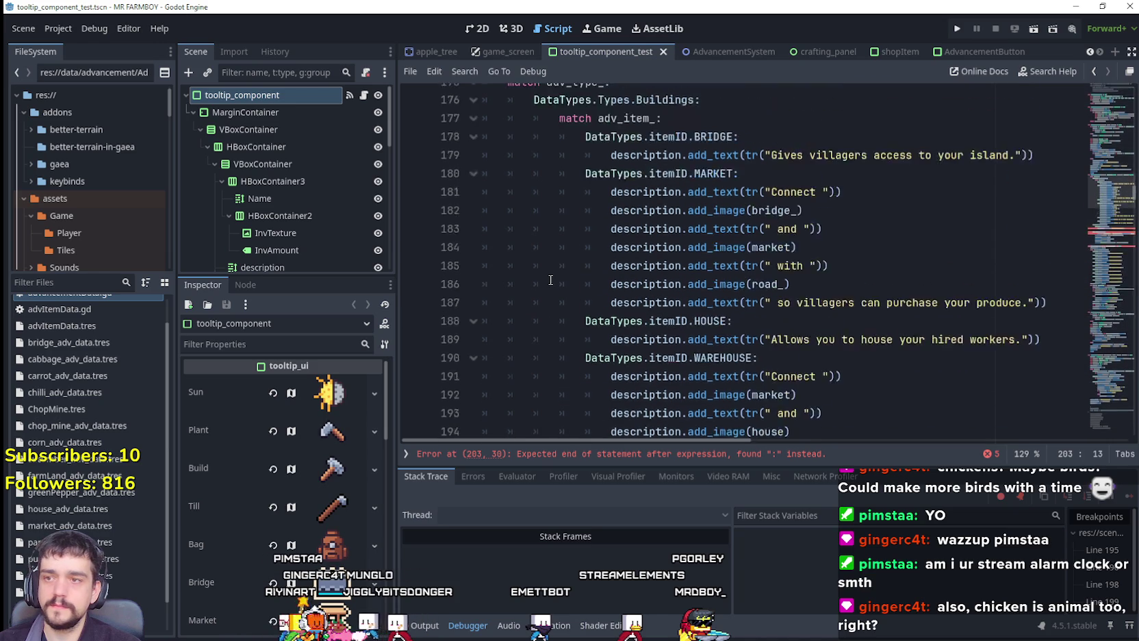
Copy the match adv_item_ statement from line 177
{"action": "scroll", "coordinate": [551, 295], "scroll_direction": "down", "scroll_amount": 5}
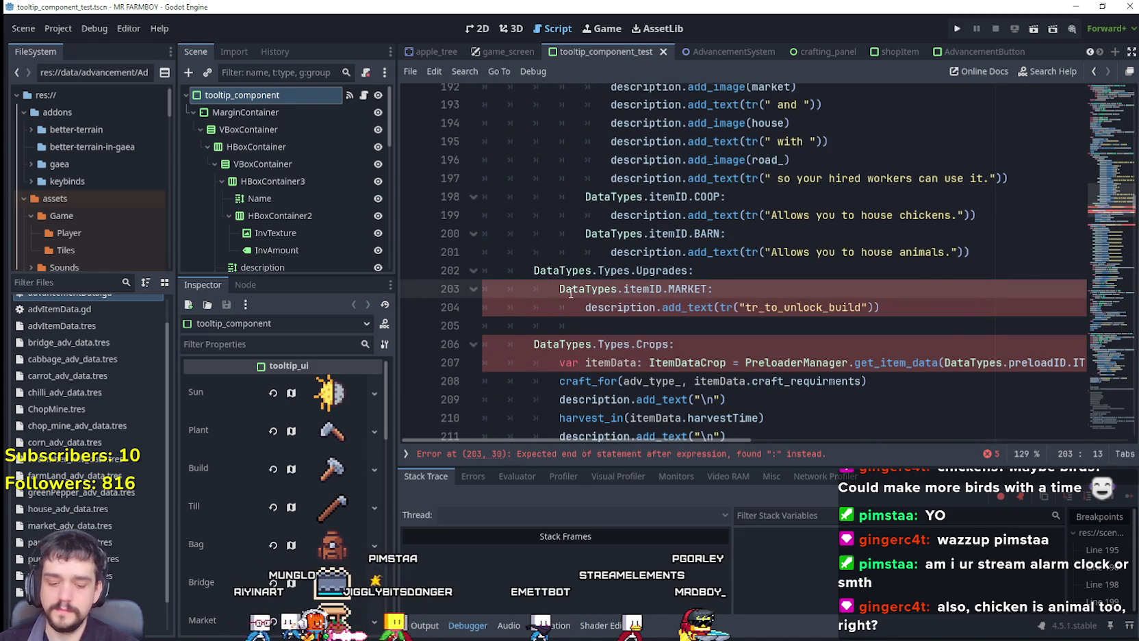
{"action": "scroll", "coordinate": [589, 267], "scroll_direction": "up", "scroll_amount": 6}
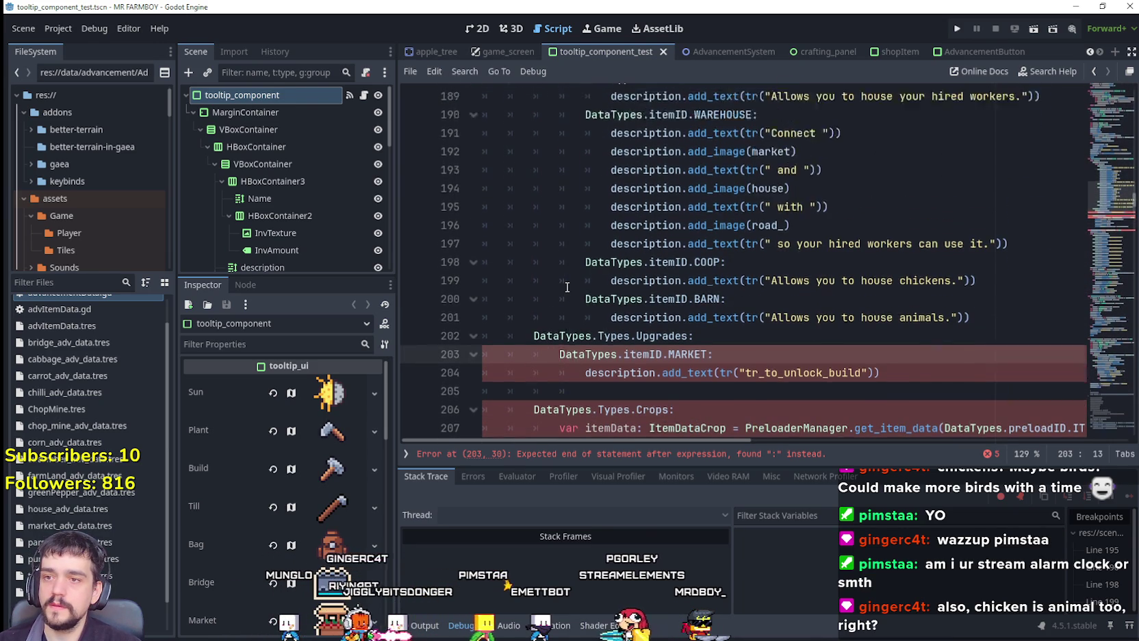
{"action": "scroll", "coordinate": [616, 206], "scroll_direction": "down", "scroll_amount": 1}
{"action": "scroll", "coordinate": [651, 145], "scroll_direction": "up", "scroll_amount": 1}
{"action": "left_click", "coordinate": [647, 134]}
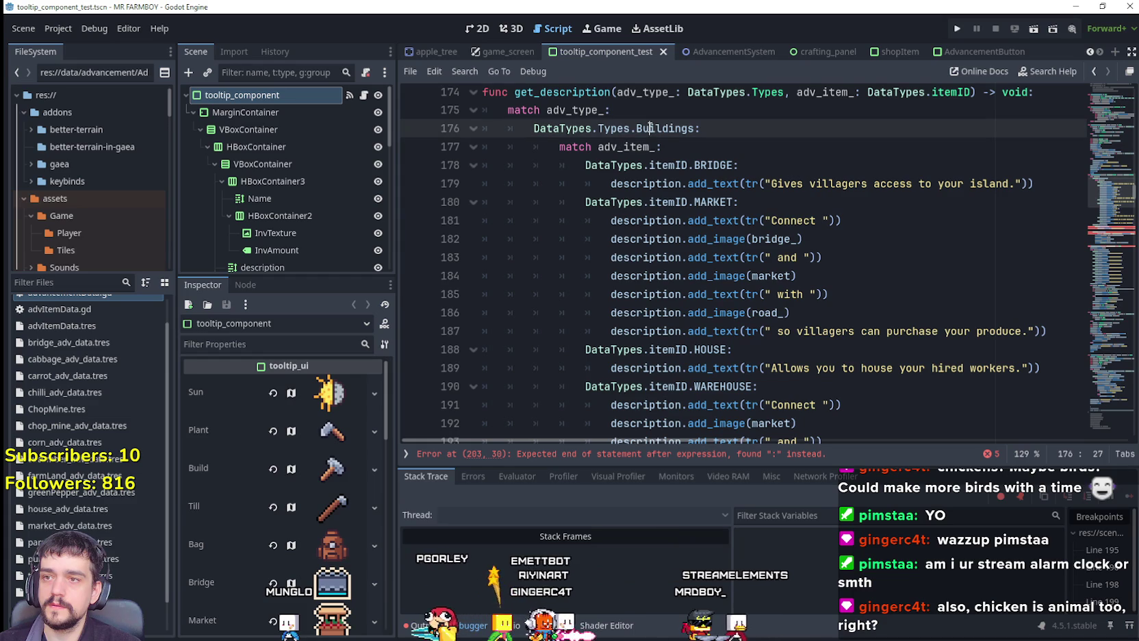
{"action": "double_click", "coordinate": [643, 147]}
{"action": "scroll", "coordinate": [657, 171], "scroll_direction": "down", "scroll_amount": 3}
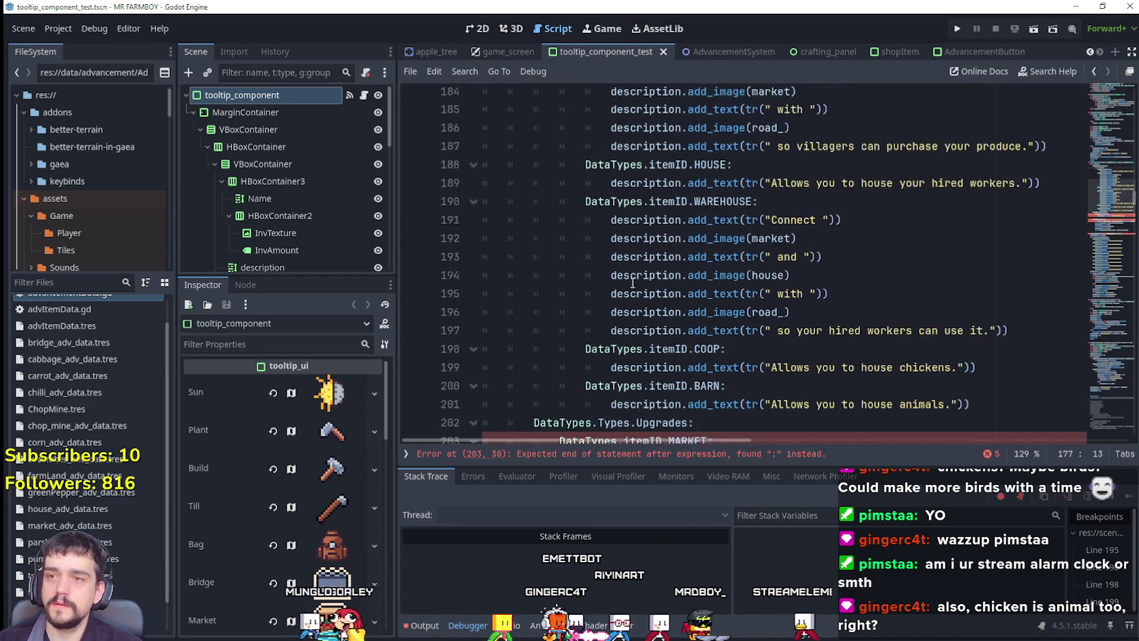
{"action": "key", "text": "shift+Home"}
{"action": "key", "text": "ctrl+c"}
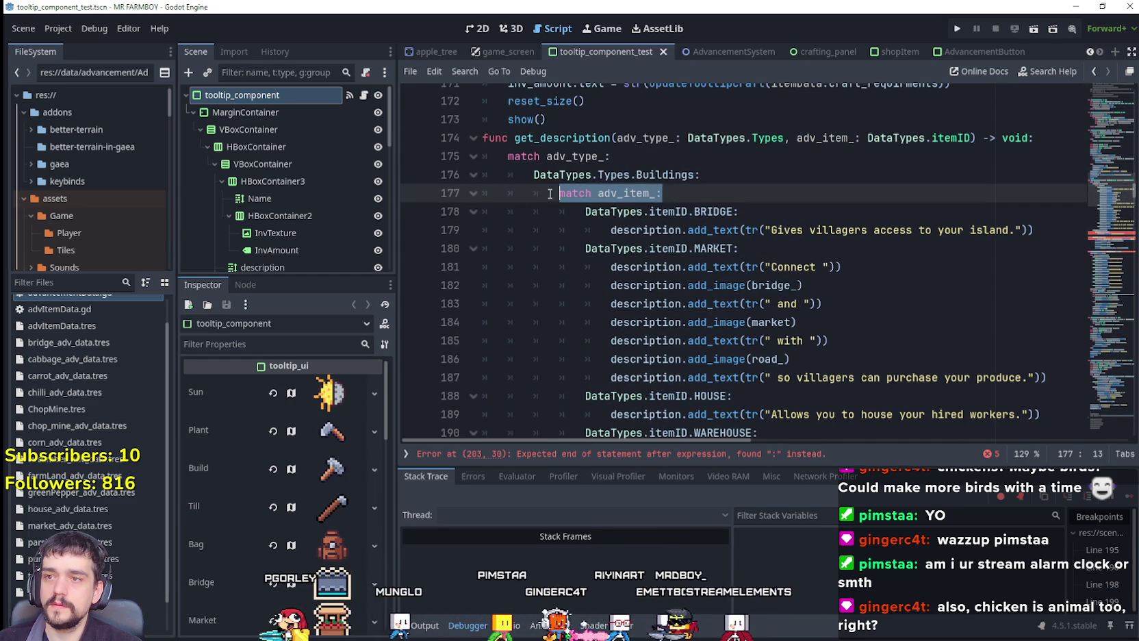
Paste 'match adv_item_:' under DataTypes.Types.Upgrades and indent the MARKET case beneath it
{"action": "scroll", "coordinate": [657, 329], "scroll_direction": "down", "scroll_amount": 5}
{"action": "scroll", "coordinate": [655, 334], "scroll_direction": "down", "scroll_amount": 1}
{"action": "left_click", "coordinate": [716, 323]}
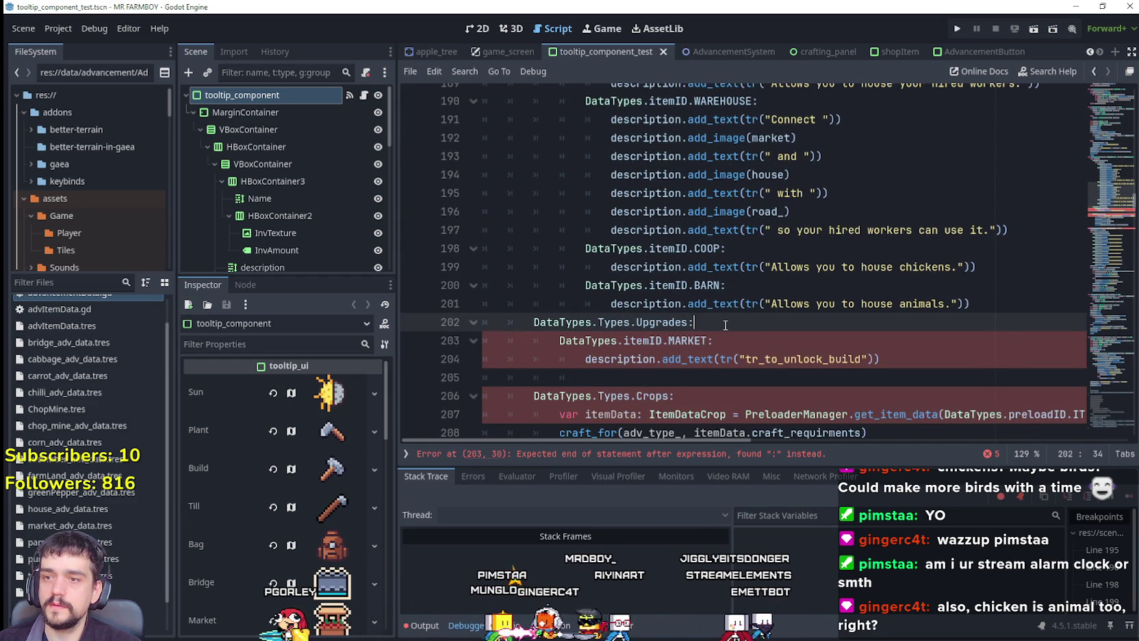
{"action": "key", "text": "Return"}
{"action": "key", "text": "ctrl+v"}
{"action": "type", "text": ":"}
{"action": "scroll", "coordinate": [716, 332], "scroll_direction": "down", "scroll_amount": 3}
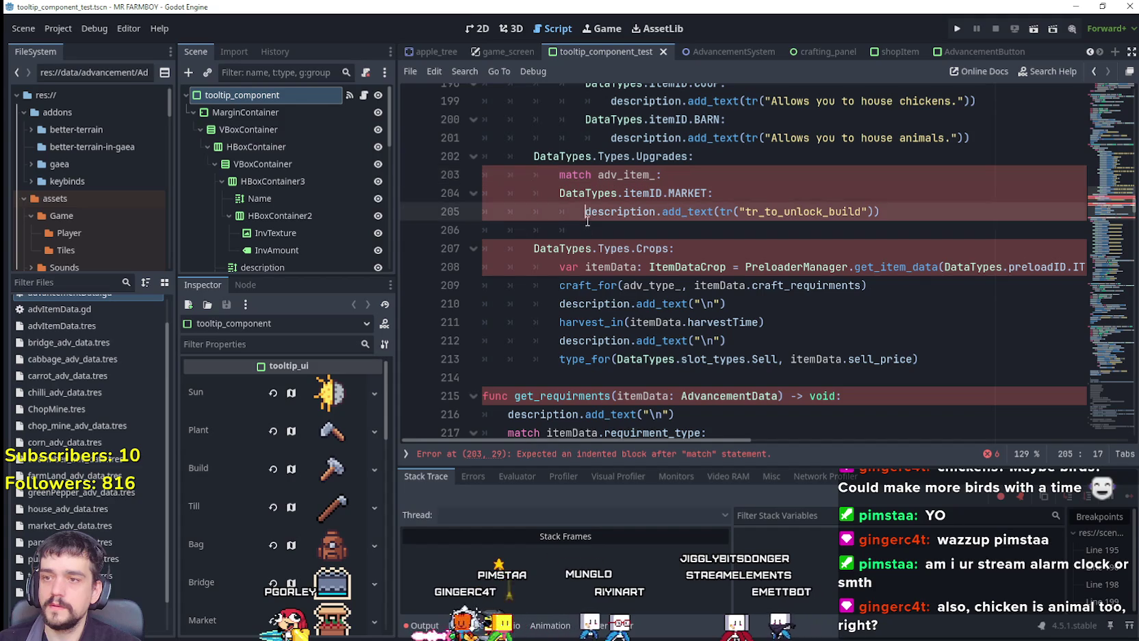
{"action": "left_click_drag", "start_coordinate": [585, 230], "coordinate": [490, 193]}
{"action": "key", "text": "Tab"}
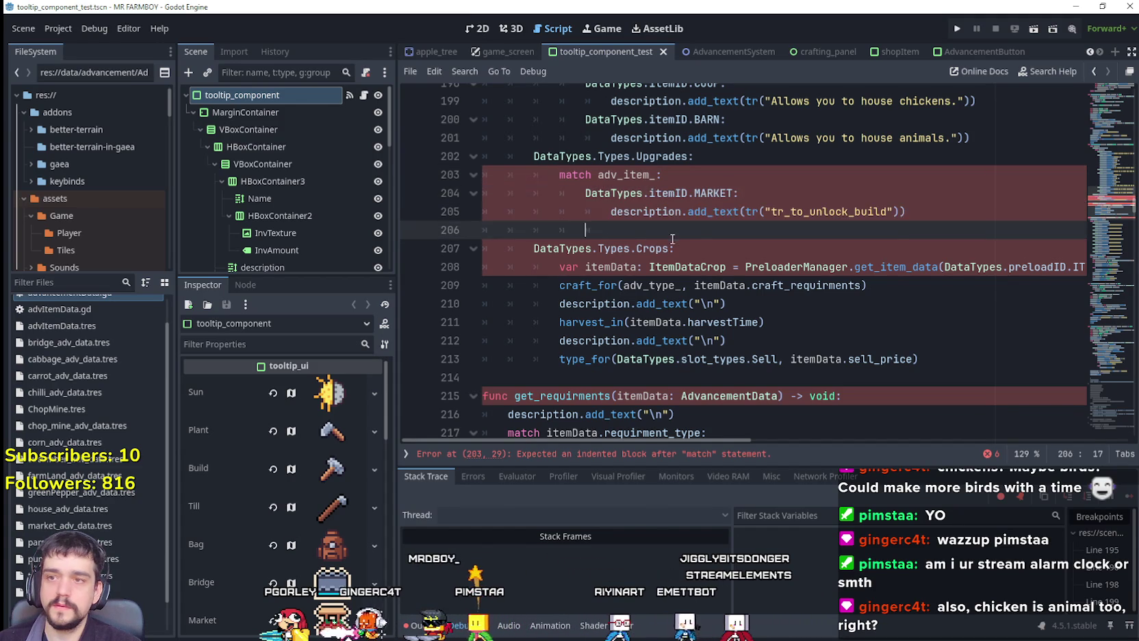
{"action": "left_click", "coordinate": [941, 230]}
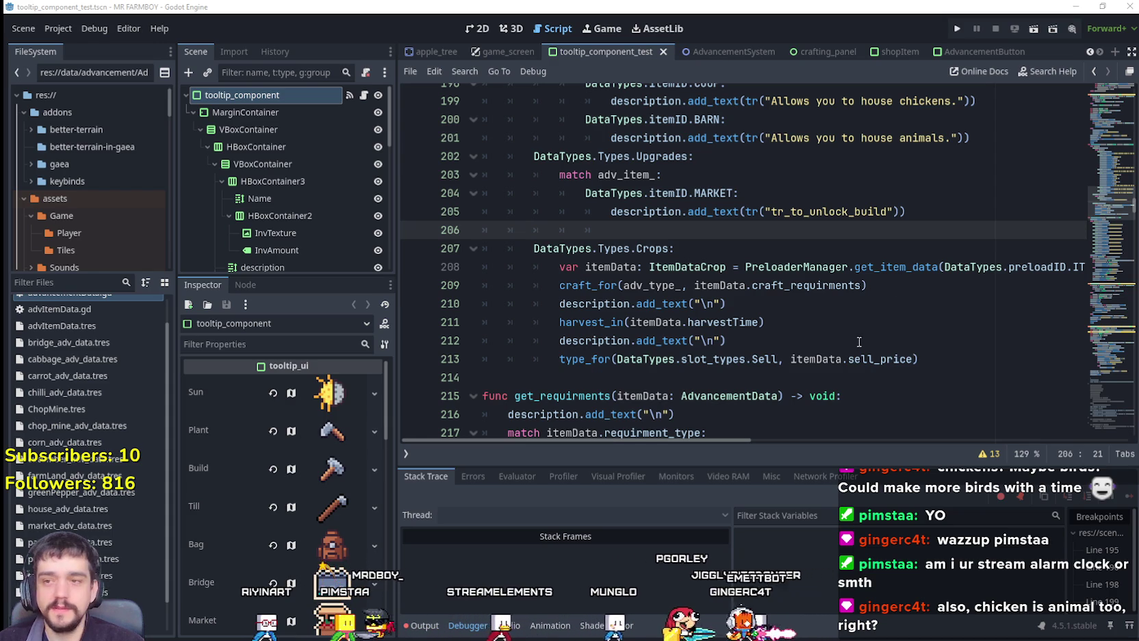
{"action": "left_click", "coordinate": [933, 197]}
{"action": "left_click", "coordinate": [956, 213]}
{"action": "scroll", "coordinate": [957, 219], "scroll_direction": "up", "scroll_amount": 1}
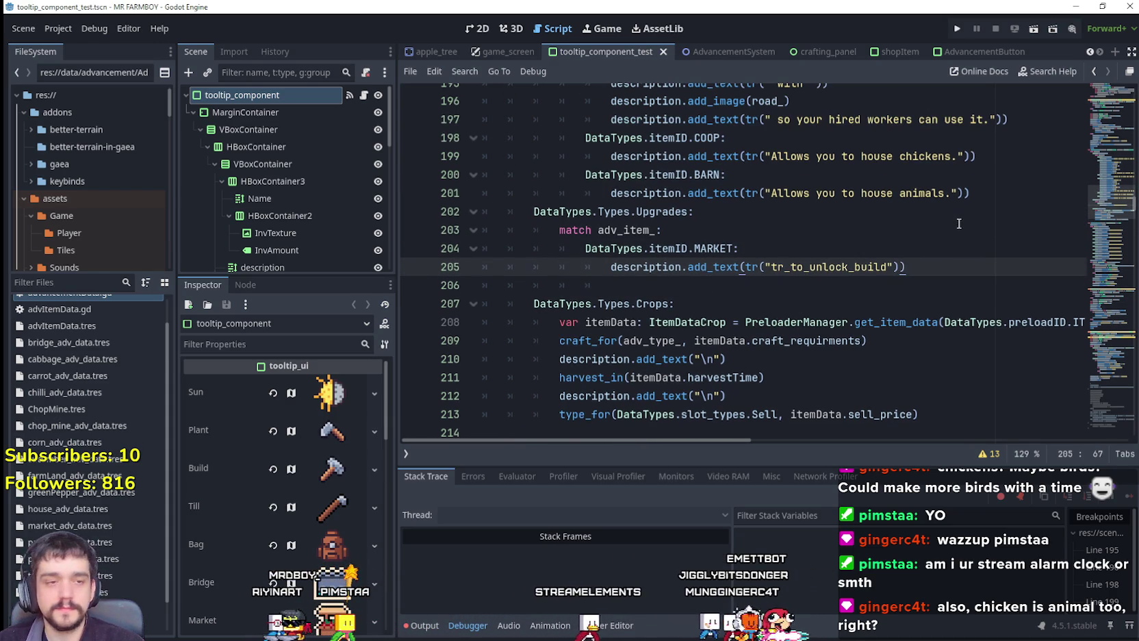
{"action": "scroll", "coordinate": [957, 222], "scroll_direction": "up", "scroll_amount": 1}
{"action": "scroll", "coordinate": [956, 221], "scroll_direction": "down", "scroll_amount": 1}
{"action": "scroll", "coordinate": [959, 233], "scroll_direction": "up", "scroll_amount": 1}
{"action": "mouse_move", "coordinate": [970, 249]}
{"action": "left_mouse_down"}
{"action": "mouse_move", "coordinate": [753, 236]}
{"action": "mouse_move", "coordinate": [469, 193]}
{"action": "left_mouse_up"}
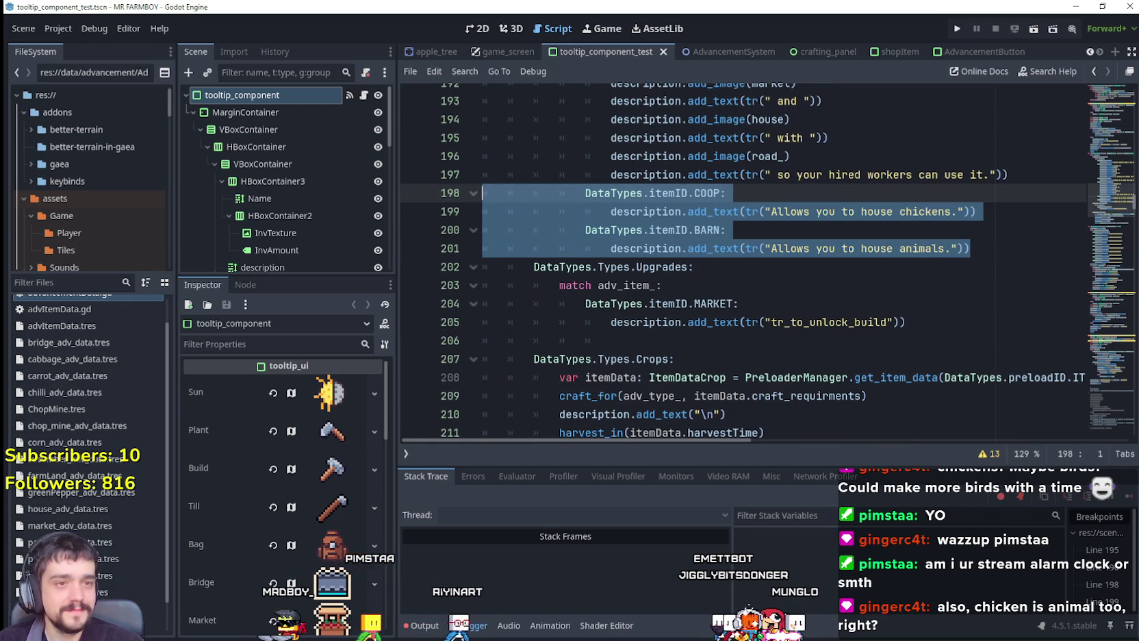
{"action": "left_click", "coordinate": [859, 278]}
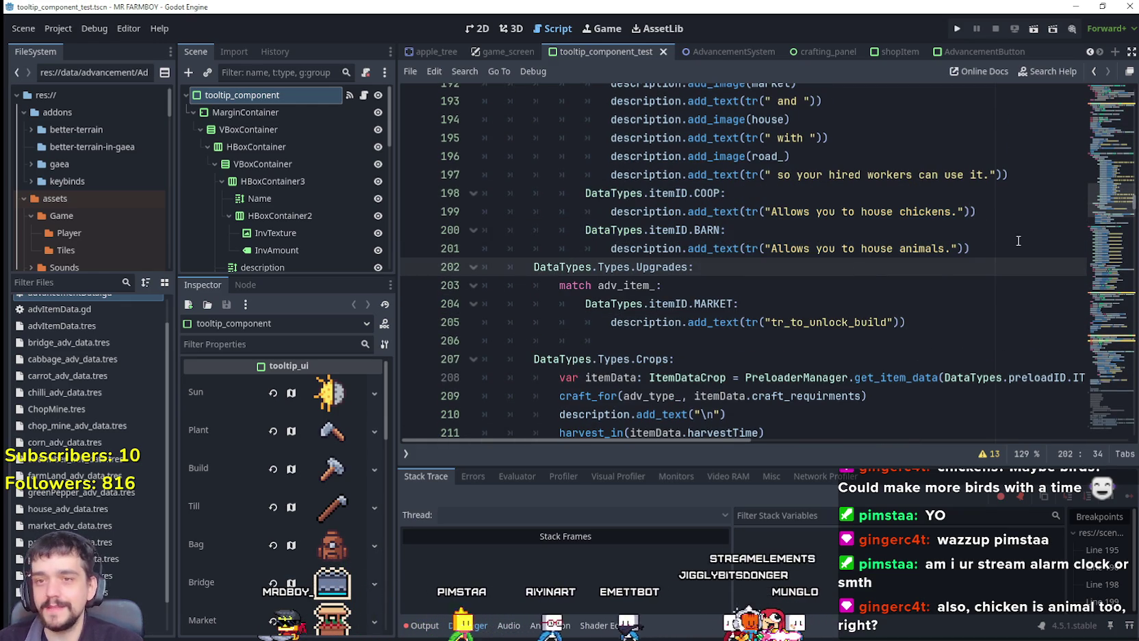
{"action": "left_click", "coordinate": [1017, 242]}
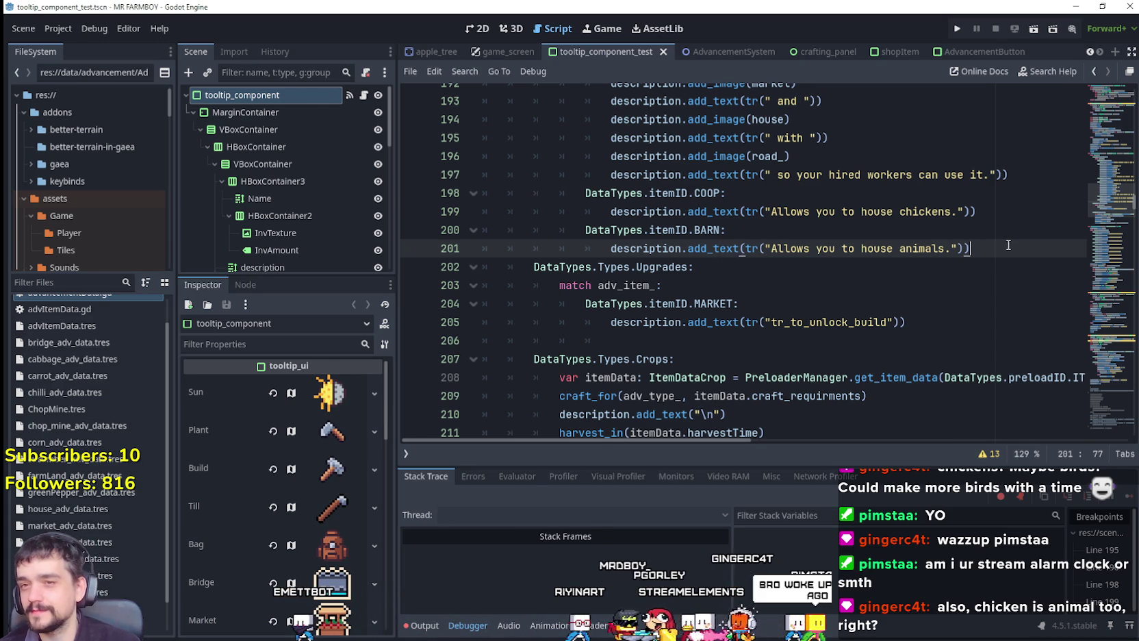
{"action": "left_click_drag", "start_coordinate": [1007, 244], "coordinate": [413, 196]}
{"action": "left_click", "coordinate": [935, 247]}
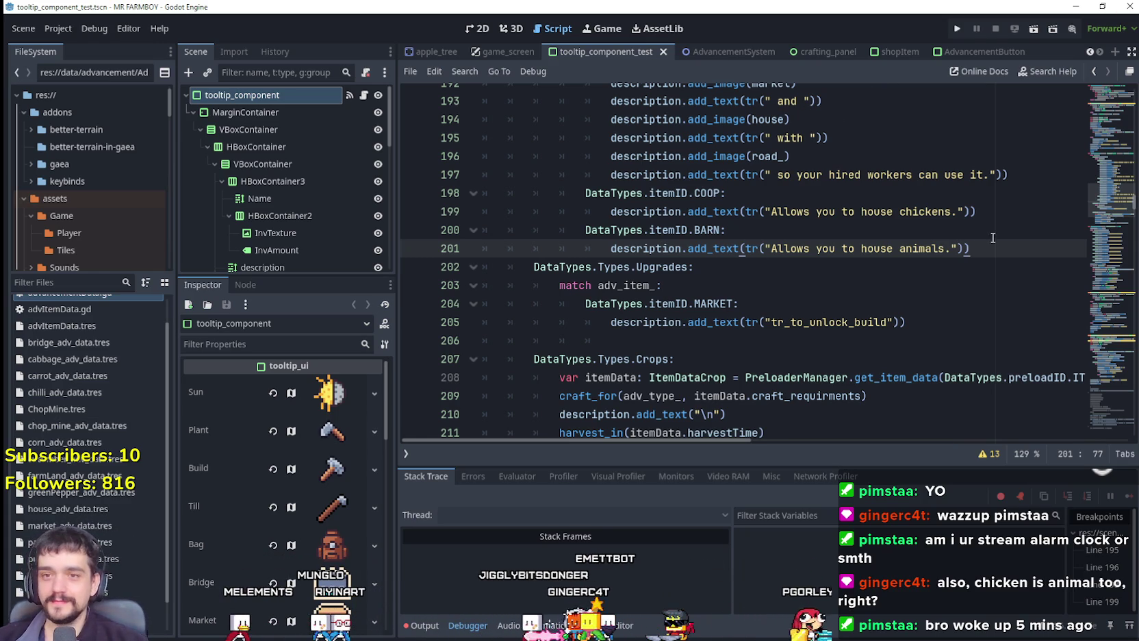
{"action": "left_click", "coordinate": [648, 231], "text": "shift"}
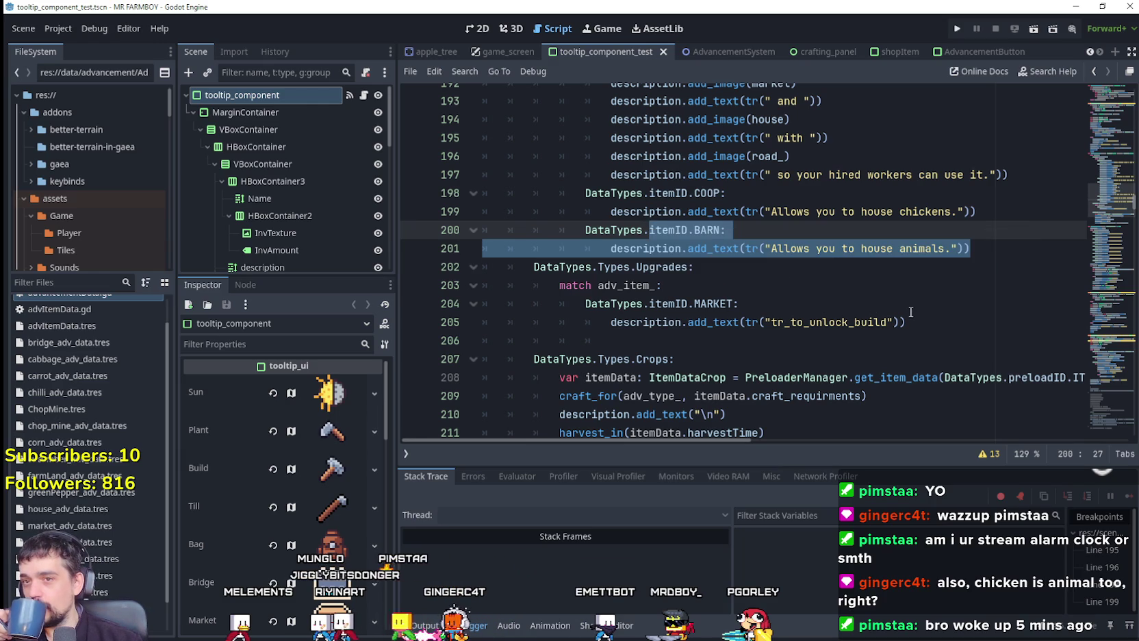
{"action": "left_click", "coordinate": [988, 254]}
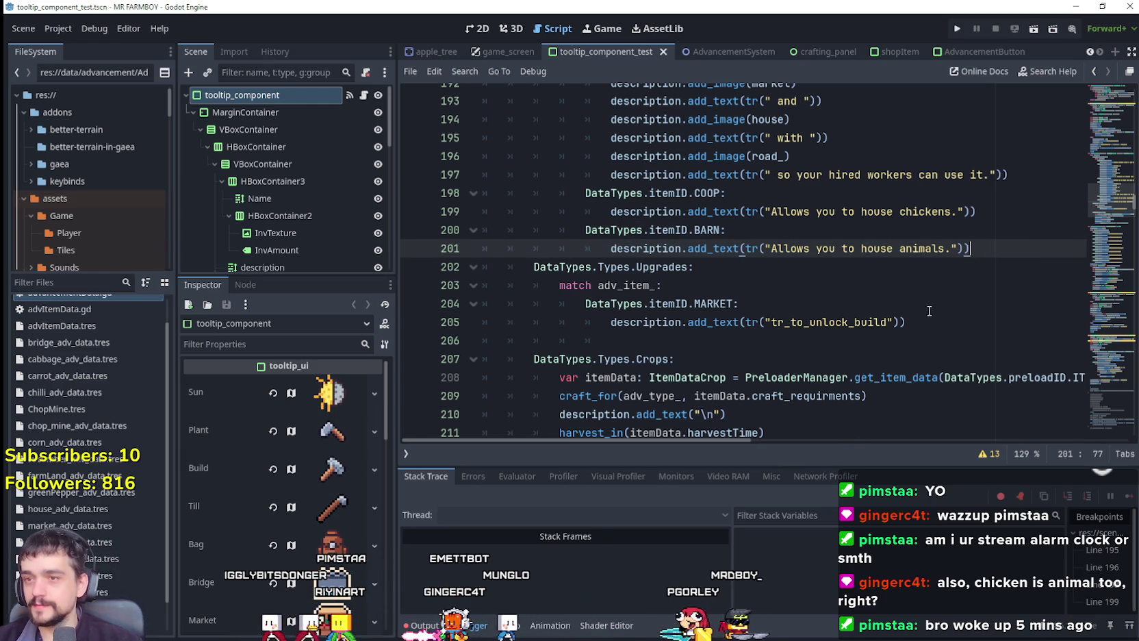
{"action": "left_click_drag", "start_coordinate": [907, 322], "coordinate": [507, 303]}
{"action": "left_click", "coordinate": [992, 341]}
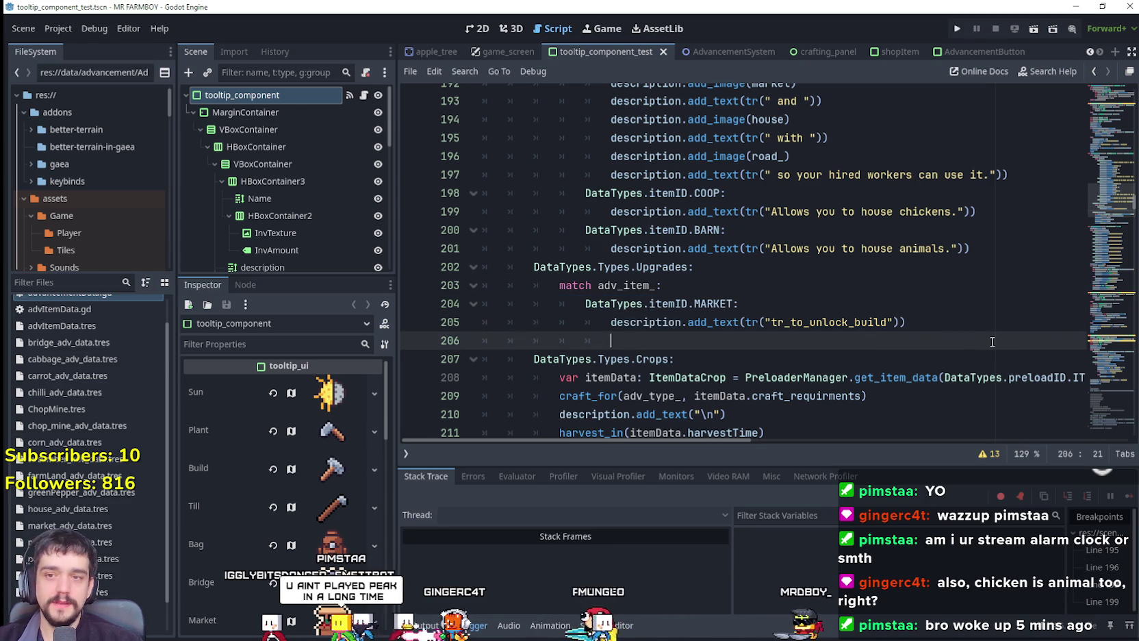
{"action": "mouse_move", "coordinate": [978, 323]}
{"action": "left_mouse_down"}
{"action": "mouse_move", "coordinate": [483, 322]}
{"action": "mouse_move", "coordinate": [534, 303]}
{"action": "left_mouse_up"}
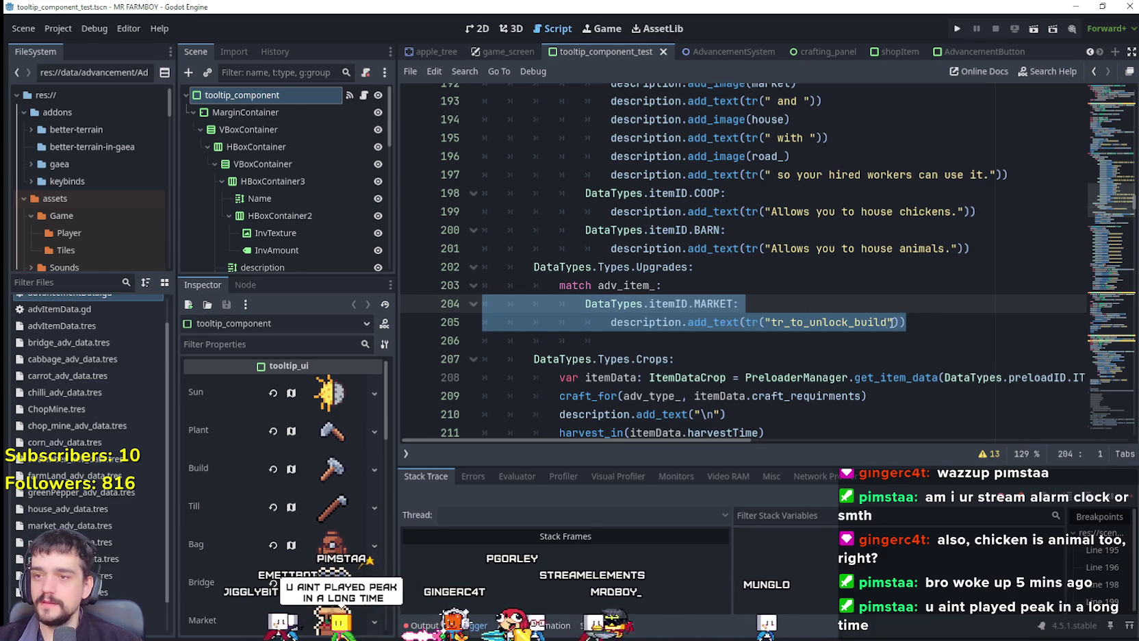
{"action": "mouse_move", "coordinate": [938, 323]}
{"action": "left_mouse_down"}
{"action": "mouse_move", "coordinate": [753, 323]}
{"action": "mouse_move", "coordinate": [487, 264]}
{"action": "mouse_move", "coordinate": [437, 303]}
{"action": "mouse_move", "coordinate": [441, 286]}
{"action": "left_mouse_up"}
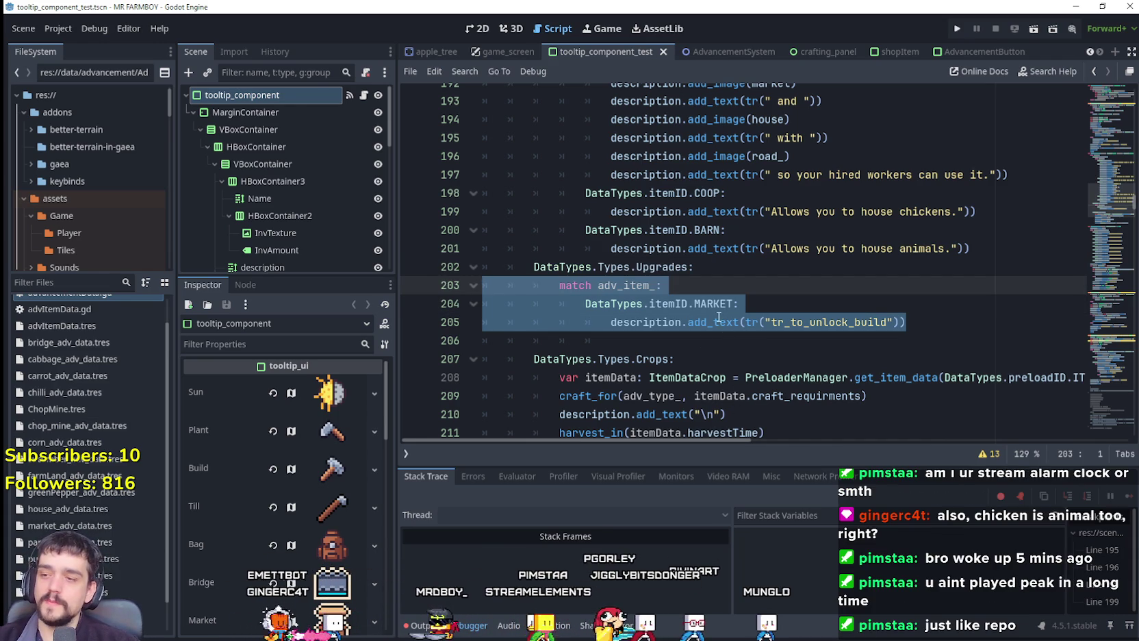
{"action": "scroll", "coordinate": [325, 206], "scroll_direction": "down", "scroll_amount": 3}
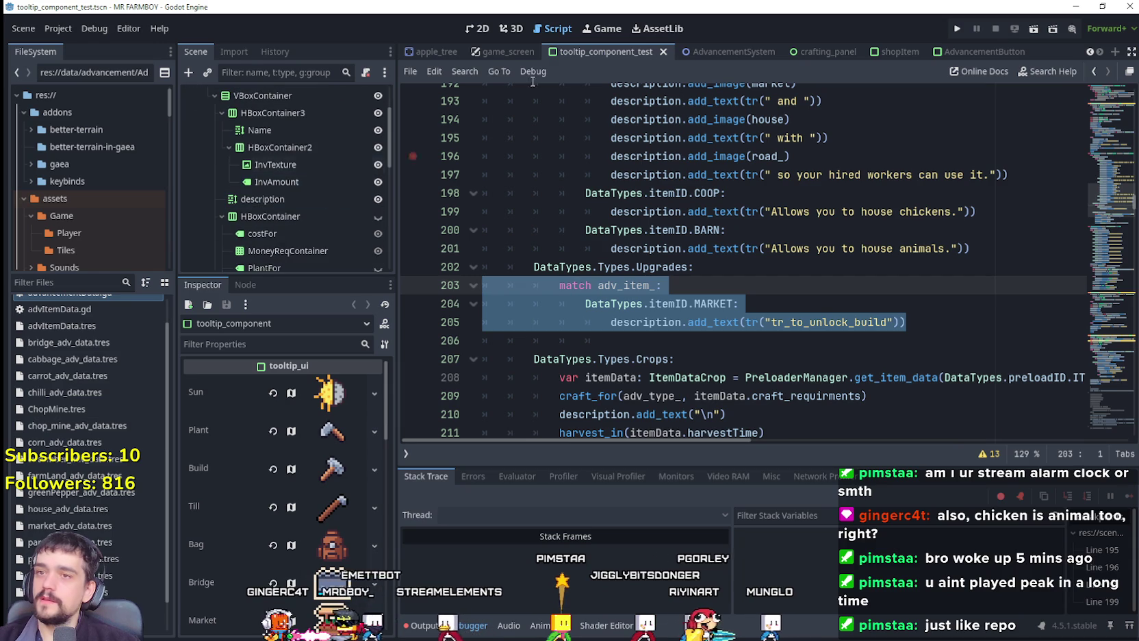
{"action": "left_click", "coordinate": [734, 52]}
Review the COOP case and its description in the tooltip script
{"action": "scroll", "coordinate": [278, 205], "scroll_direction": "down", "scroll_amount": 5}
{"action": "scroll", "coordinate": [278, 216], "scroll_direction": "down", "scroll_amount": 5}
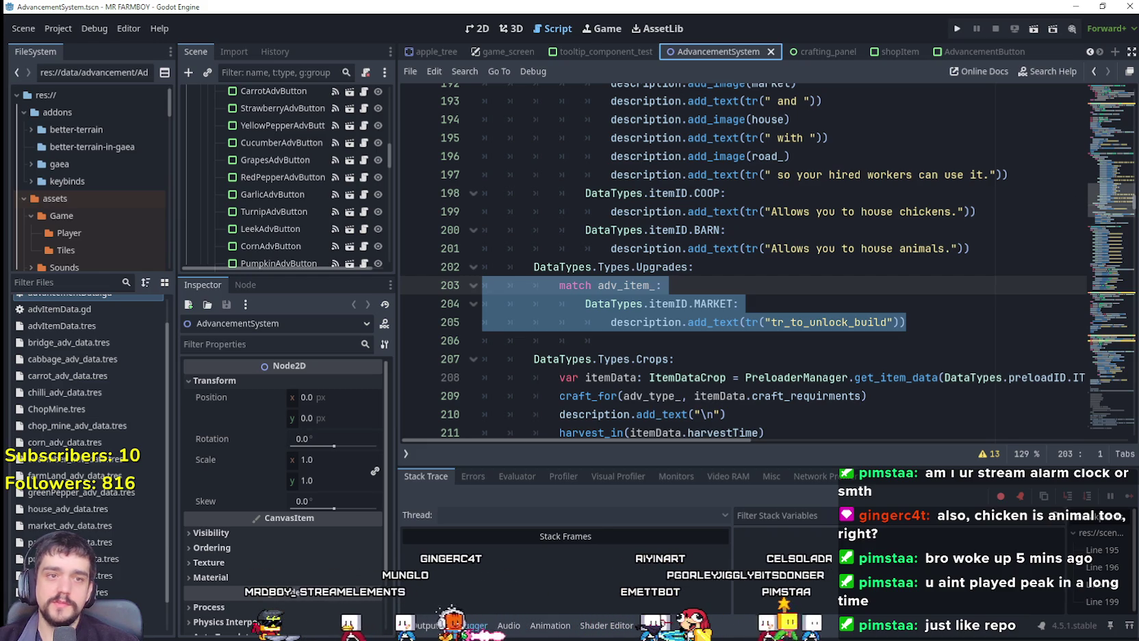
{"action": "mouse_move", "coordinate": [970, 249]}
{"action": "left_mouse_down"}
{"action": "mouse_move", "coordinate": [763, 248]}
{"action": "mouse_move", "coordinate": [426, 191]}
{"action": "left_mouse_up"}
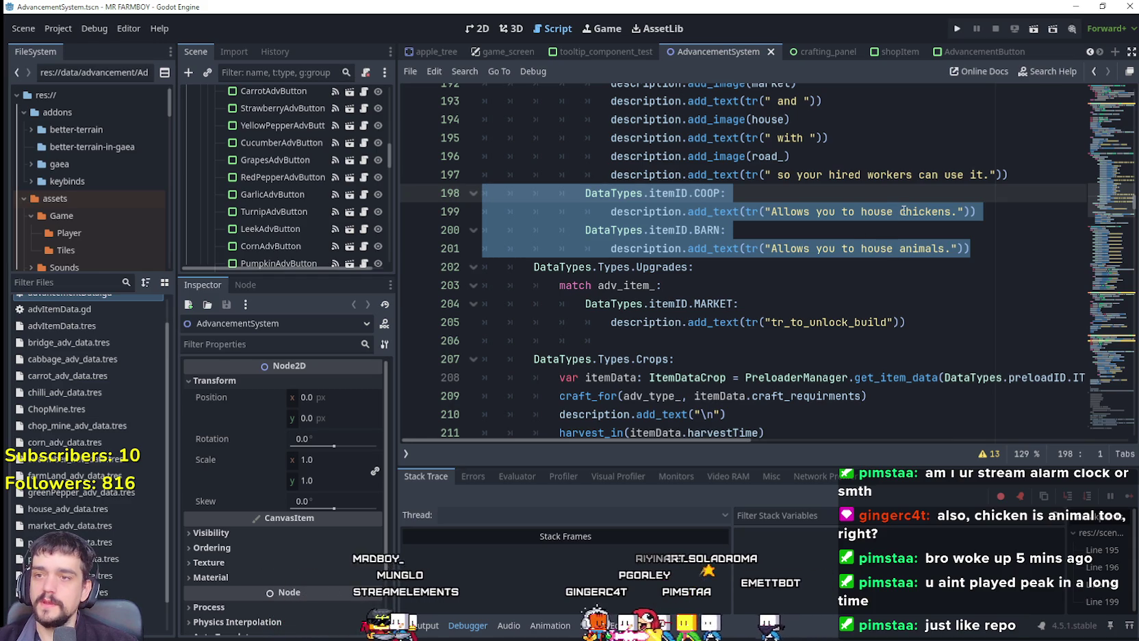
{"action": "left_click", "coordinate": [999, 222]}
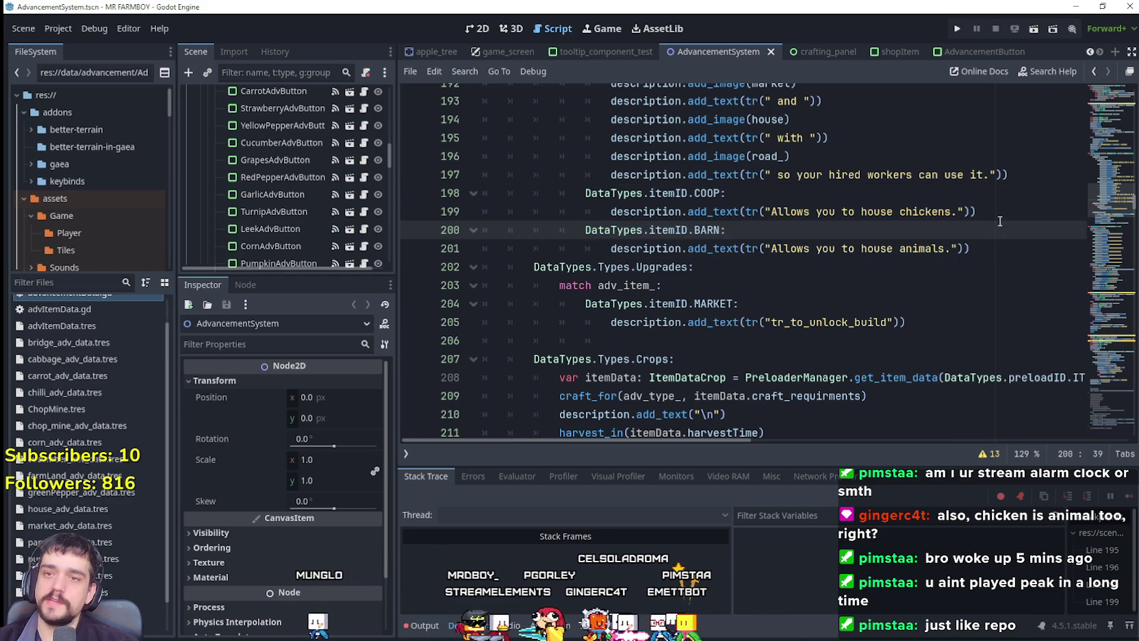
{"action": "left_click", "coordinate": [996, 214]}
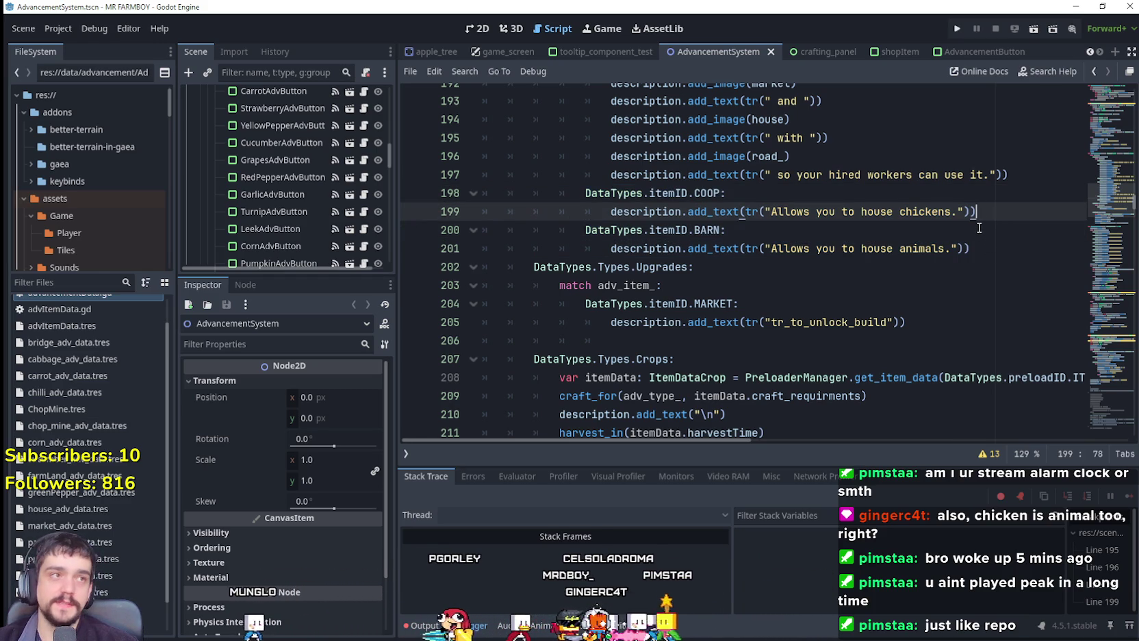
{"action": "double_click", "coordinate": [697, 193]}
{"action": "mouse_move", "coordinate": [997, 220]}
{"action": "left_mouse_down"}
{"action": "mouse_move", "coordinate": [486, 177]}
{"action": "mouse_move", "coordinate": [482, 193]}
{"action": "left_mouse_up"}
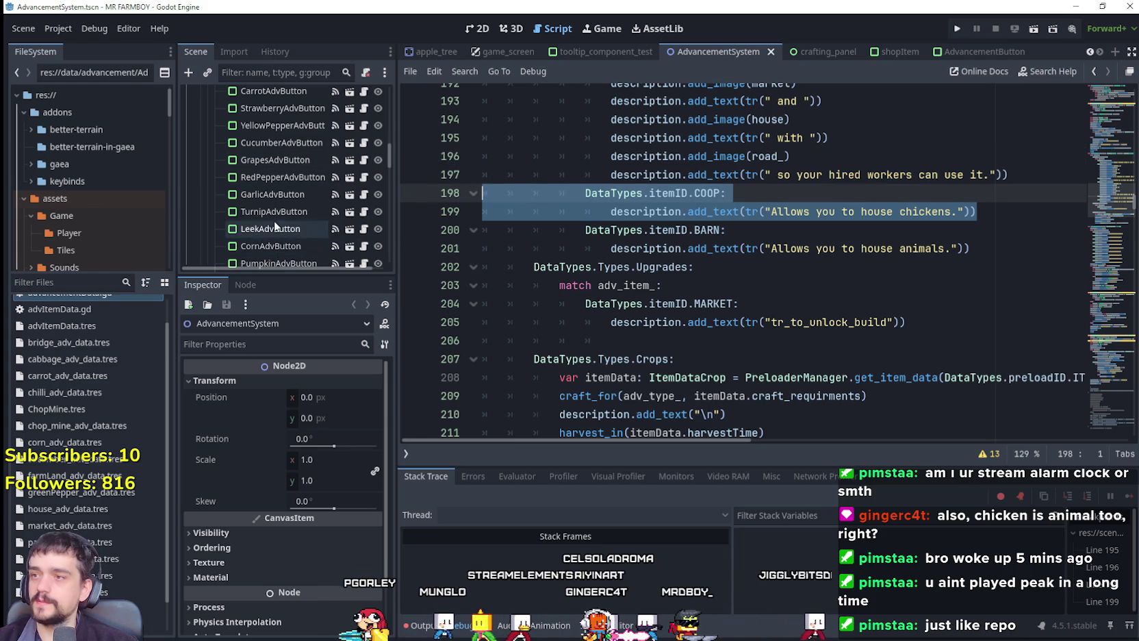
{"action": "scroll", "coordinate": [285, 212], "scroll_direction": "down", "scroll_amount": 4}
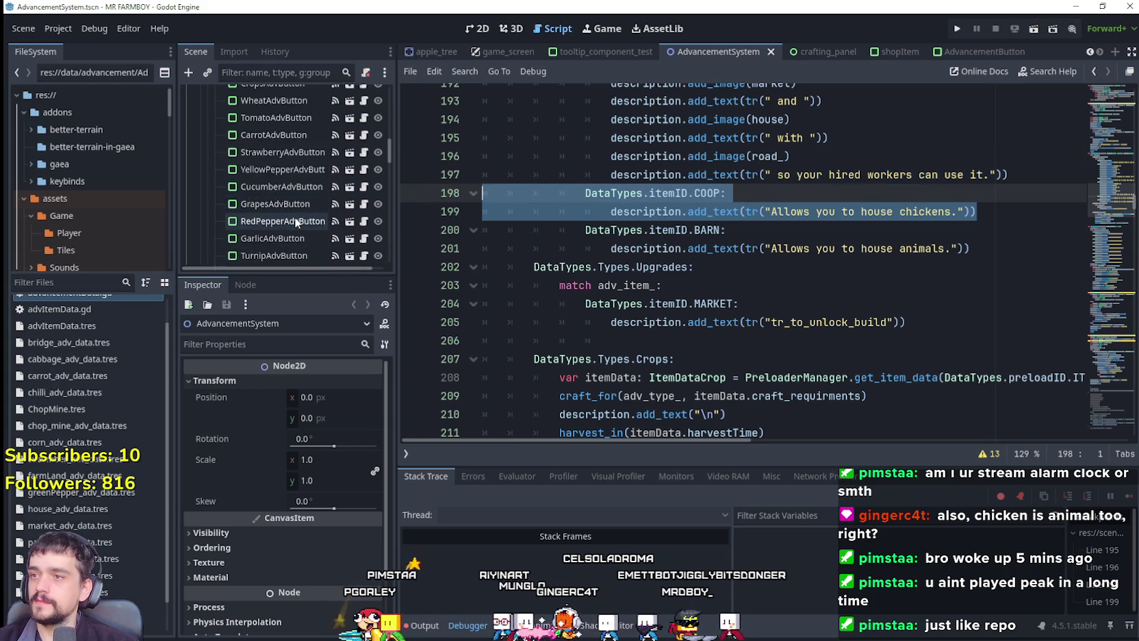
{"action": "scroll", "coordinate": [296, 216], "scroll_direction": "down", "scroll_amount": 5}
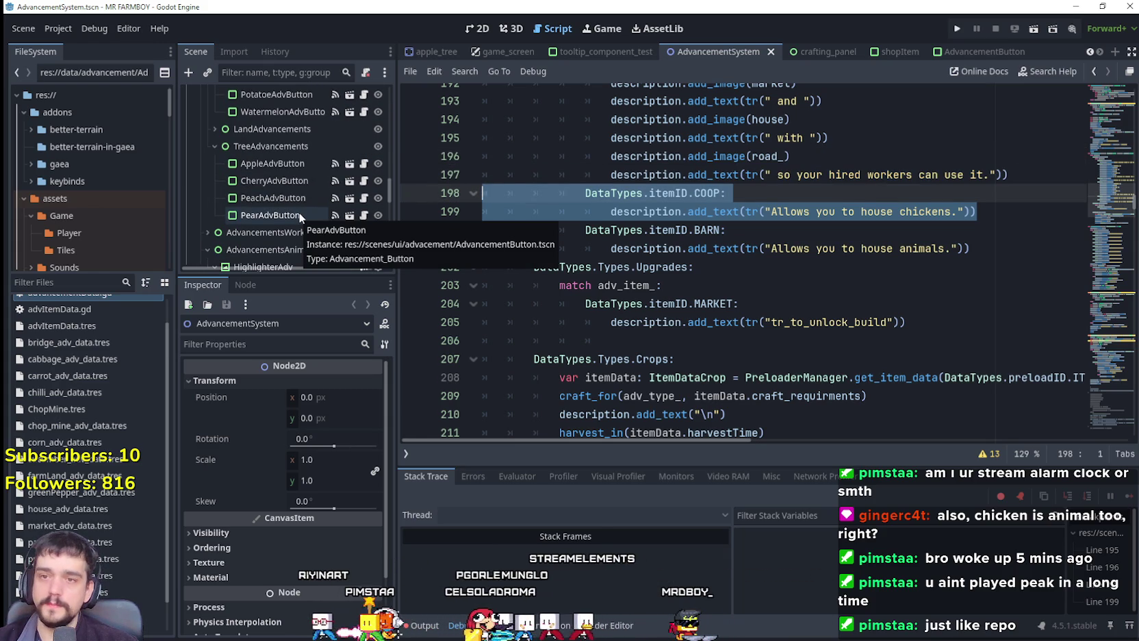
{"action": "scroll", "coordinate": [302, 214], "scroll_direction": "down", "scroll_amount": 2}
{"action": "scroll", "coordinate": [301, 215], "scroll_direction": "up", "scroll_amount": 2}
{"action": "scroll", "coordinate": [303, 214], "scroll_direction": "down", "scroll_amount": 4}
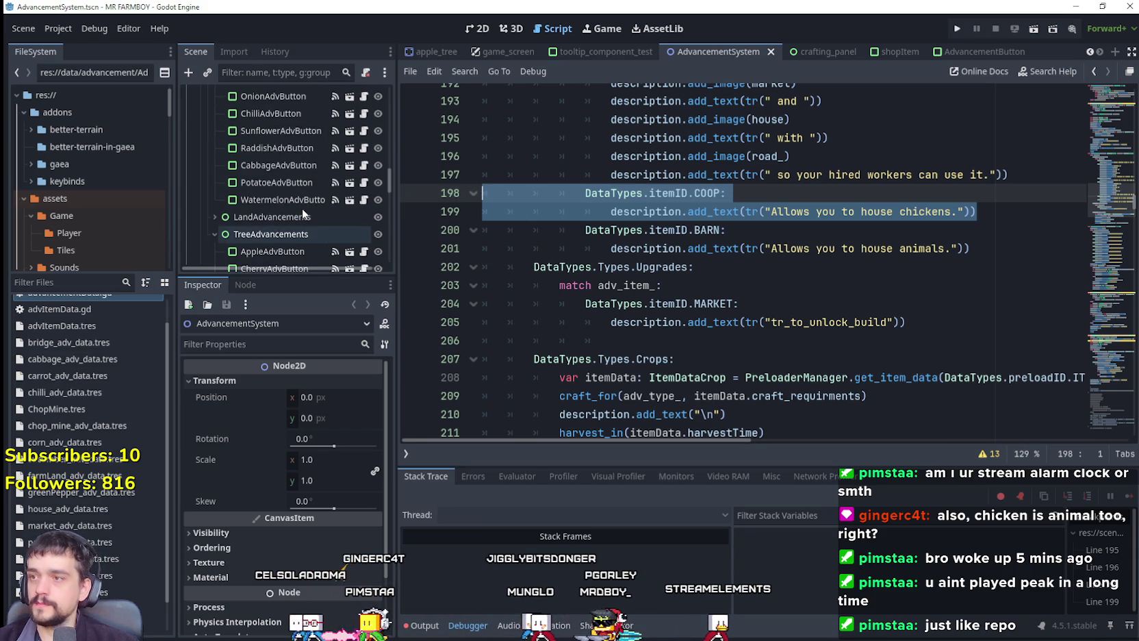
{"action": "mouse_move", "coordinate": [392, 199]}
{"action": "left_mouse_down"}
{"action": "mouse_move", "coordinate": [396, 232]}
{"action": "mouse_move", "coordinate": [421, 176]}
{"action": "mouse_move", "coordinate": [391, 98]}
{"action": "mouse_move", "coordinate": [378, 139]}
{"action": "left_mouse_up"}
{"action": "scroll", "coordinate": [378, 133], "scroll_direction": "up", "scroll_amount": 2}
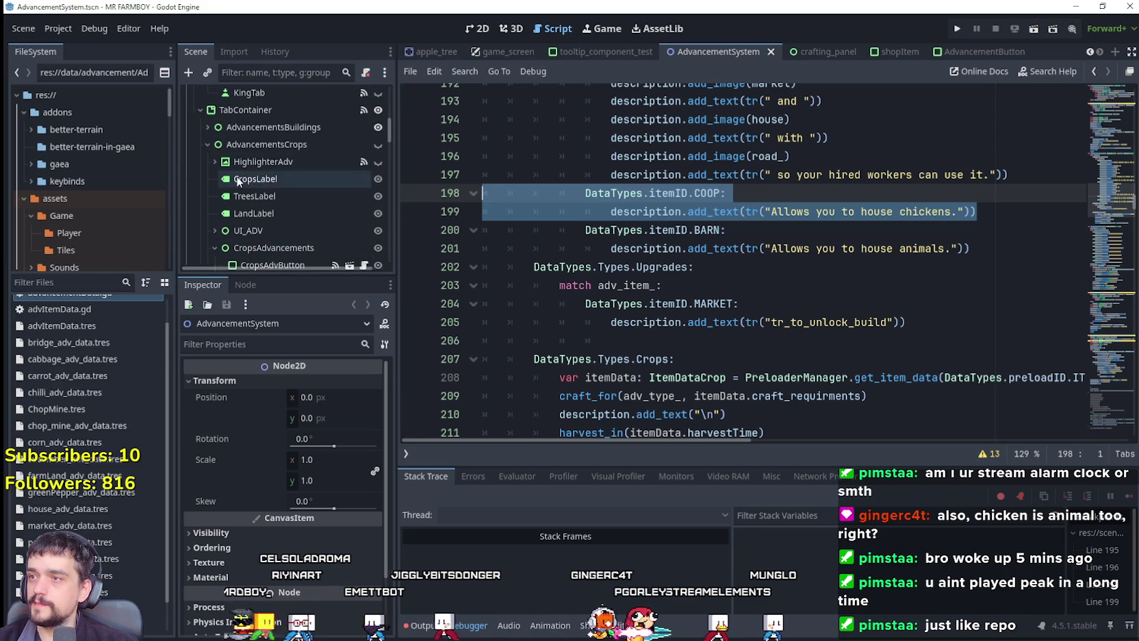
Expand AdvancementsBuildings and BuildingAdvancements, select MarketToggleAdvButton, and list its Adv Type options
{"action": "left_click", "coordinate": [208, 127]}
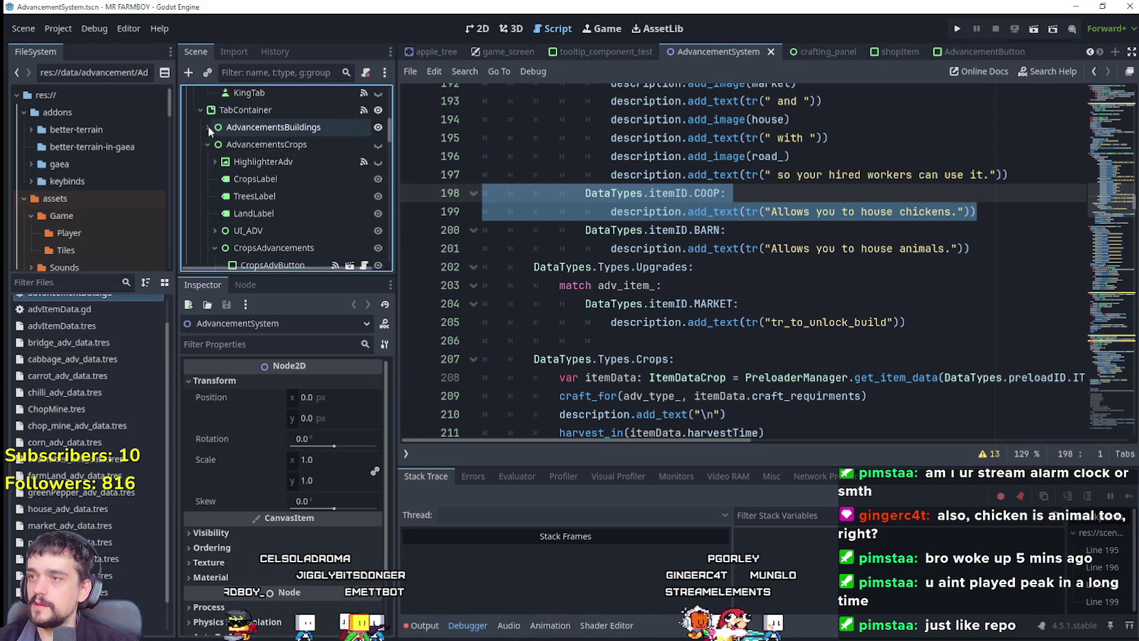
{"action": "scroll", "coordinate": [263, 202], "scroll_direction": "down", "scroll_amount": 5}
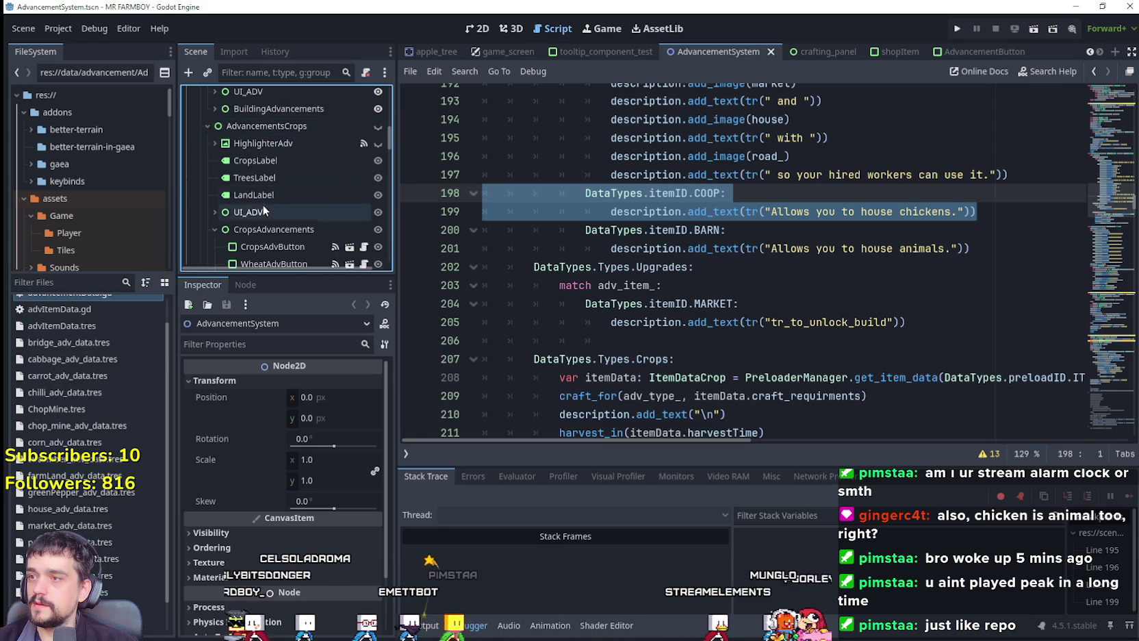
{"action": "scroll", "coordinate": [264, 198], "scroll_direction": "up", "scroll_amount": 5}
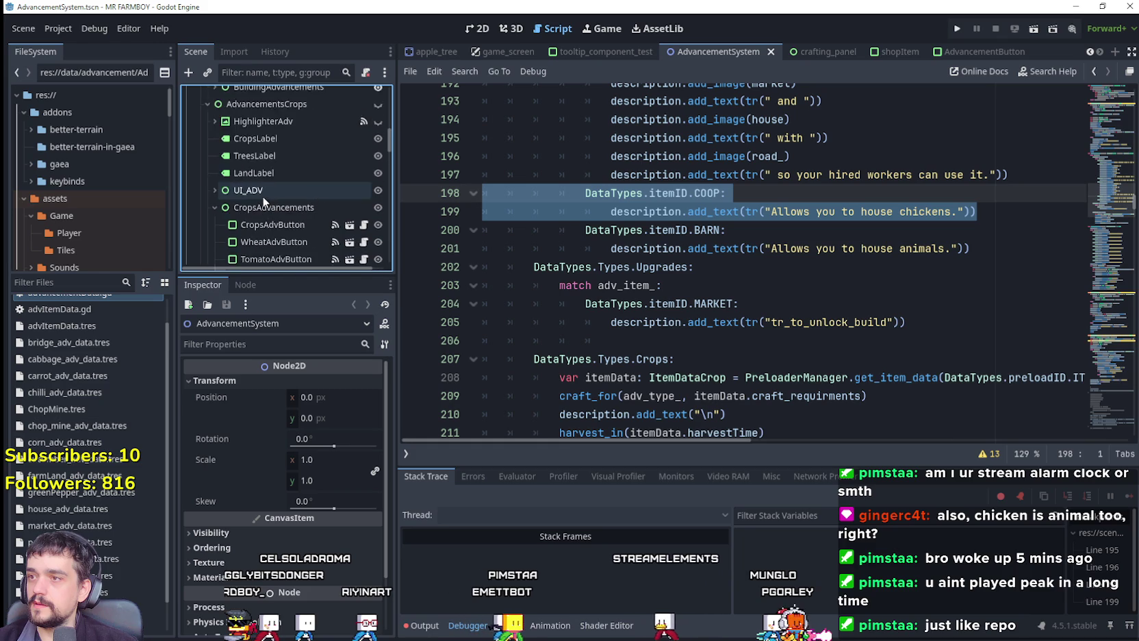
{"action": "left_click", "coordinate": [214, 174]}
{"action": "scroll", "coordinate": [260, 206], "scroll_direction": "down", "scroll_amount": 3}
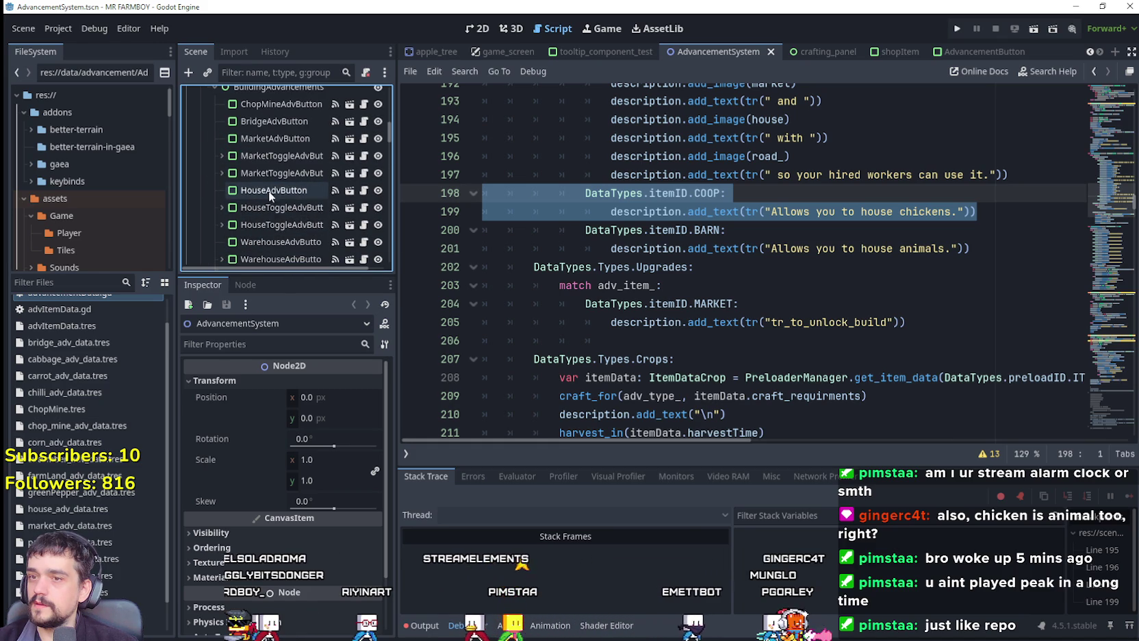
{"action": "left_click", "coordinate": [276, 157]}
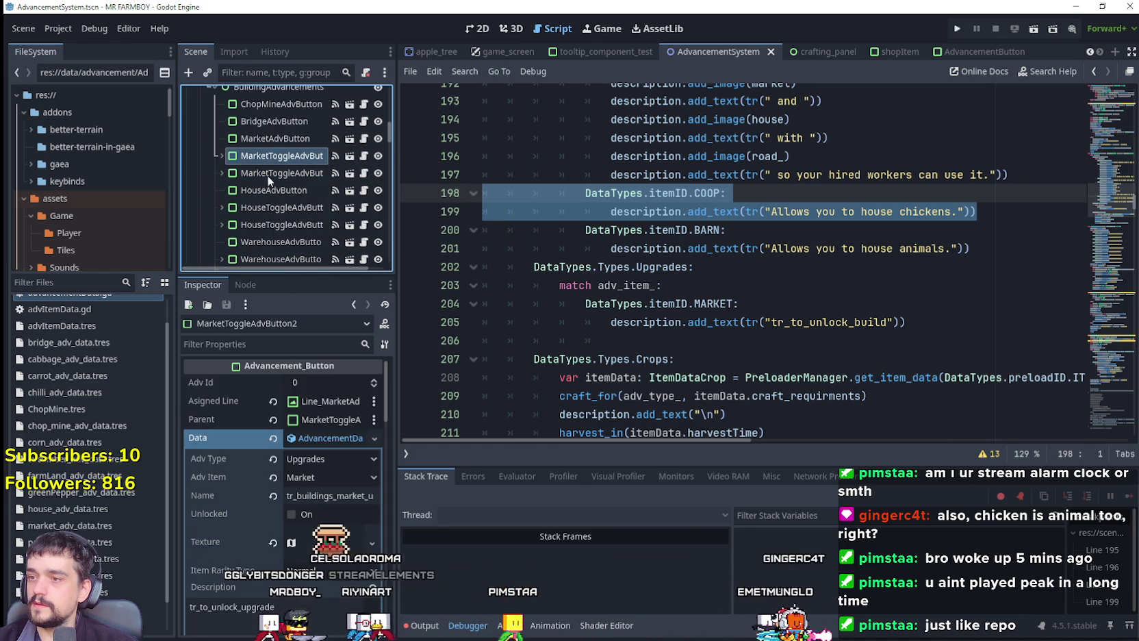
{"action": "left_click", "coordinate": [322, 459]}
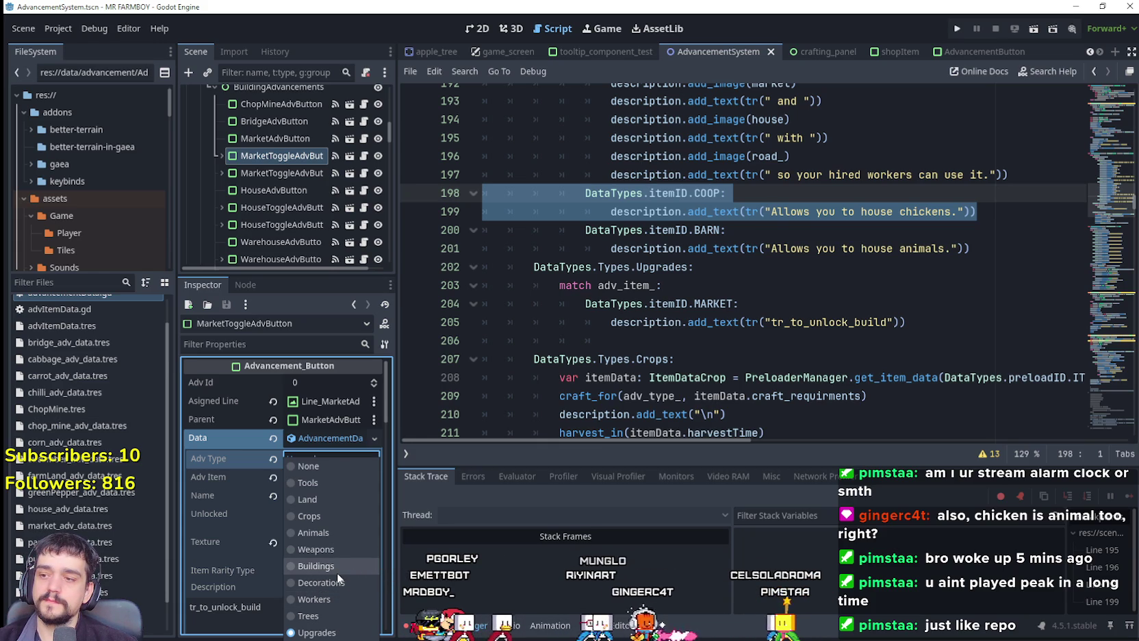
Scroll through the AdvancementSystem script and clear the selection
{"action": "scroll", "coordinate": [668, 265], "scroll_direction": "up", "scroll_amount": 4}
{"action": "scroll", "coordinate": [672, 326], "scroll_direction": "up", "scroll_amount": 5}
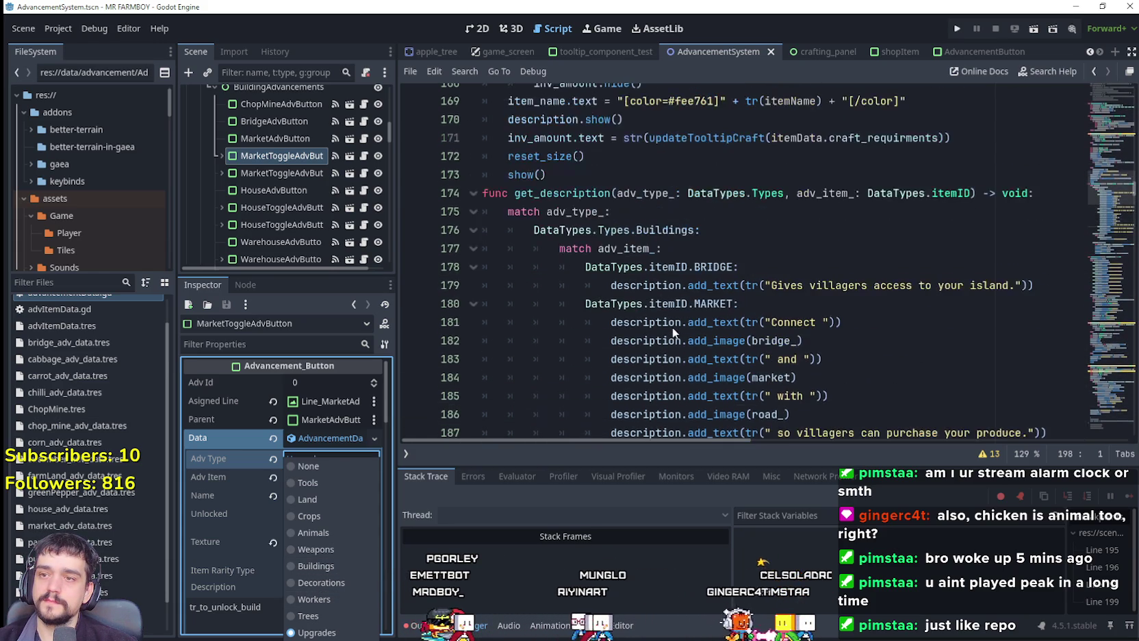
{"action": "scroll", "coordinate": [672, 327], "scroll_direction": "down", "scroll_amount": 4}
{"action": "scroll", "coordinate": [672, 326], "scroll_direction": "down", "scroll_amount": 4}
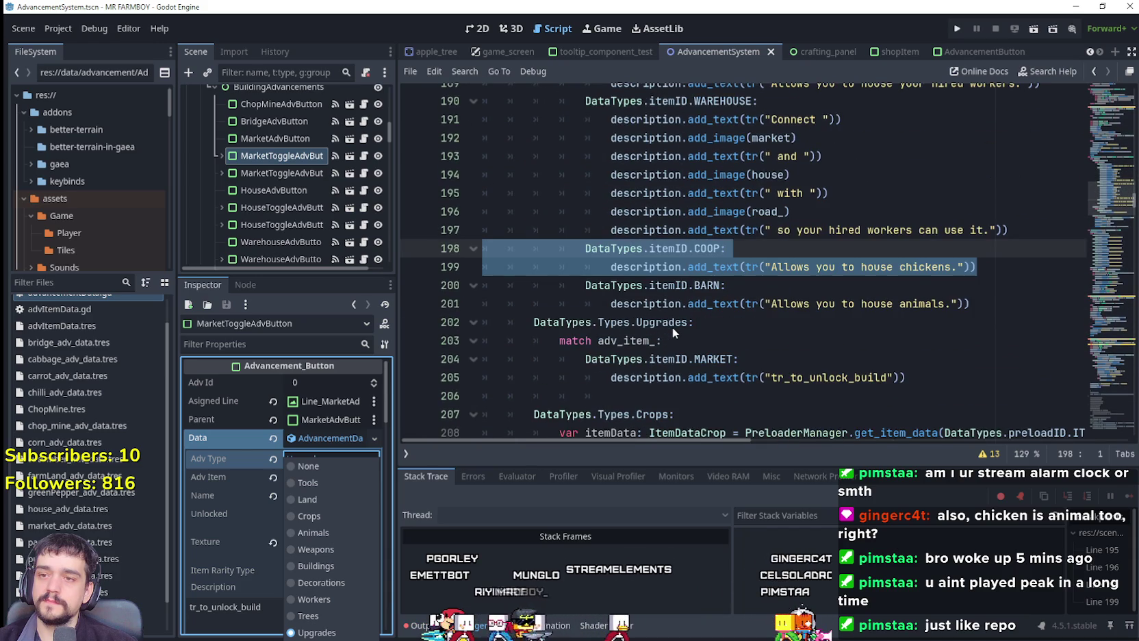
{"action": "scroll", "coordinate": [672, 326], "scroll_direction": "up", "scroll_amount": 3}
{"action": "scroll", "coordinate": [672, 326], "scroll_direction": "up", "scroll_amount": 2}
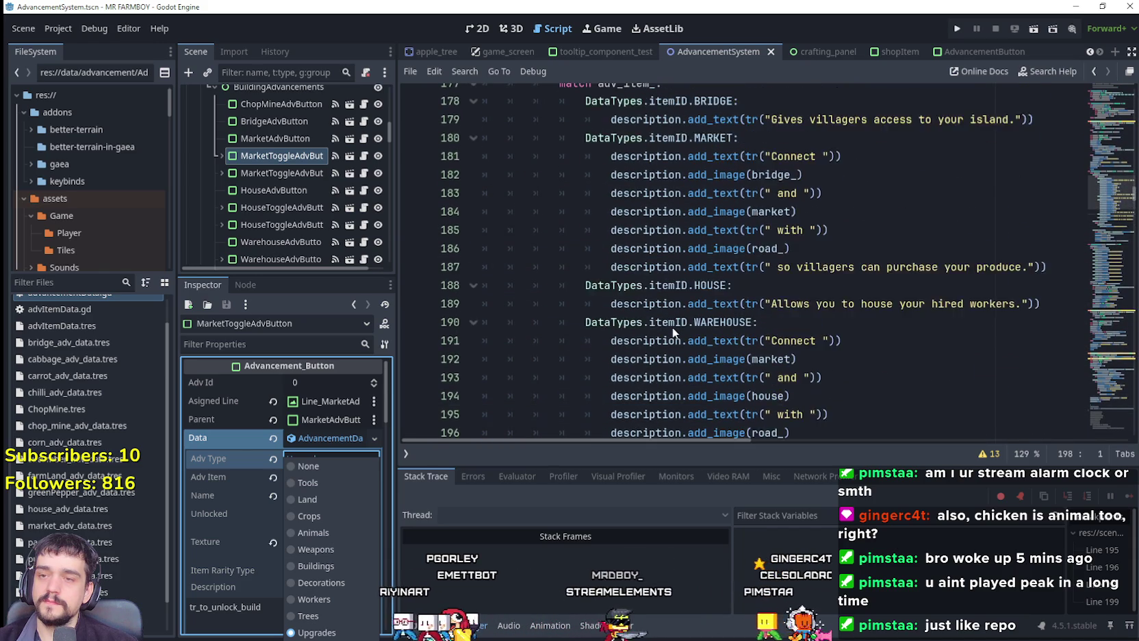
{"action": "scroll", "coordinate": [672, 326], "scroll_direction": "up", "scroll_amount": 3}
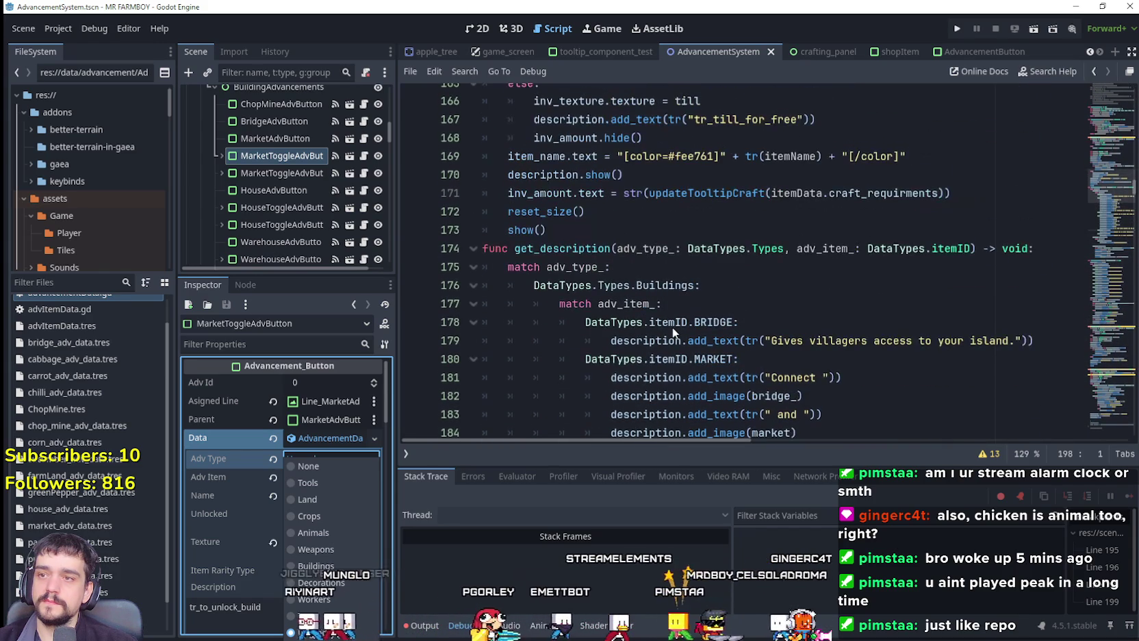
{"action": "scroll", "coordinate": [672, 326], "scroll_direction": "down", "scroll_amount": 4}
{"action": "scroll", "coordinate": [672, 326], "scroll_direction": "down", "scroll_amount": 5}
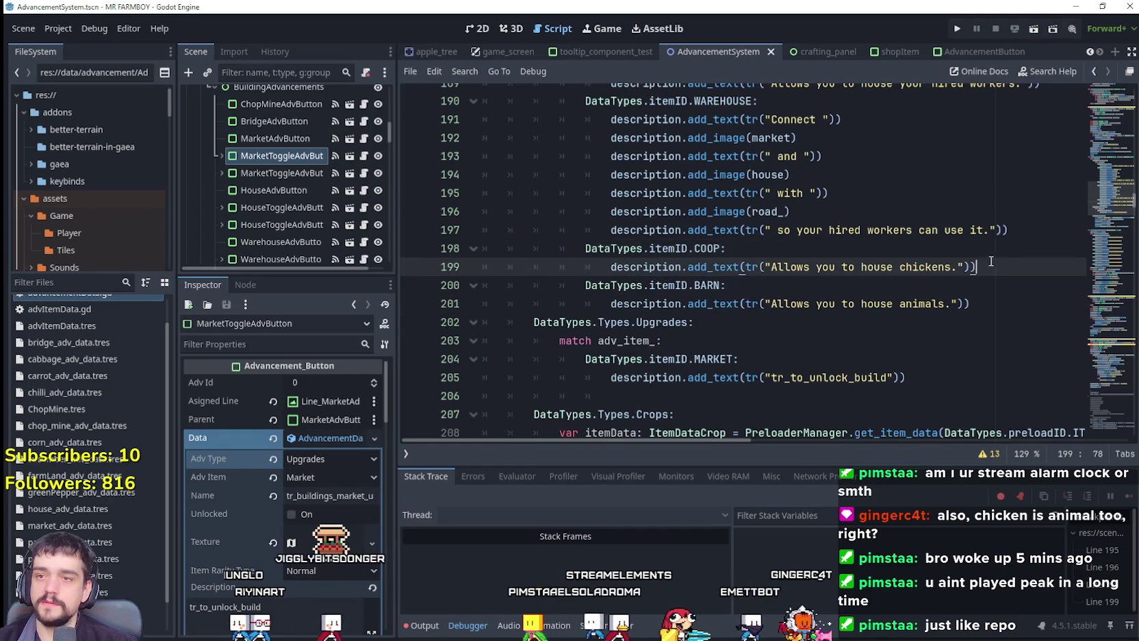
{"action": "left_click", "coordinate": [824, 304]}
{"action": "left_click_drag", "start_coordinate": [998, 305], "coordinate": [608, 303]}
{"action": "scroll", "coordinate": [609, 303], "scroll_direction": "down", "scroll_amount": 2}
{"action": "left_click_drag", "start_coordinate": [910, 266], "coordinate": [610, 266]}
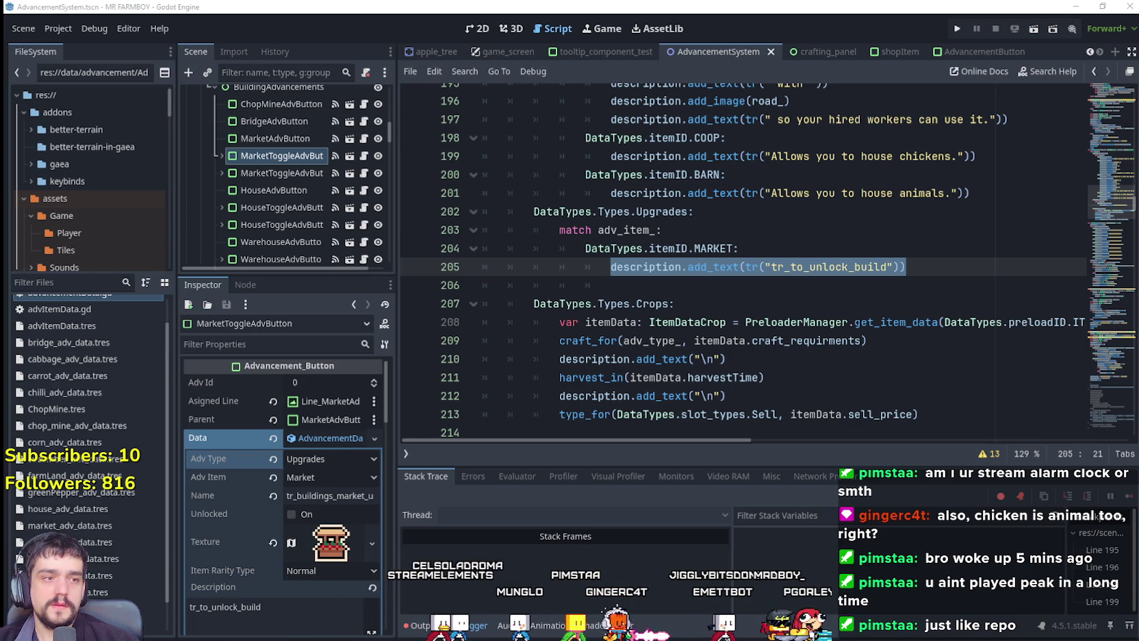
{"action": "left_click", "coordinate": [610, 284]}
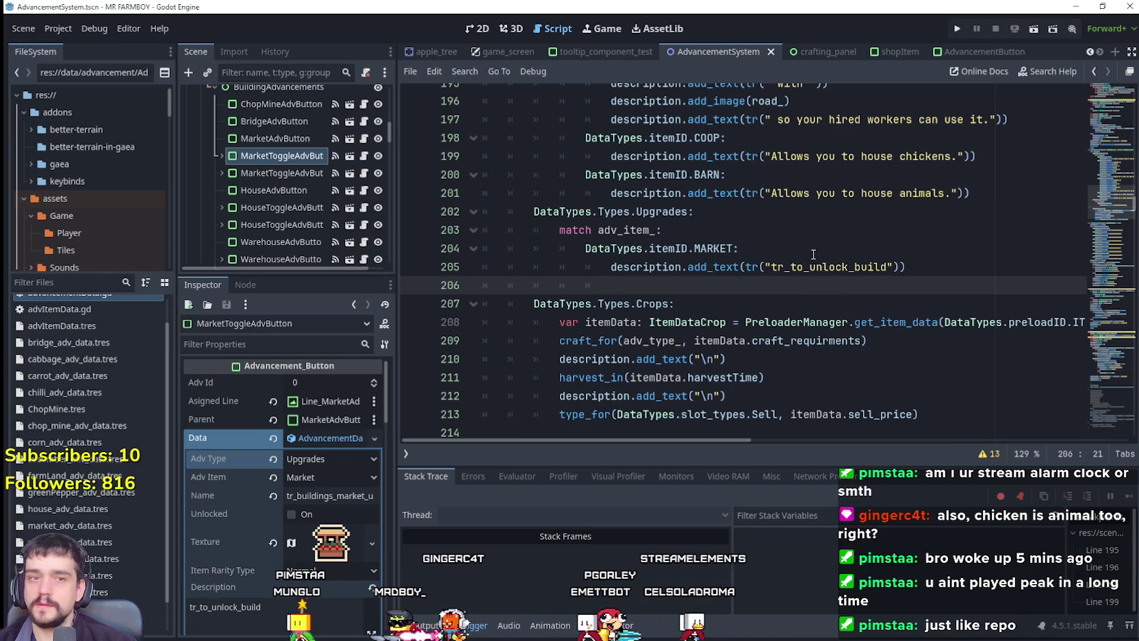
Replace tr_to_unlock_build on line 205 with the pasted tr_adv_buildings_market_upgrade key
{"action": "double_click", "coordinate": [882, 273]}
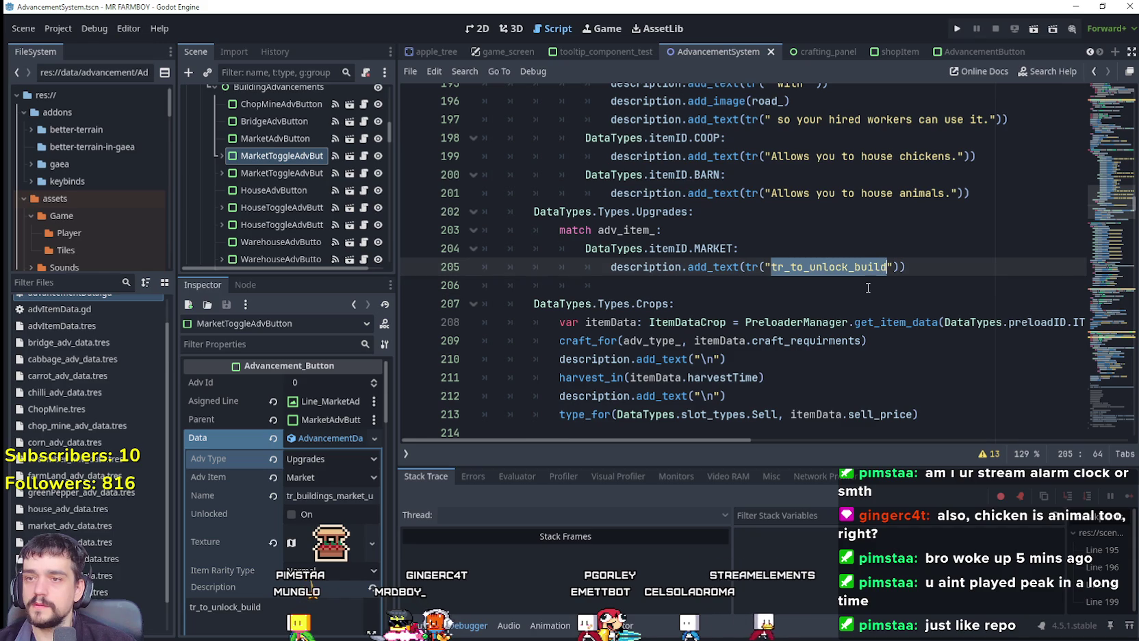
{"action": "type", "text": "tr_adv_buildings_market_upgrade_1"}
{"action": "left_click", "coordinate": [812, 291]}
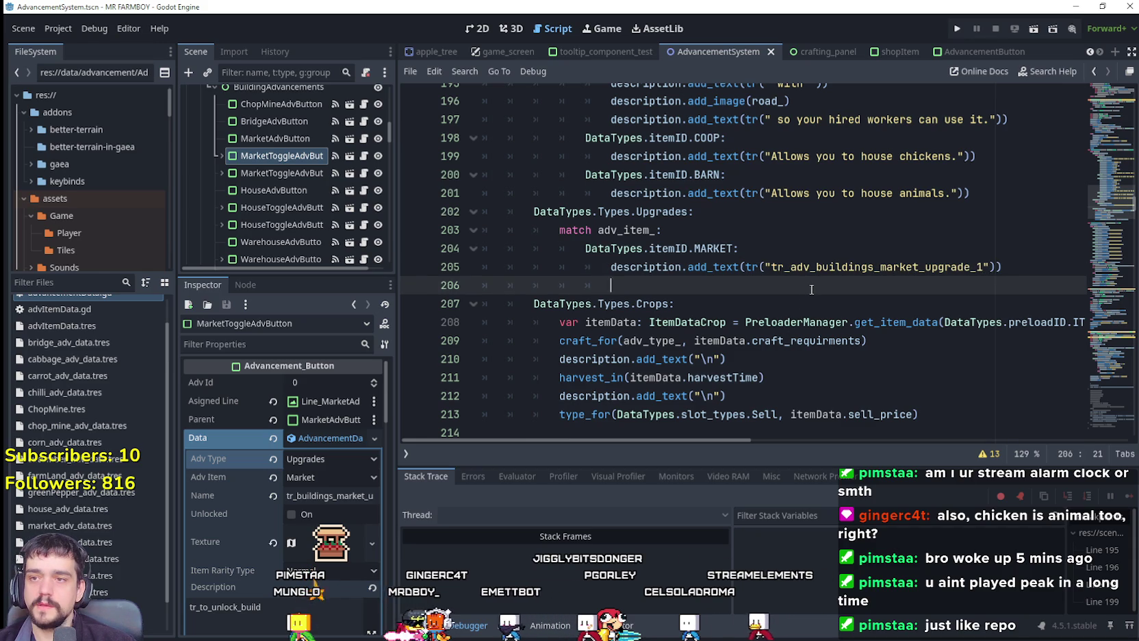
{"action": "left_click_drag", "start_coordinate": [812, 289], "coordinate": [473, 291]}
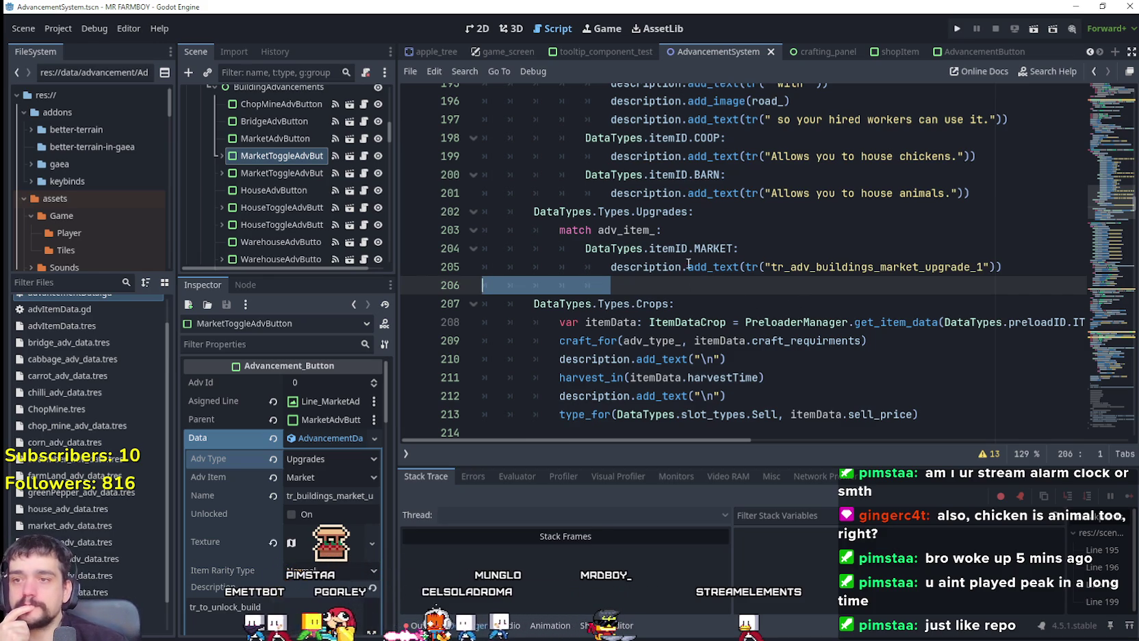
Select the whole MARKET case on lines 204–205
{"action": "left_click", "coordinate": [671, 211]}
{"action": "double_click", "coordinate": [670, 212]}
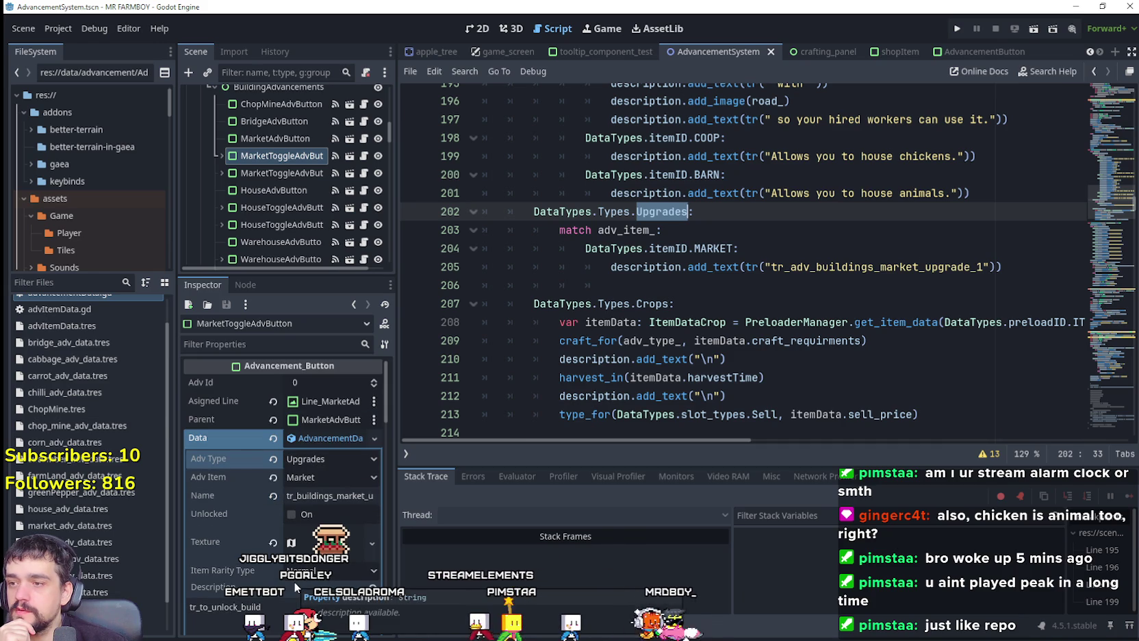
{"action": "left_click", "coordinate": [1043, 272]}
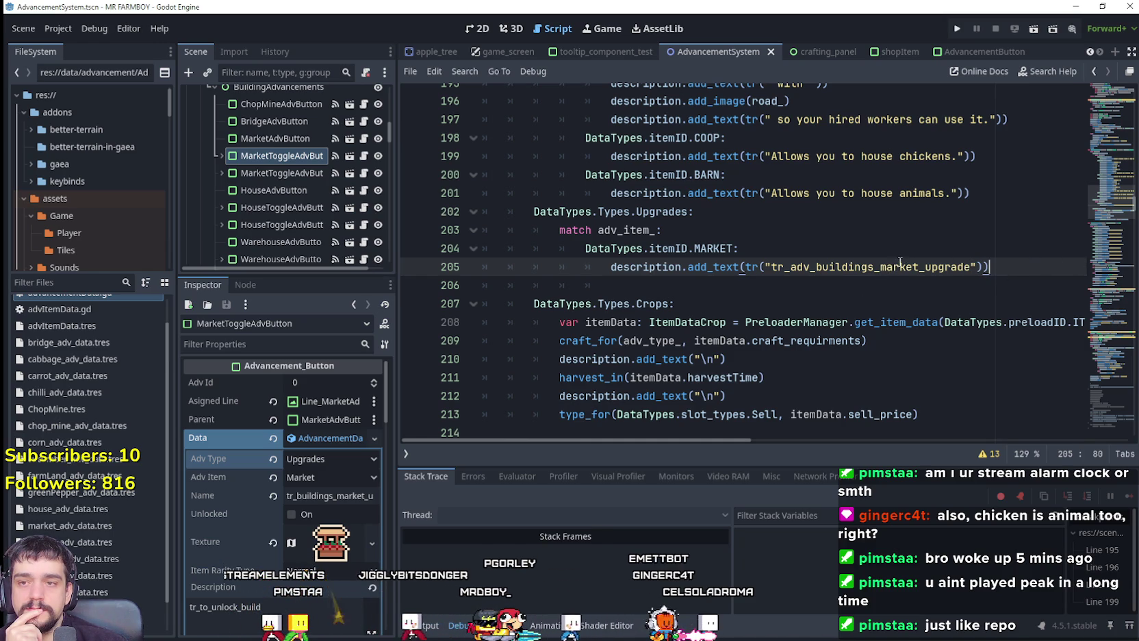
{"action": "mouse_move", "coordinate": [1039, 271]}
{"action": "left_mouse_down"}
{"action": "mouse_move", "coordinate": [555, 249]}
{"action": "mouse_move", "coordinate": [610, 264]}
{"action": "left_mouse_up"}
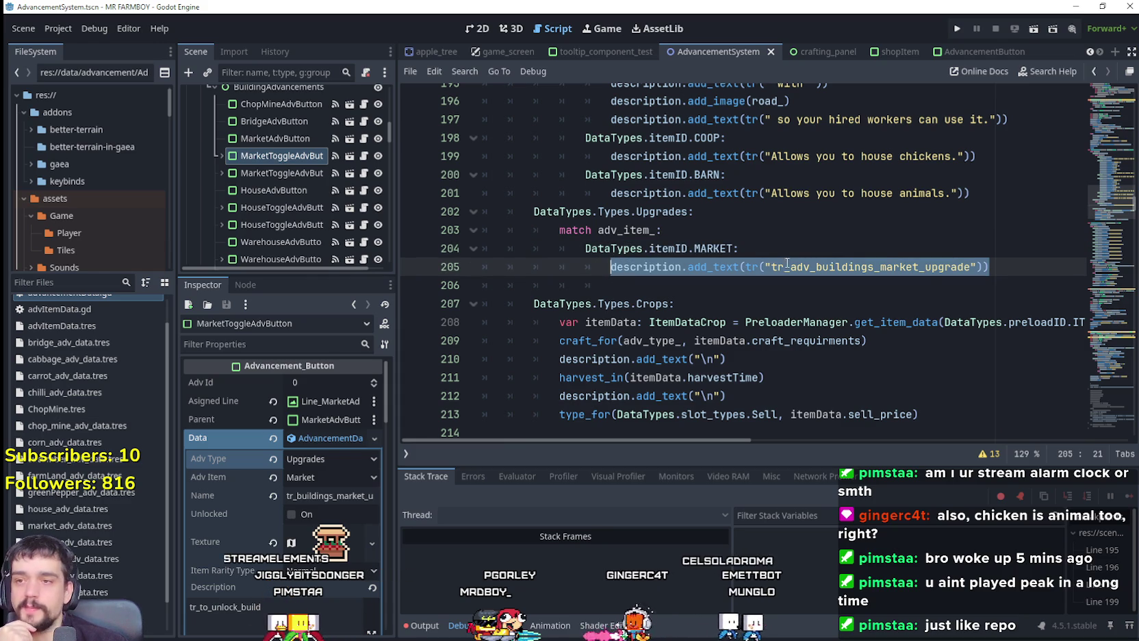
{"action": "left_click", "coordinate": [1005, 266]}
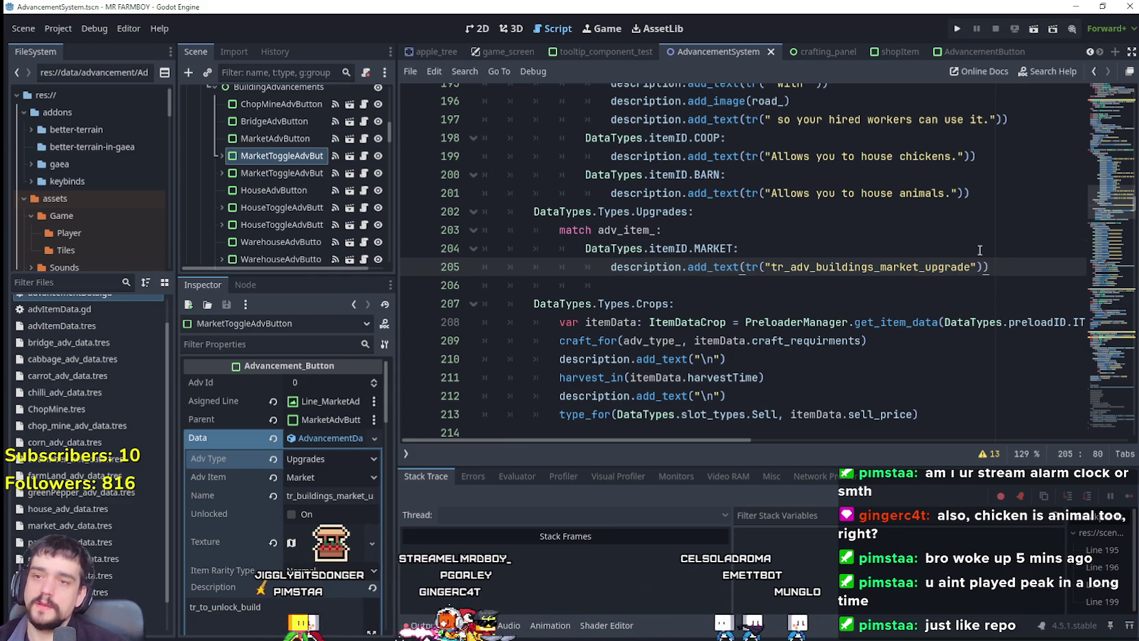
{"action": "left_click", "coordinate": [957, 249]}
{"action": "mouse_move", "coordinate": [988, 267]}
{"action": "left_mouse_down"}
{"action": "mouse_move", "coordinate": [486, 211]}
{"action": "mouse_move", "coordinate": [483, 248]}
{"action": "left_mouse_up"}
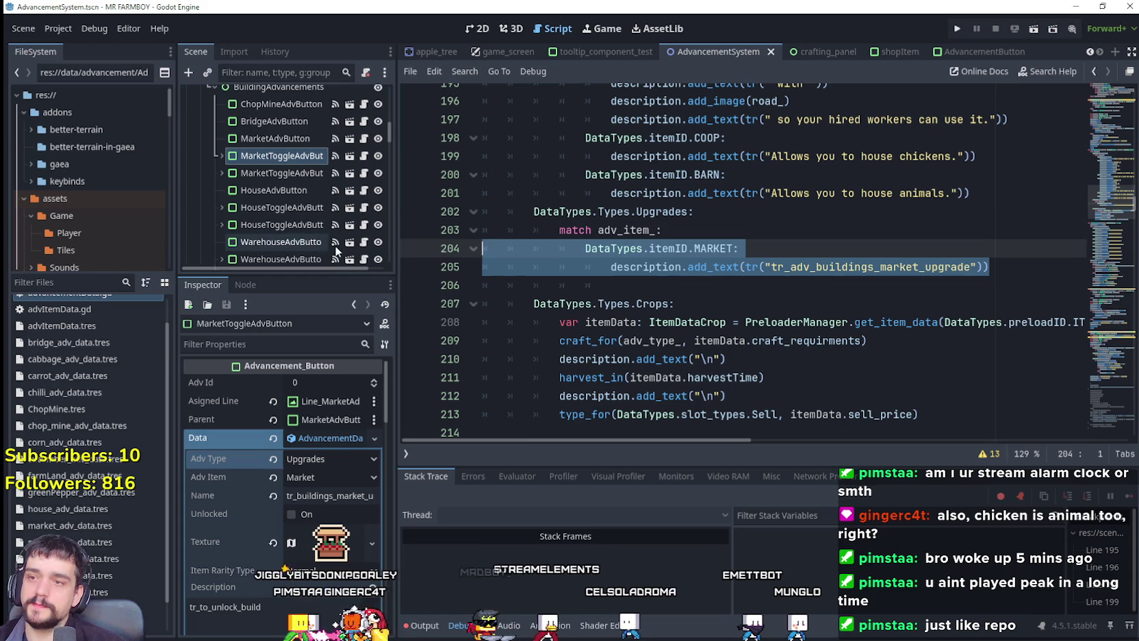
Duplicate the MARKET case and turn the copy into a HOUSE case using tr_adv_buildings_house_upgrade
{"action": "key", "text": "ctrl+alt+Down"}
{"action": "left_click", "coordinate": [733, 303]}
{"action": "double_click", "coordinate": [724, 286]}
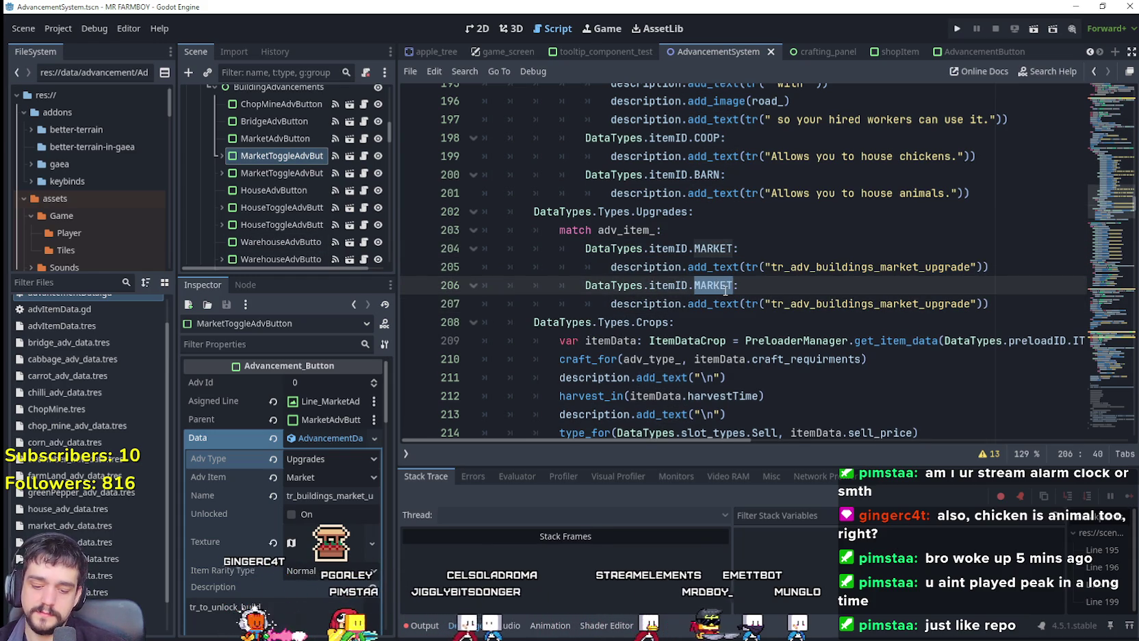
{"action": "type", "text": "H"}
{"action": "key", "text": "Return"}
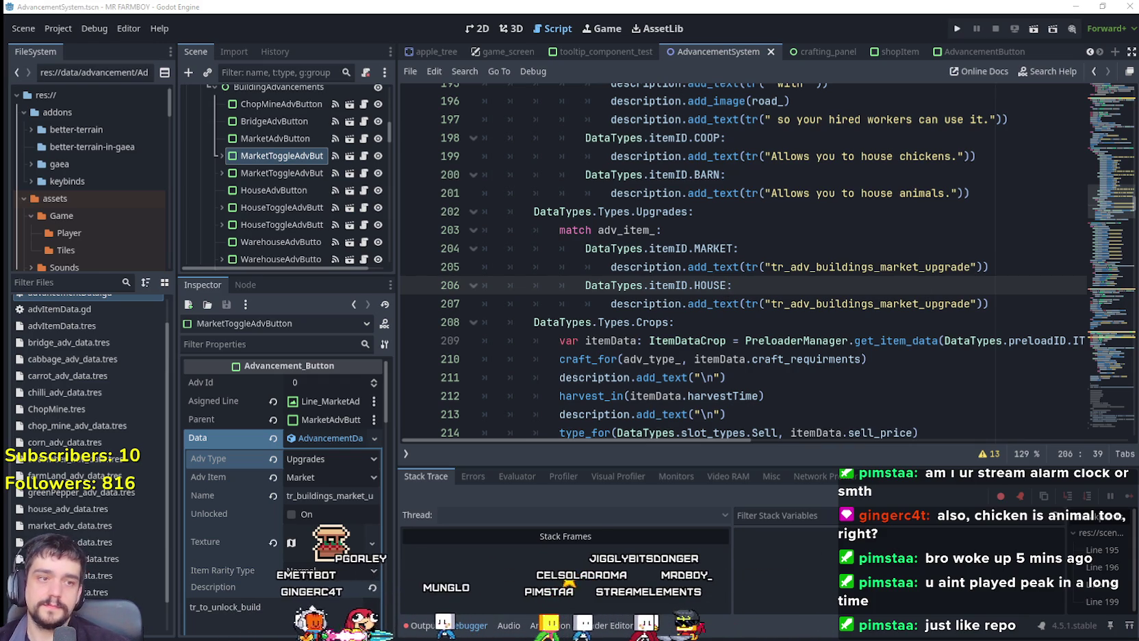
{"action": "double_click", "coordinate": [867, 307]}
{"action": "type", "text": "tr_adv_buildings_house_upgrade"}
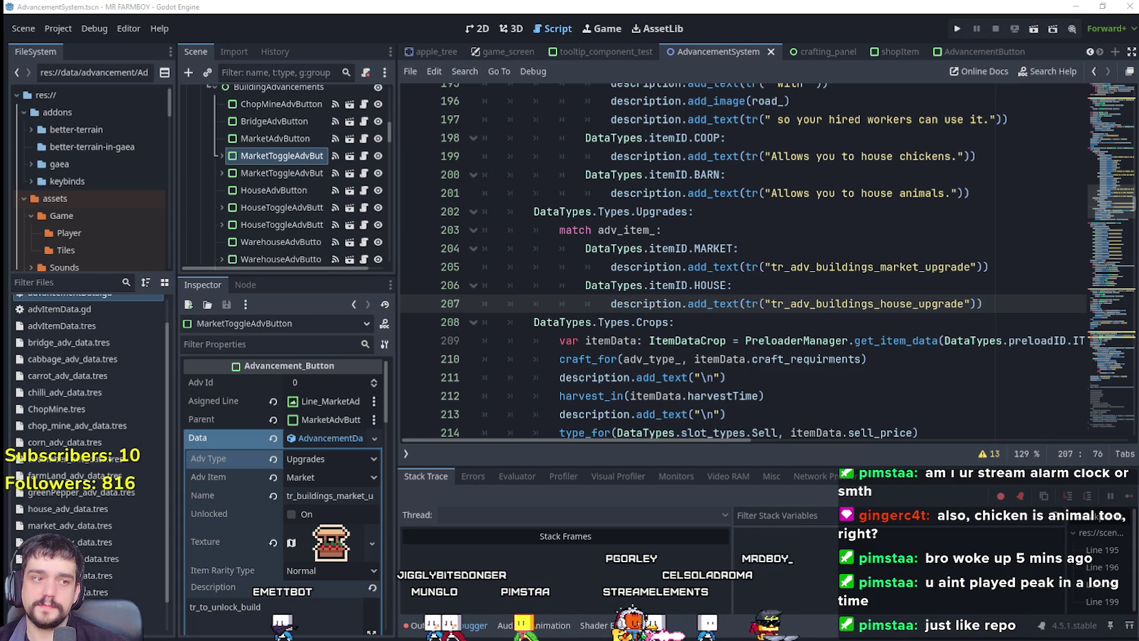
Paste a copy of the HOUSE case on a new line below it
{"action": "double_click", "coordinate": [868, 303]}
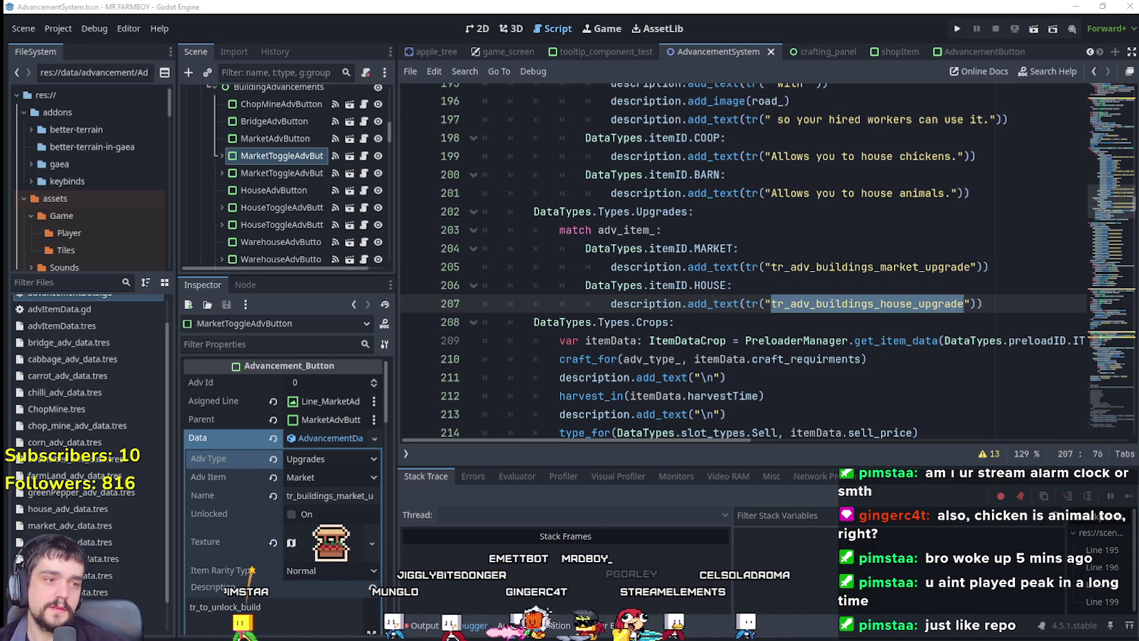
{"action": "left_click", "coordinate": [983, 303]}
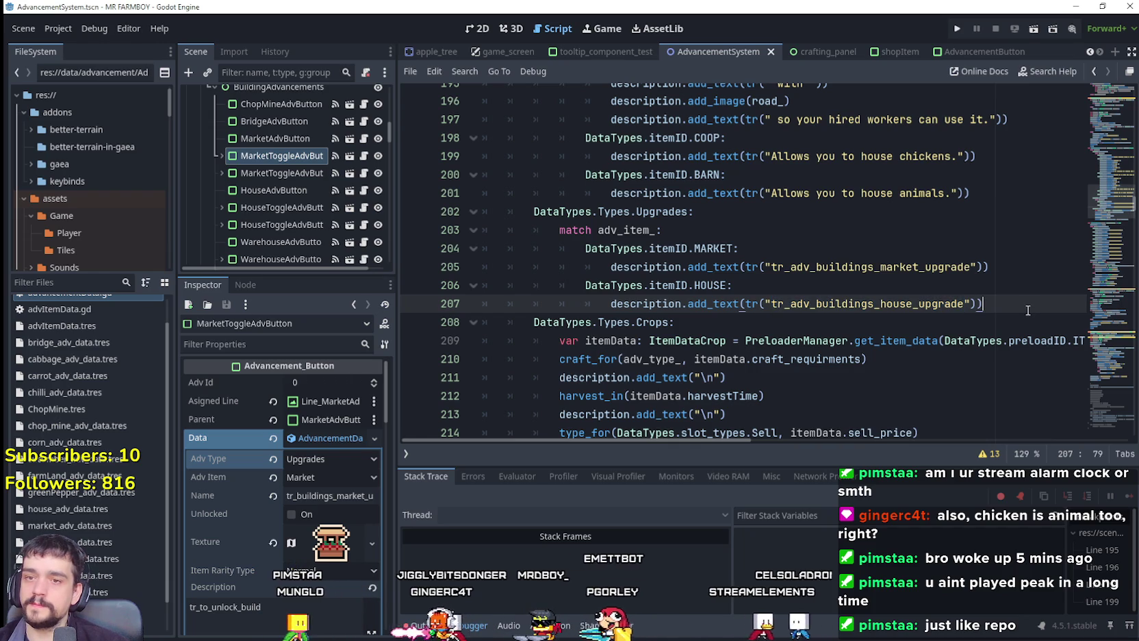
{"action": "left_click_drag", "start_coordinate": [983, 303], "coordinate": [490, 292]}
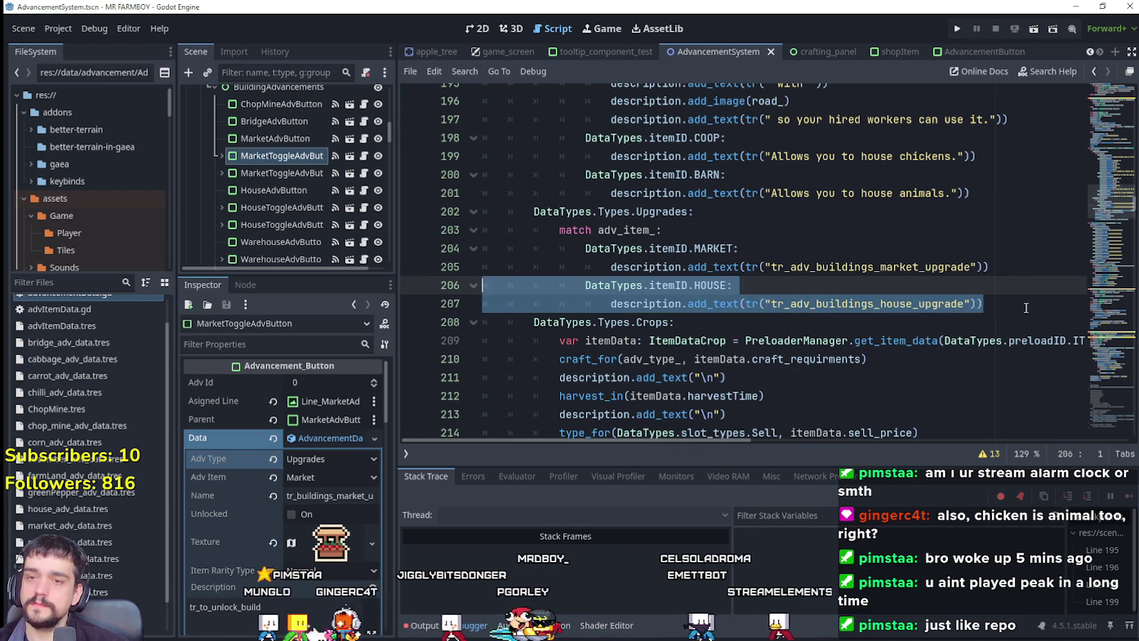
{"action": "left_click", "coordinate": [995, 304]}
{"action": "key", "text": "Return"}
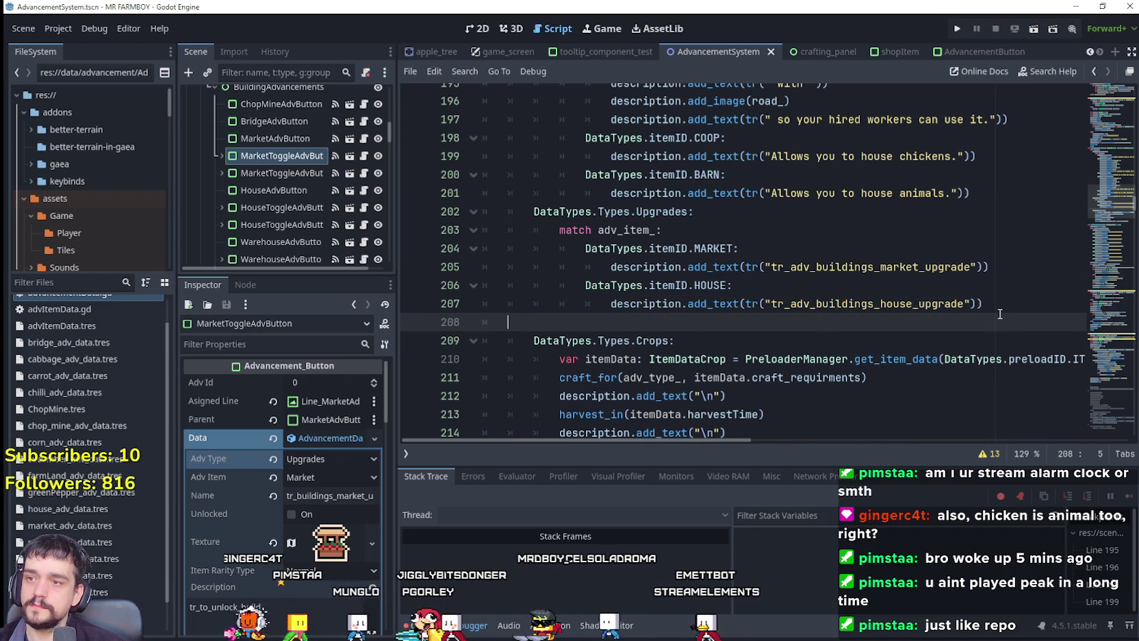
{"action": "type", "text": "DataTypes.itemID.HOUSE: \t\t\t\t\tdescription.add_text(tr(\"tr_adv_buildings_house_upgrade\"))"}
{"action": "double_click", "coordinate": [718, 321]}
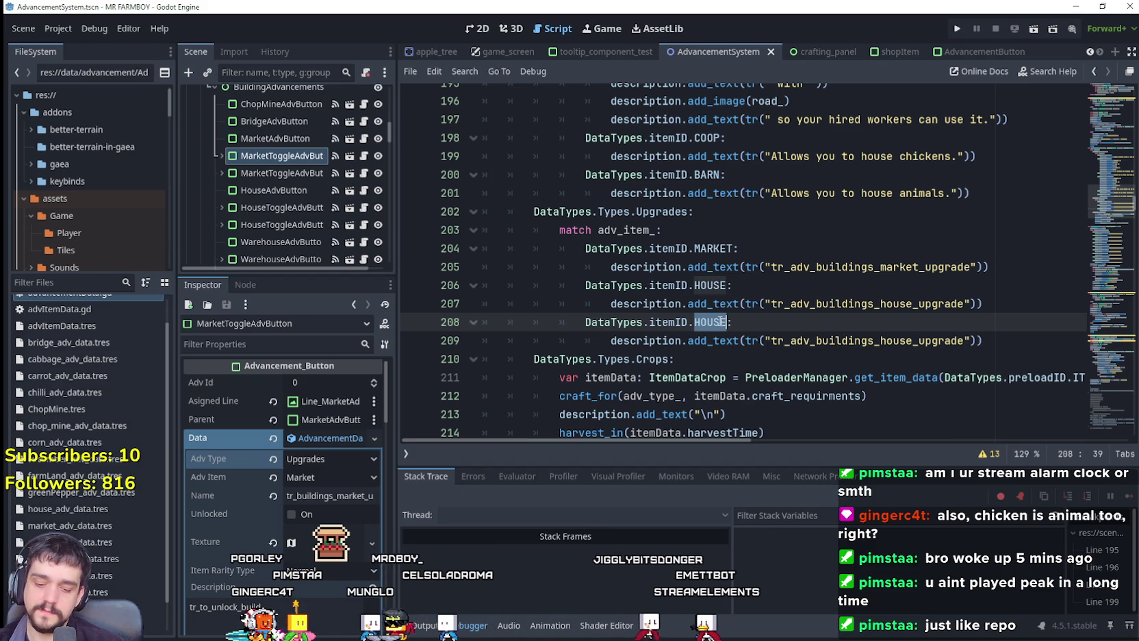
Rename the pasted copy to WAREHOUSE and give it the tr_adv_buildings_warehouse_upgrade key
{"action": "type", "text": "Ware"}
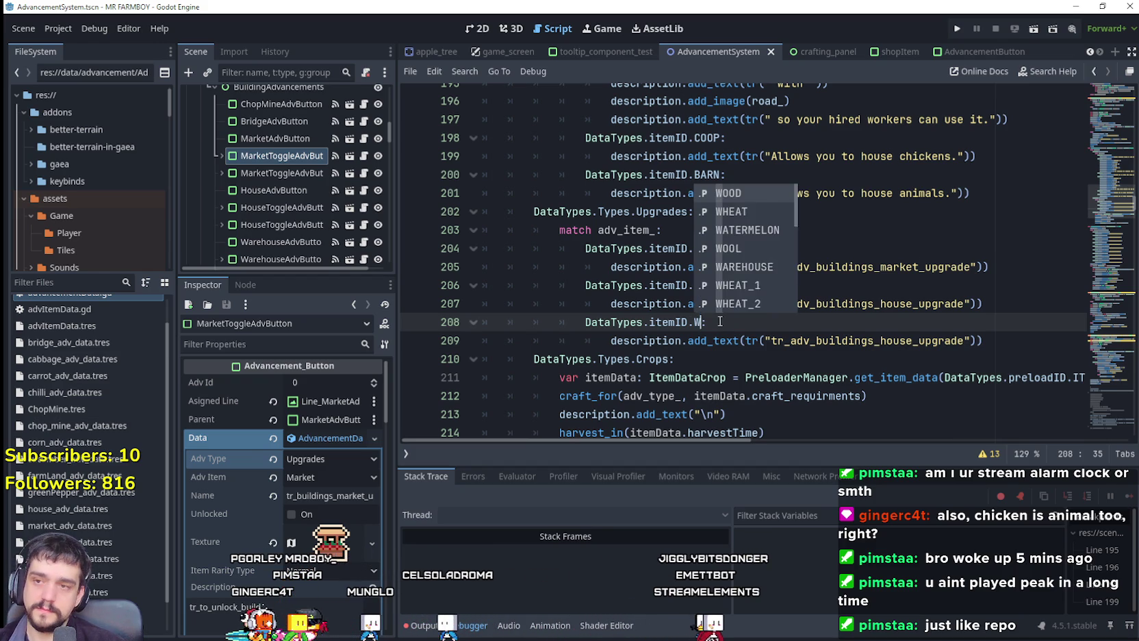
{"action": "key", "text": "Return"}
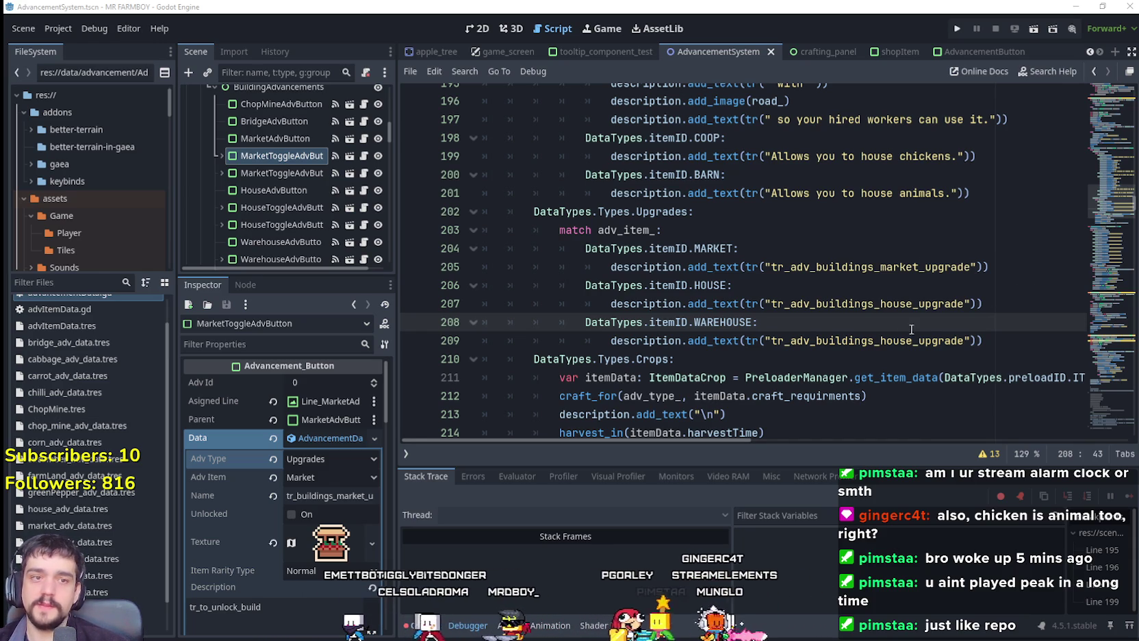
{"action": "double_click", "coordinate": [882, 341]}
{"action": "type", "text": "tr_adv_buildings_warehouse_upgrade"}
{"action": "left_click", "coordinate": [839, 354]}
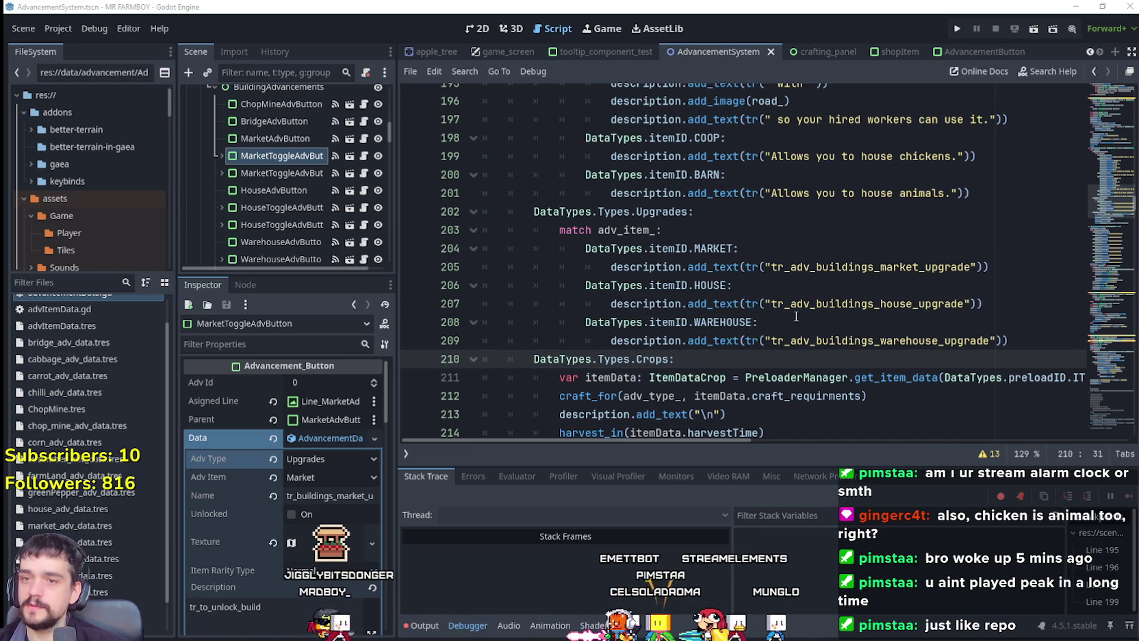
{"action": "left_click", "coordinate": [825, 326]}
{"action": "double_click", "coordinate": [826, 337]}
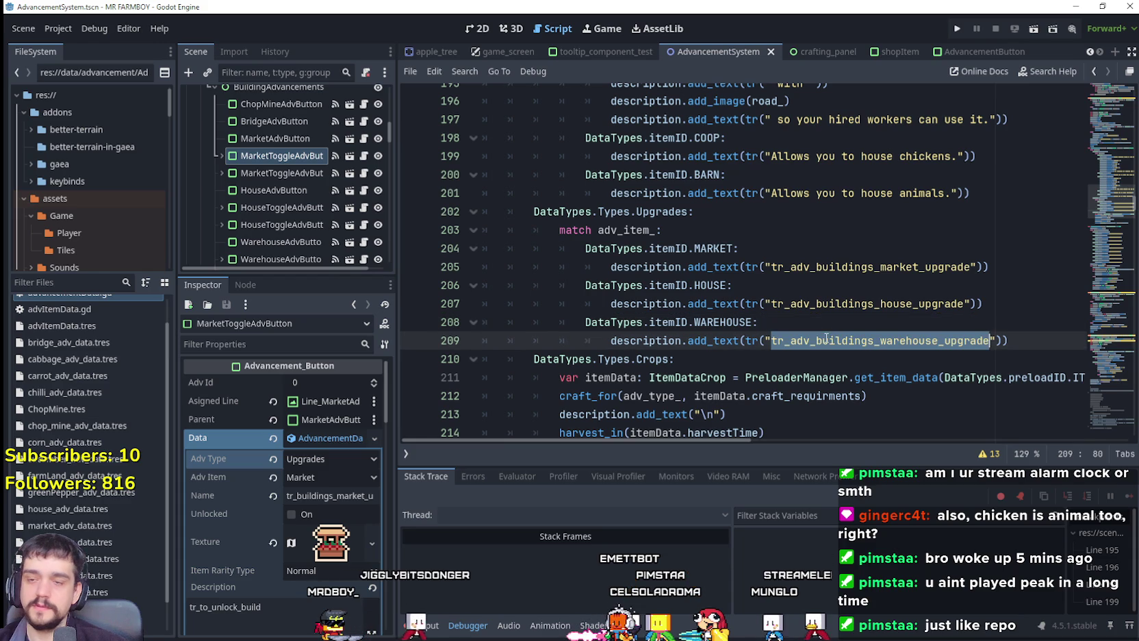
{"action": "mouse_move", "coordinate": [1051, 331]}
{"action": "left_mouse_down"}
{"action": "mouse_move", "coordinate": [493, 340]}
{"action": "mouse_move", "coordinate": [467, 230]}
{"action": "left_mouse_up"}
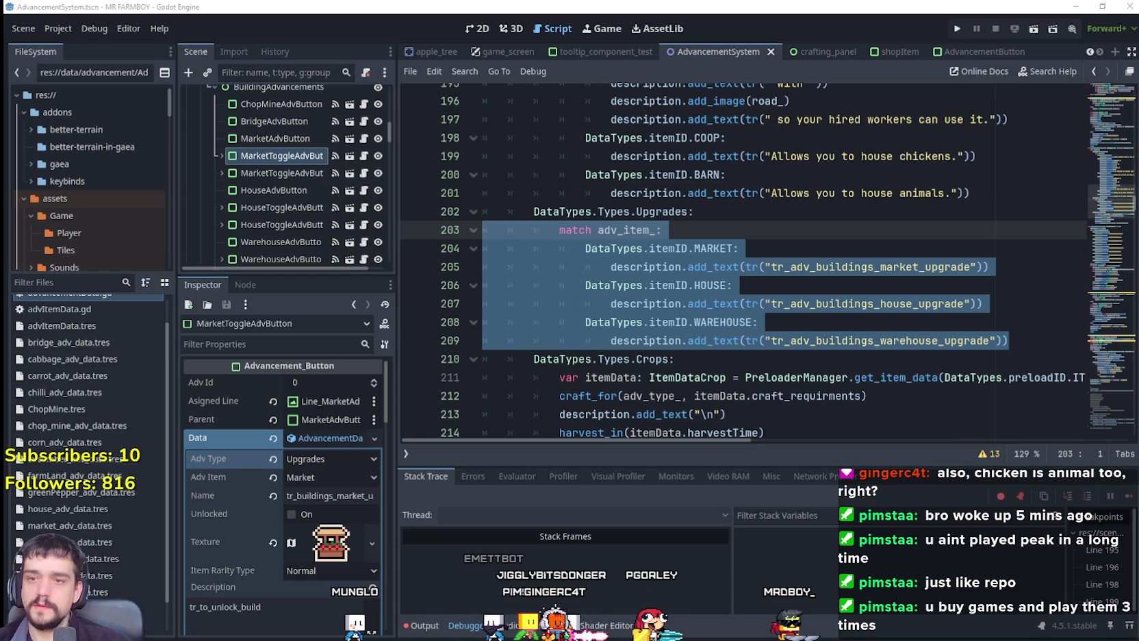
Duplicate the WAREHOUSE case below itself, remove the leftover indentation, and save the script
{"action": "left_click", "coordinate": [1002, 339]}
{"action": "scroll", "coordinate": [1003, 338], "scroll_direction": "down", "scroll_amount": 1}
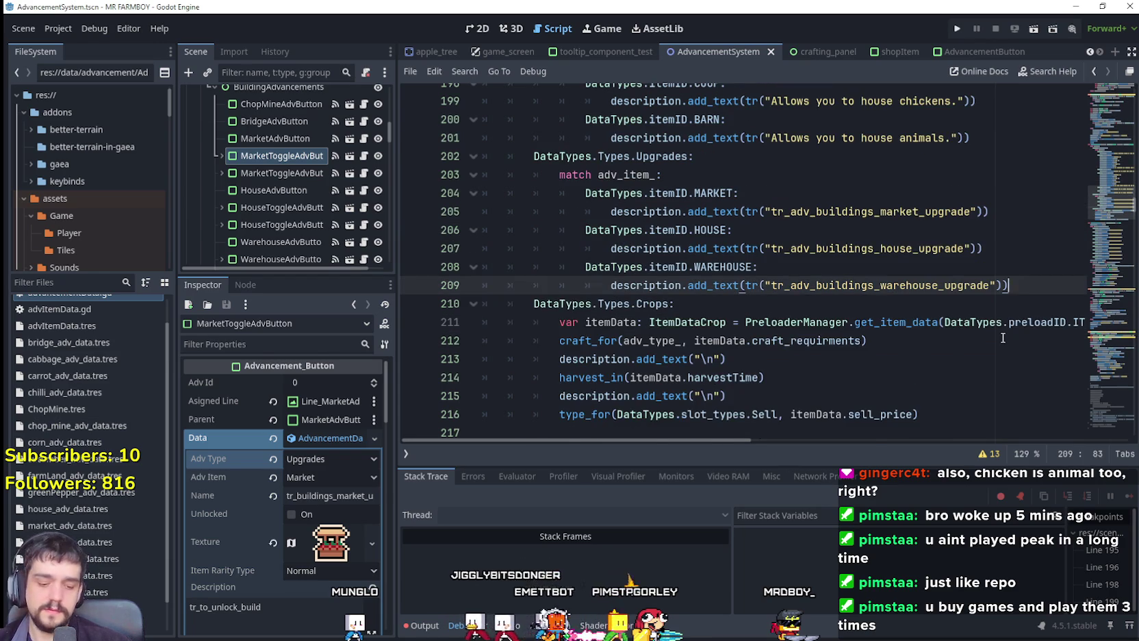
{"action": "key", "text": "Return"}
{"action": "mouse_move", "coordinate": [611, 303]}
{"action": "left_mouse_down"}
{"action": "mouse_move", "coordinate": [506, 267]}
{"action": "mouse_move", "coordinate": [506, 303]}
{"action": "mouse_move", "coordinate": [505, 267]}
{"action": "left_mouse_up"}
{"action": "key", "text": "ctrl+c"}
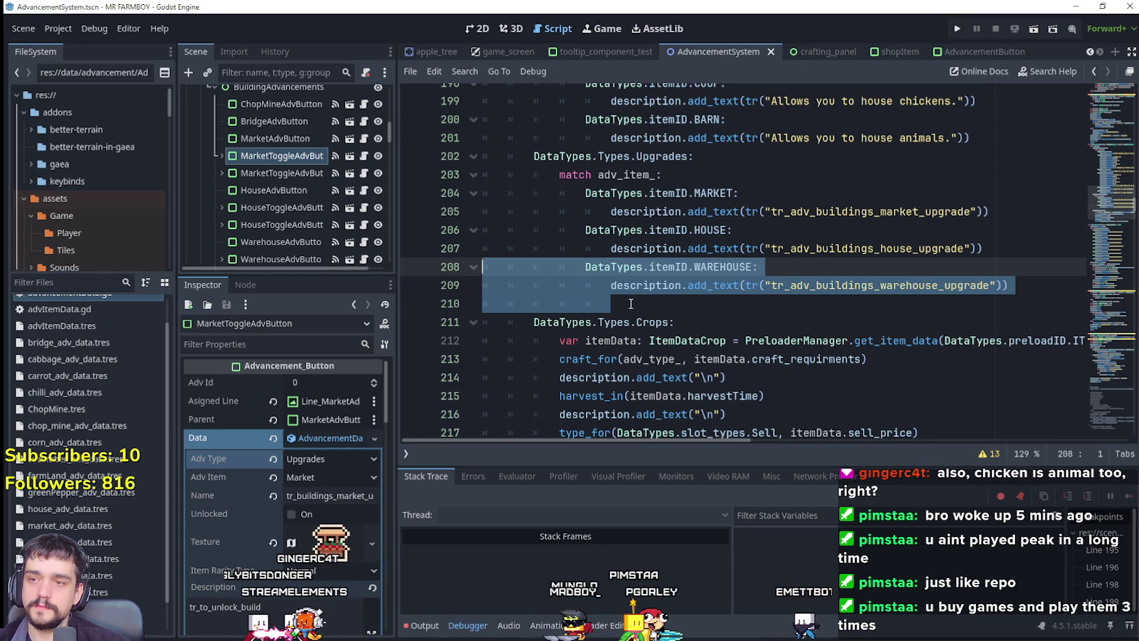
{"action": "left_click", "coordinate": [449, 303]}
{"action": "key", "text": "ctrl+v"}
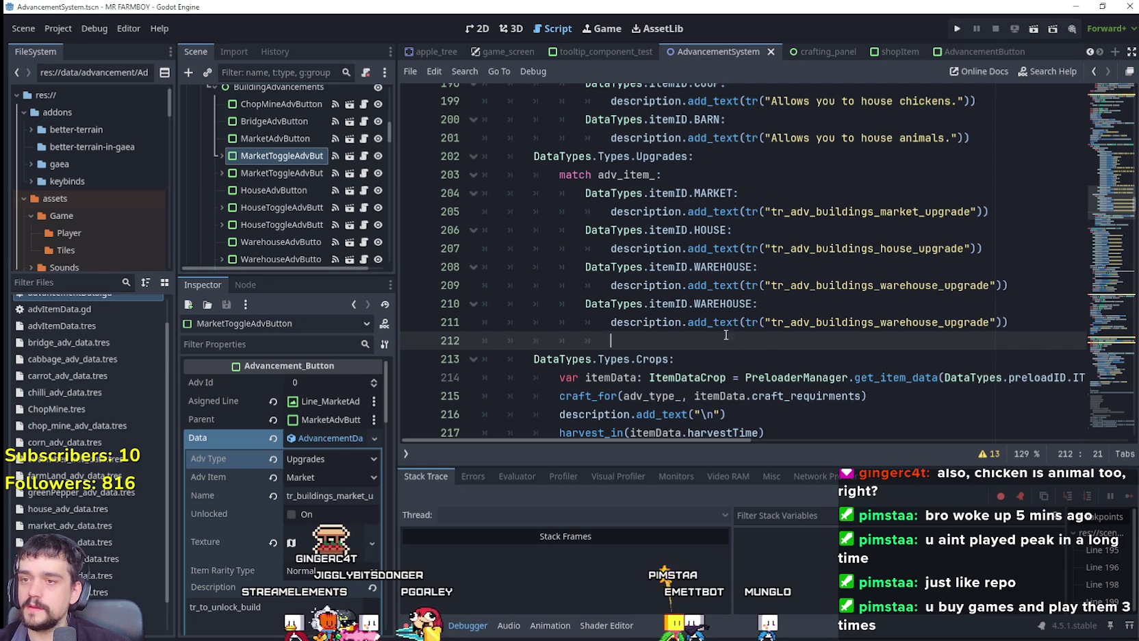
{"action": "left_click_drag", "start_coordinate": [750, 341], "coordinate": [416, 348]}
{"action": "key", "text": "BackSpace"}
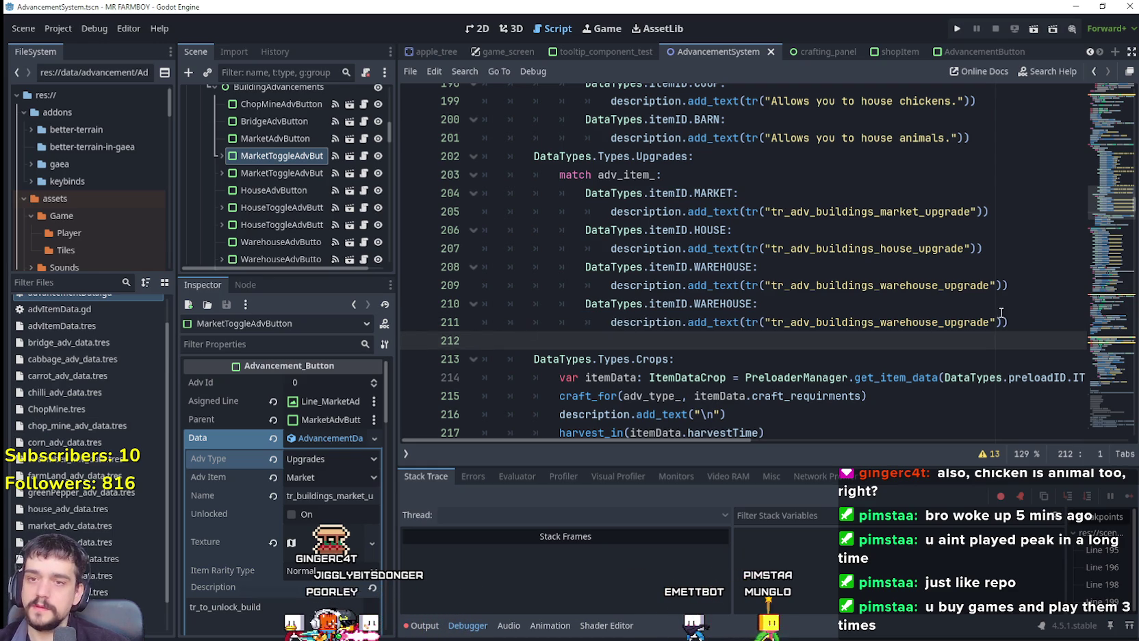
{"action": "key", "text": "shift+Up"}
{"action": "key", "text": "shift+Up"}
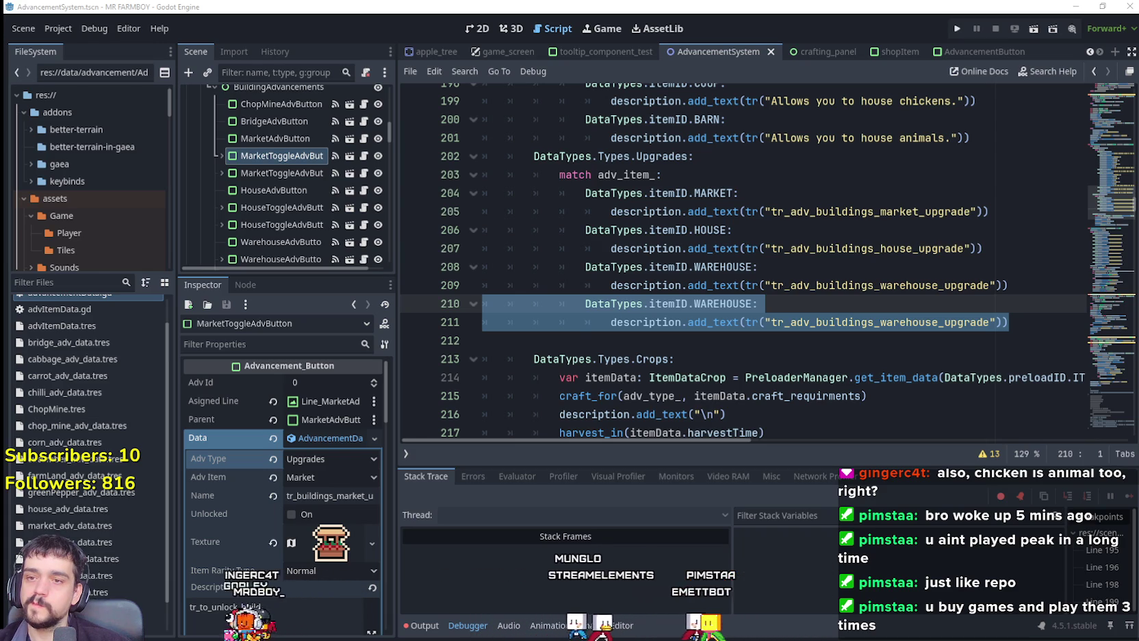
{"action": "left_click", "coordinate": [580, 341]}
{"action": "key", "text": "ctrl+s"}
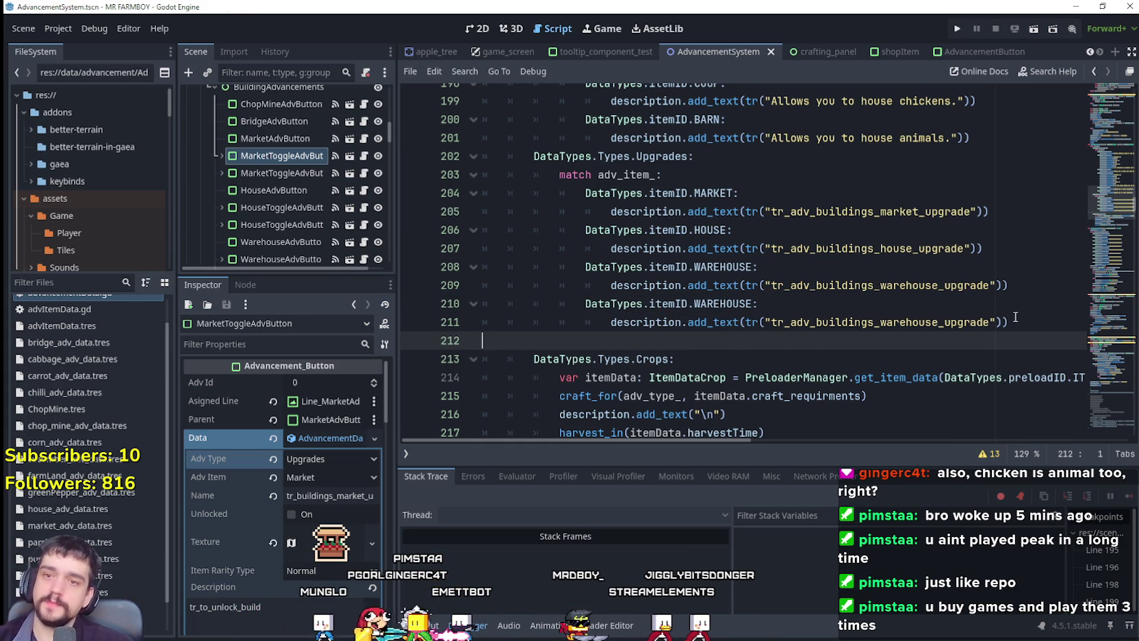
Paste another copy of the WAREHOUSE case at line 212 and rename it COOP
{"action": "left_click_drag", "start_coordinate": [1011, 321], "coordinate": [482, 303]}
{"action": "key", "text": "ctrl+c"}
{"action": "left_click", "coordinate": [567, 346]}
{"action": "key", "text": "ctrl+v"}
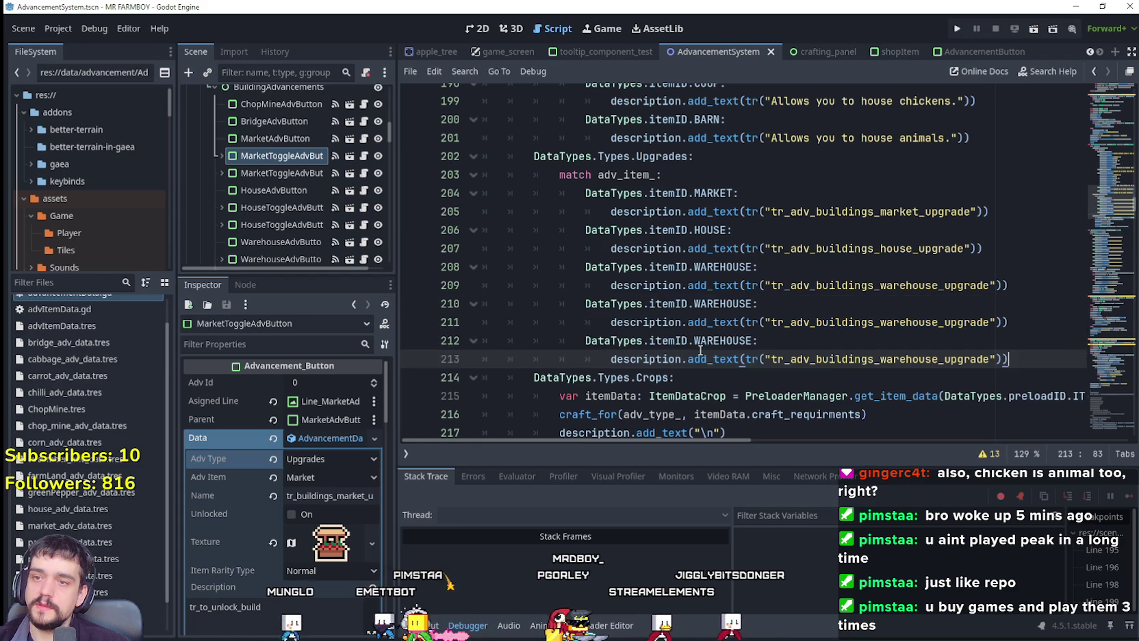
{"action": "double_click", "coordinate": [722, 340]}
{"action": "type", "text": "COOP"}
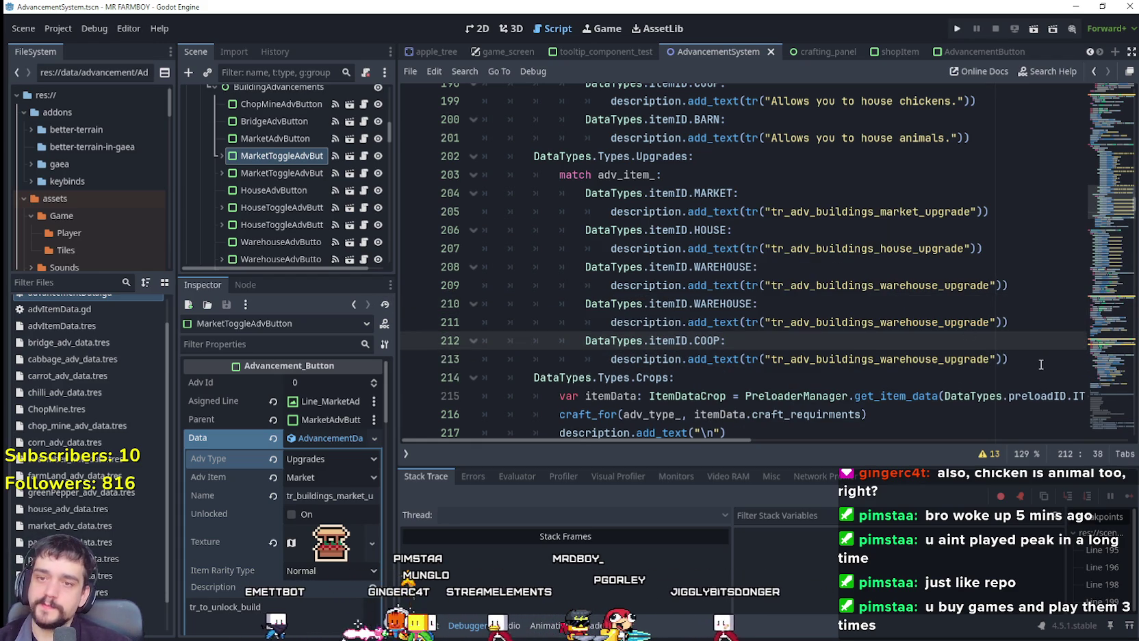
Add one more WAREHOUSE copy below COOP at line 214 and rename it BARN
{"action": "key", "text": "Down"}
{"action": "key", "text": "End"}
{"action": "key", "text": "Return"}
{"action": "key", "text": "Down"}
{"action": "key", "text": "End"}
{"action": "left_click", "coordinate": [616, 384]}
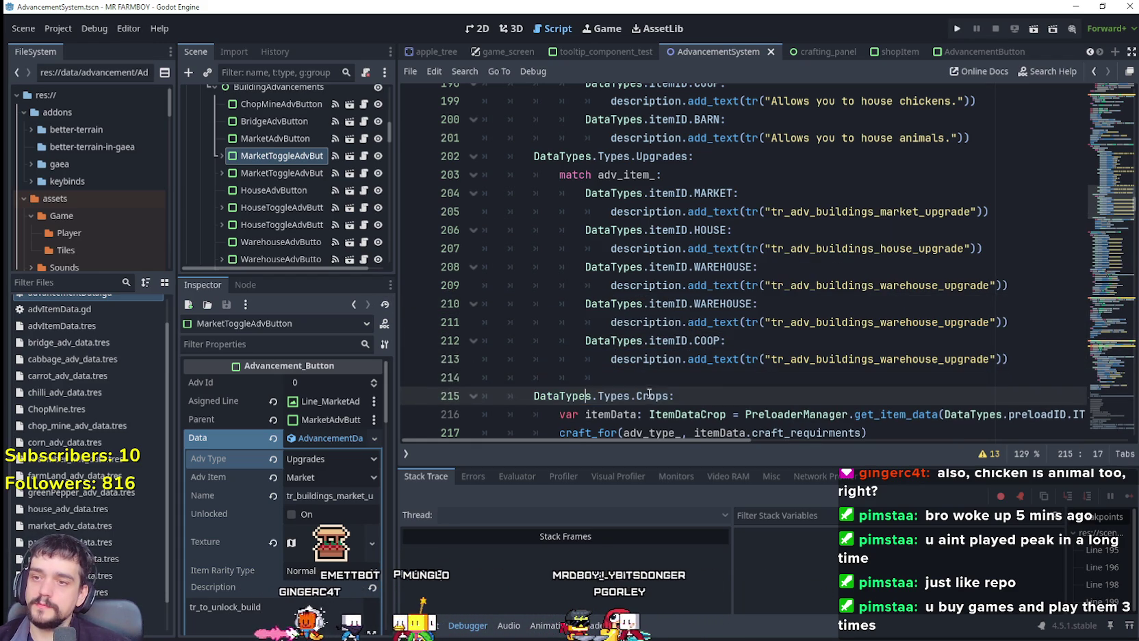
{"action": "key", "text": "ctrl+v"}
{"action": "double_click", "coordinate": [712, 396]}
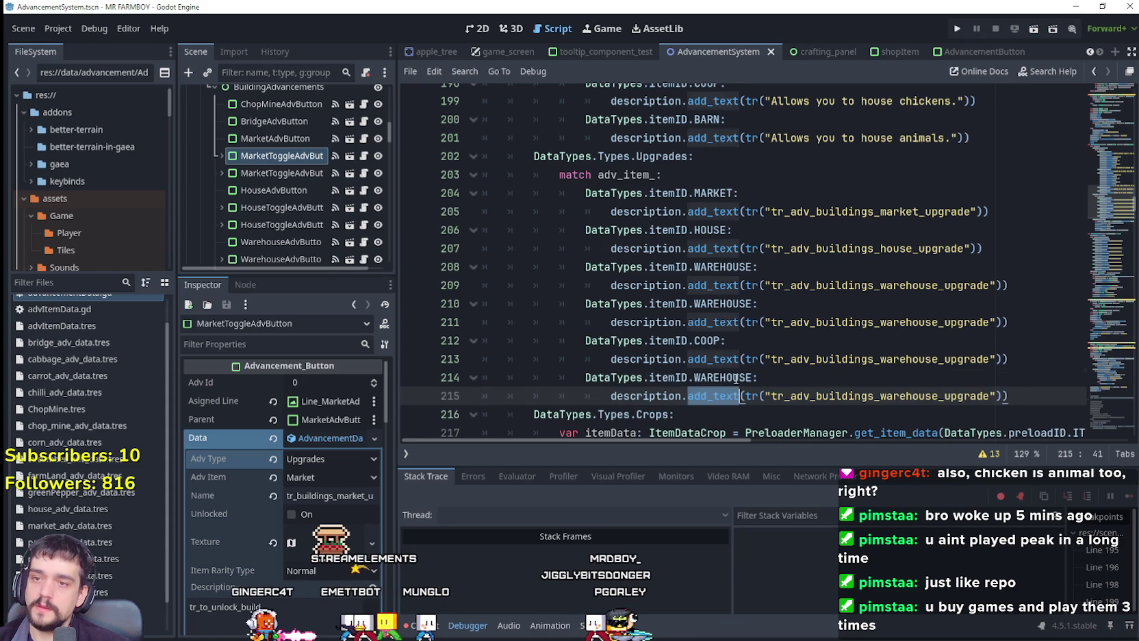
{"action": "double_click", "coordinate": [725, 377]}
{"action": "type", "text": "Bar"}
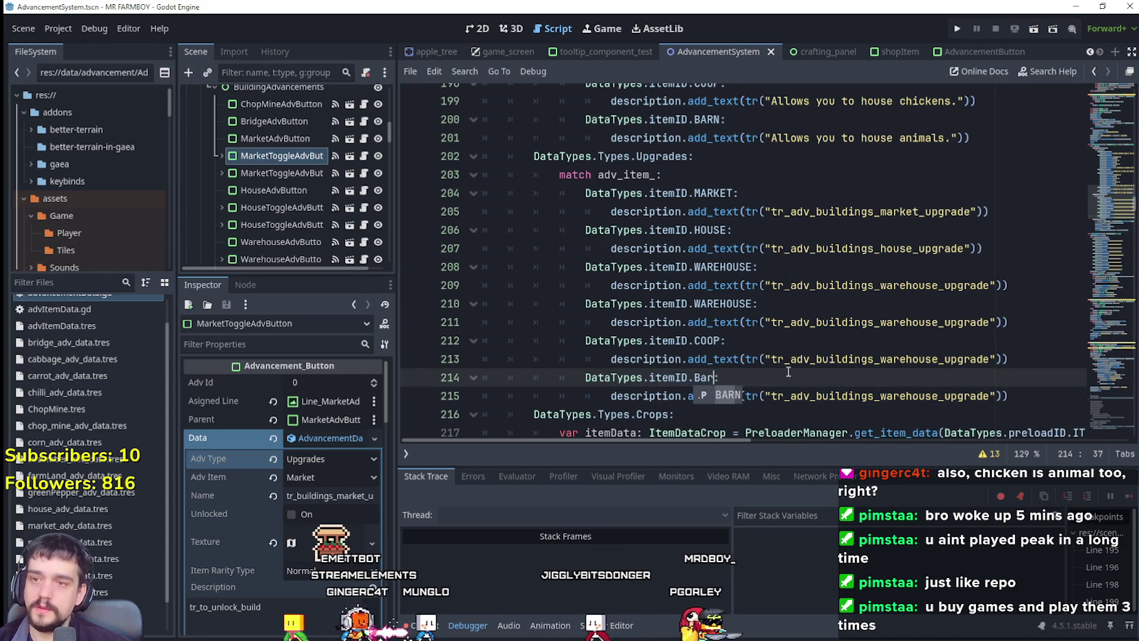
{"action": "key", "text": "Return"}
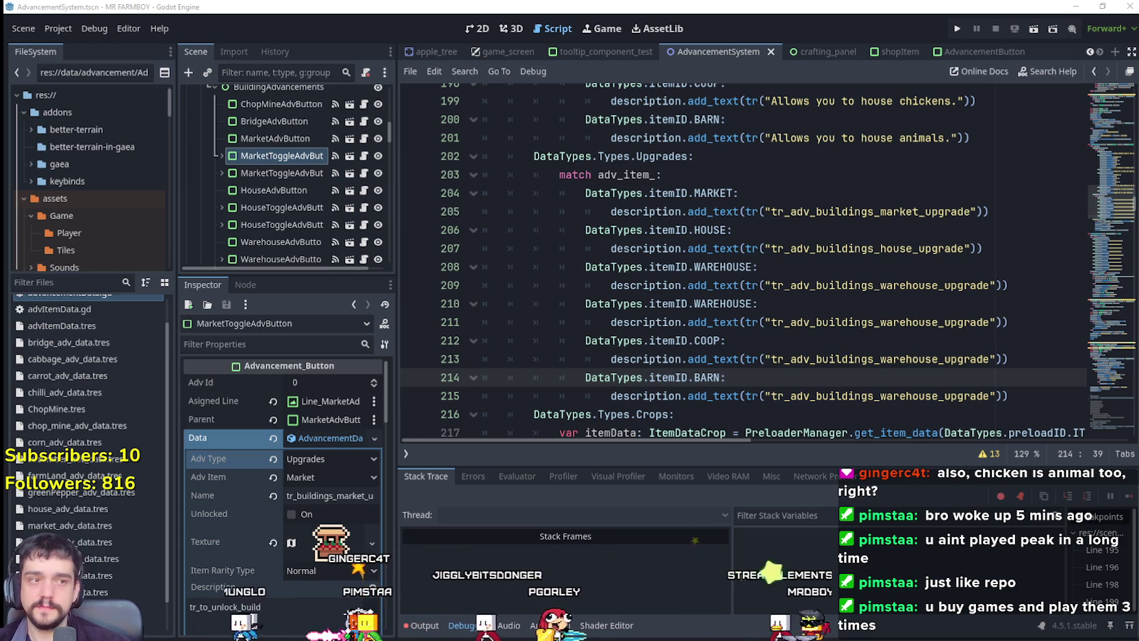
Give the COOP and BARN cases tr_adv_buildings_coop_upgrade and tr_adv_buildings_barn_upgrade keys, and save
{"action": "double_click", "coordinate": [875, 358]}
{"action": "key", "text": "ctrl+v"}
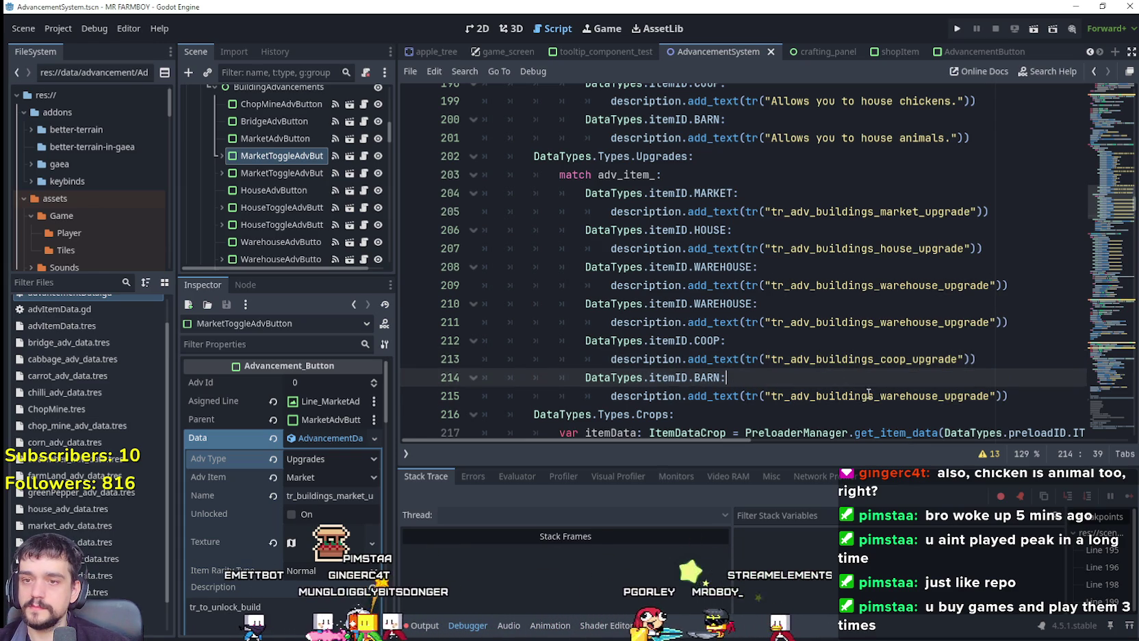
{"action": "double_click", "coordinate": [876, 396]}
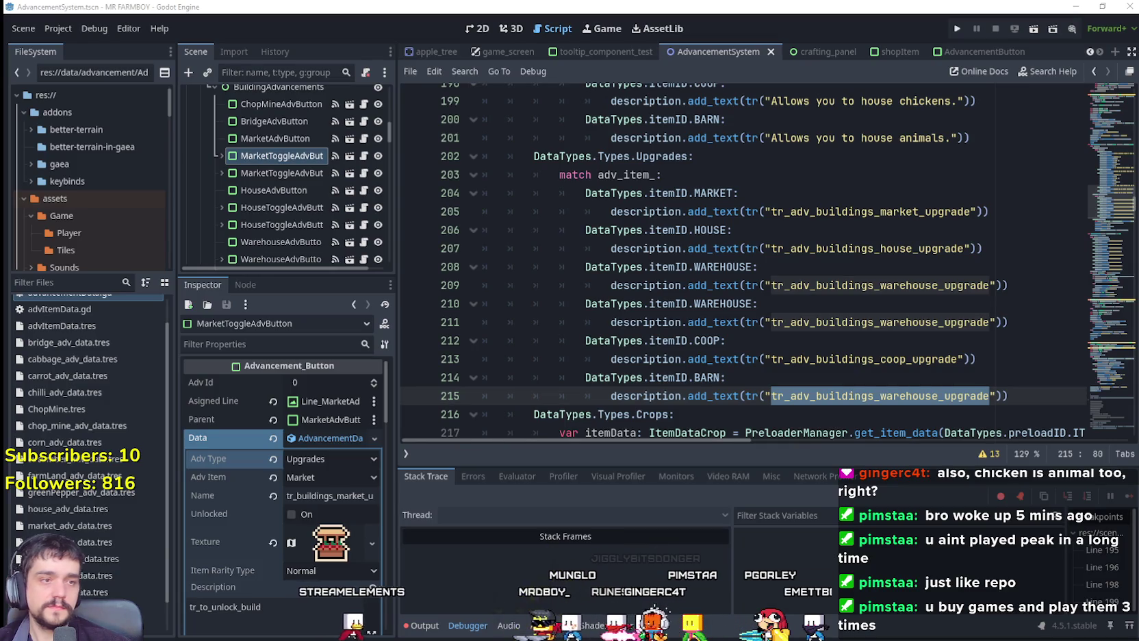
{"action": "type", "text": "tr_adv_buildings_barn_upgrade"}
{"action": "key", "text": "Up"}
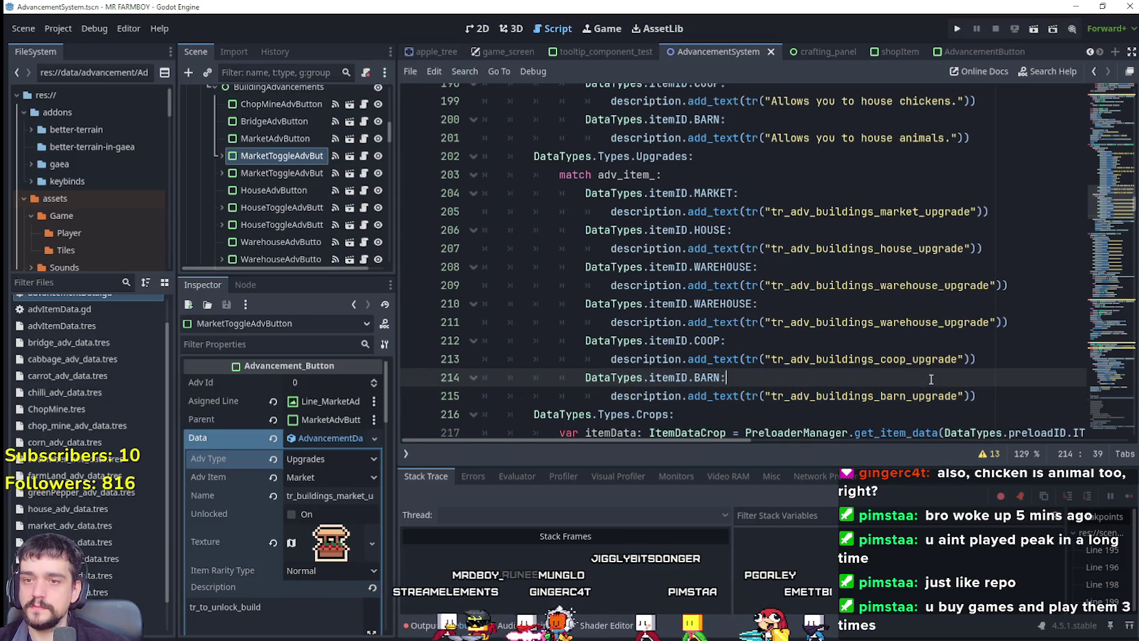
{"action": "key", "text": "ctrl+s"}
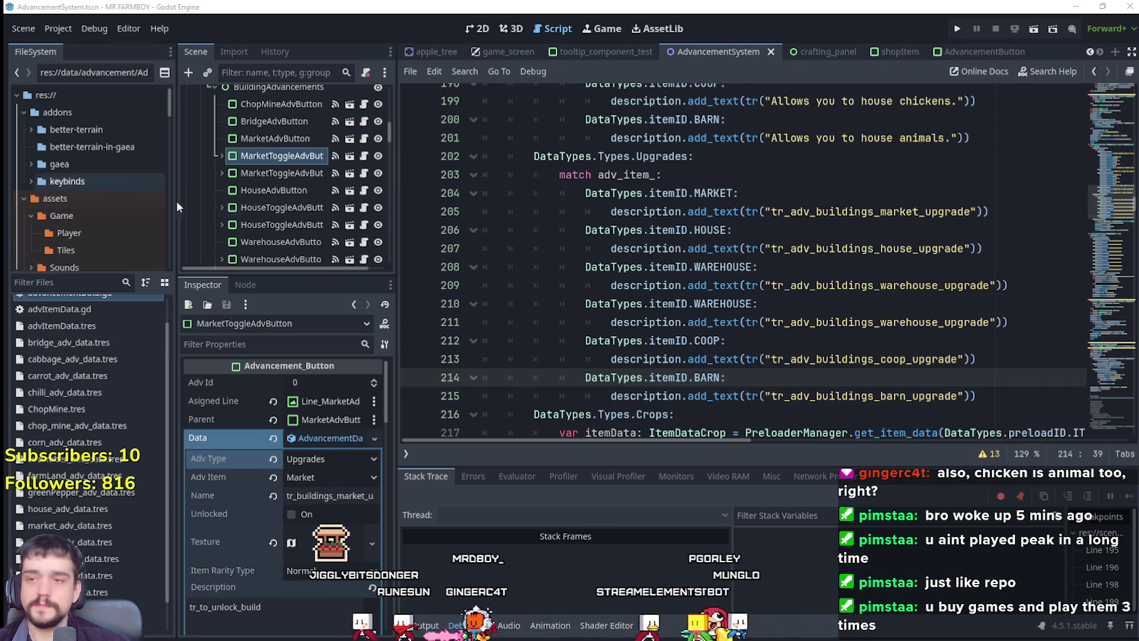
{"action": "left_click", "coordinate": [744, 322]}
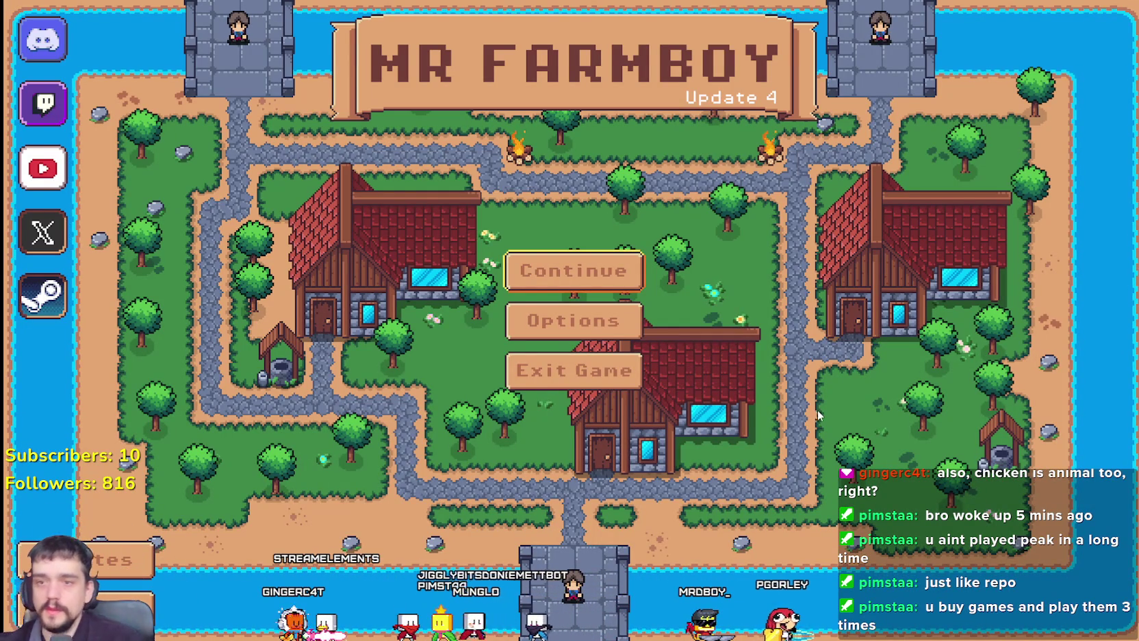
Load save slot 3 from the title screen and open the Advancements window
{"action": "left_click", "coordinate": [601, 278]}
{"action": "left_click", "coordinate": [657, 373]}
{"action": "left_click", "coordinate": [547, 385]}
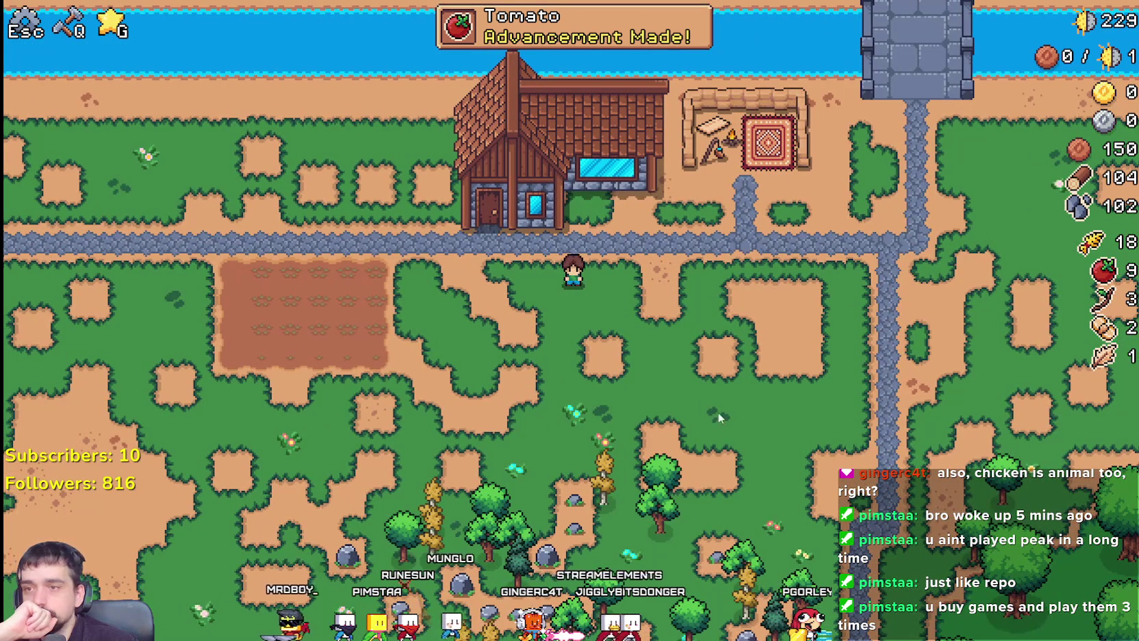
{"action": "key", "text": "g"}
Unlock Market in the Buildings advancements, read the Warehouse tooltip, and return to Godot
{"action": "mouse_move", "coordinate": [390, 199]}
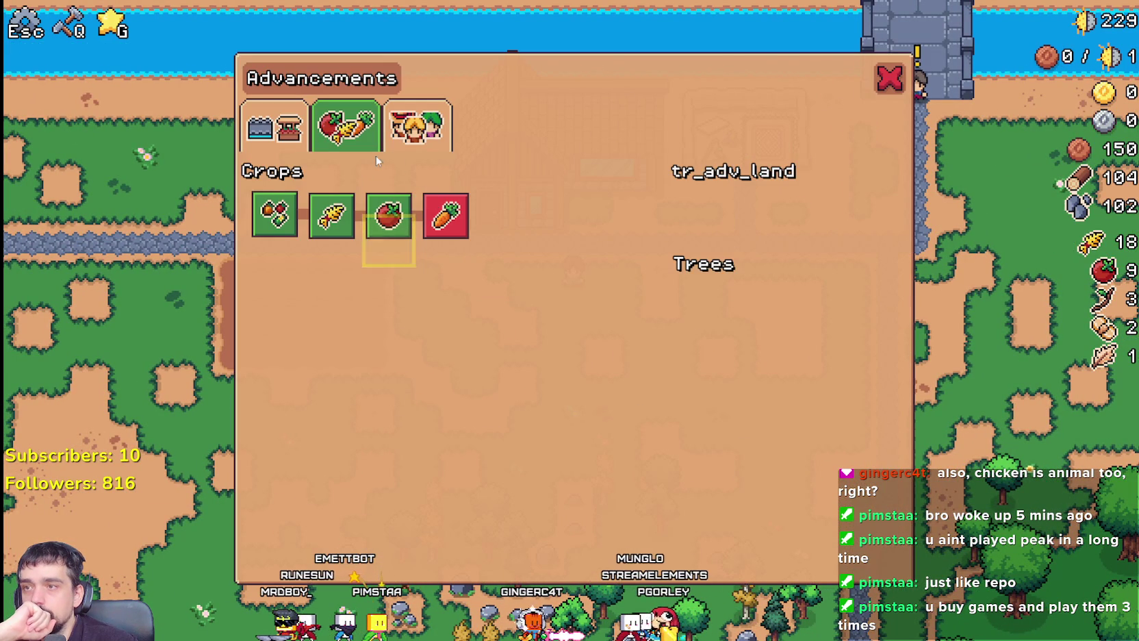
{"action": "left_click", "coordinate": [273, 127]}
{"action": "mouse_move", "coordinate": [347, 223]}
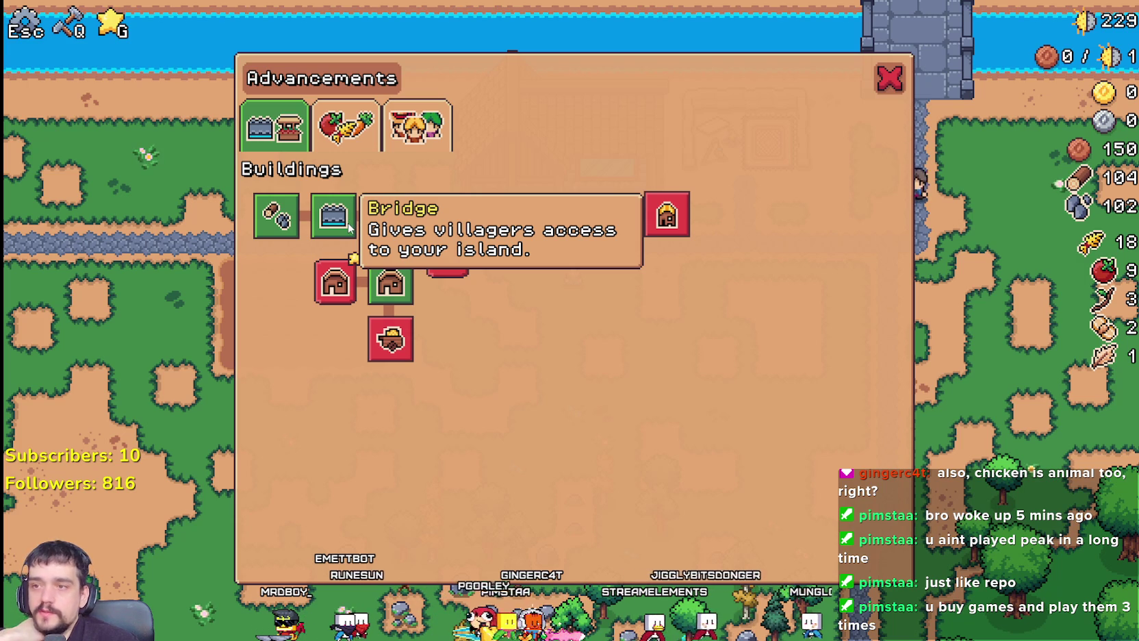
{"action": "mouse_move", "coordinate": [402, 229]}
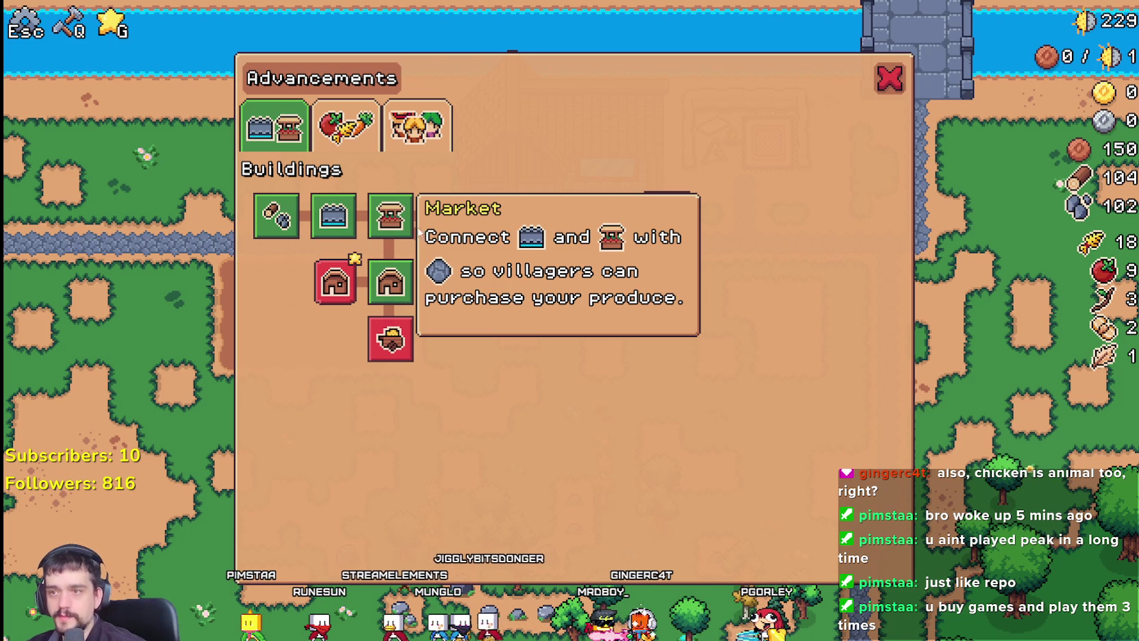
{"action": "left_click", "coordinate": [407, 229]}
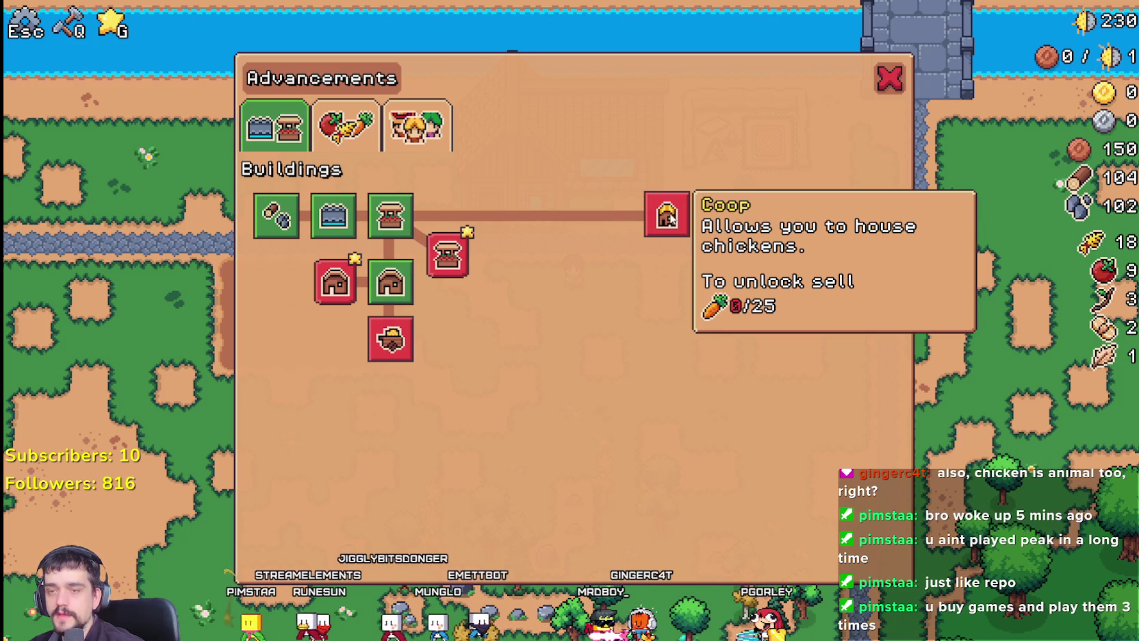
{"action": "mouse_move", "coordinate": [323, 291]}
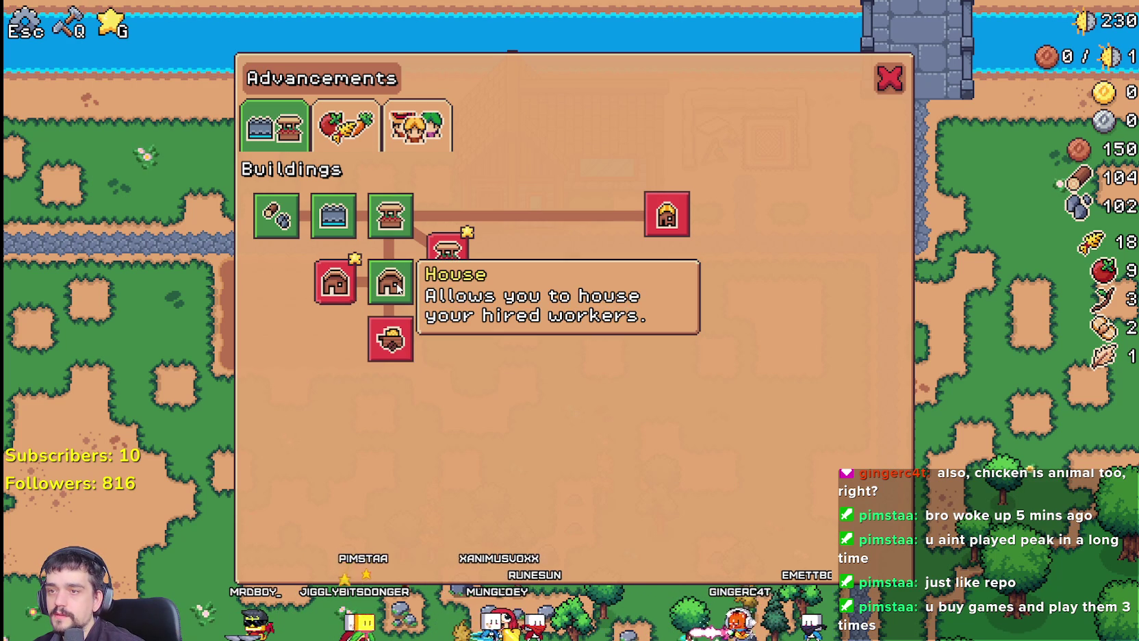
{"action": "mouse_move", "coordinate": [394, 344]}
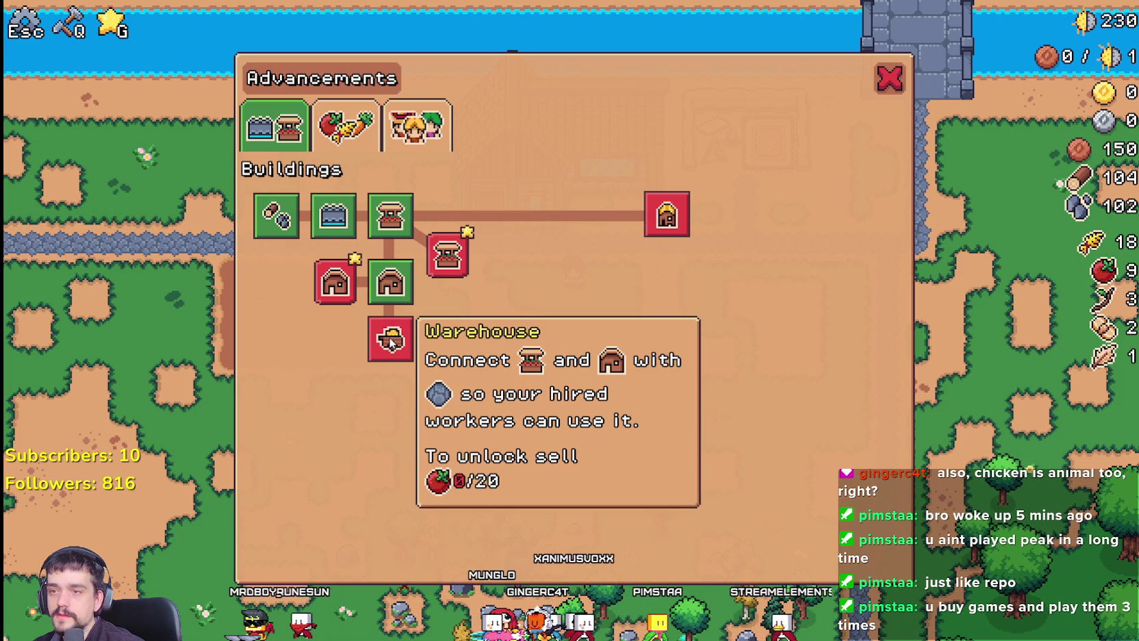
{"action": "key", "text": "alt+Tab"}
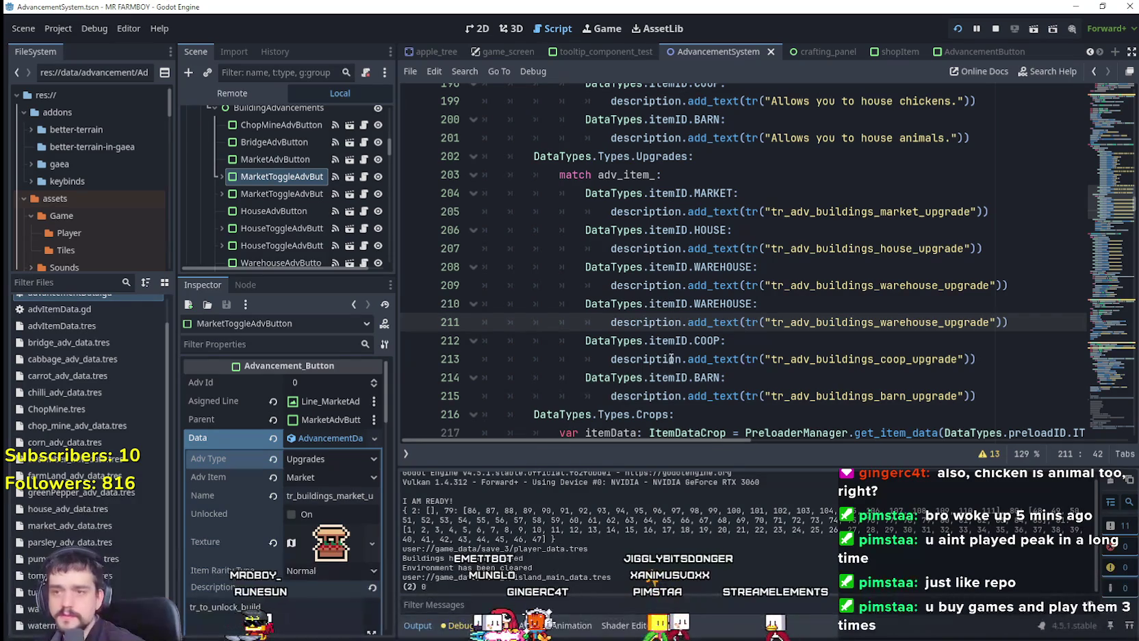
Review the Warehouse tooltip code: Connect, the market and house image names, and the closing phrase
{"action": "left_click", "coordinate": [681, 341]}
{"action": "scroll", "coordinate": [741, 340], "scroll_direction": "up", "scroll_amount": 4}
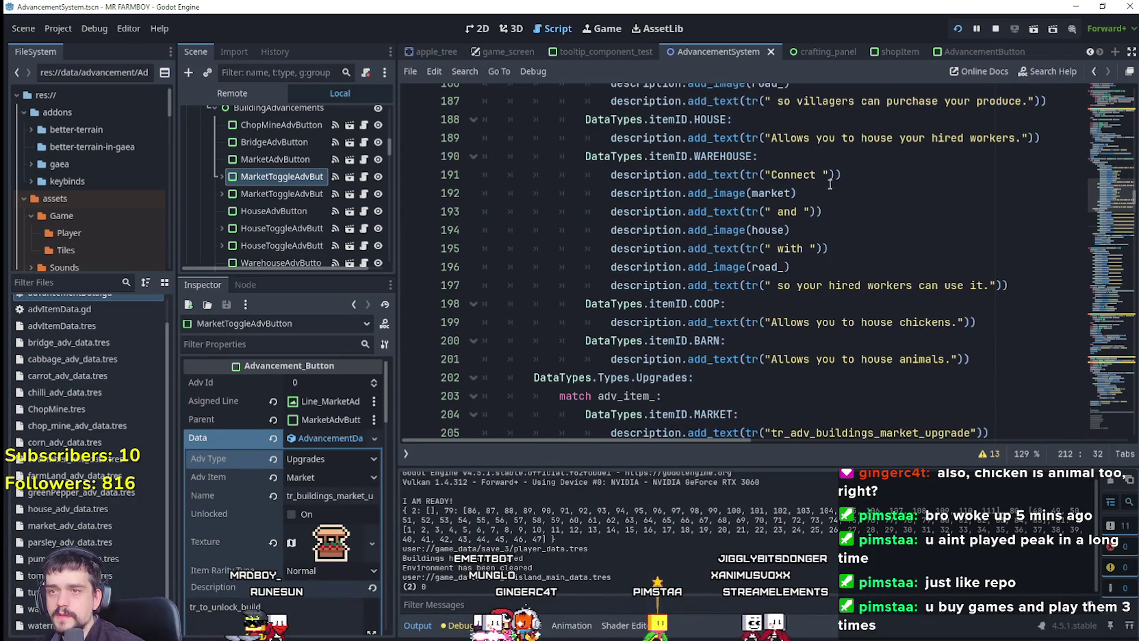
{"action": "double_click", "coordinate": [810, 176]}
{"action": "left_click_drag", "start_coordinate": [777, 286], "coordinate": [985, 288]}
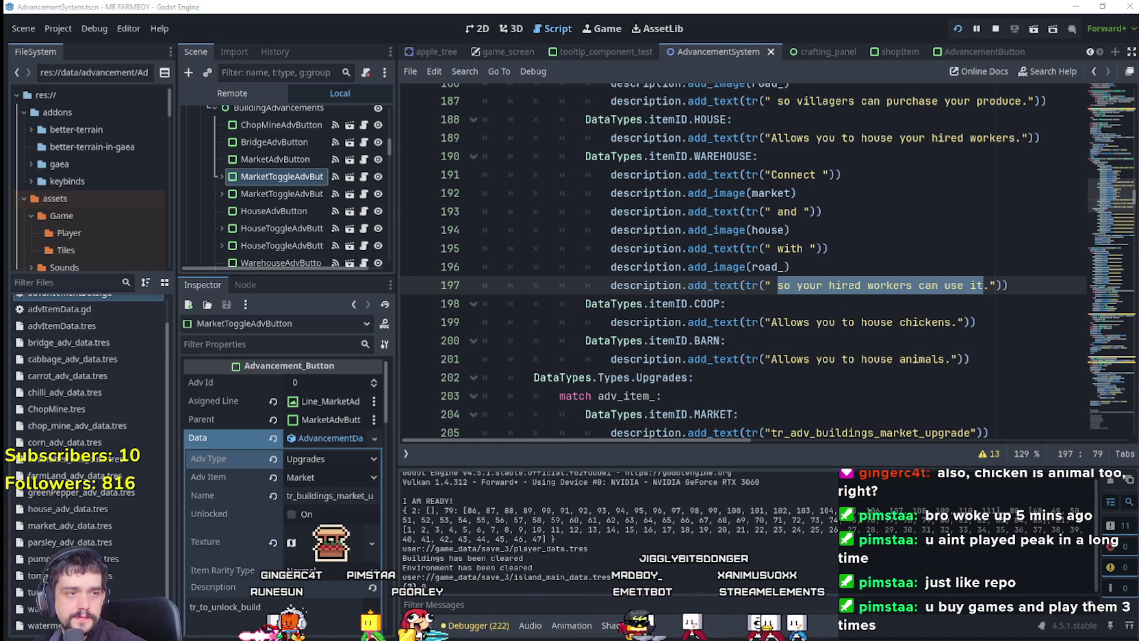
{"action": "double_click", "coordinate": [793, 174]}
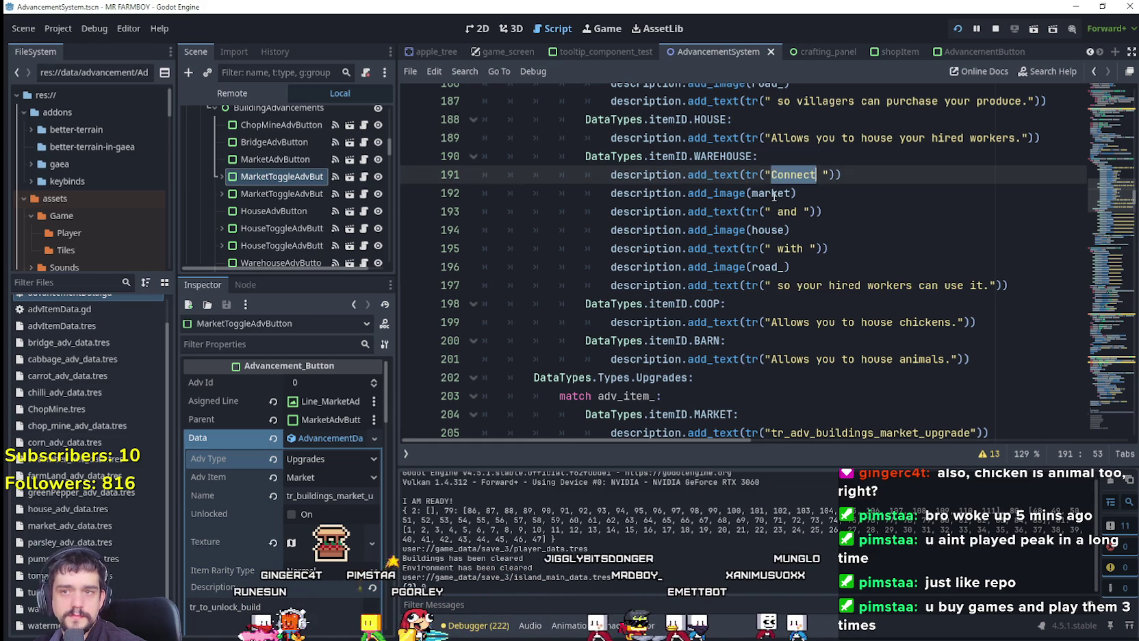
{"action": "double_click", "coordinate": [774, 195]}
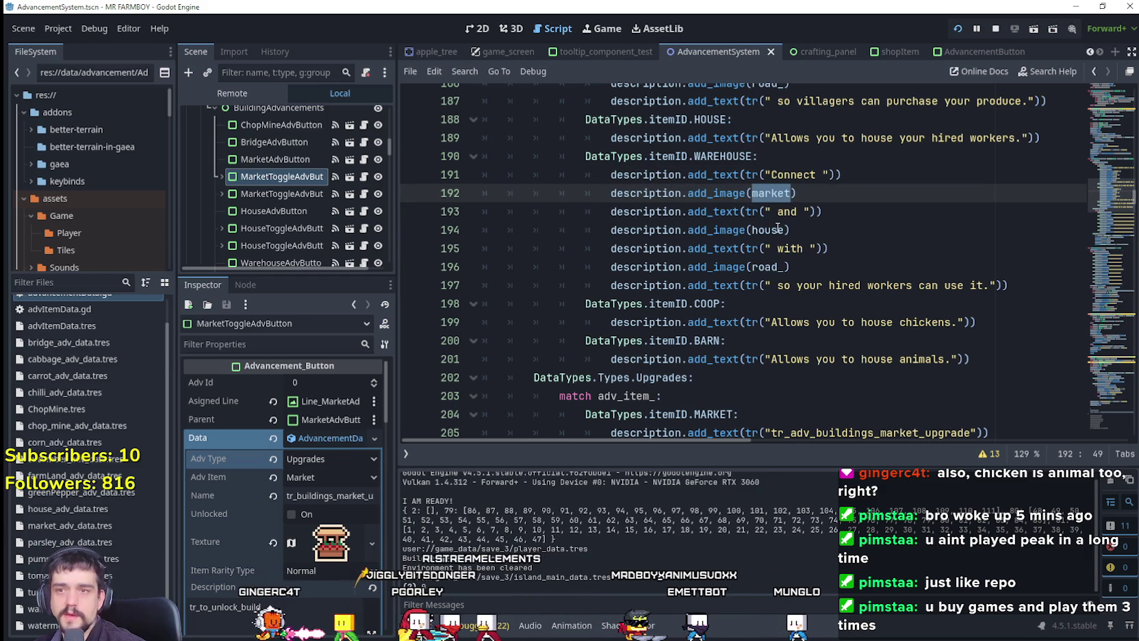
{"action": "double_click", "coordinate": [777, 229]}
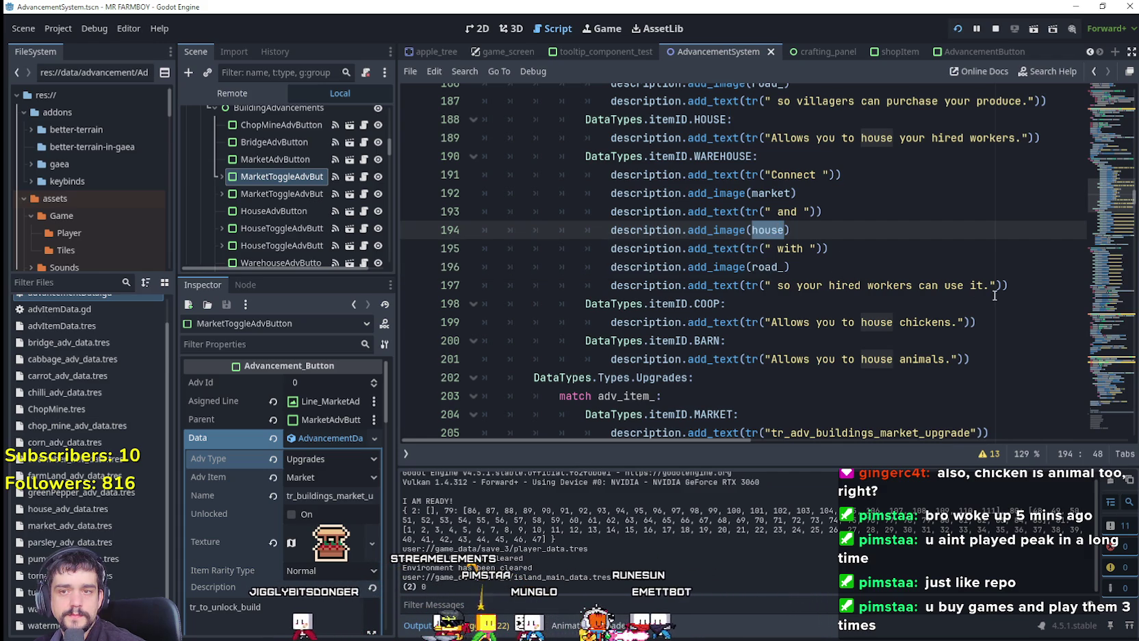
{"action": "left_click_drag", "start_coordinate": [991, 294], "coordinate": [780, 288]}
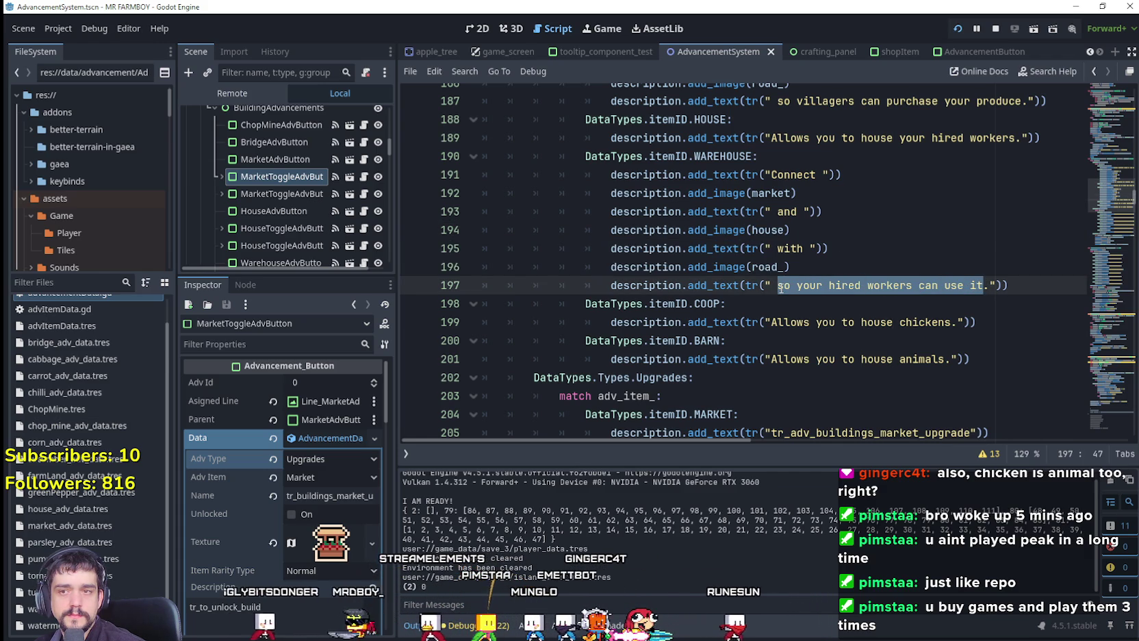
{"action": "scroll", "coordinate": [887, 249], "scroll_direction": "up", "scroll_amount": 3}
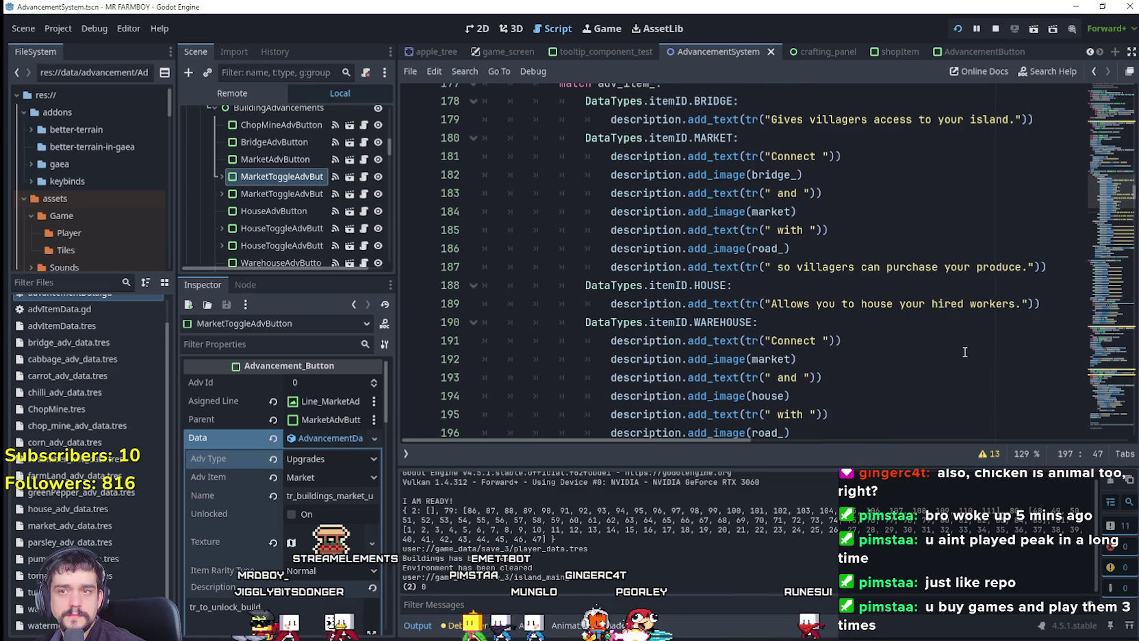
{"action": "scroll", "coordinate": [964, 351], "scroll_direction": "down", "scroll_amount": 2}
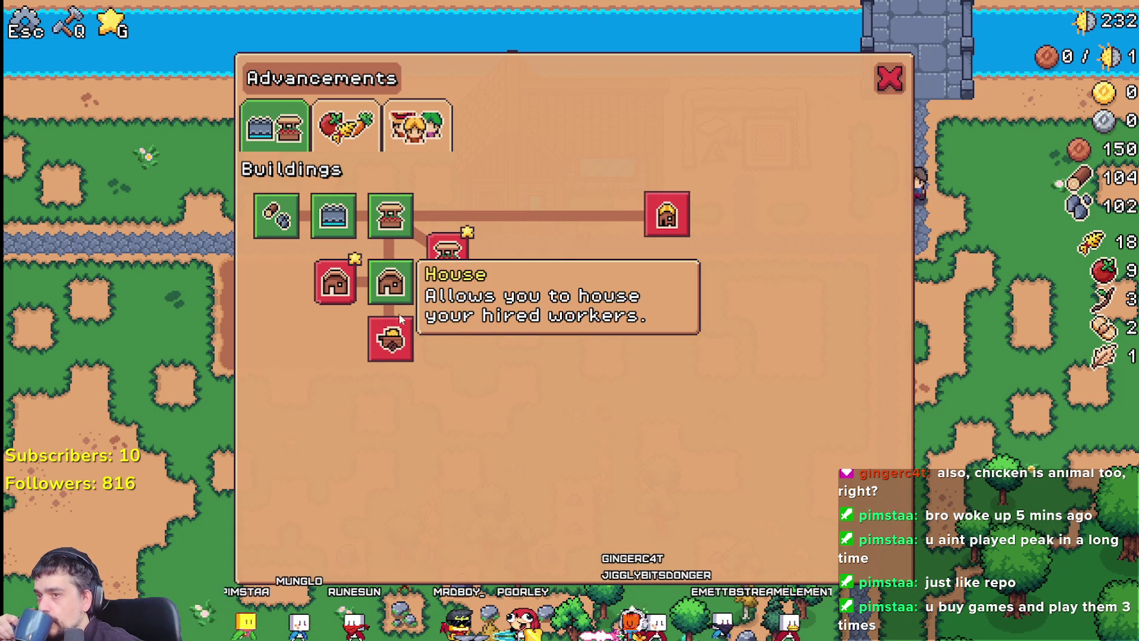
Read the Market and Warehouse tooltips in the running game, then return to the editor
{"action": "mouse_move", "coordinate": [404, 222]}
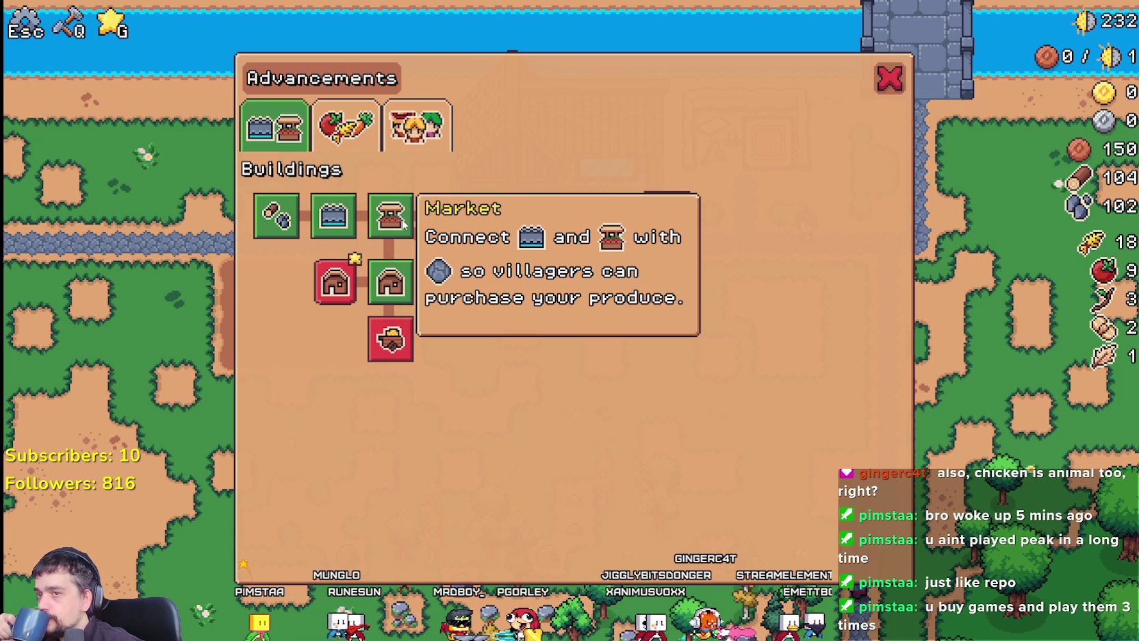
{"action": "mouse_move", "coordinate": [404, 359]}
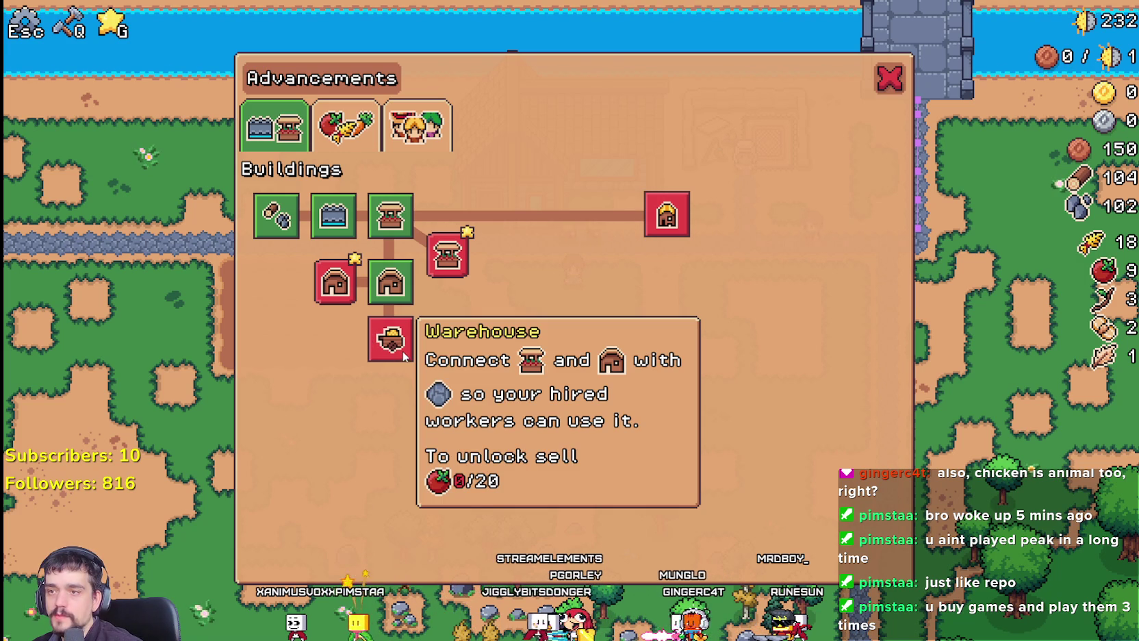
{"action": "key", "text": "alt+Tab"}
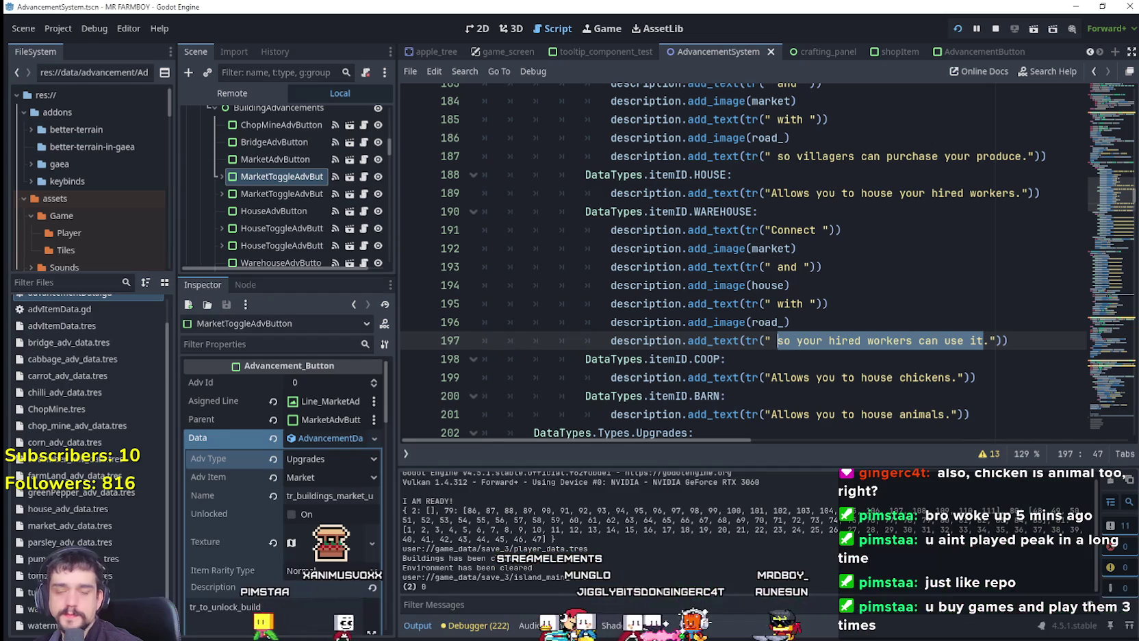
{"action": "left_click", "coordinate": [868, 340]}
{"action": "scroll", "coordinate": [952, 257], "scroll_direction": "up", "scroll_amount": 20}
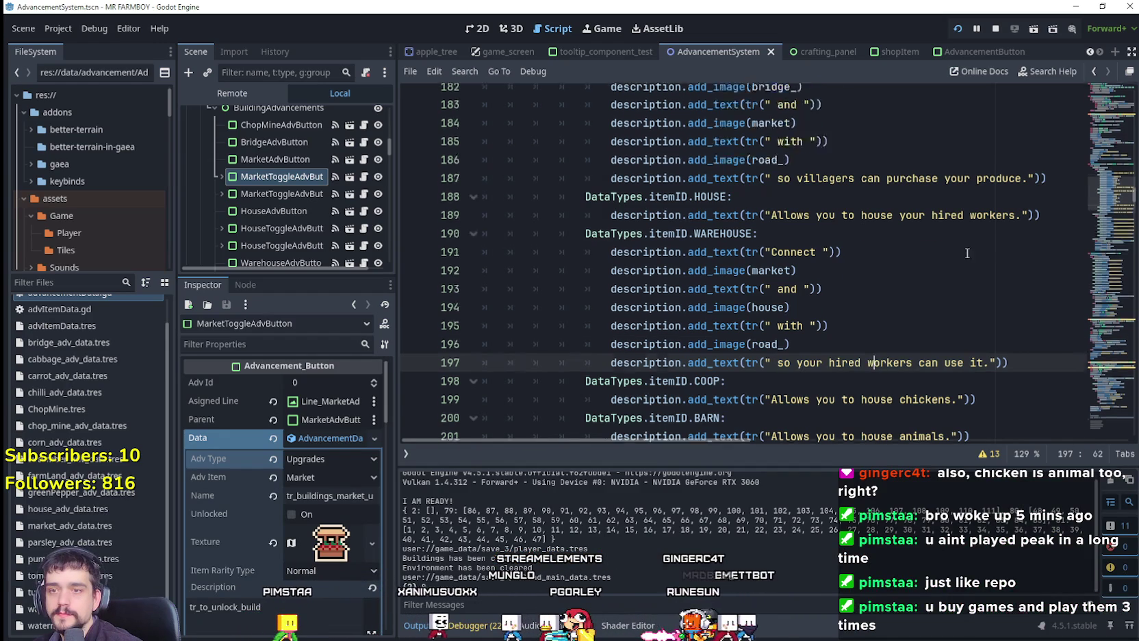
{"action": "scroll", "coordinate": [657, 366], "scroll_direction": "down", "scroll_amount": 3}
{"action": "left_click", "coordinate": [724, 275]}
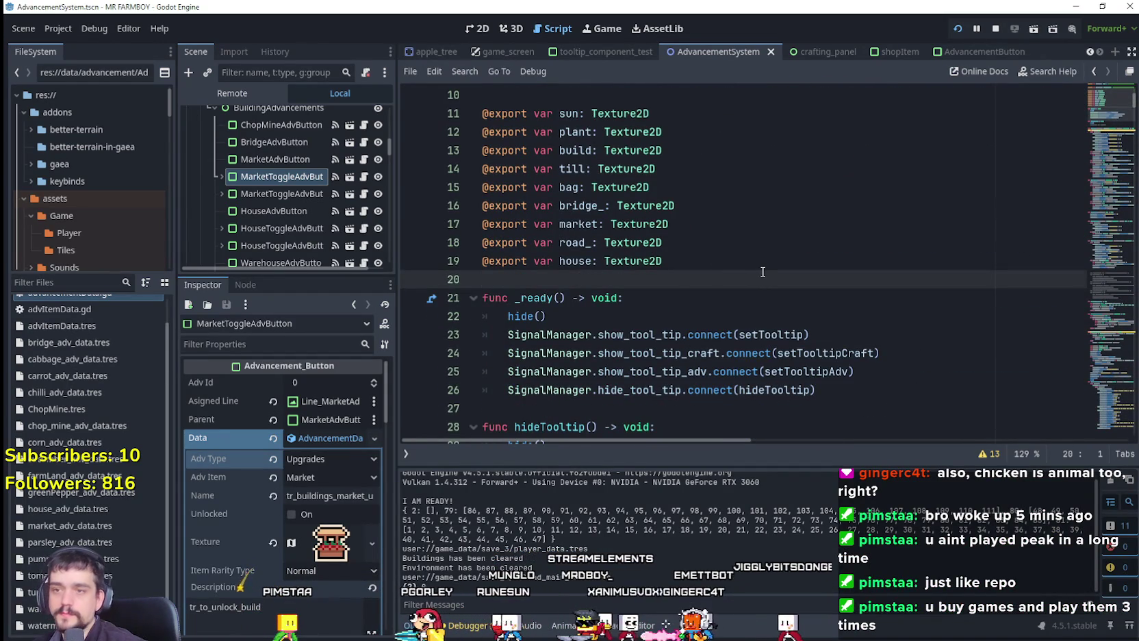
{"action": "left_click", "coordinate": [726, 257]}
{"action": "key", "text": "Return"}
{"action": "type", "text": "@export var warehouse_:"}
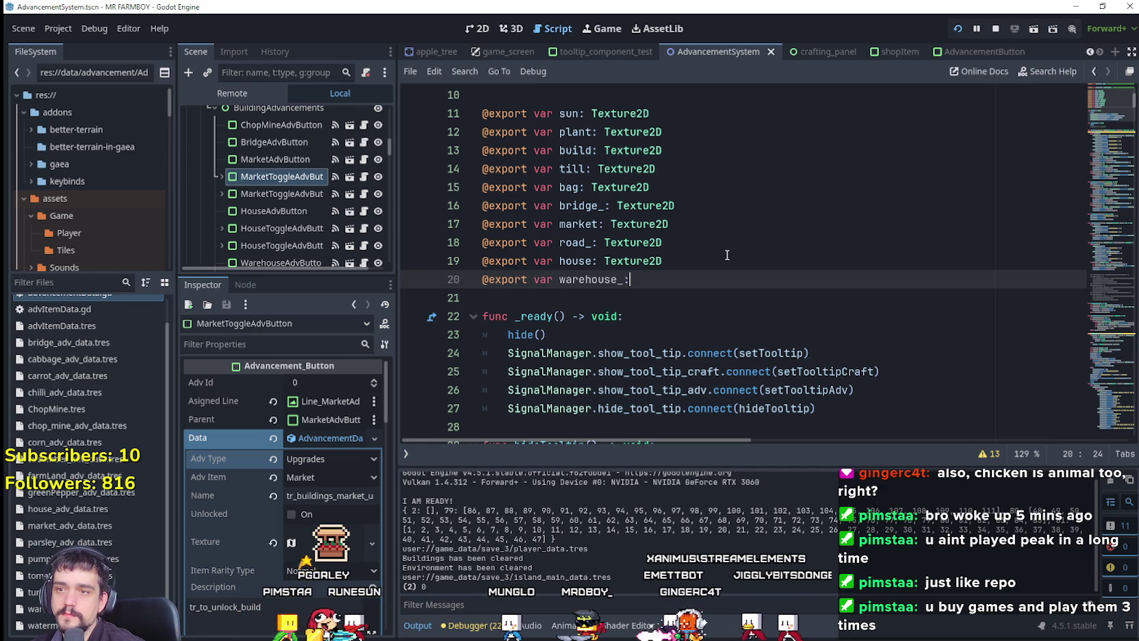
{"action": "type", "text": " Texture2D"}
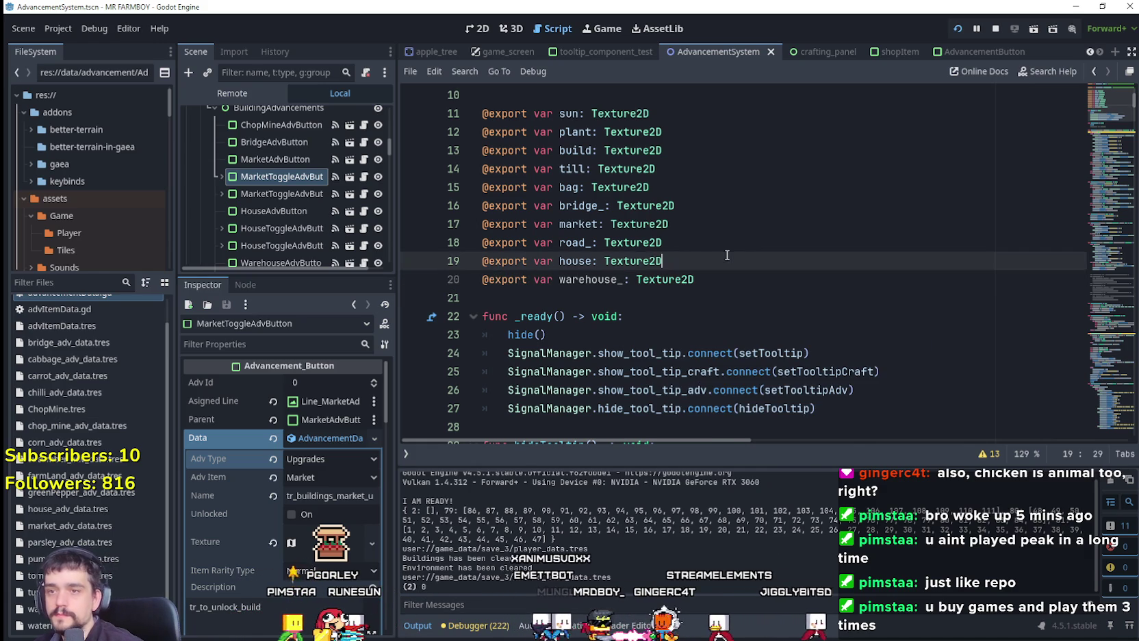
{"action": "left_click", "coordinate": [727, 254]}
{"action": "left_click", "coordinate": [556, 273]}
{"action": "key", "text": "ctrl+s"}
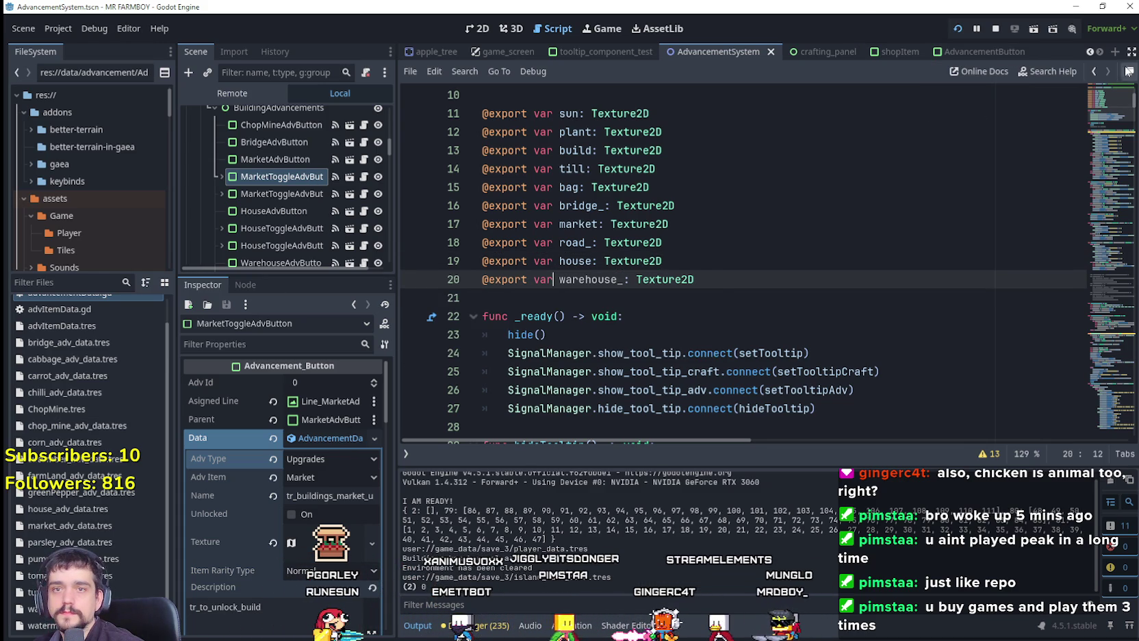
In the tooltip_component_test scene, assign a new AtlasTexture to the Warehouse property
{"action": "left_click", "coordinate": [614, 55]}
{"action": "scroll", "coordinate": [288, 479], "scroll_direction": "down", "scroll_amount": 5}
{"action": "left_click", "coordinate": [331, 554]}
{"action": "left_click", "coordinate": [278, 392]}
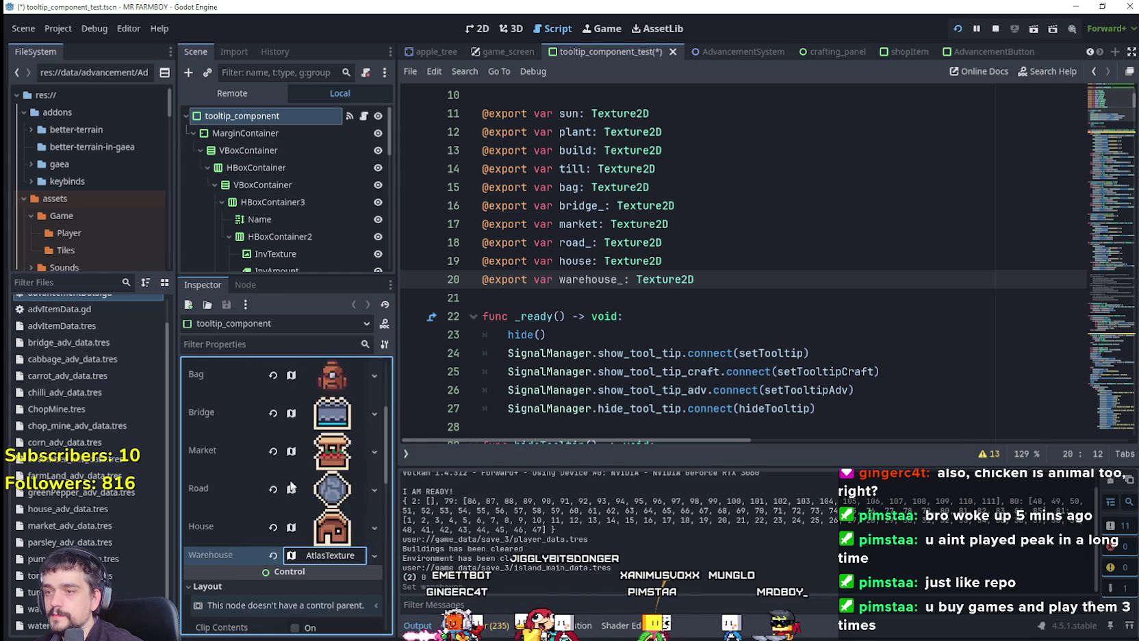
Set the AtlasTexture's Atlas image to Player.png via Quick Load
{"action": "scroll", "coordinate": [315, 498], "scroll_direction": "down", "scroll_amount": 3}
{"action": "left_click", "coordinate": [317, 490]}
{"action": "left_click", "coordinate": [336, 556]}
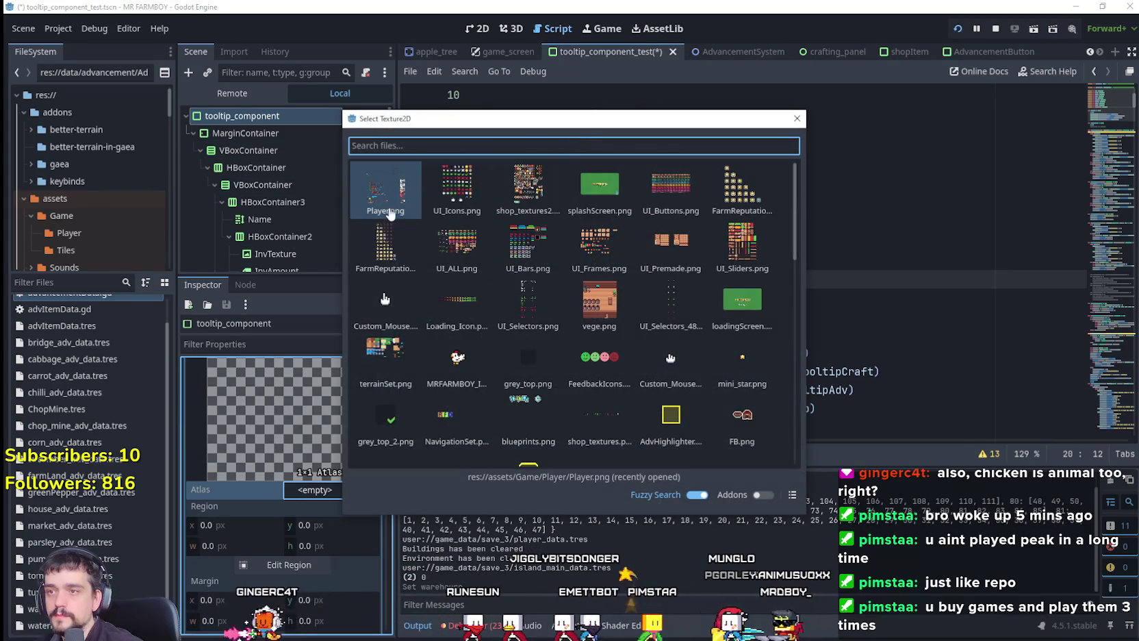
{"action": "double_click", "coordinate": [385, 188]}
Pick the chest tile as the Warehouse icon region and save the scene
{"action": "scroll", "coordinate": [359, 558], "scroll_direction": "down", "scroll_amount": 3}
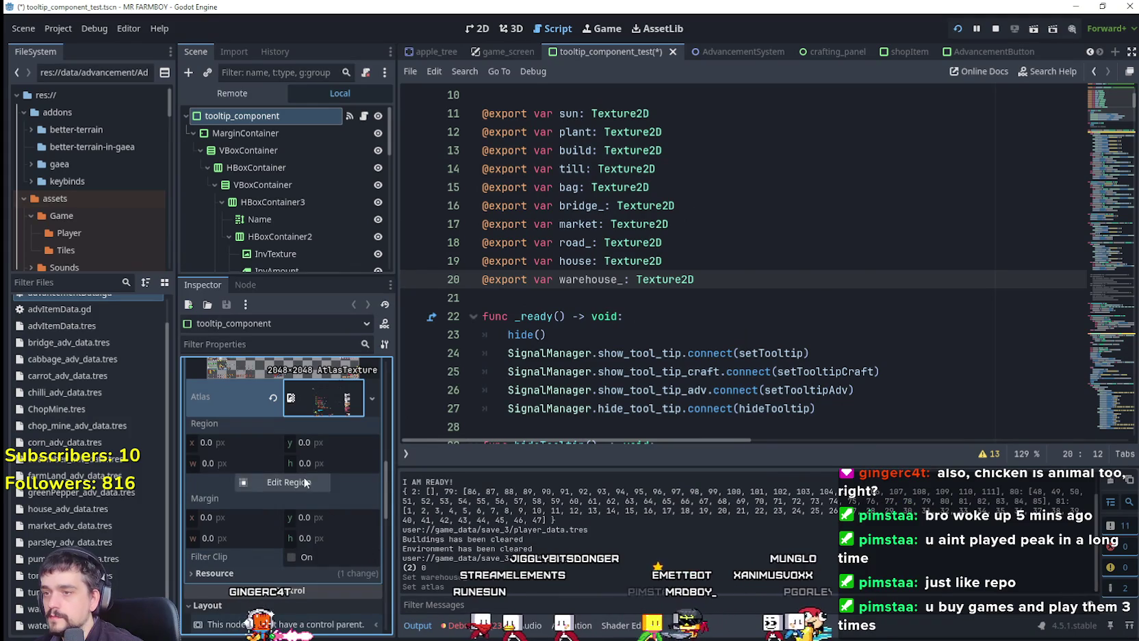
{"action": "left_click", "coordinate": [306, 482]}
{"action": "scroll", "coordinate": [471, 332], "scroll_direction": "down", "scroll_amount": 5}
{"action": "scroll", "coordinate": [570, 356], "scroll_direction": "up", "scroll_amount": 5}
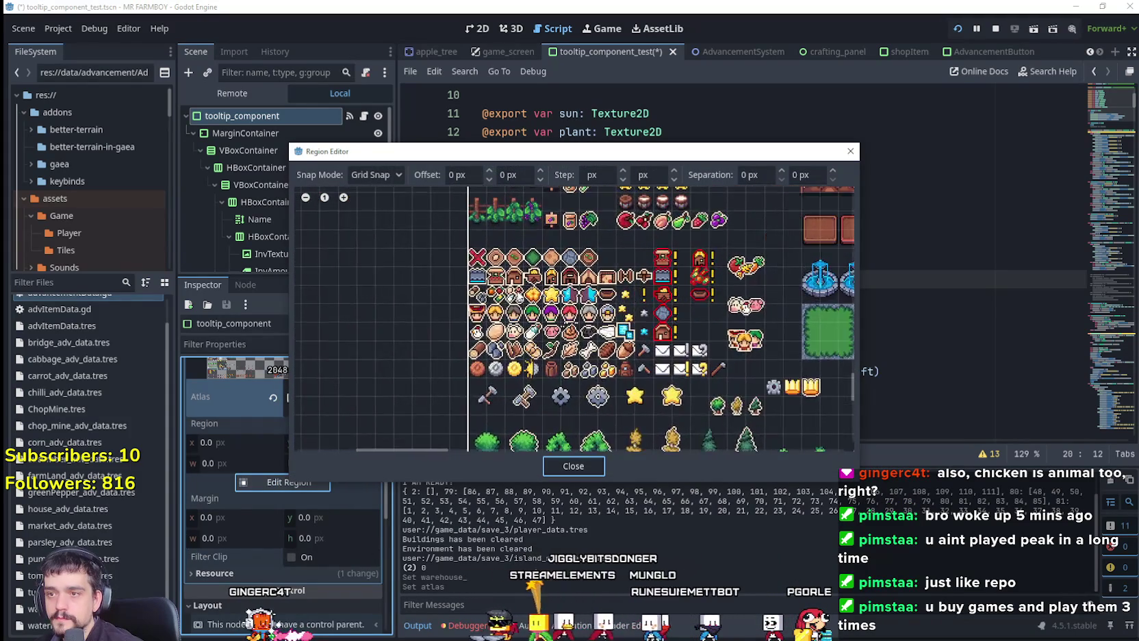
{"action": "scroll", "coordinate": [541, 269], "scroll_direction": "up", "scroll_amount": 2}
{"action": "left_click", "coordinate": [541, 269]}
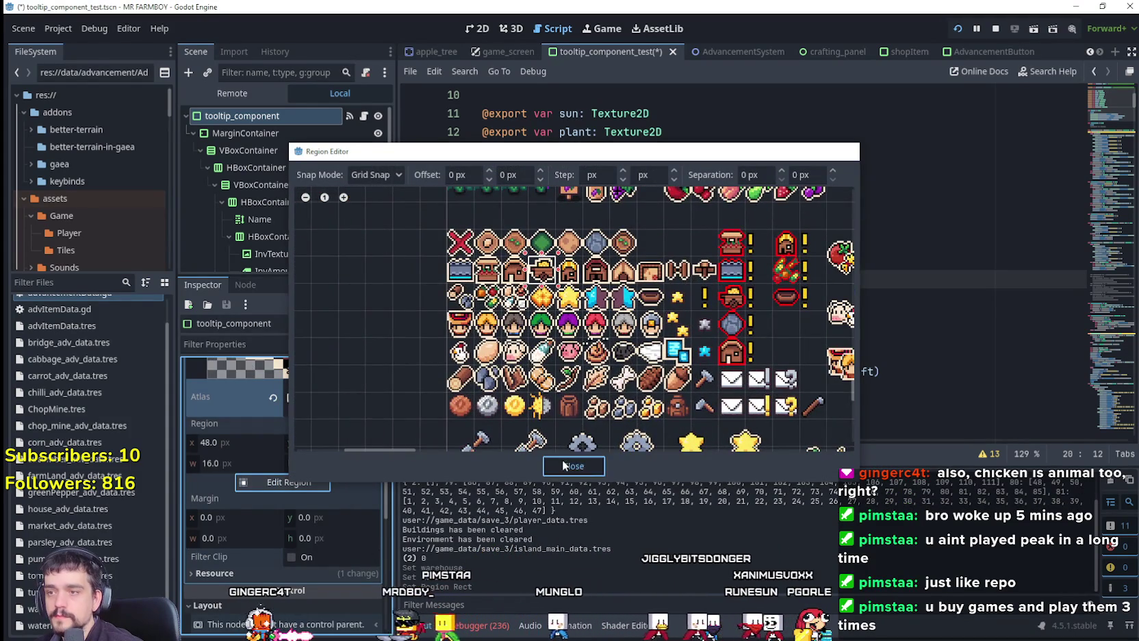
{"action": "left_click", "coordinate": [573, 465]}
{"action": "left_click", "coordinate": [310, 456]}
{"action": "left_click", "coordinate": [816, 280]}
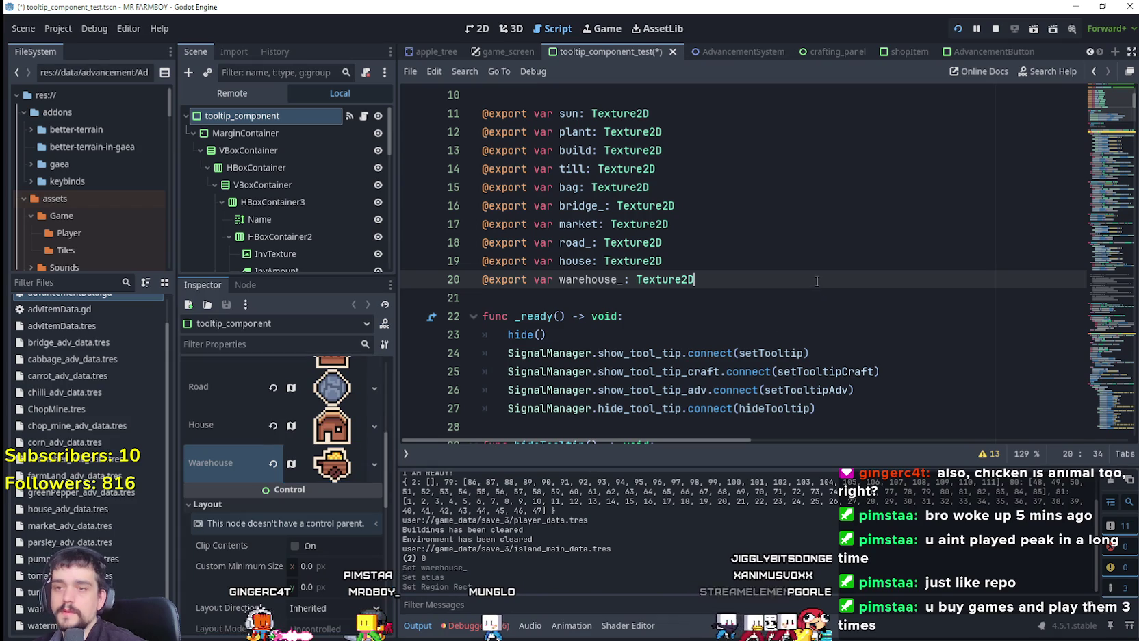
{"action": "left_click", "coordinate": [677, 261]}
{"action": "key", "text": "ctrl+s"}
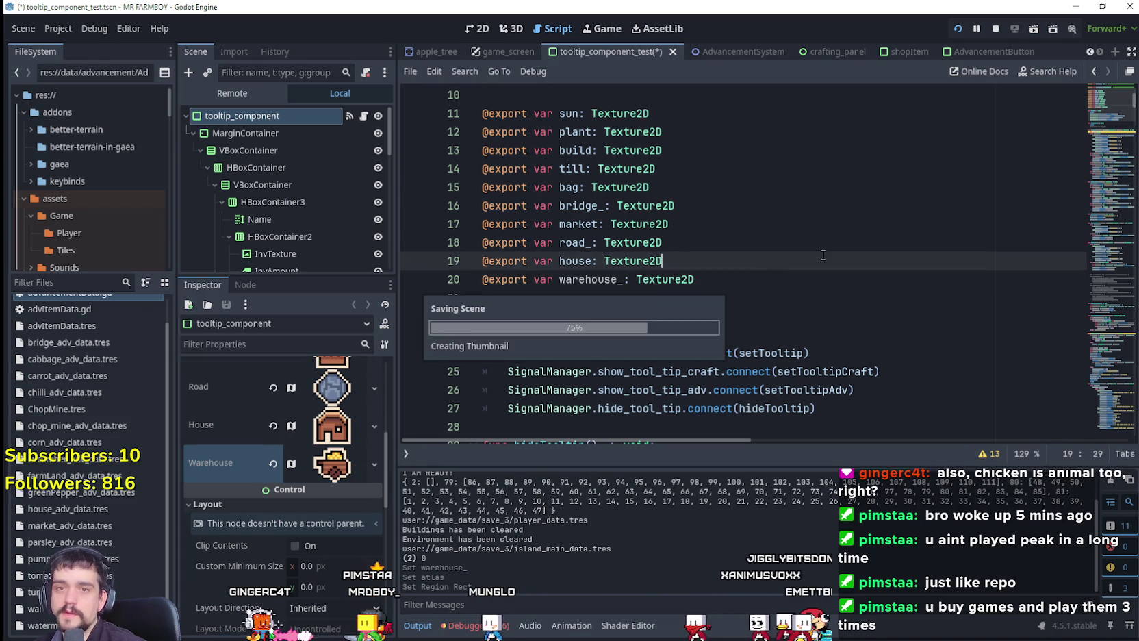
{"action": "mouse_move", "coordinate": [1105, 112]}
{"action": "left_mouse_down"}
{"action": "mouse_move", "coordinate": [1101, 271]}
{"action": "mouse_move", "coordinate": [1111, 217]}
{"action": "left_mouse_up"}
Replace market with warehouse_ on line 193 and change "and" to "with" on line 194
{"action": "scroll", "coordinate": [838, 250], "scroll_direction": "up", "scroll_amount": 5}
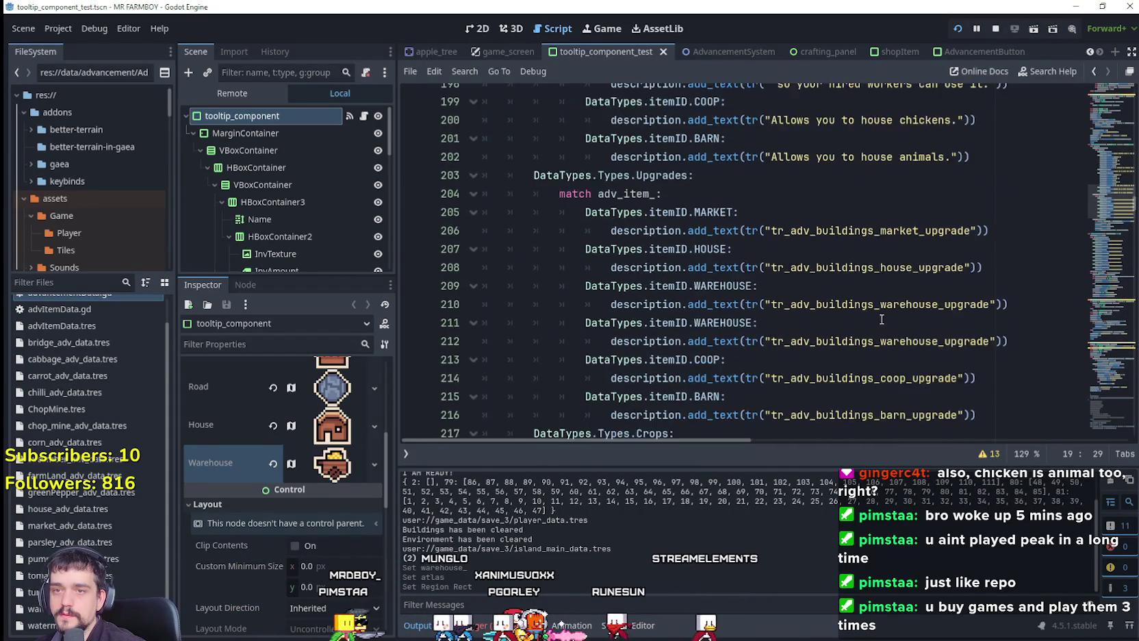
{"action": "left_click", "coordinate": [784, 182]}
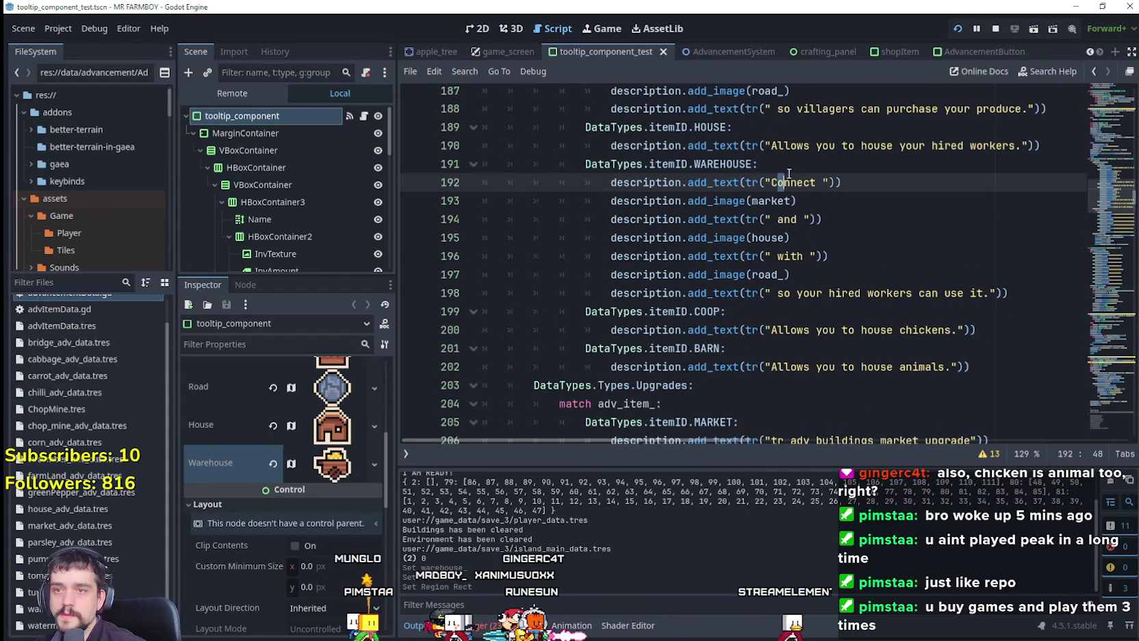
{"action": "left_click", "coordinate": [796, 201]}
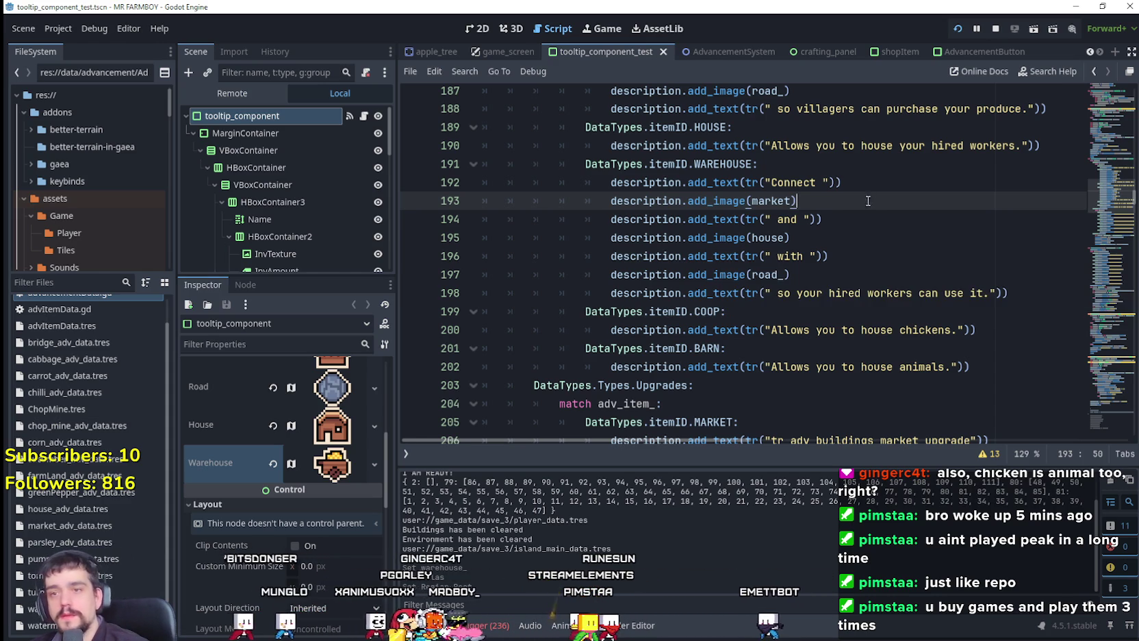
{"action": "double_click", "coordinate": [772, 200]}
{"action": "type", "text": "warehouse_"}
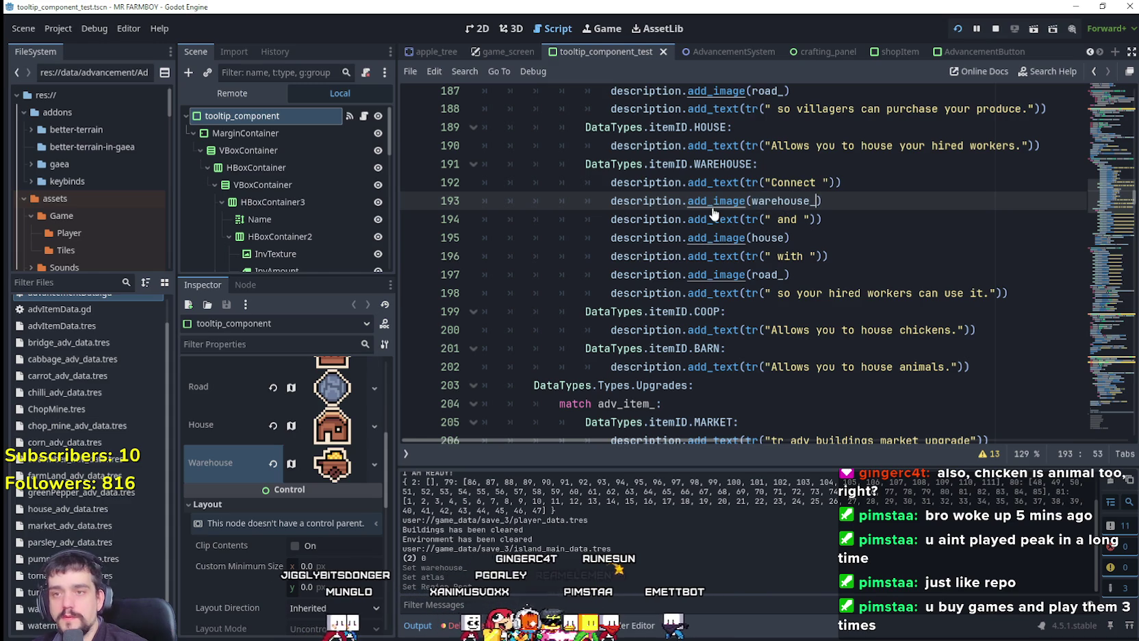
{"action": "left_click_drag", "start_coordinate": [803, 219], "coordinate": [770, 219]}
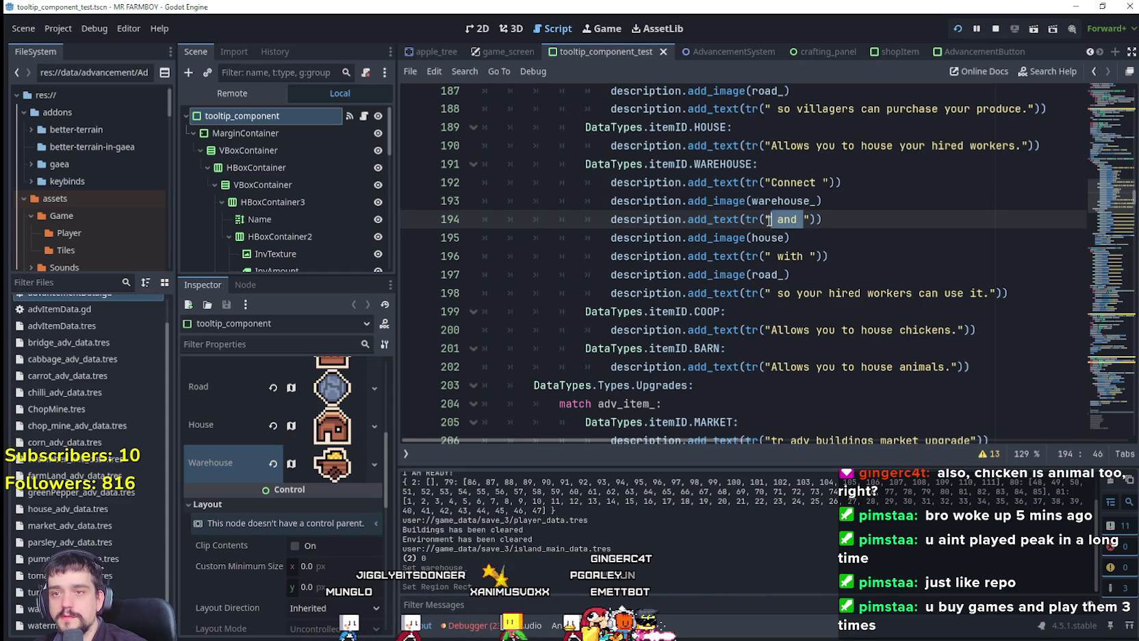
{"action": "double_click", "coordinate": [786, 219]}
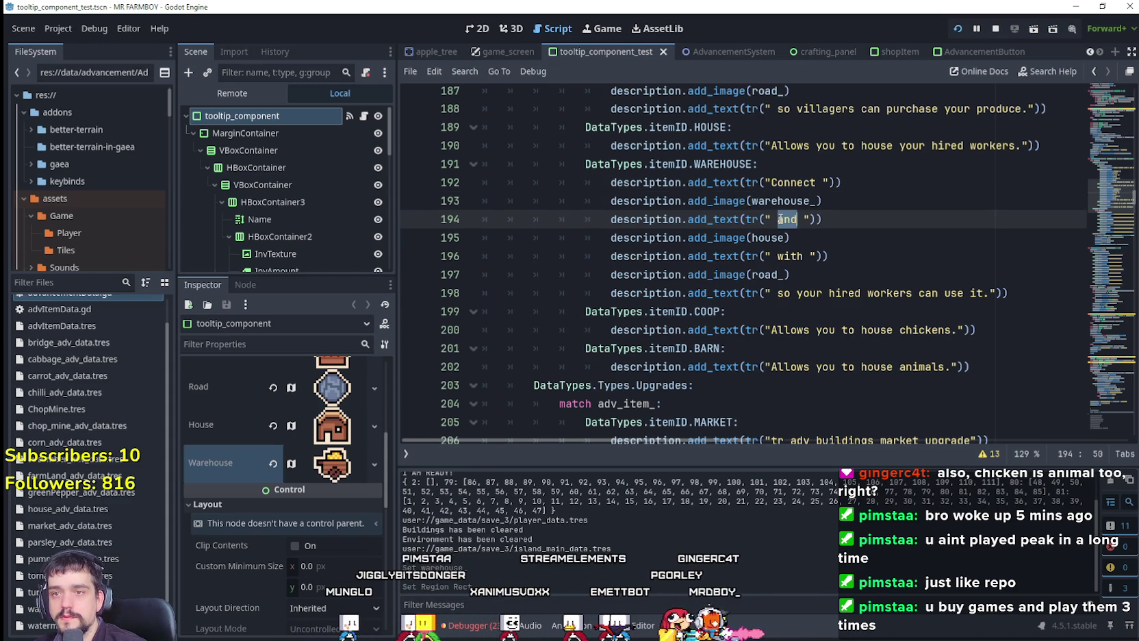
{"action": "type", "text": "with"}
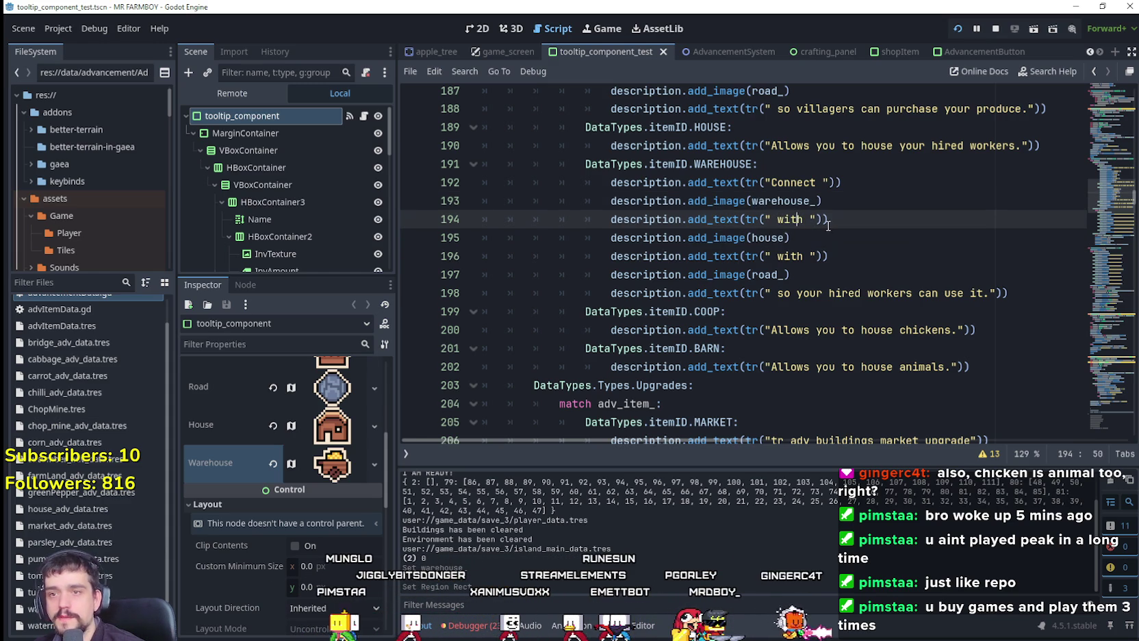
{"action": "left_click", "coordinate": [830, 237]}
{"action": "left_click", "coordinate": [835, 199]}
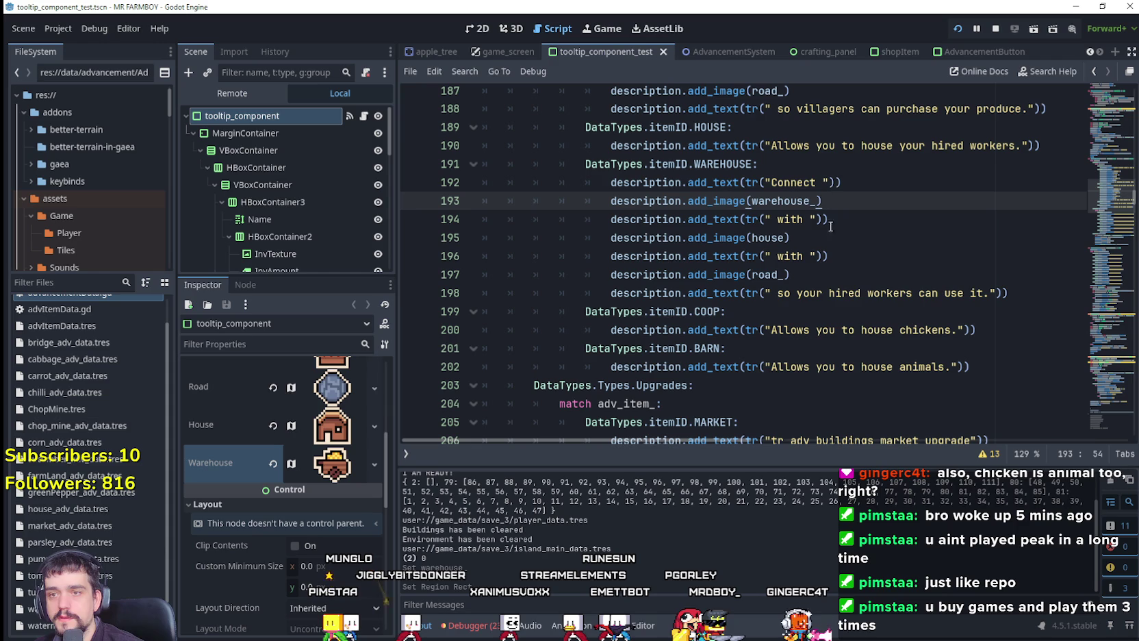
Duplicate the house image line below line 194 and rename the copy to market
{"action": "left_click_drag", "start_coordinate": [791, 238], "coordinate": [747, 237]}
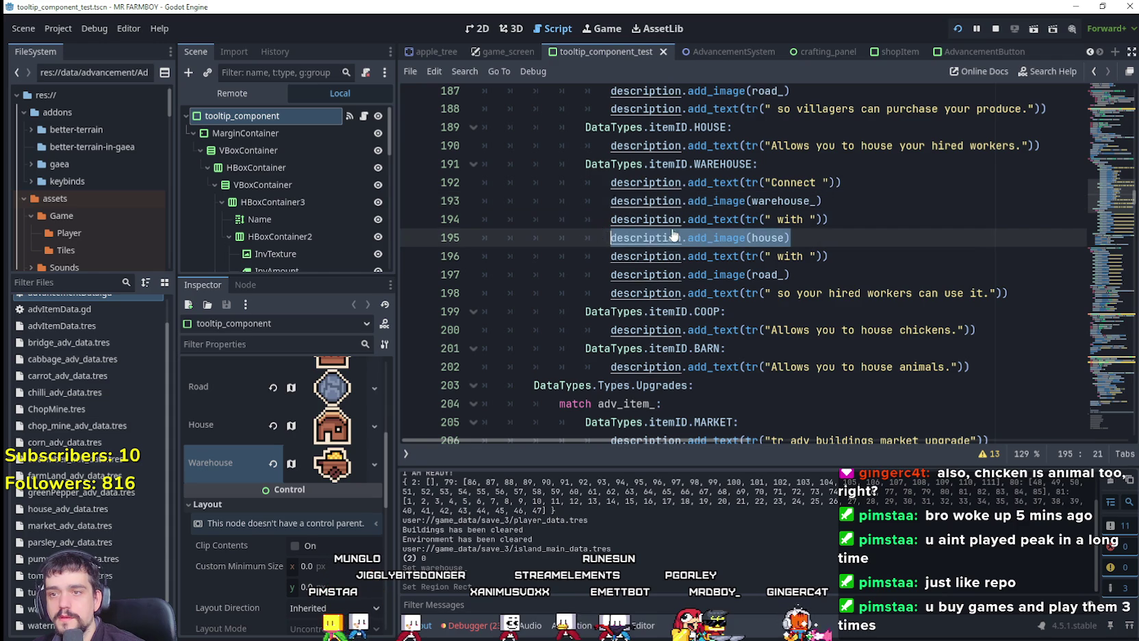
{"action": "left_click", "coordinate": [844, 238]}
{"action": "left_click", "coordinate": [836, 219]}
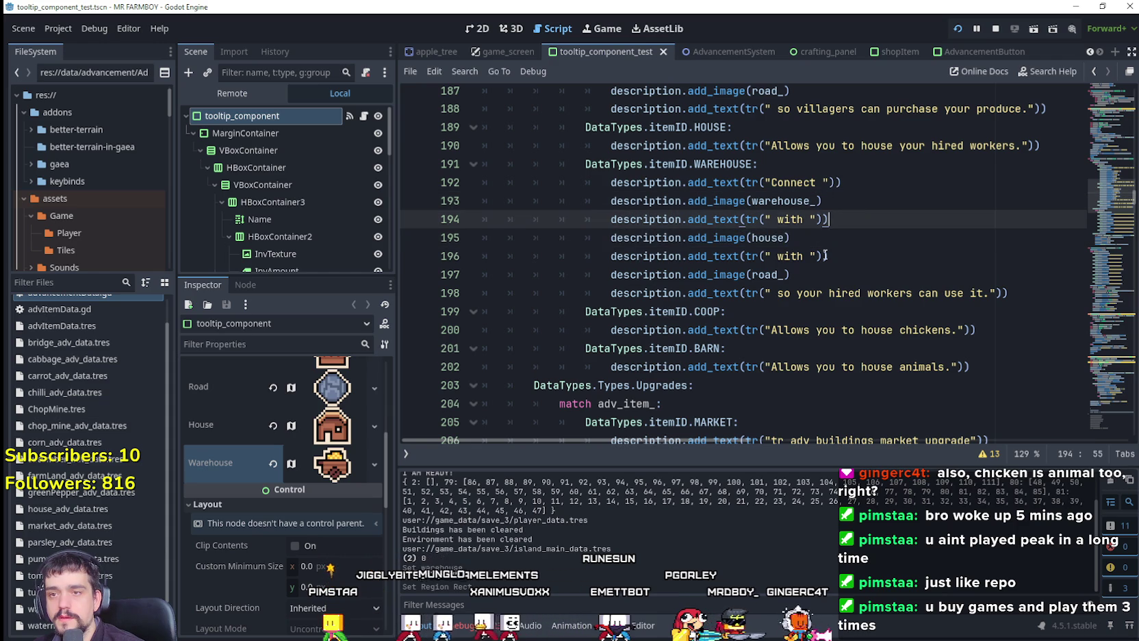
{"action": "key", "text": "Return"}
{"action": "type", "text": "description.add_image(house)"}
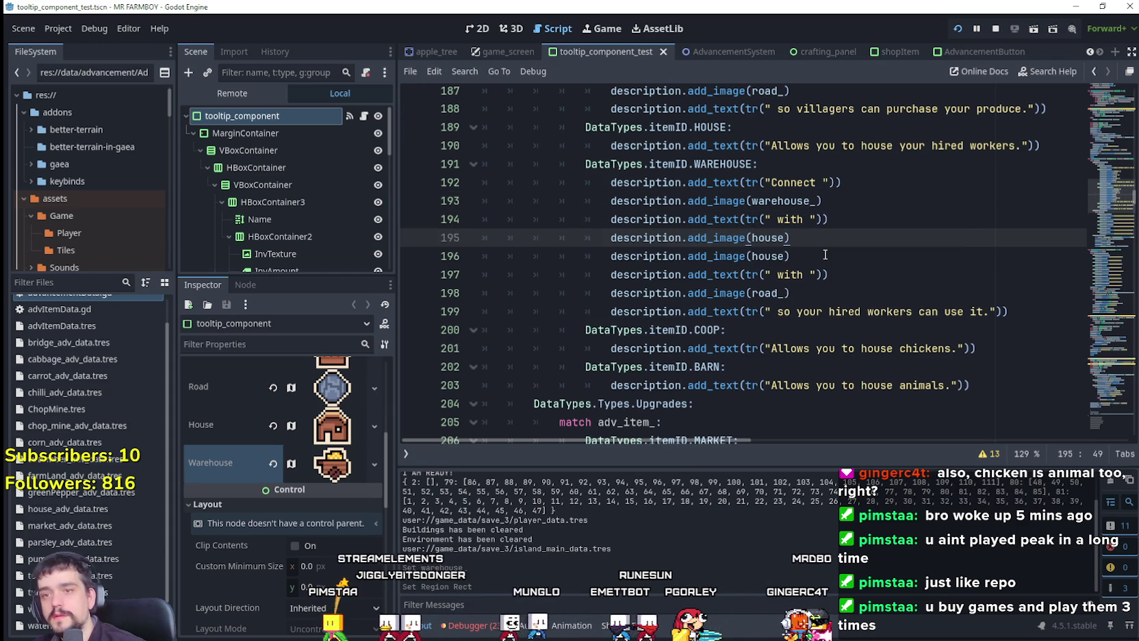
{"action": "type", "text": ","}
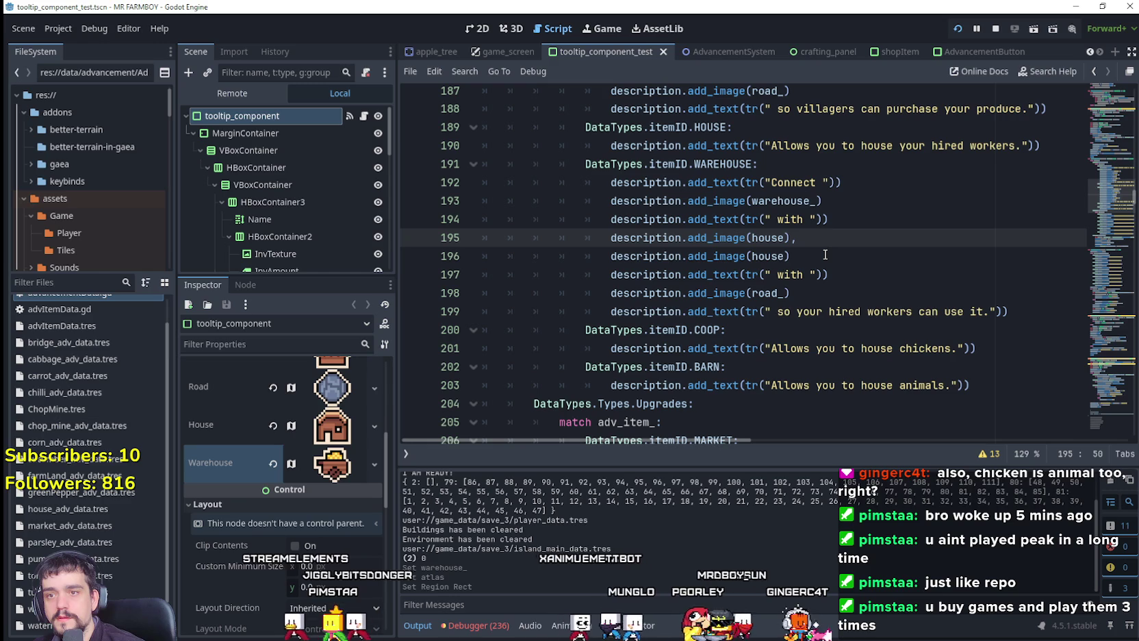
{"action": "key", "text": "BackSpace"}
{"action": "double_click", "coordinate": [768, 238]}
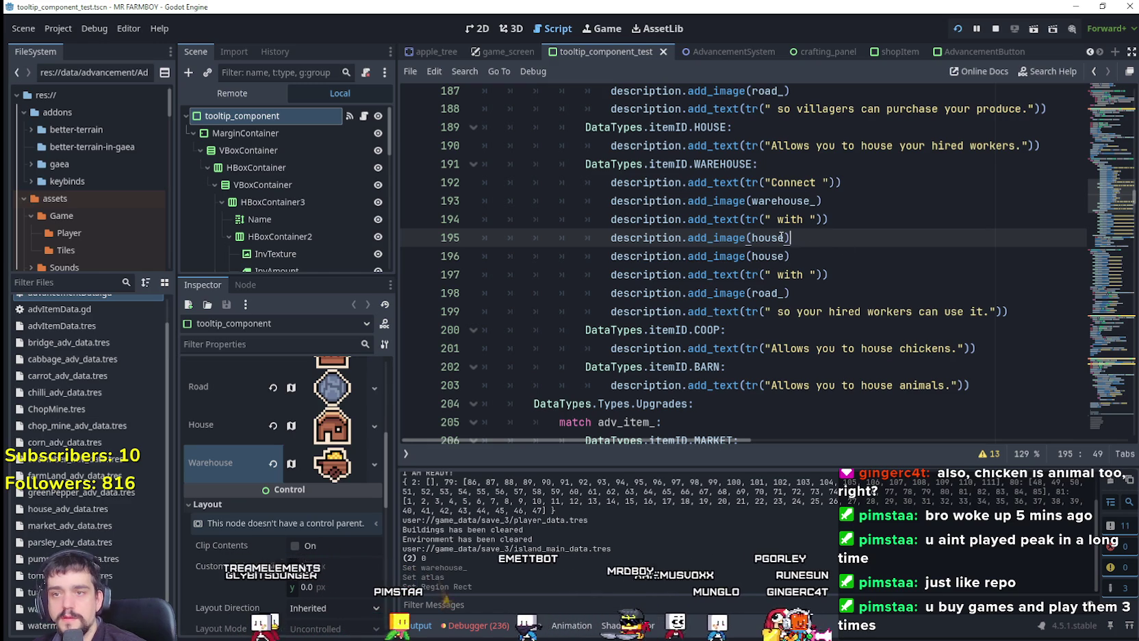
{"action": "type", "text": "market"}
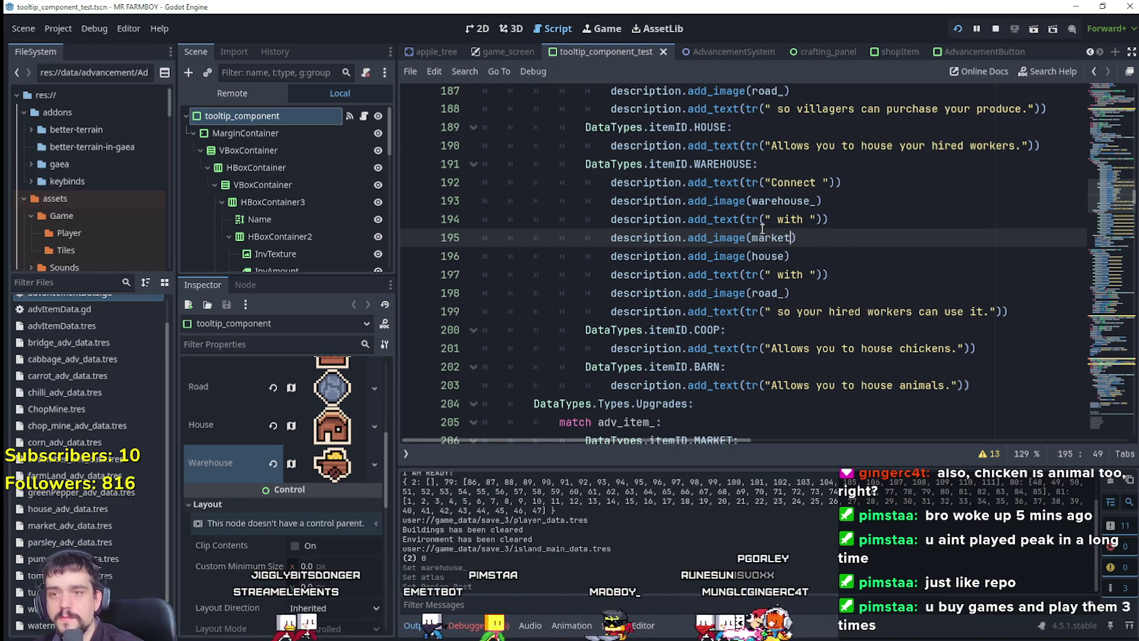
{"action": "left_click", "coordinate": [762, 226]}
{"action": "left_click", "coordinate": [773, 200]}
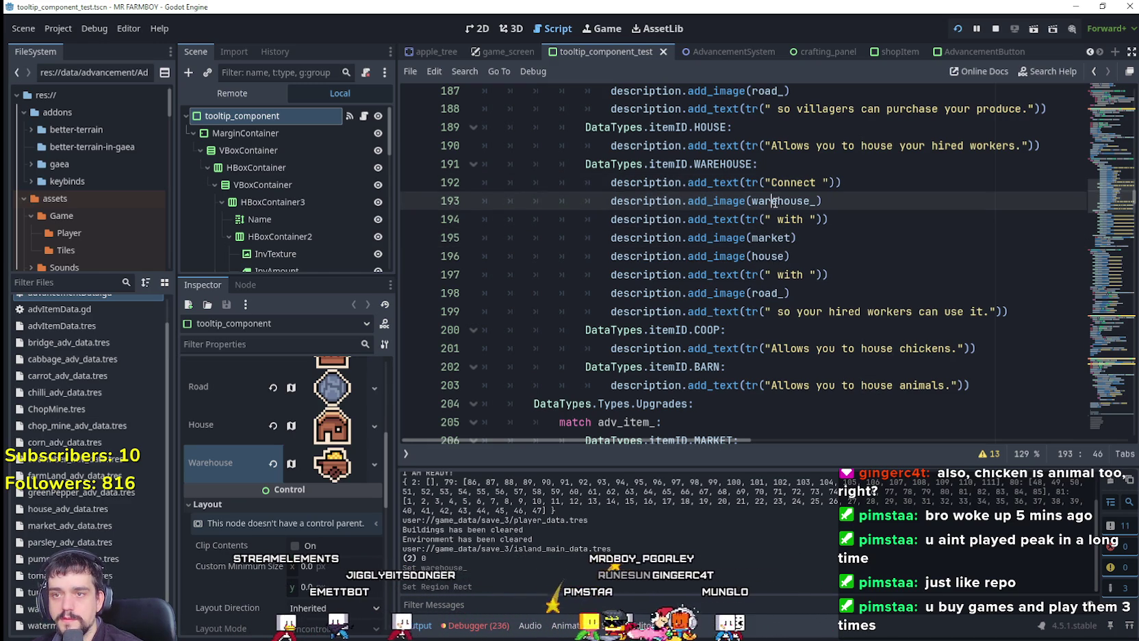
{"action": "left_click", "coordinate": [793, 238]}
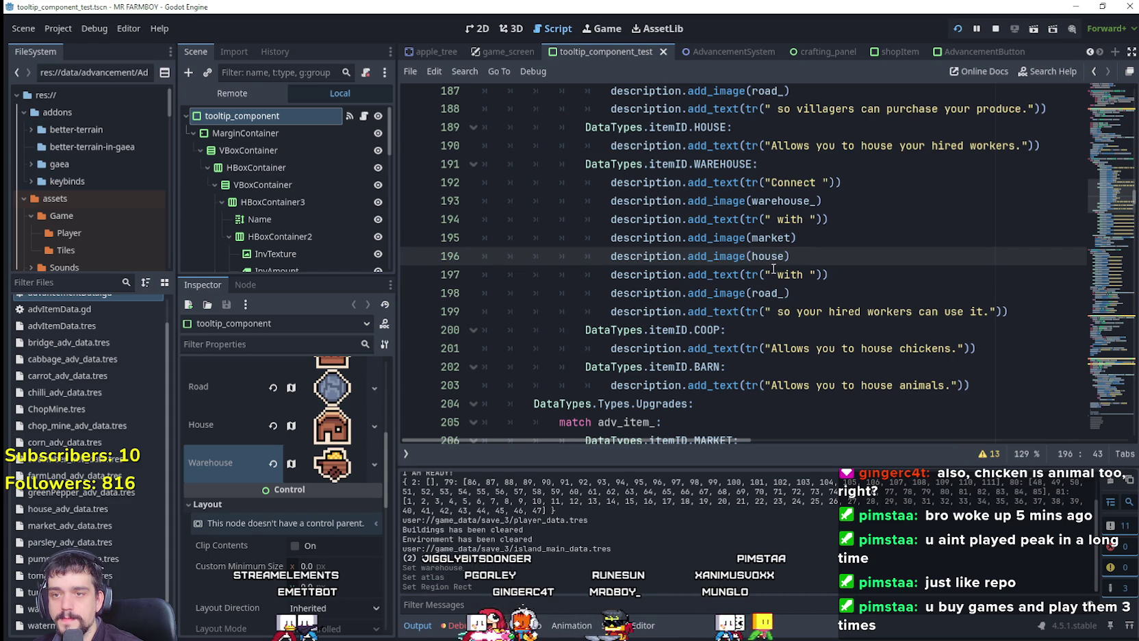
Change the " with " text after warehouse_ to ","
{"action": "left_click", "coordinate": [829, 300]}
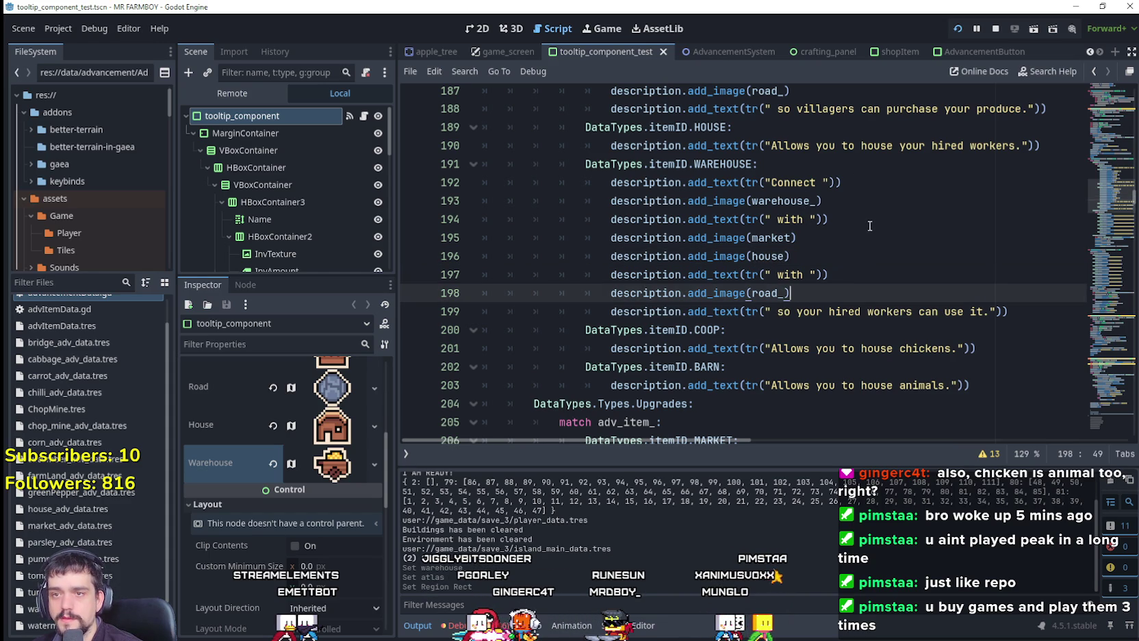
{"action": "left_click_drag", "start_coordinate": [867, 228], "coordinate": [436, 201]}
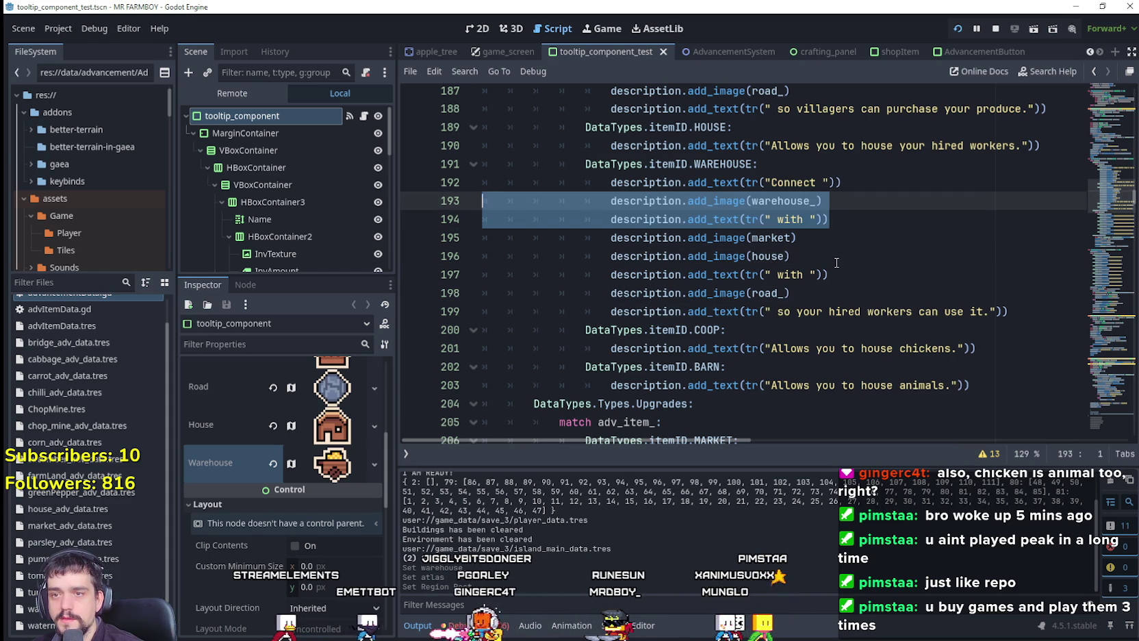
{"action": "double_click", "coordinate": [789, 219]}
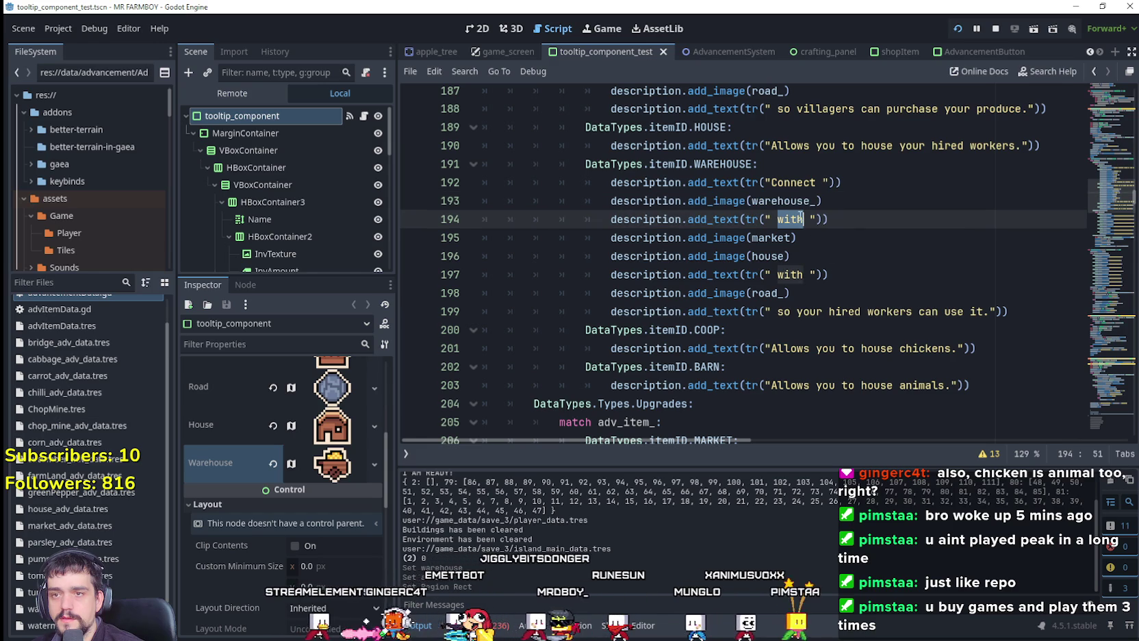
{"action": "left_click", "coordinate": [800, 200]}
{"action": "double_click", "coordinate": [789, 219]}
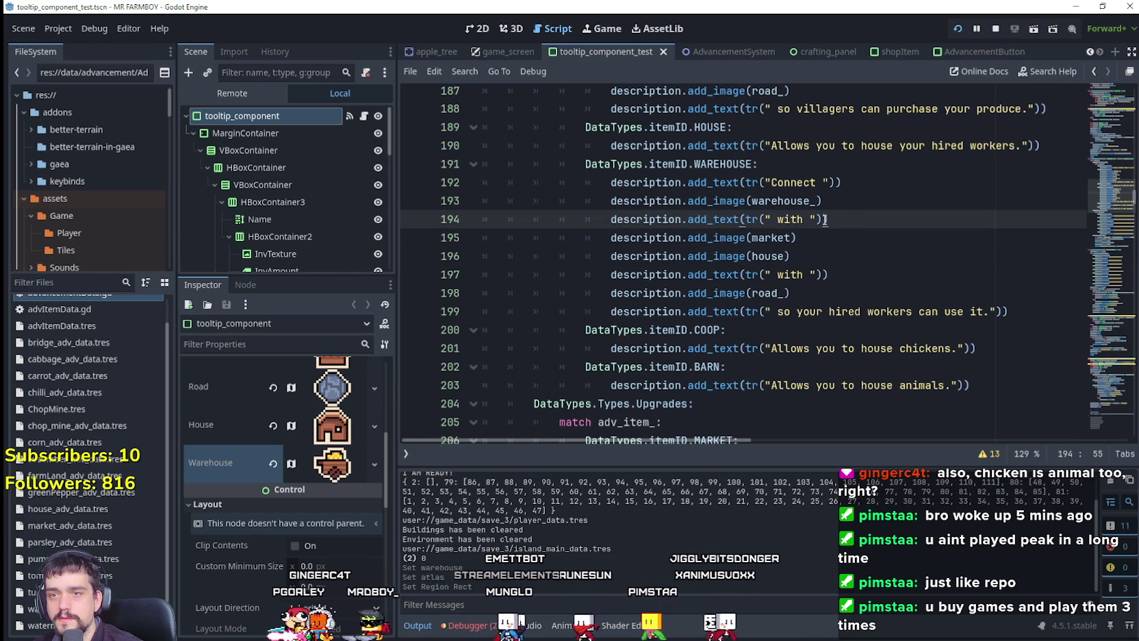
{"action": "key", "text": "Up"}
{"action": "key", "text": "End"}
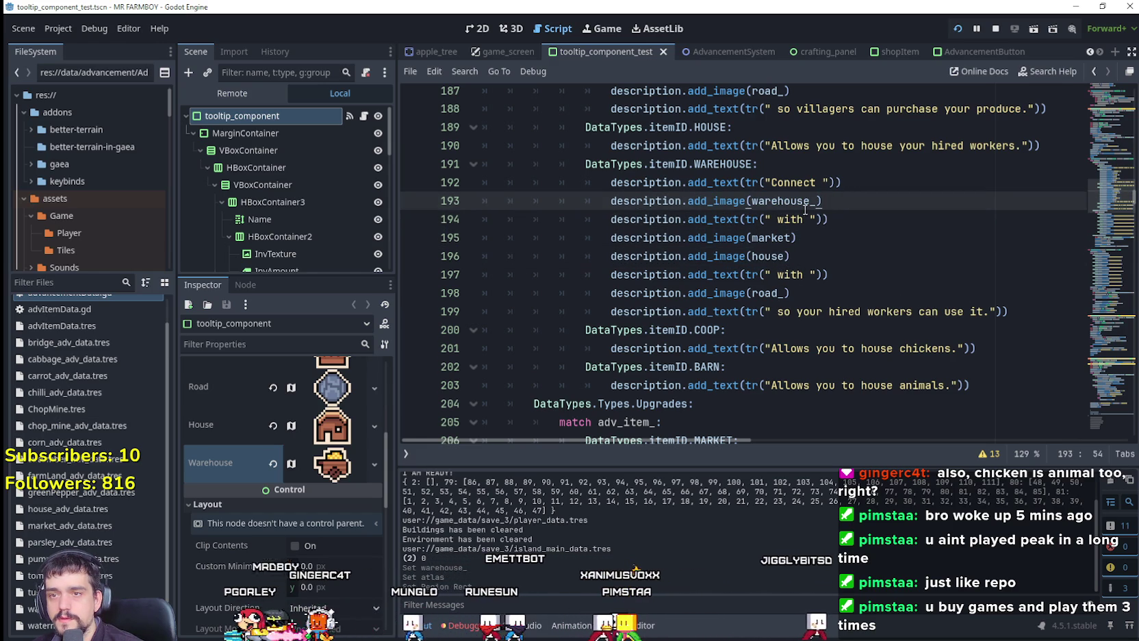
{"action": "double_click", "coordinate": [788, 219]}
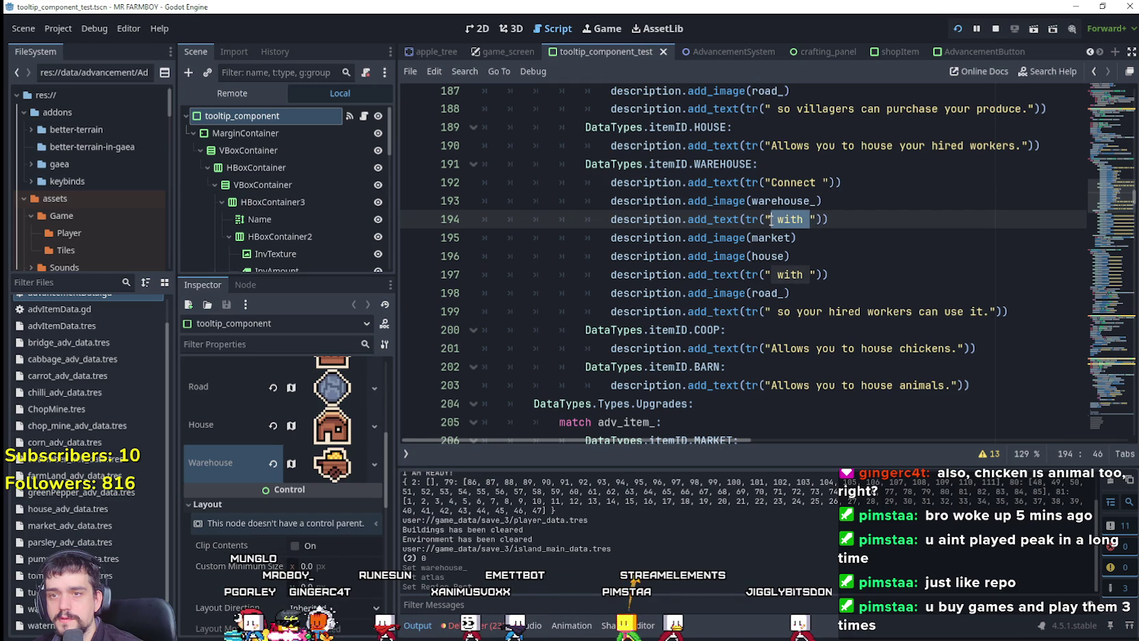
{"action": "type", "text": ","}
Add a copy of the comma line after market and edit it to " and "
{"action": "left_click_drag", "start_coordinate": [796, 219], "coordinate": [615, 220]}
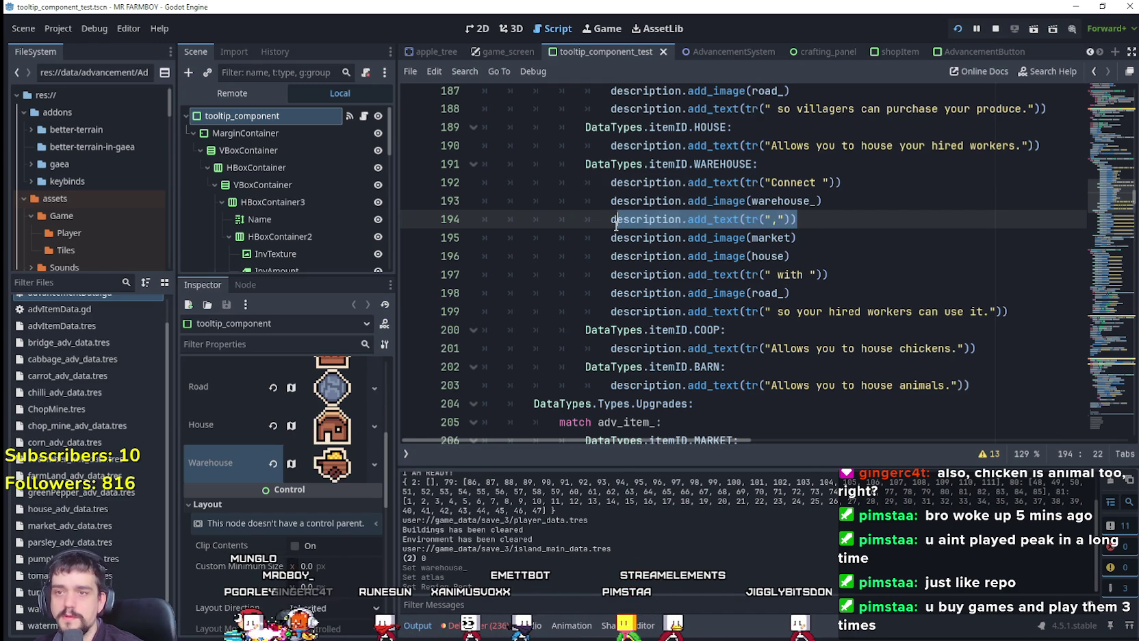
{"action": "left_click", "coordinate": [813, 237]}
{"action": "key", "text": "Return"}
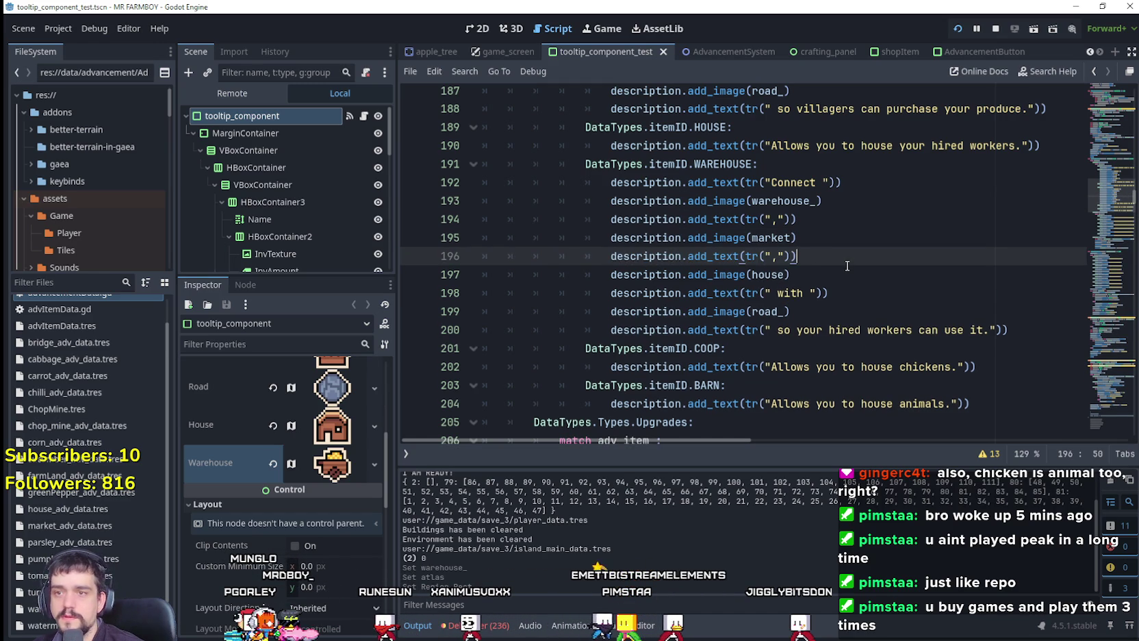
{"action": "left_click", "coordinate": [804, 199]}
{"action": "left_click", "coordinate": [771, 236]}
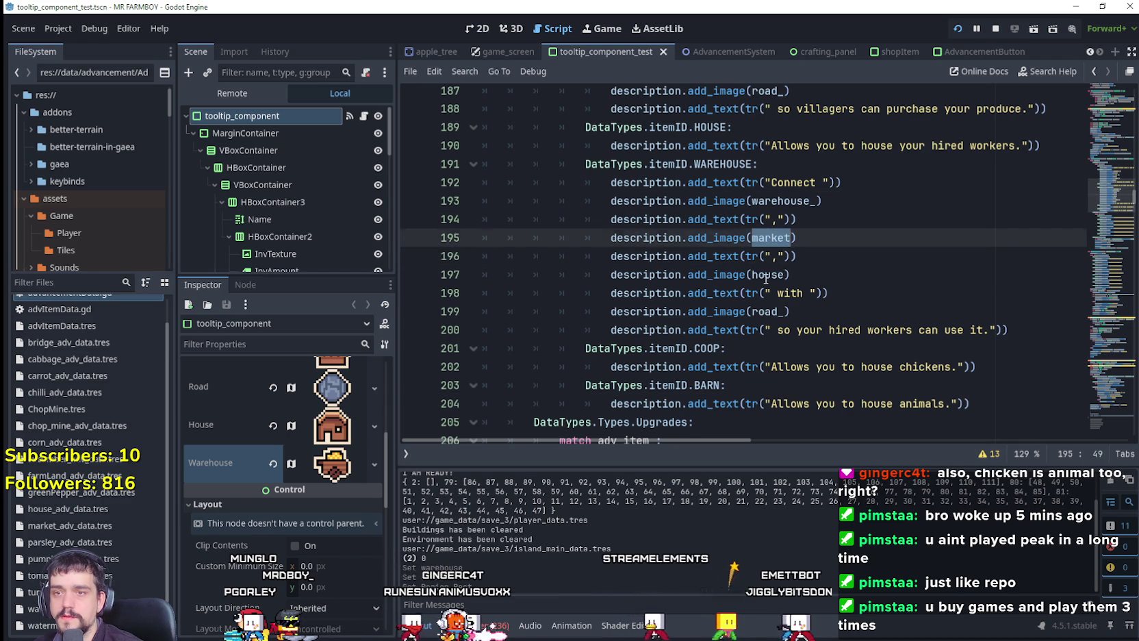
{"action": "left_click", "coordinate": [777, 254]}
{"action": "key", "text": "BackSpace"}
{"action": "type", "text": "and"}
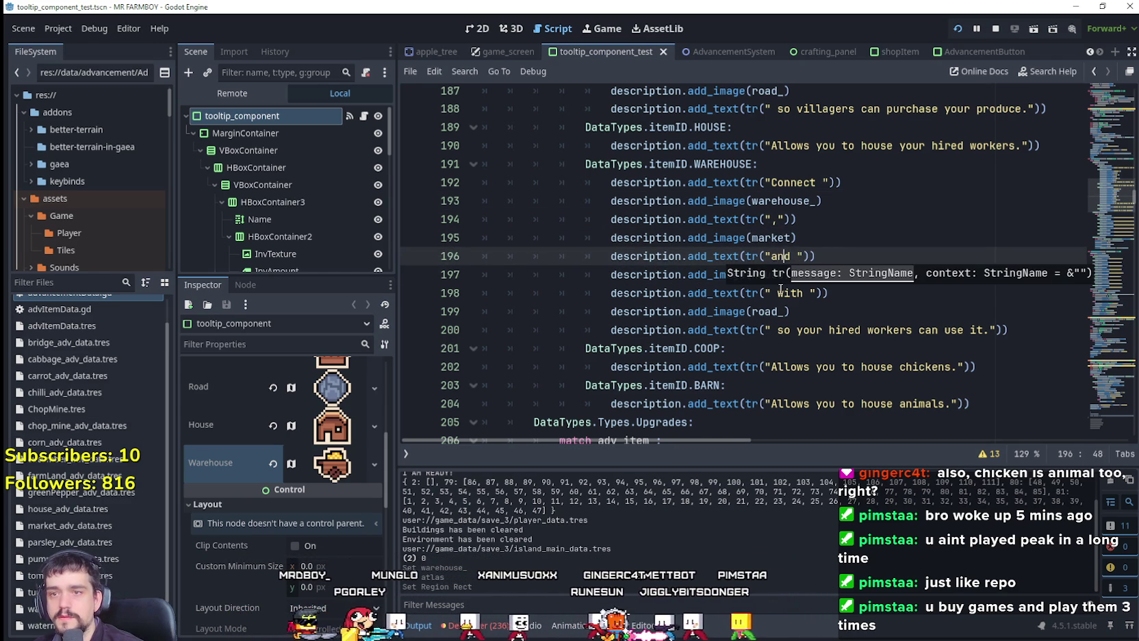
{"action": "key", "text": "Left"}
{"action": "key", "text": "Left"}
{"action": "key", "text": "Left"}
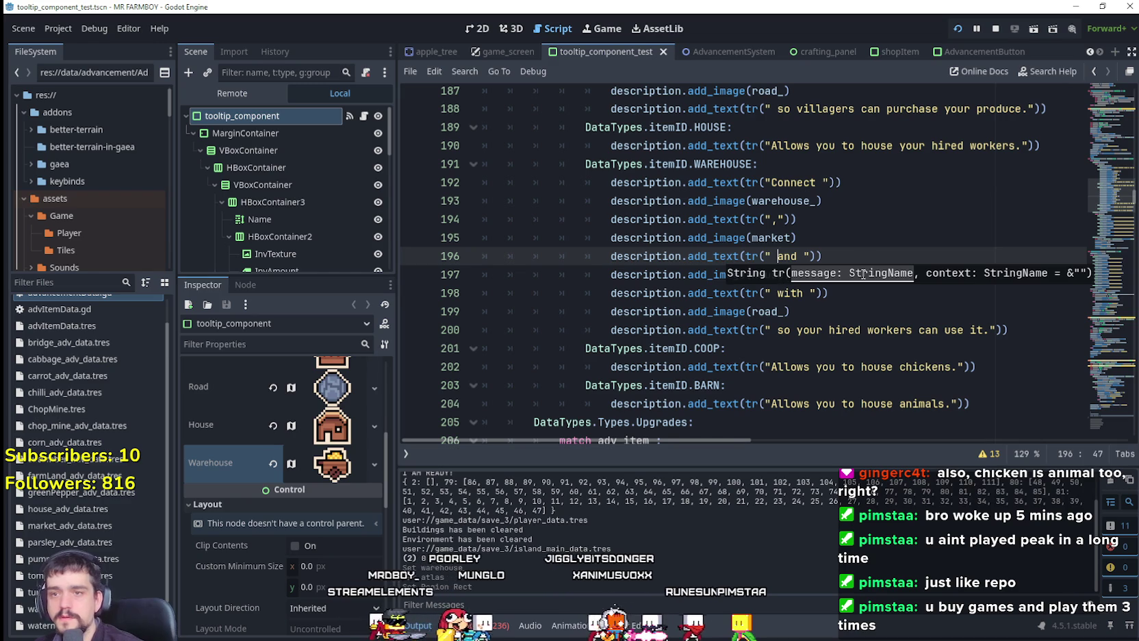
{"action": "left_click", "coordinate": [829, 276]}
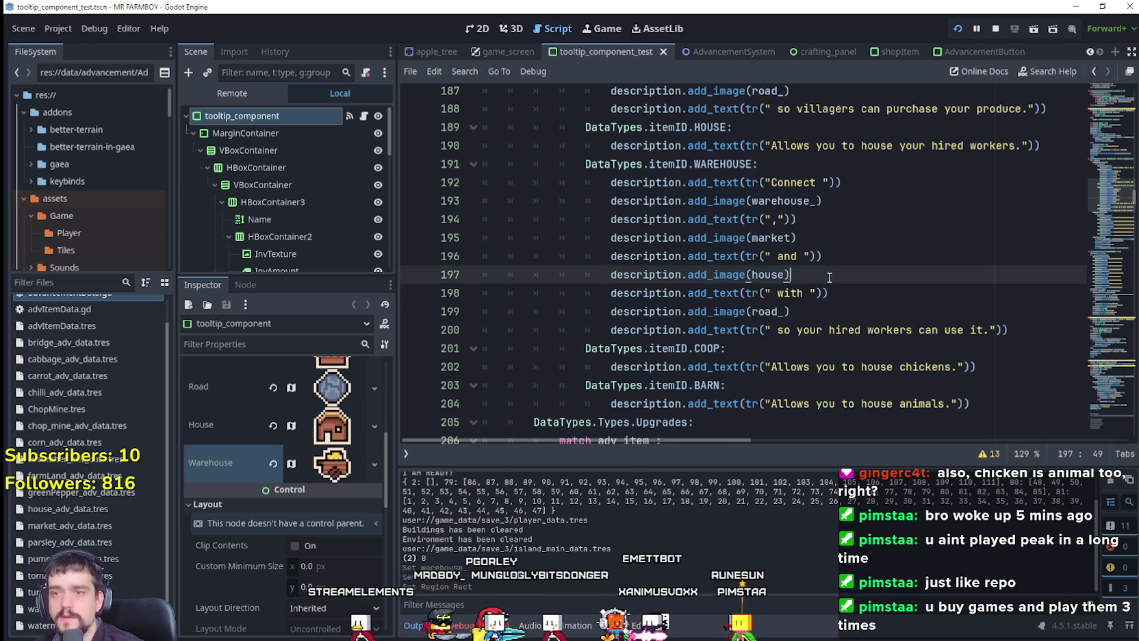
{"action": "left_click", "coordinate": [817, 327]}
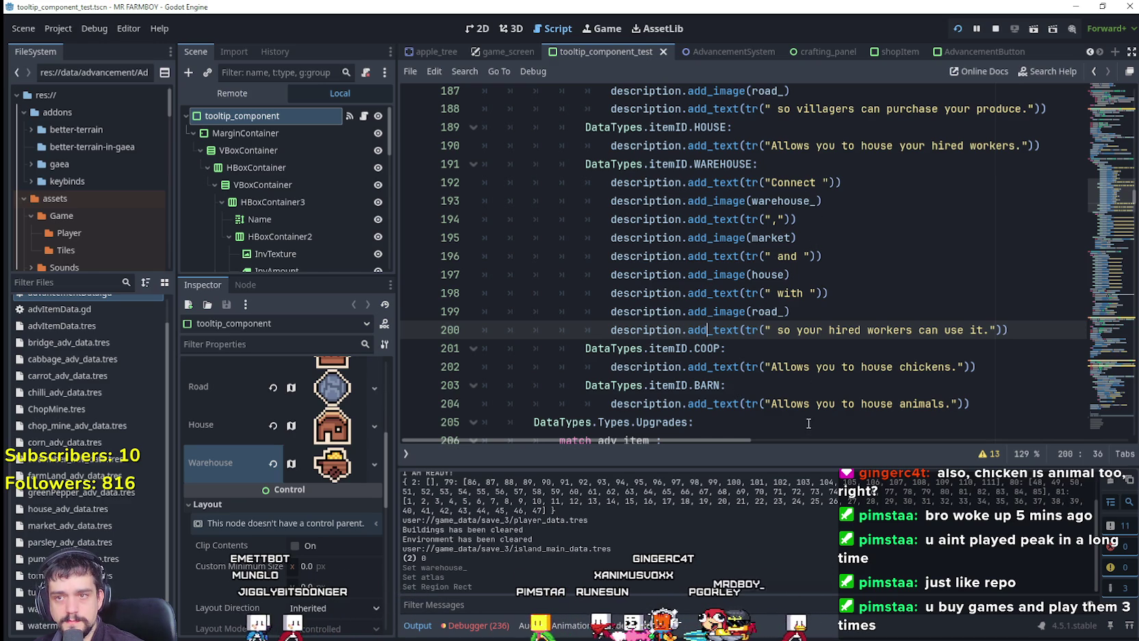
{"action": "left_click_drag", "start_coordinate": [821, 220], "coordinate": [551, 222]}
Delete the warehouse_ image and comma lines, and remove "it" from the closing sentence
{"action": "left_click_drag", "start_coordinate": [836, 226], "coordinate": [484, 197]}
{"action": "key", "text": "BackSpace"}
{"action": "key", "text": "BackSpace"}
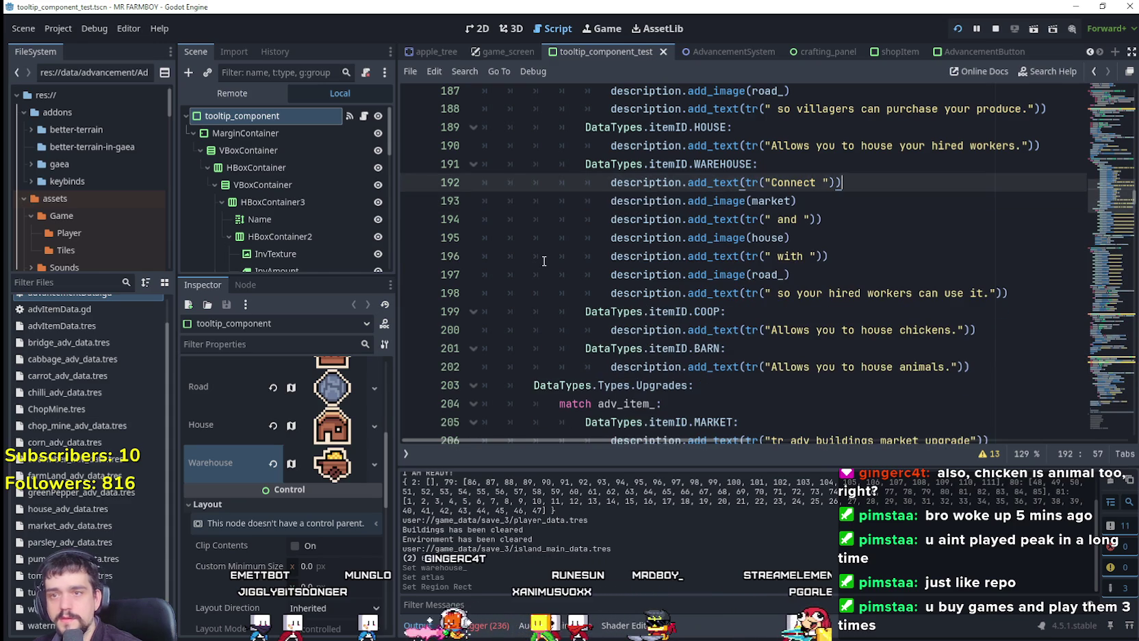
{"action": "left_click_drag", "start_coordinate": [825, 220], "coordinate": [475, 224]}
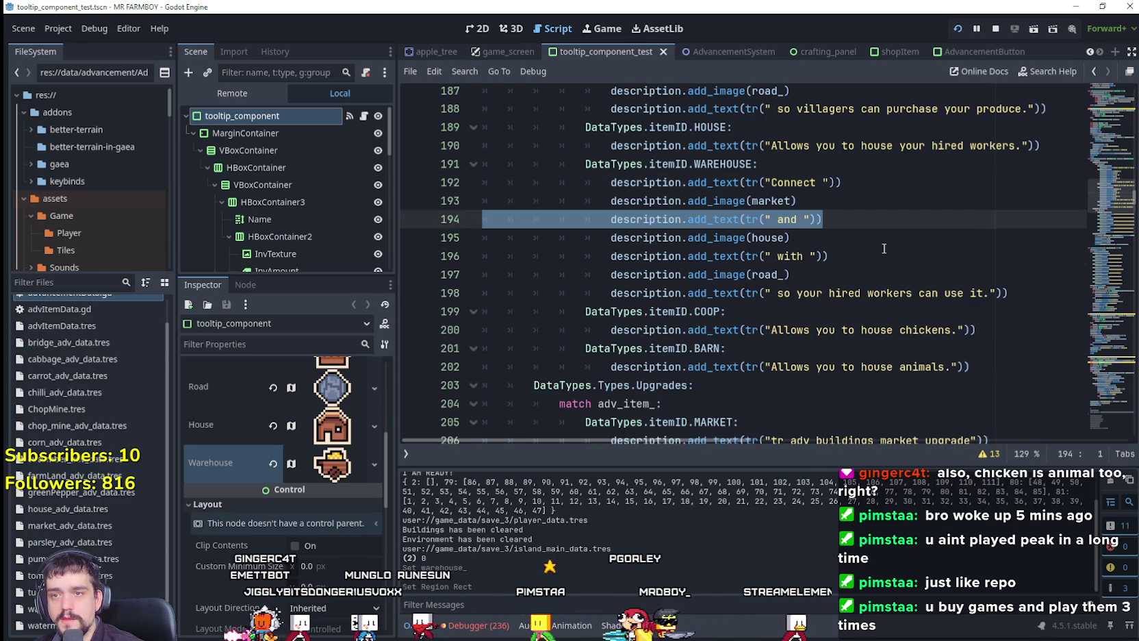
{"action": "left_click", "coordinate": [884, 256]}
{"action": "scroll", "coordinate": [904, 295], "scroll_direction": "up", "scroll_amount": 1}
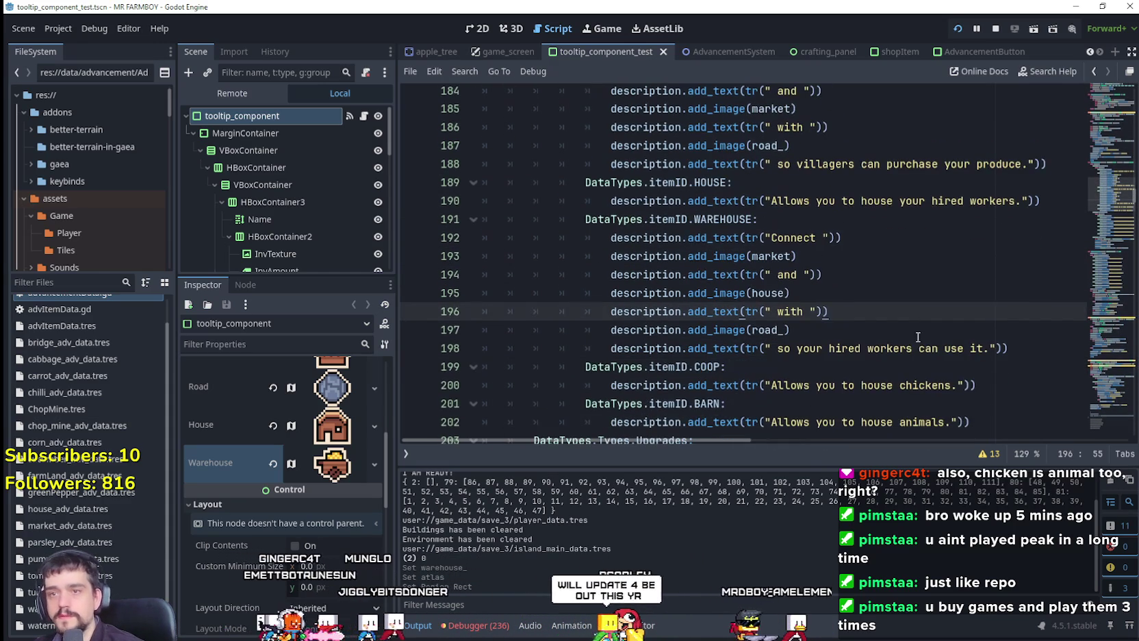
{"action": "left_click", "coordinate": [766, 288]}
{"action": "left_click", "coordinate": [882, 330]}
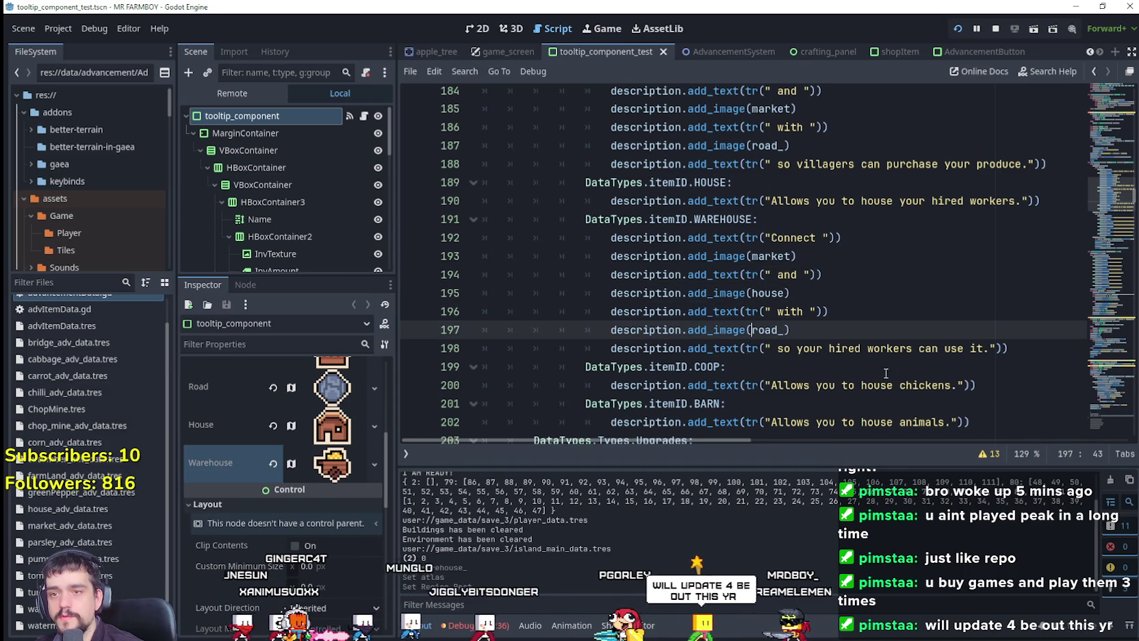
{"action": "left_click", "coordinate": [982, 349]}
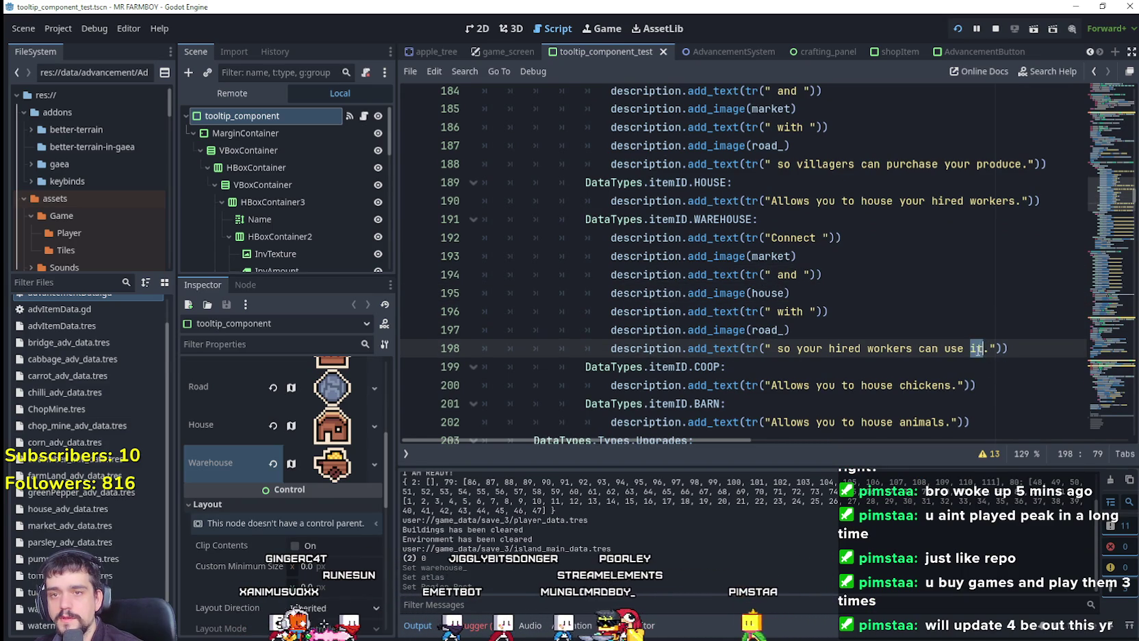
{"action": "scroll", "coordinate": [969, 384], "scroll_direction": "up", "scroll_amount": 3}
{"action": "scroll", "coordinate": [965, 379], "scroll_direction": "down", "scroll_amount": 4}
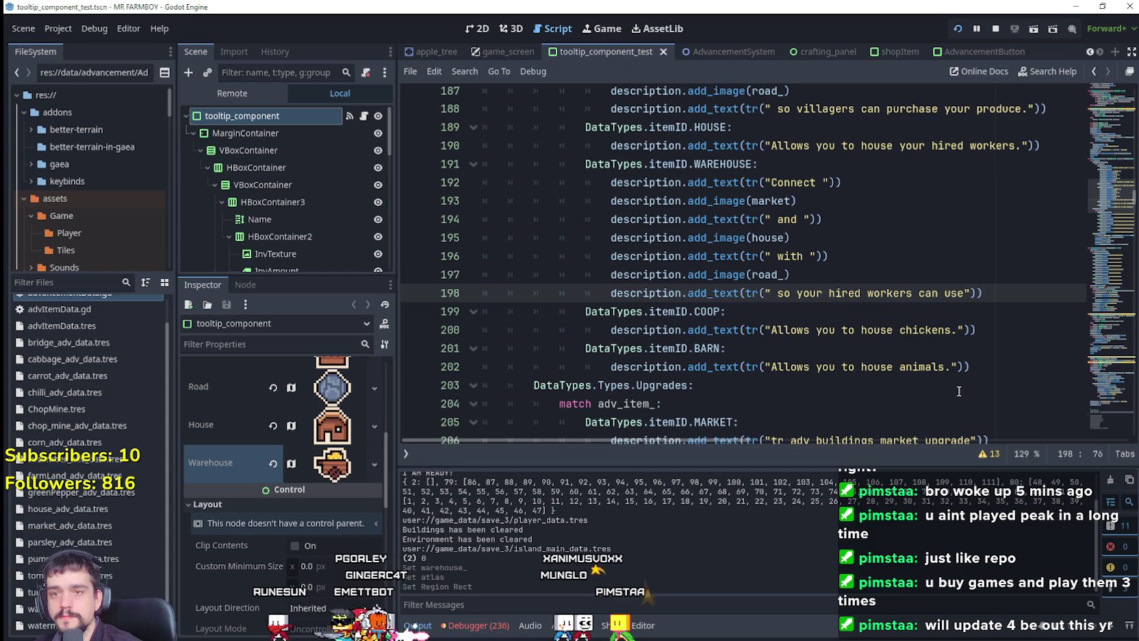
{"action": "key", "text": "End"}
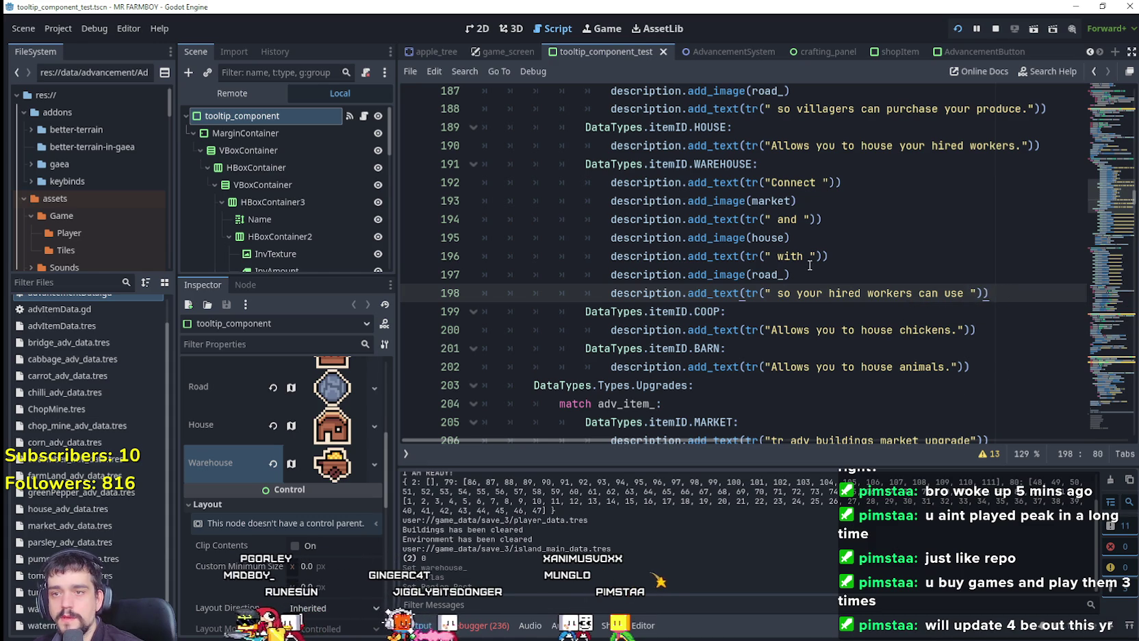
Duplicate the road_ image line below the sentence and autocomplete the copy to warehouse_
{"action": "left_click", "coordinate": [842, 269]}
{"action": "key", "text": "shift+Home"}
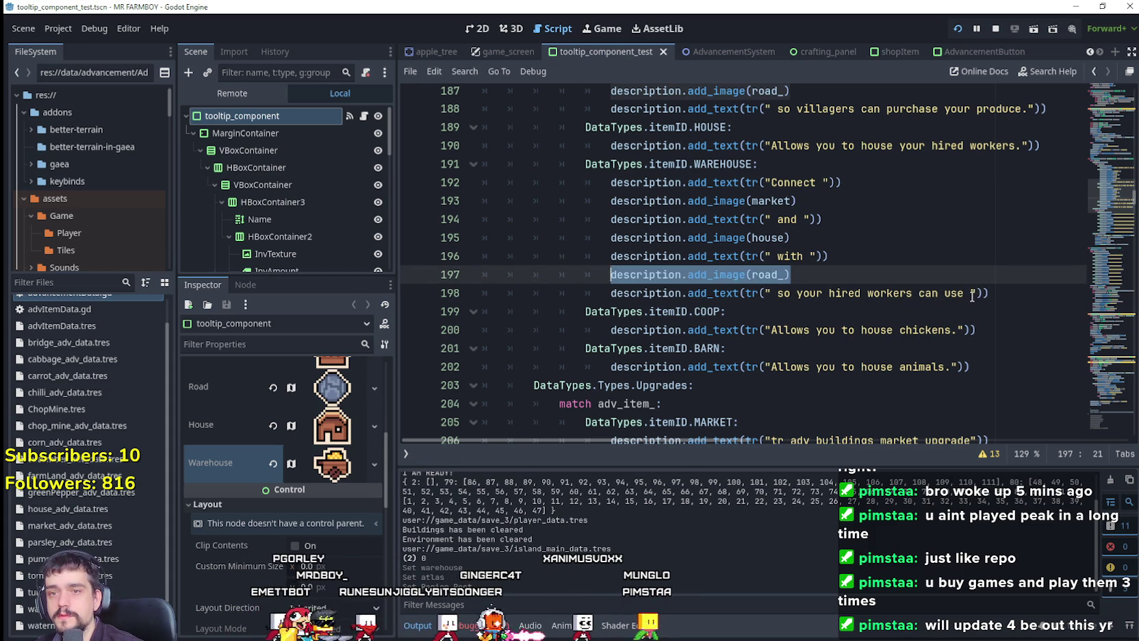
{"action": "key", "text": "ctrl+c"}
{"action": "key", "text": "Down"}
{"action": "key", "text": "End"}
{"action": "key", "text": "Return"}
{"action": "key", "text": "ctrl+v"}
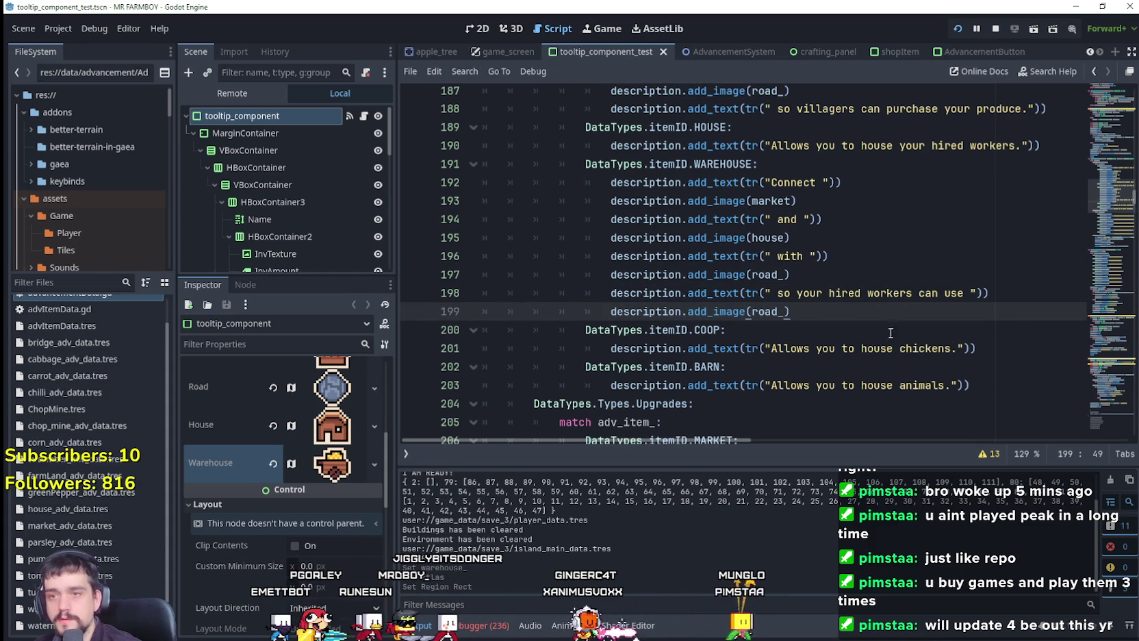
{"action": "double_click", "coordinate": [772, 311]}
{"action": "type", "text": "ware"}
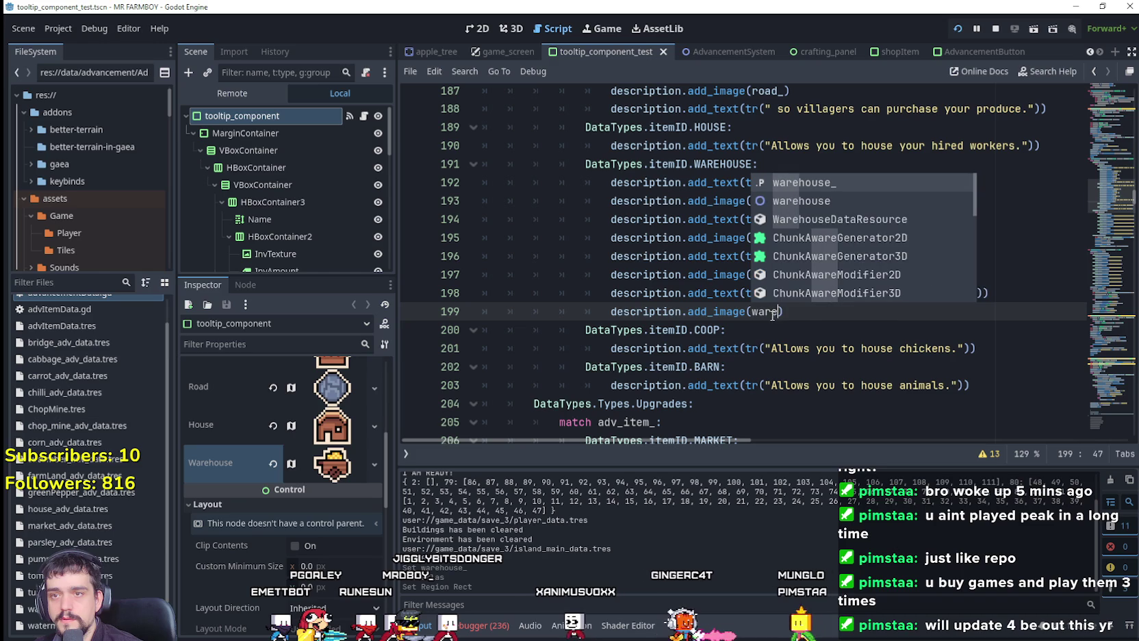
{"action": "key", "text": "Return"}
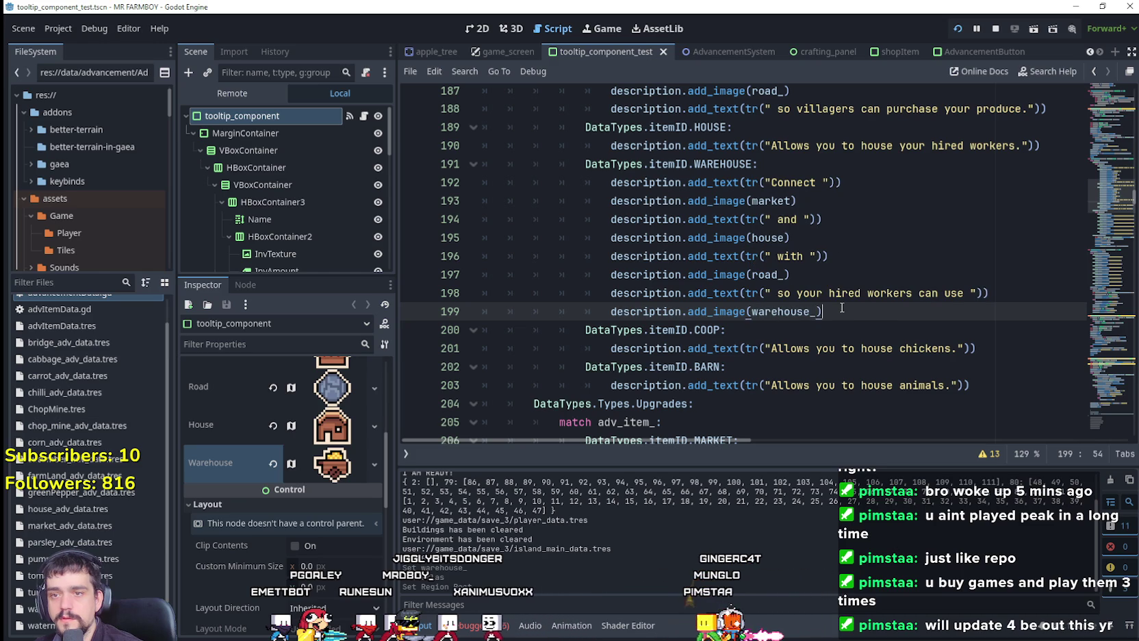
Add a "." text line after the warehouse image and save the script
{"action": "left_click", "coordinate": [1011, 292]}
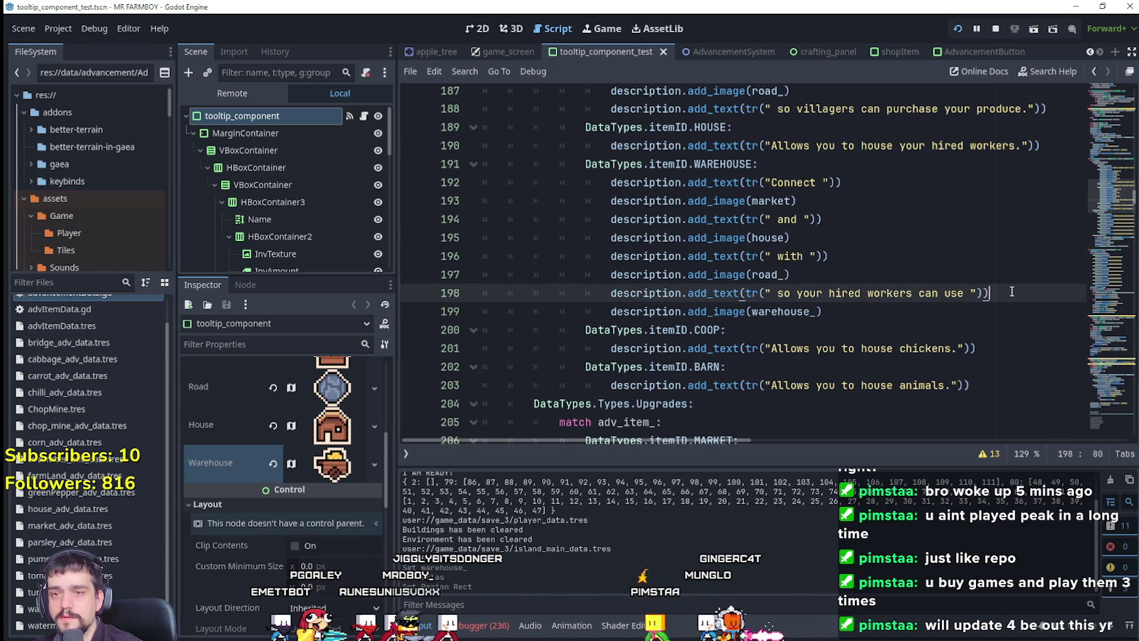
{"action": "left_click_drag", "start_coordinate": [841, 252], "coordinate": [566, 255]}
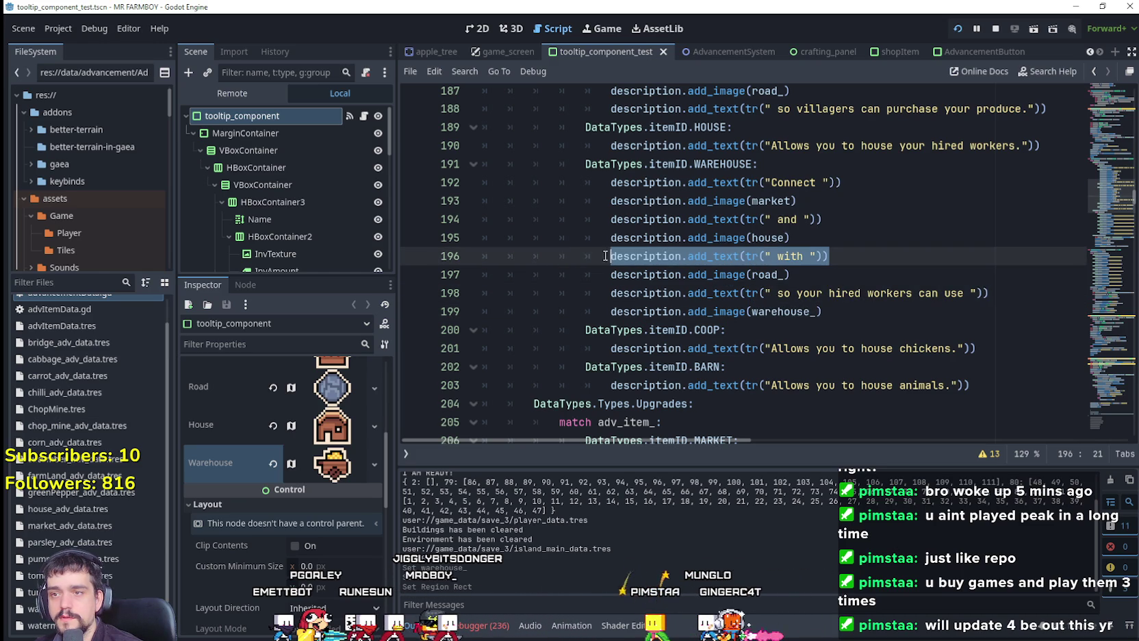
{"action": "left_click", "coordinate": [829, 312]}
{"action": "key", "text": "Return"}
{"action": "double_click", "coordinate": [788, 330]}
{"action": "key", "text": "BackSpace"}
{"action": "key", "text": "BackSpace"}
{"action": "key", "text": "Delete"}
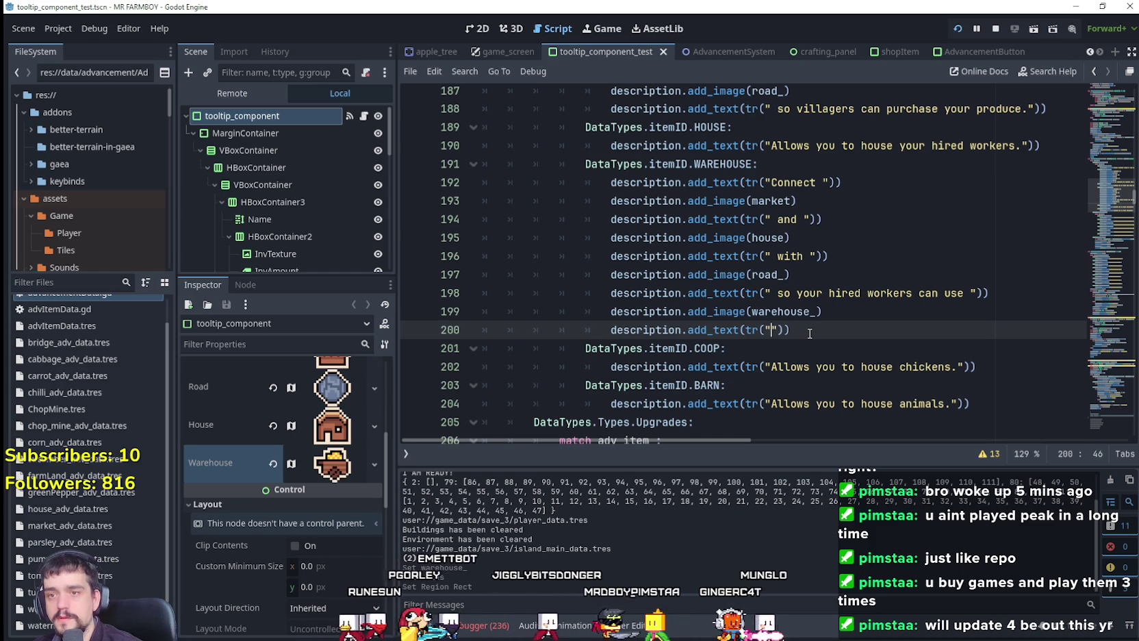
{"action": "type", "text": "."}
{"action": "key", "text": "ctrl+s"}
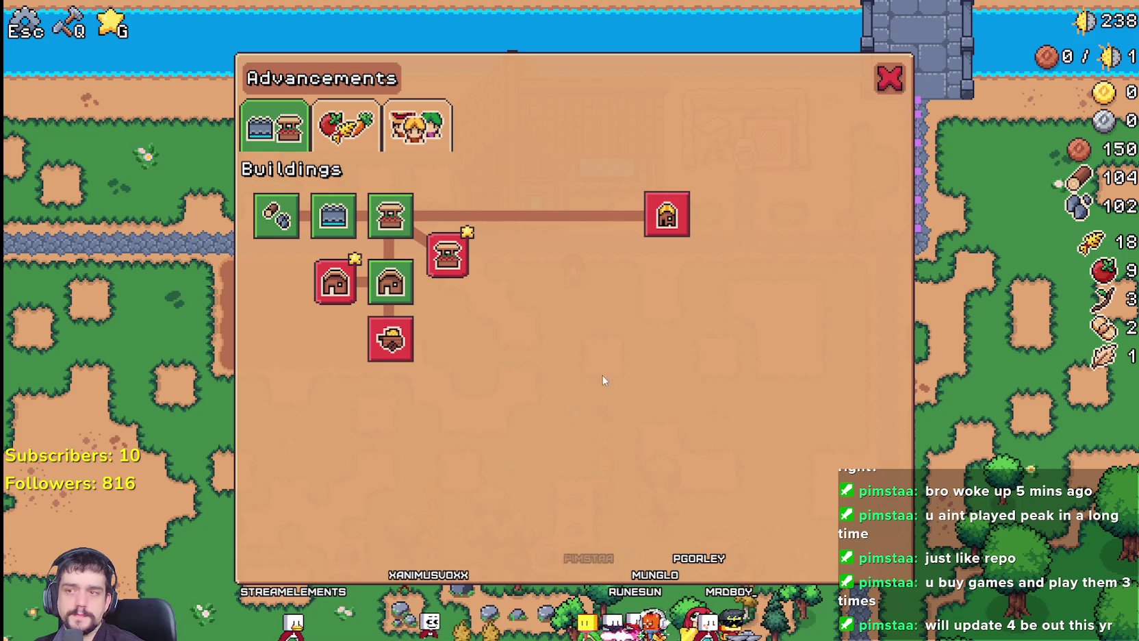
Read the Warehouse advancement tooltip in the running game, then close Advancements
{"action": "mouse_move", "coordinate": [392, 339]}
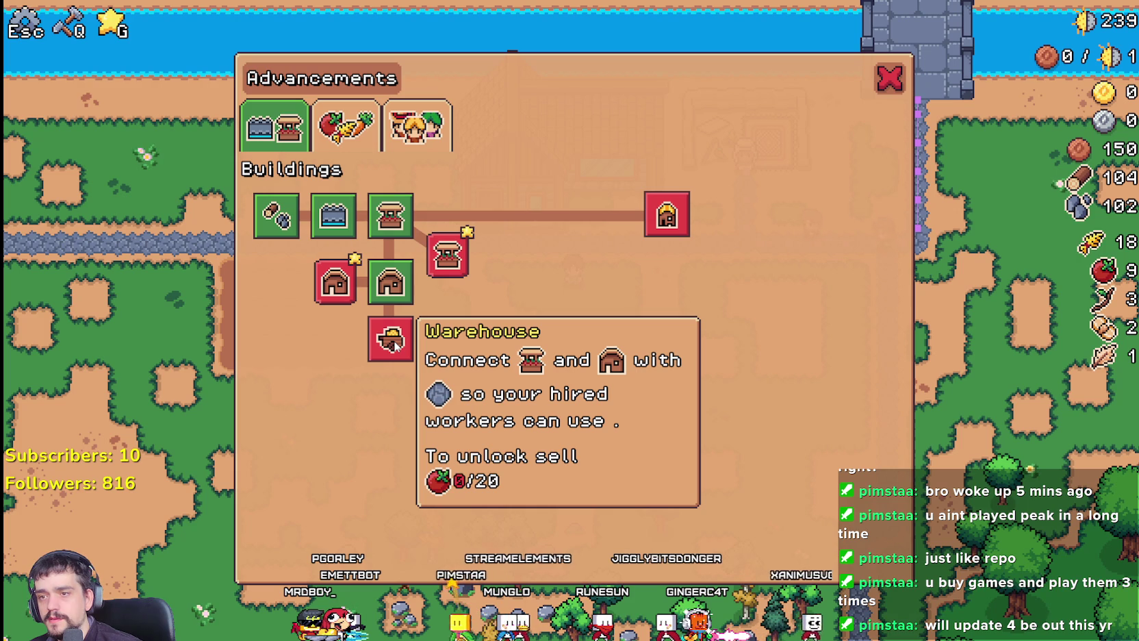
{"action": "left_click", "coordinate": [889, 78]}
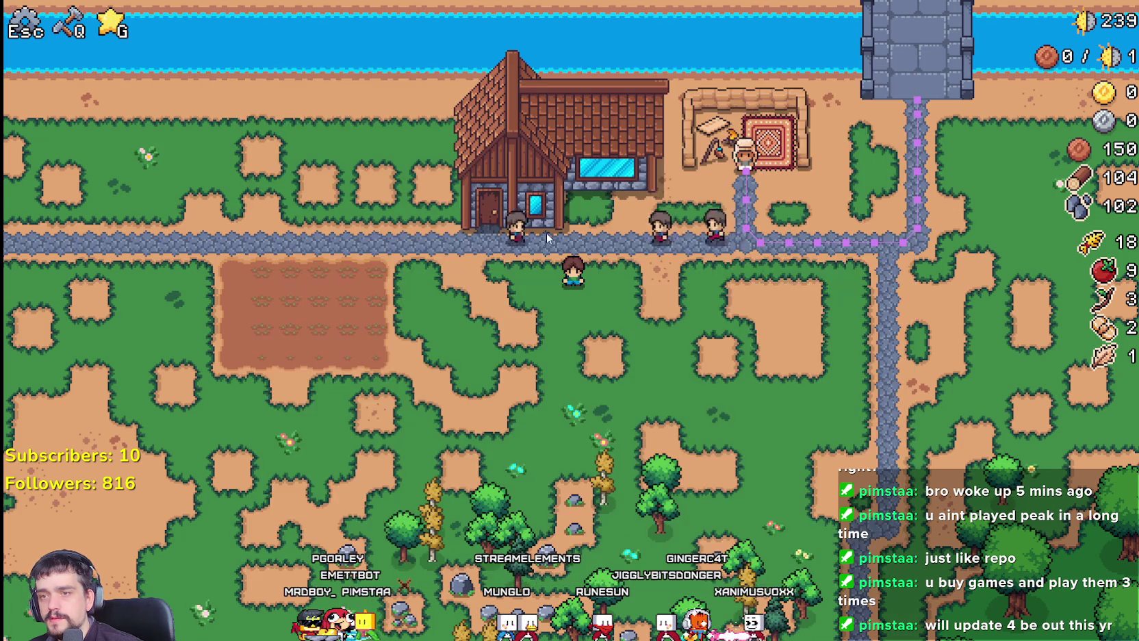
Open Advancements with G, inspect the Coop, House, Market and Warehouse tooltips, then close it
{"action": "key", "text": "g"}
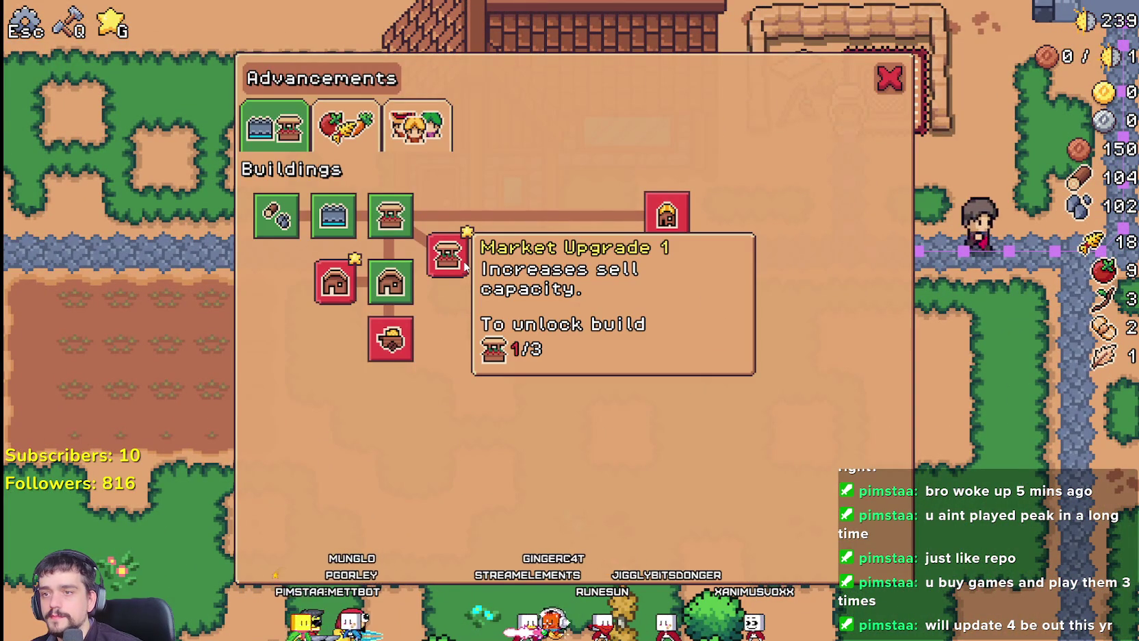
{"action": "mouse_move", "coordinate": [680, 234]}
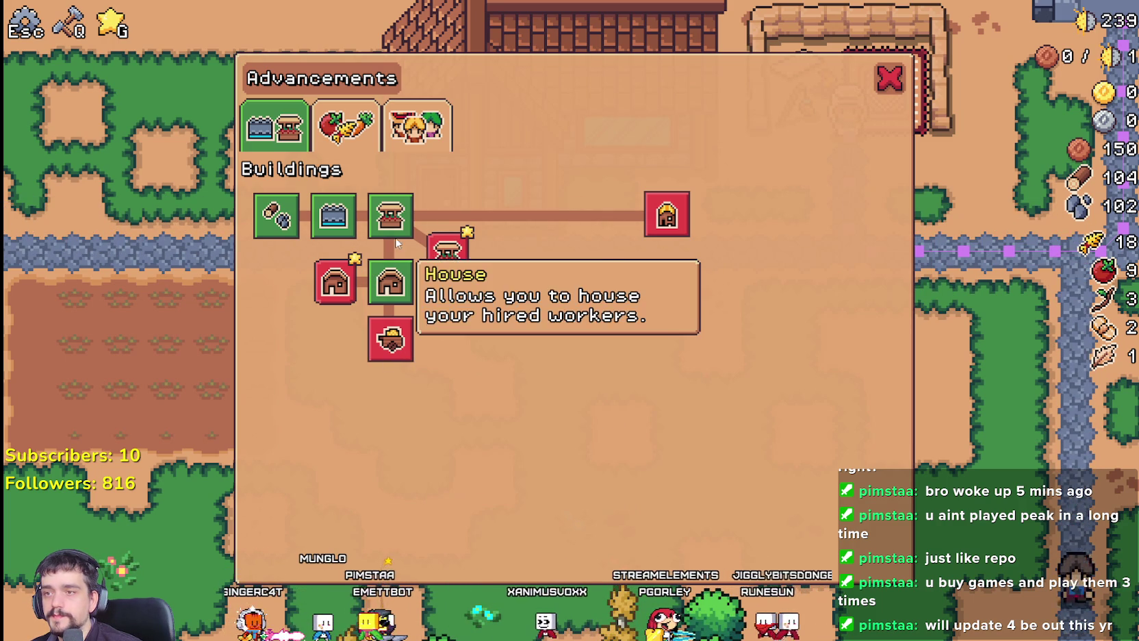
{"action": "mouse_move", "coordinate": [406, 222]}
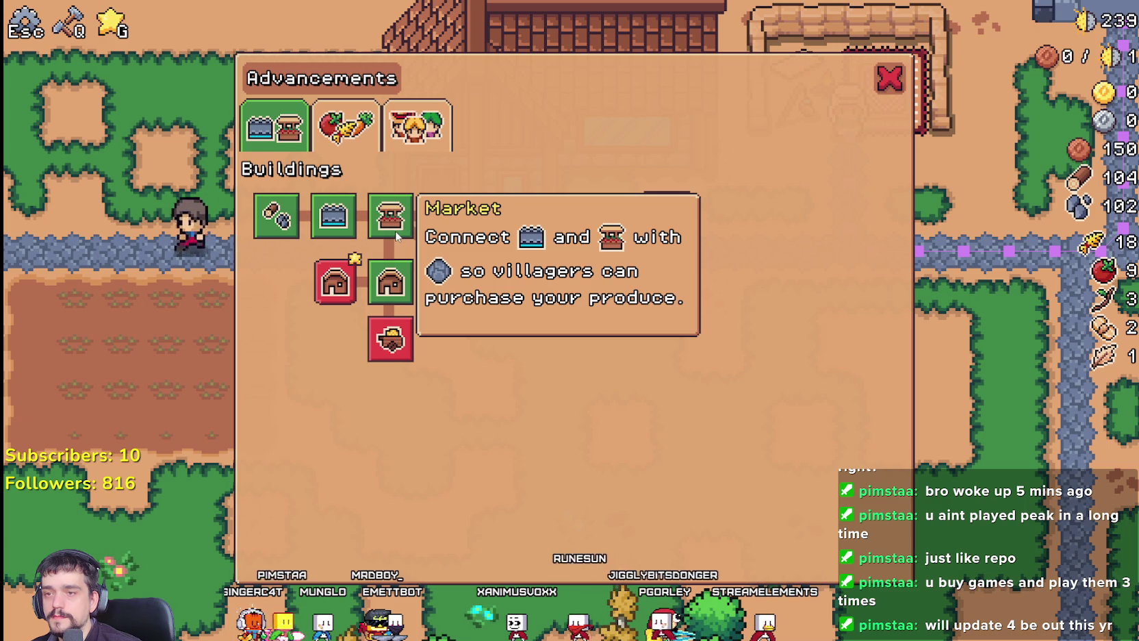
{"action": "mouse_move", "coordinate": [374, 363]}
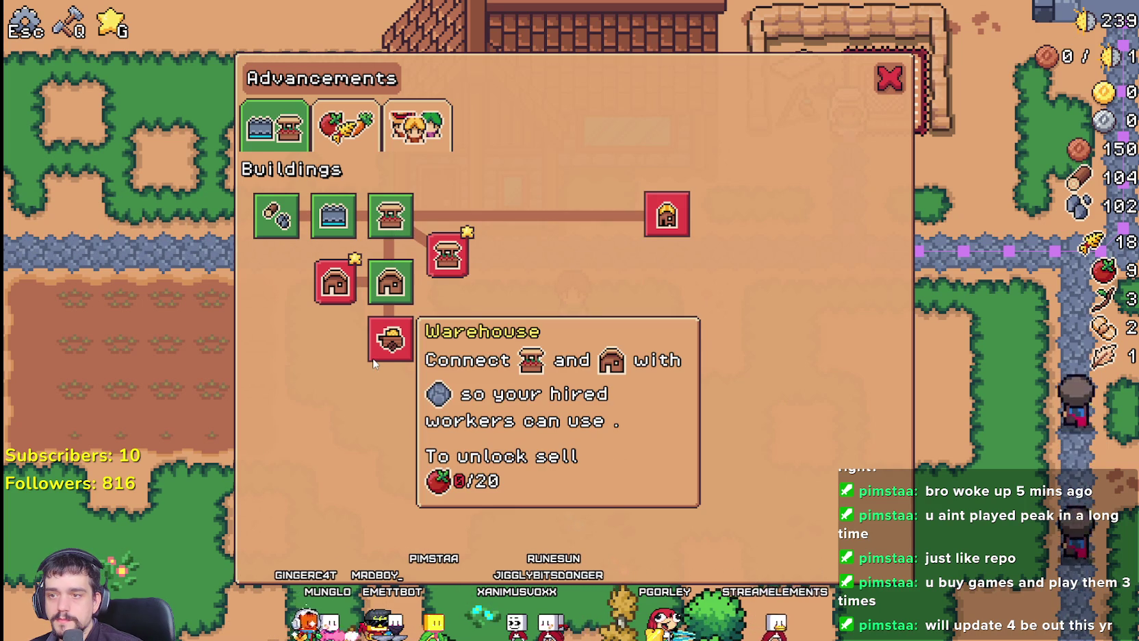
{"action": "left_click", "coordinate": [889, 79]}
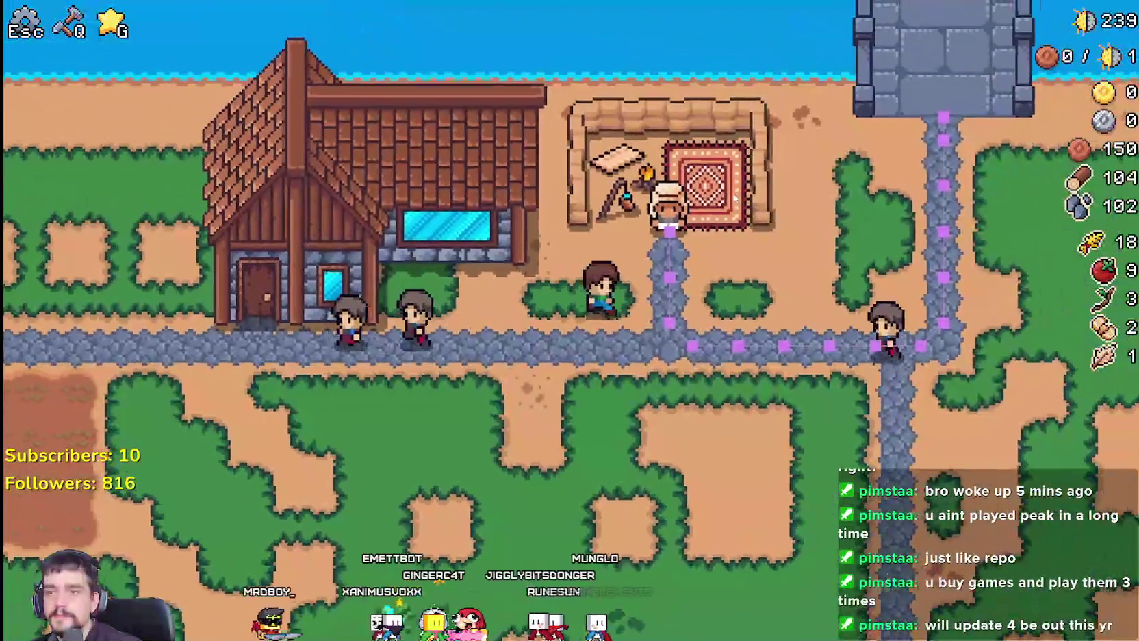
Check the Merchant Seller's gold exchange, then reopen Advancements with G
{"action": "left_click", "coordinate": [735, 199]}
{"action": "mouse_move", "coordinate": [602, 450]}
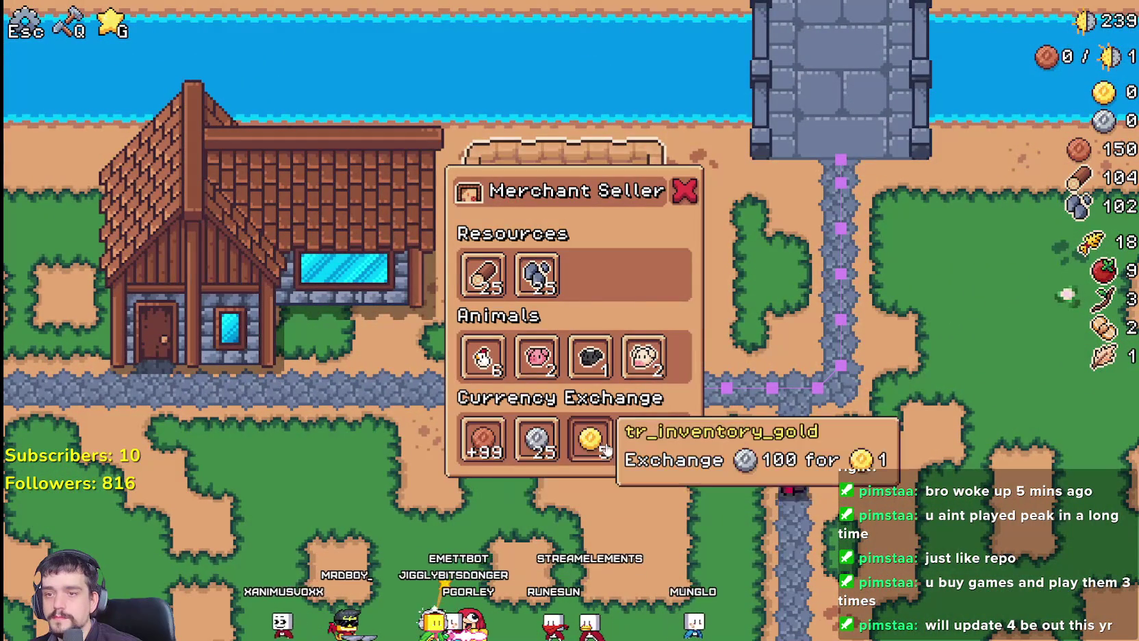
{"action": "left_click", "coordinate": [288, 358]}
{"action": "key", "text": "g"}
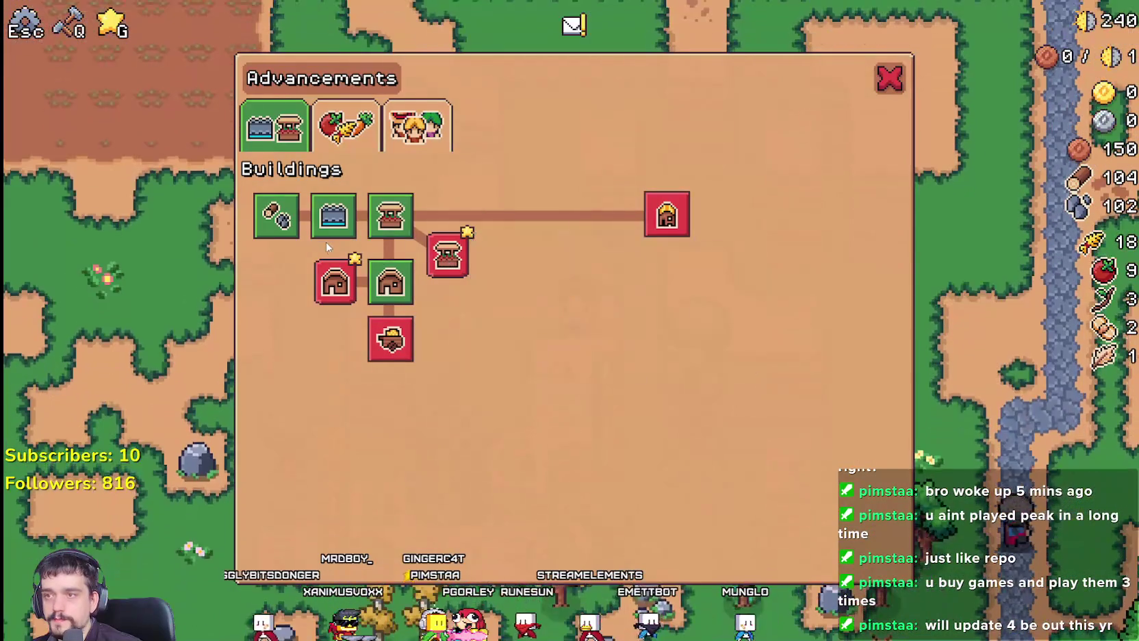
Walk to the house market, remove the egg and wheat from the sell slots, and collect the coins
{"action": "key", "text": "q"}
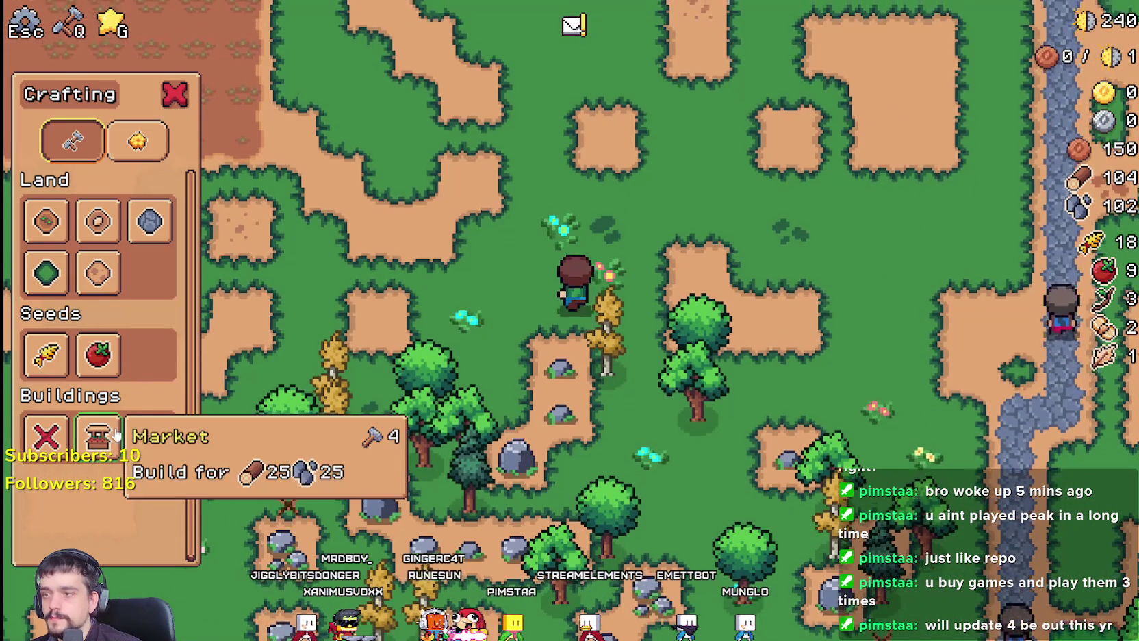
{"action": "key", "text": "w"}
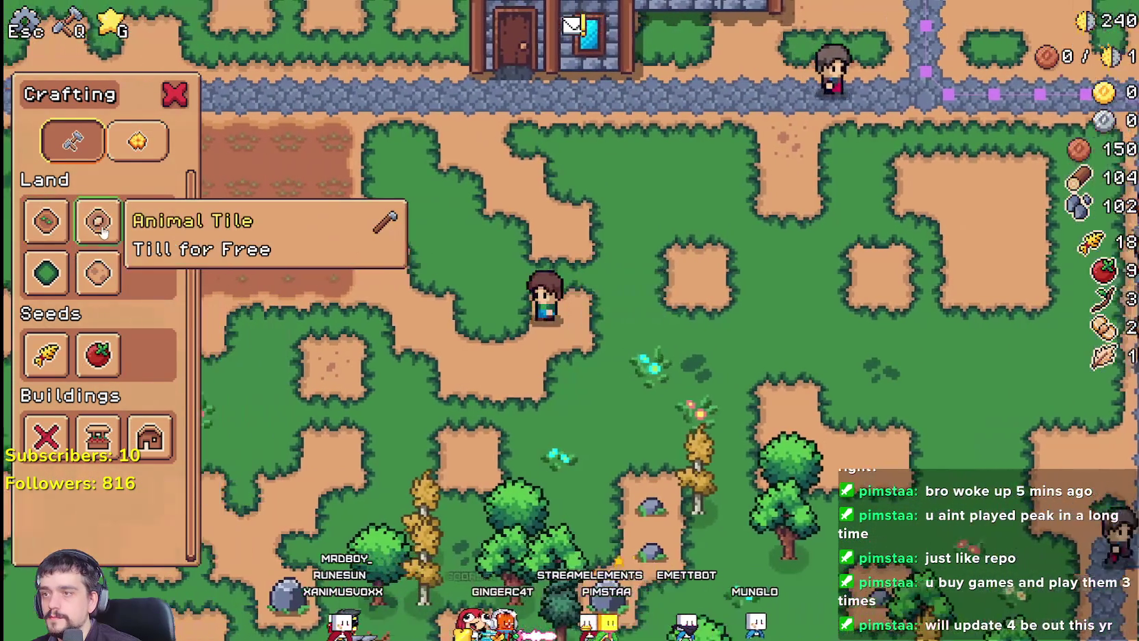
{"action": "key", "text": "a"}
{"action": "key", "text": "w"}
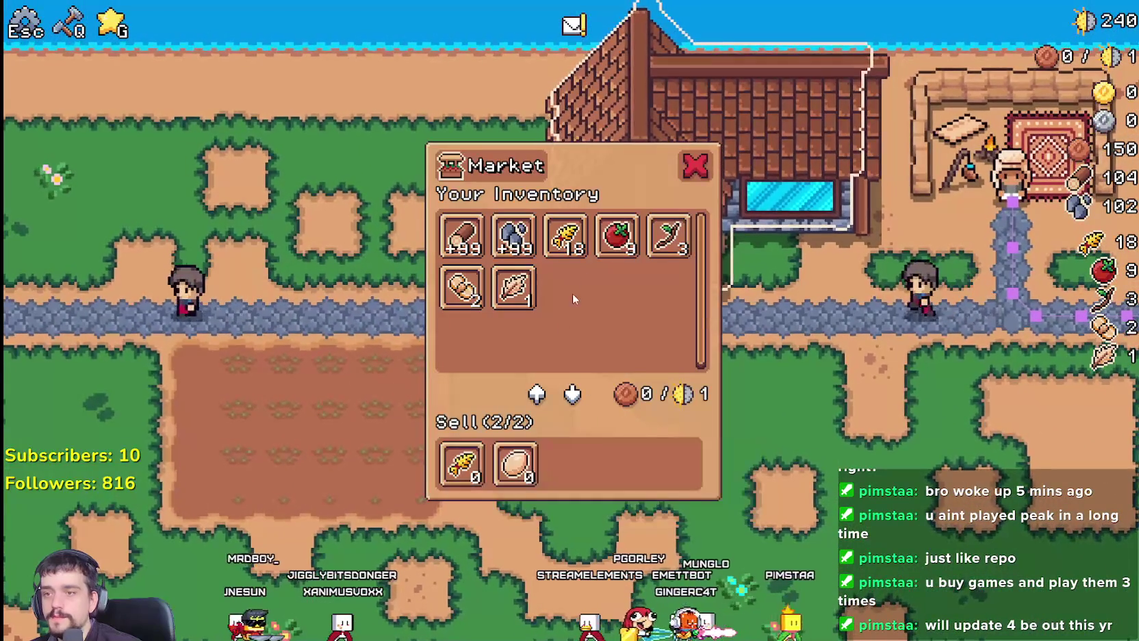
{"action": "left_click", "coordinate": [517, 467]}
{"action": "left_click", "coordinate": [467, 470]}
{"action": "key", "text": "Escape"}
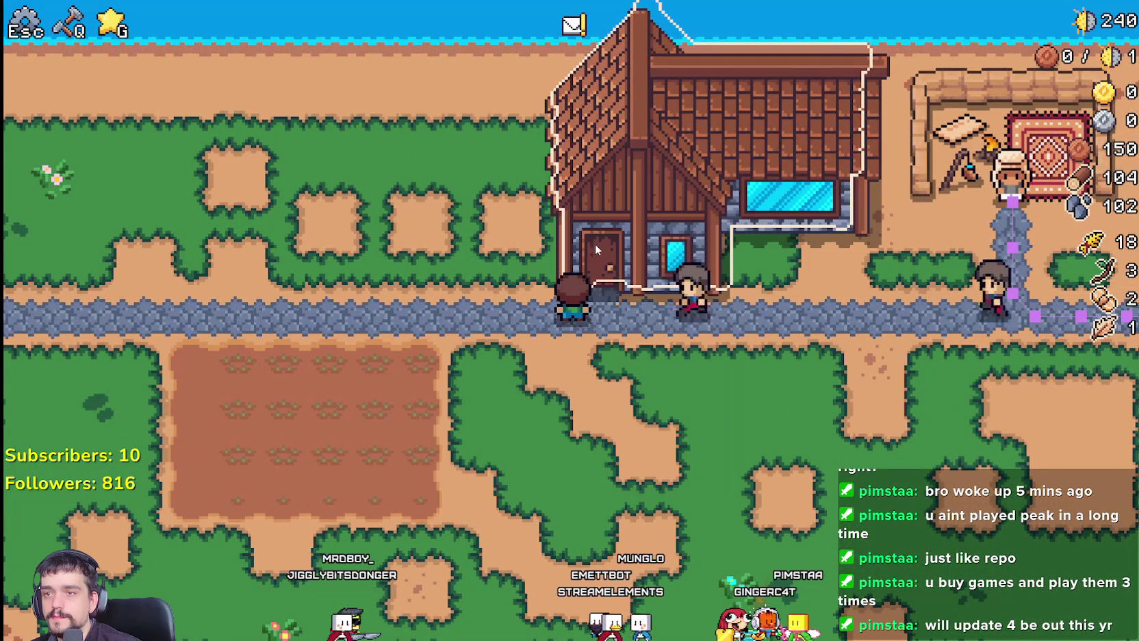
{"action": "left_click", "coordinate": [592, 243]}
Plant and water two tomatoes, then sow seeds on the field's left tiles
{"action": "key", "text": "s"}
{"action": "key", "text": "a"}
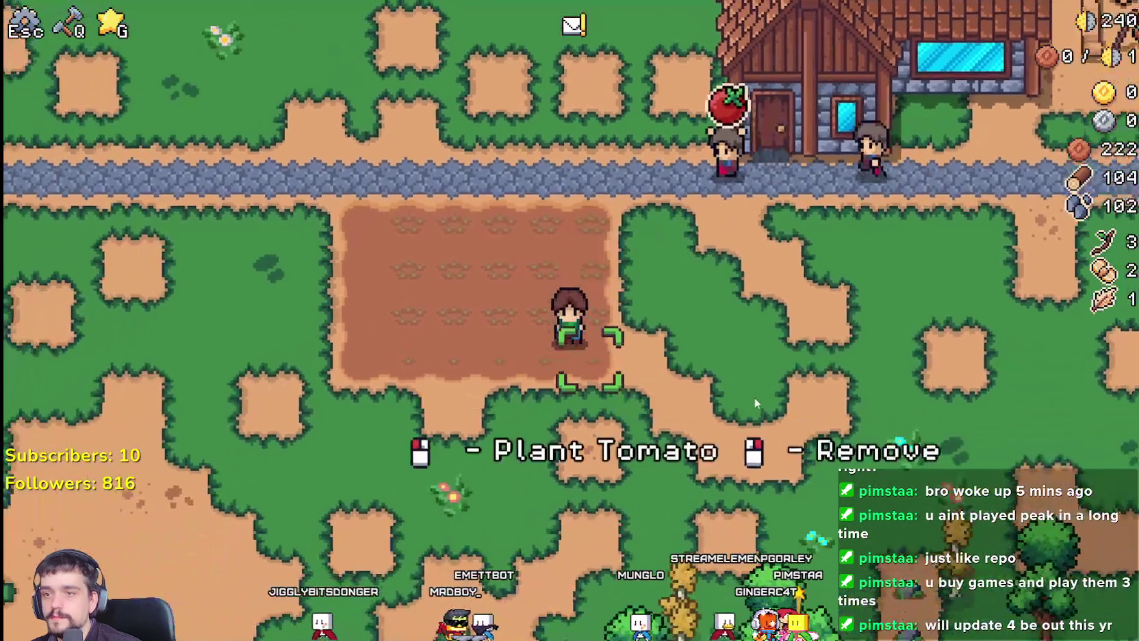
{"action": "left_click", "coordinate": [754, 397]}
{"action": "left_click", "coordinate": [736, 292]}
{"action": "left_click", "coordinate": [737, 296]}
{"action": "left_click", "coordinate": [737, 299]}
{"action": "key", "text": "a"}
{"action": "left_click", "coordinate": [731, 323]}
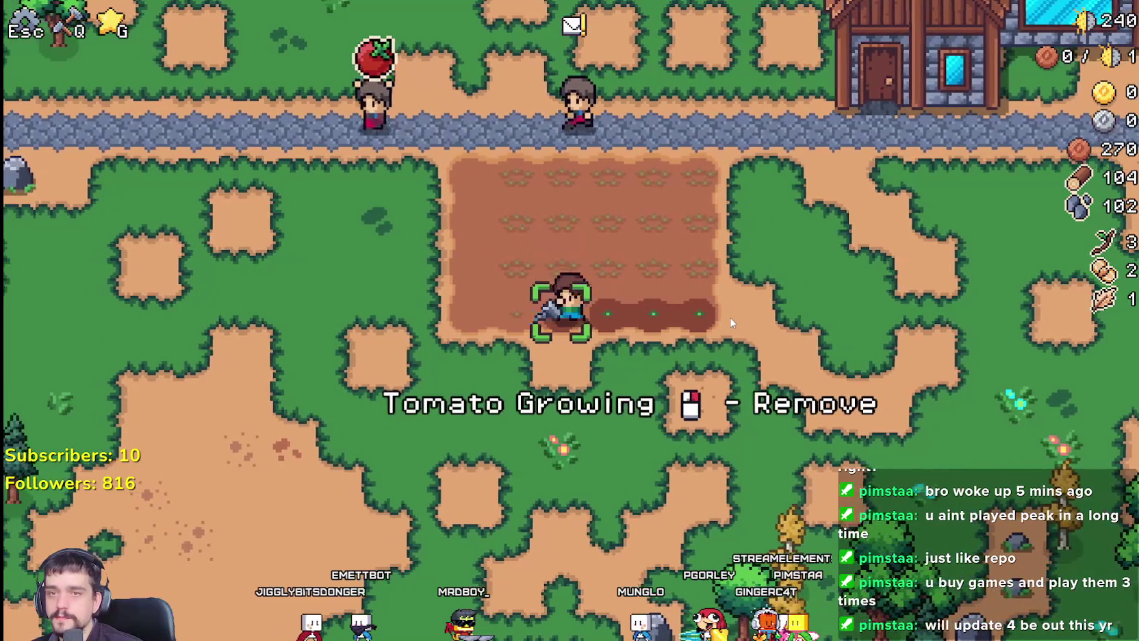
{"action": "key", "text": "a"}
{"action": "key", "text": "w"}
{"action": "left_click", "coordinate": [731, 323]}
{"action": "left_click", "coordinate": [729, 317]}
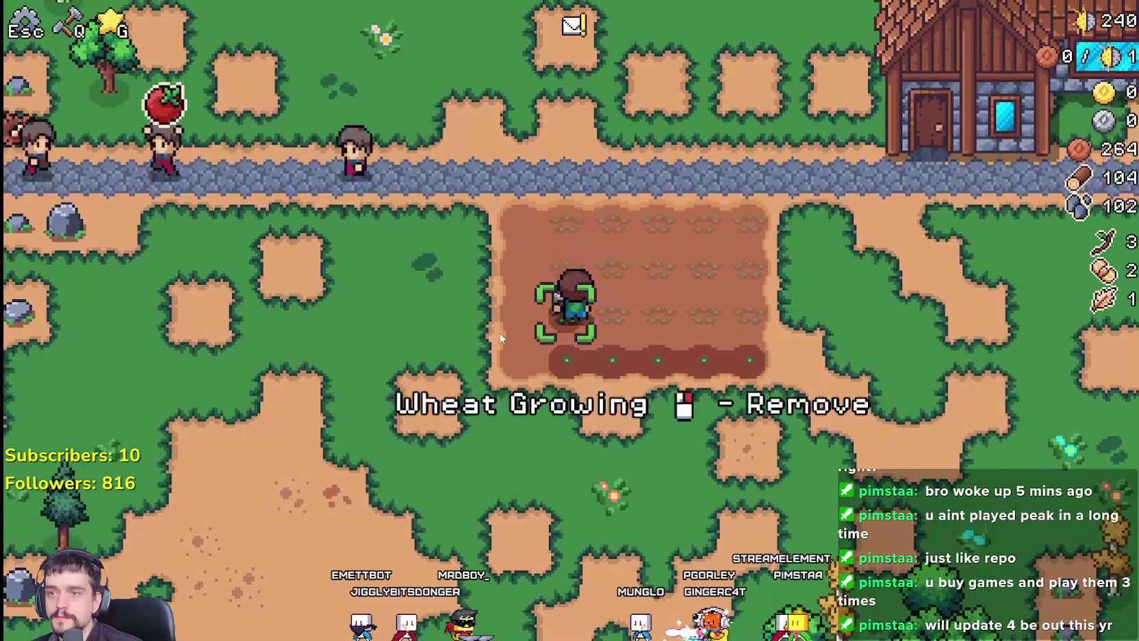
Plant and water a row of wheat, stepping right along the plot
{"action": "key", "text": "d"}
{"action": "left_click", "coordinate": [498, 332]}
{"action": "left_click", "coordinate": [499, 331]}
{"action": "key", "text": "d"}
{"action": "left_click", "coordinate": [499, 332]}
{"action": "key", "text": "d"}
{"action": "left_click", "coordinate": [499, 332]}
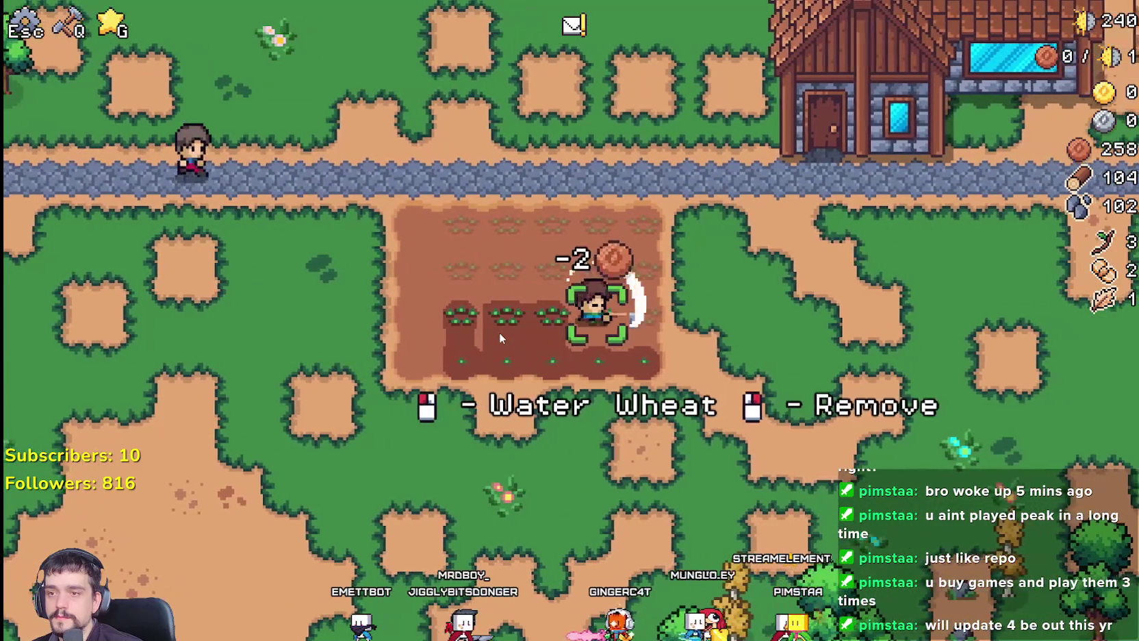
{"action": "left_click", "coordinate": [498, 332]}
{"action": "key", "text": "d"}
{"action": "left_click", "coordinate": [498, 332]}
{"action": "left_click", "coordinate": [498, 332]}
{"action": "left_click", "coordinate": [499, 332]}
{"action": "left_click", "coordinate": [499, 332]}
Glance at Advancements, then plant and water more wheat across the field rows
{"action": "key", "text": "g"}
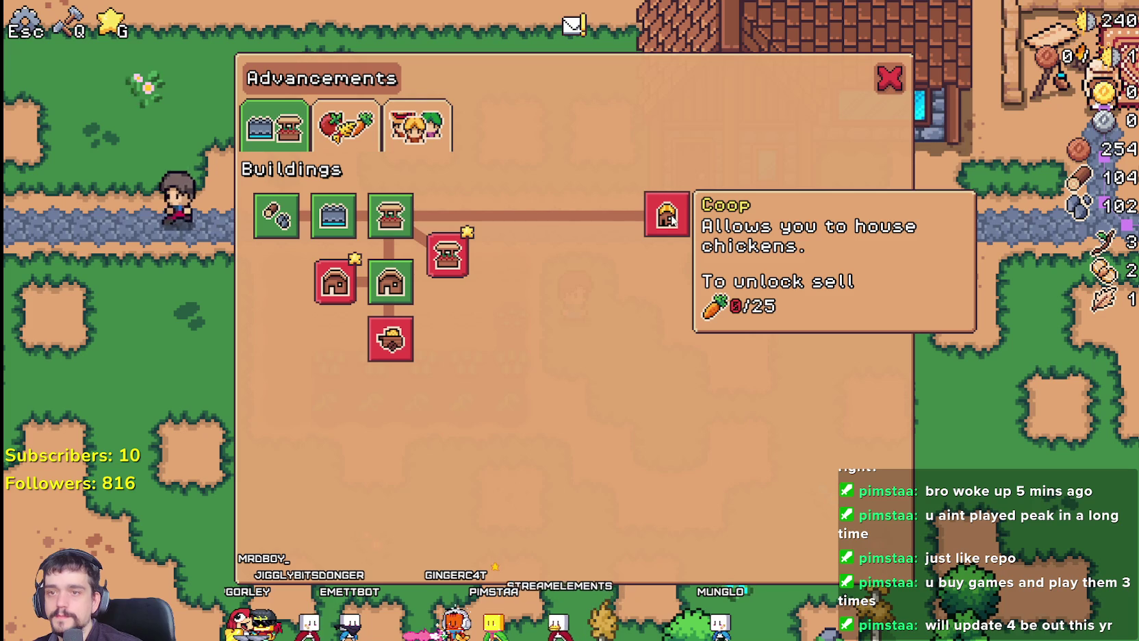
{"action": "left_click", "coordinate": [889, 81]}
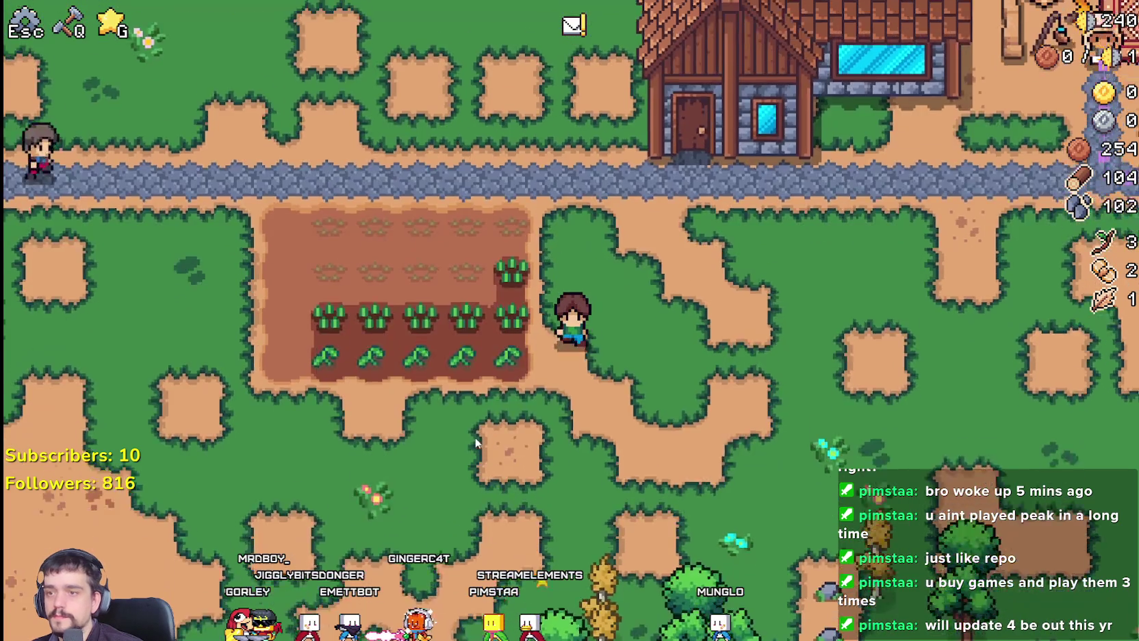
{"action": "left_click", "coordinate": [768, 400]}
{"action": "key", "text": "a"}
{"action": "left_click", "coordinate": [768, 401]}
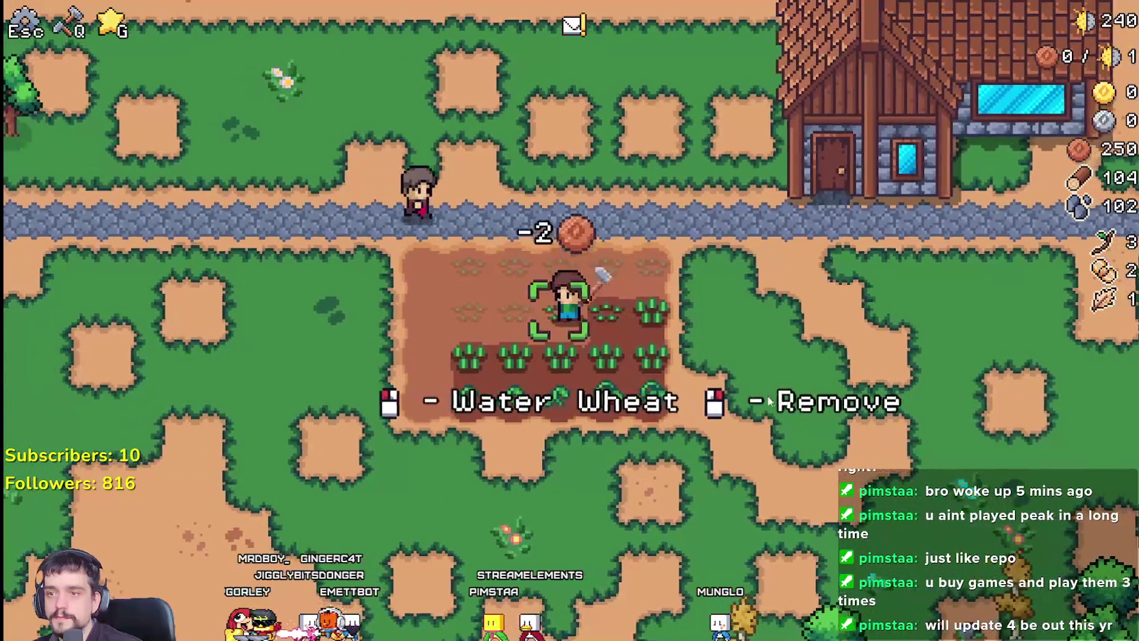
{"action": "left_click", "coordinate": [768, 401]}
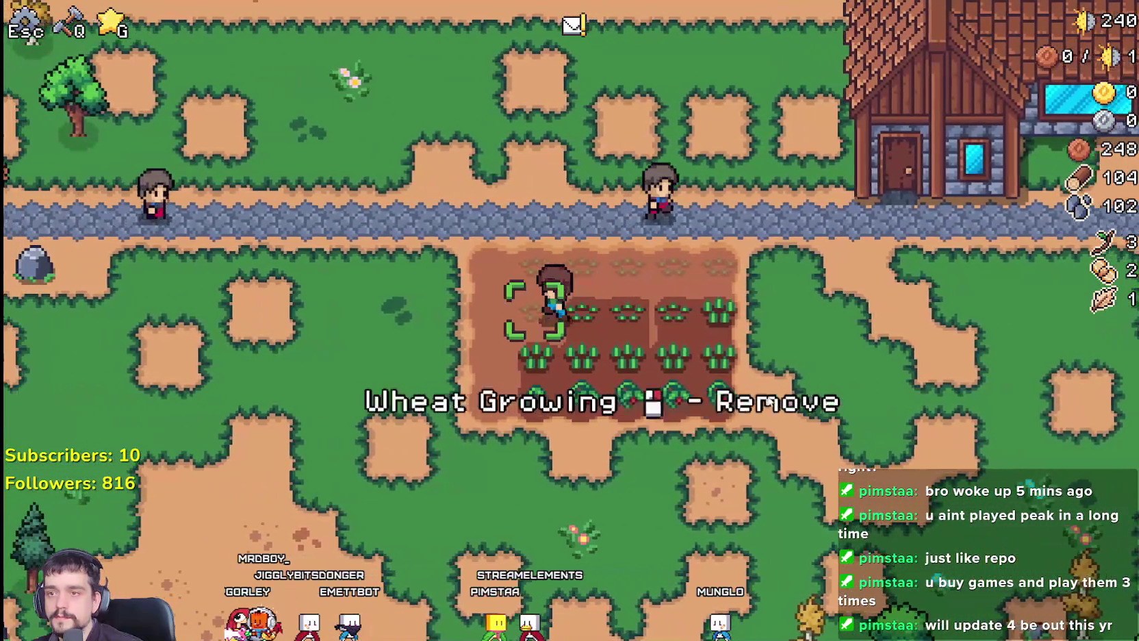
{"action": "left_click", "coordinate": [871, 346]}
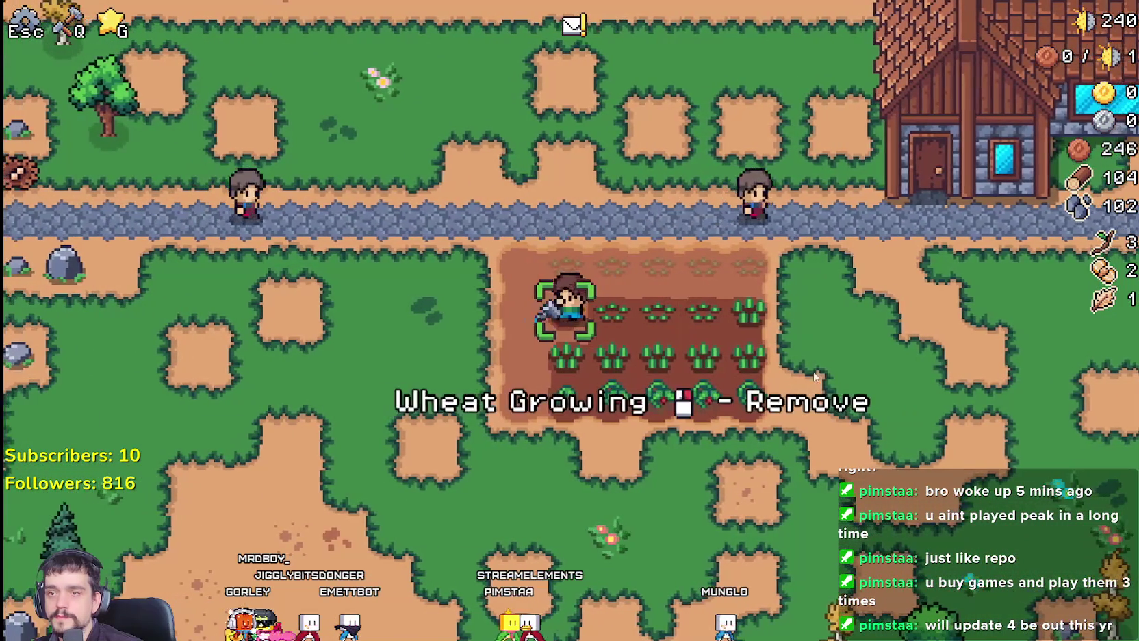
{"action": "key", "text": "w"}
{"action": "left_click", "coordinate": [871, 346]}
{"action": "left_click", "coordinate": [871, 346]}
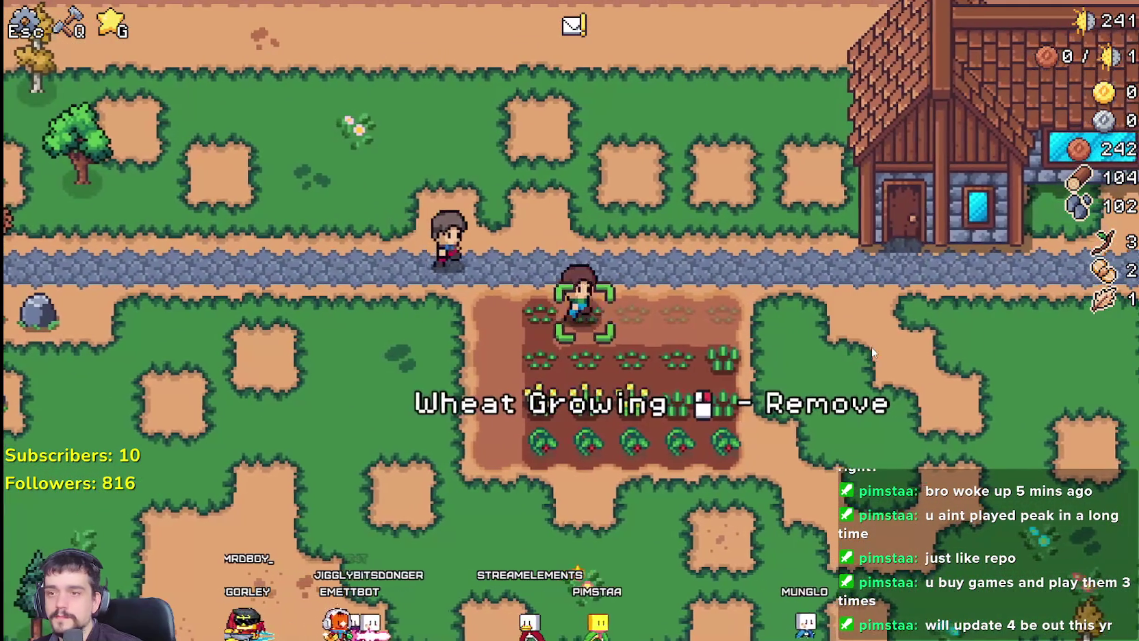
{"action": "key", "text": "a"}
{"action": "left_click", "coordinate": [871, 346]}
{"action": "left_click", "coordinate": [869, 346]}
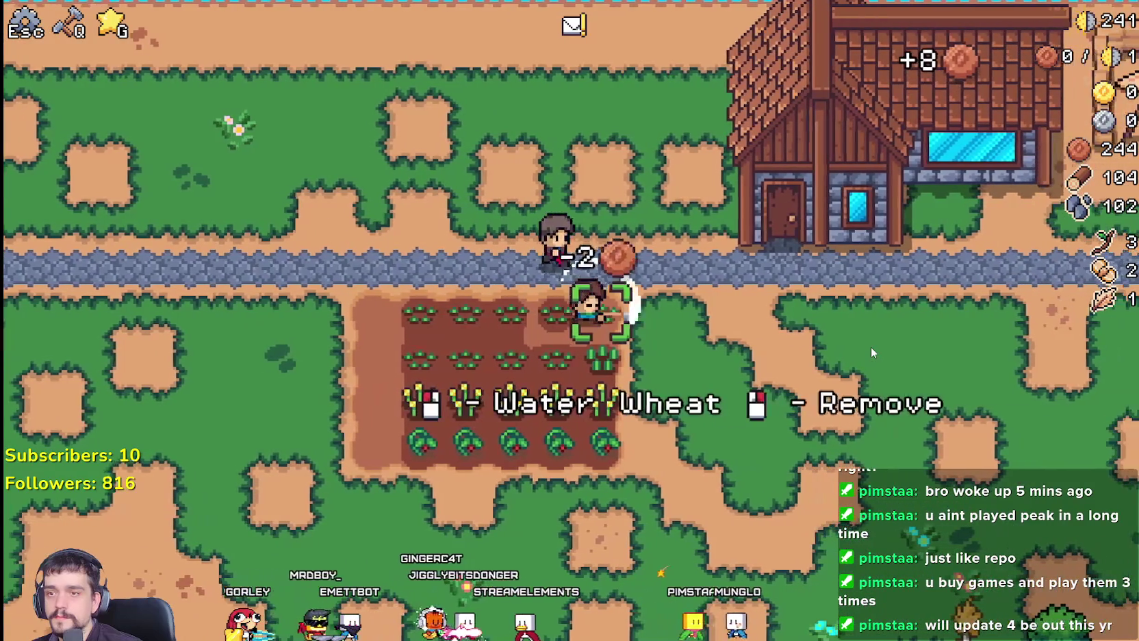
{"action": "left_click", "coordinate": [869, 347]}
Start placing a Farm Tile below the field, then cancel it and close the crafting menu
{"action": "key", "text": "s"}
{"action": "key", "text": "q"}
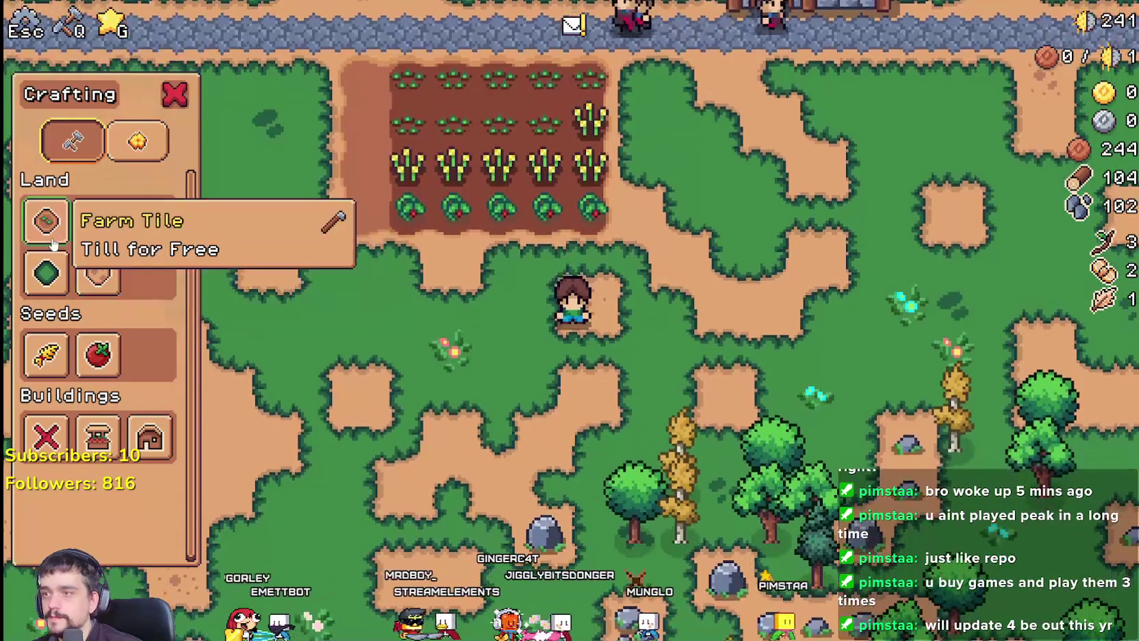
{"action": "left_click", "coordinate": [46, 221]}
{"action": "key", "text": "a"}
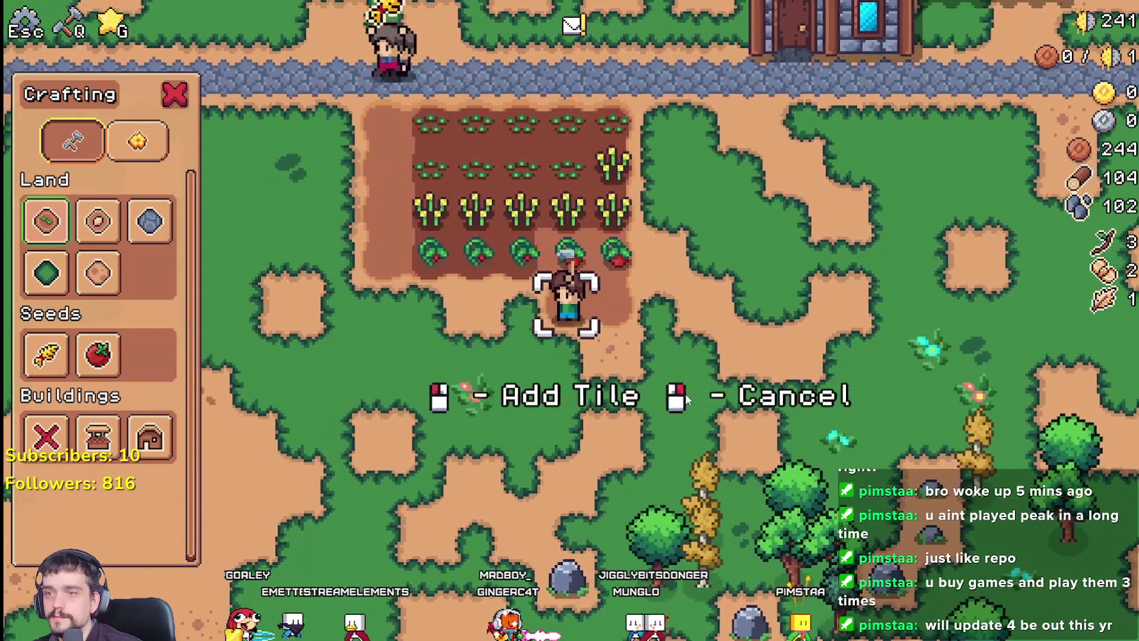
{"action": "key", "text": "a"}
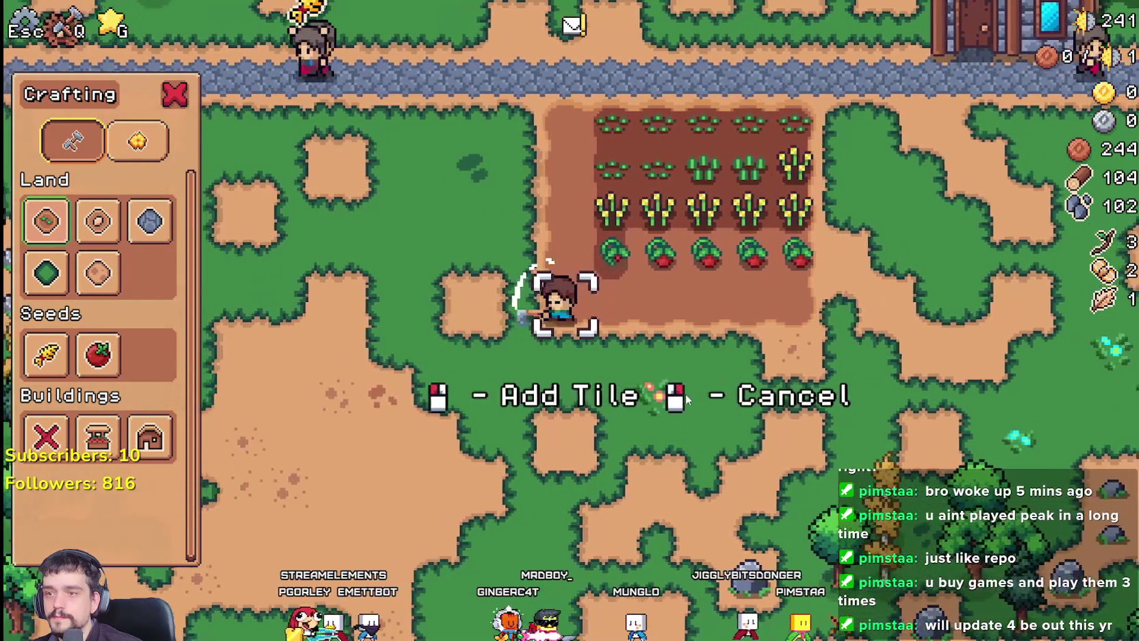
{"action": "key", "text": "w"}
{"action": "key", "text": "w"}
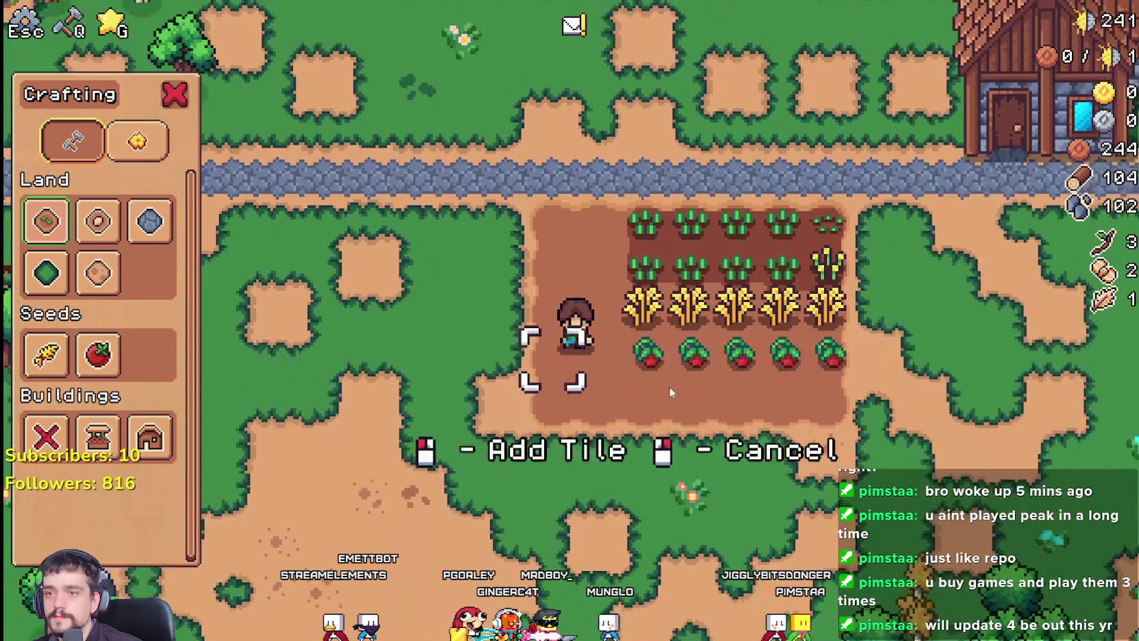
{"action": "right_click", "coordinate": [669, 386]}
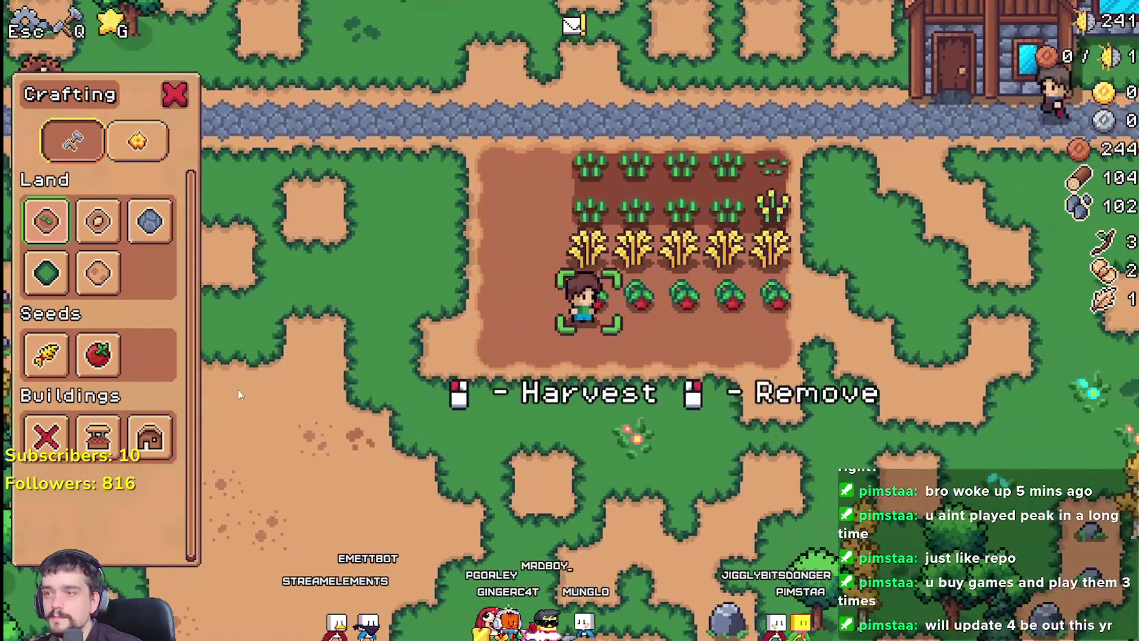
{"action": "key", "text": "q"}
Harvest the ripe tomatoes along the row, replanting and watering each tile (stock reaches 7)
{"action": "key", "text": "d"}
{"action": "left_click", "coordinate": [518, 376]}
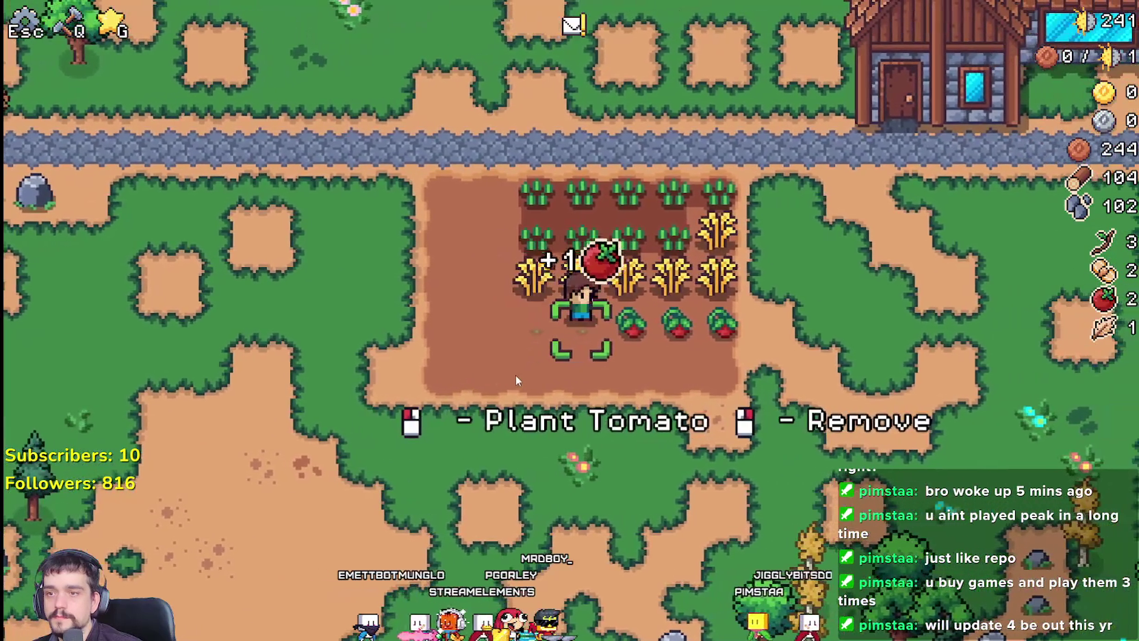
{"action": "left_click", "coordinate": [515, 374]}
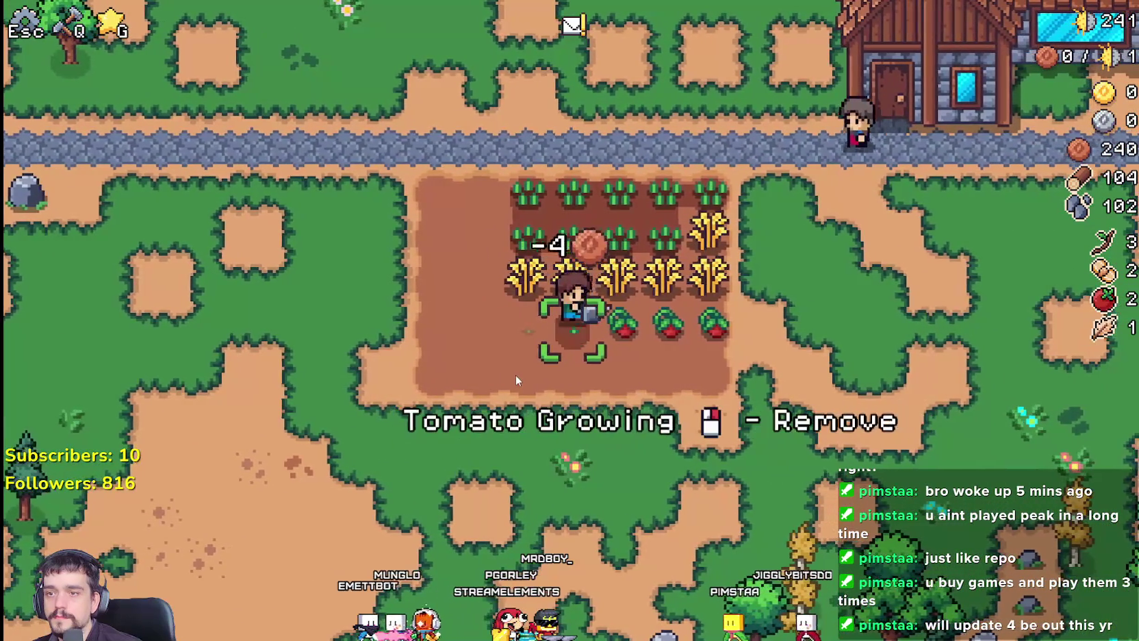
{"action": "key", "text": "d"}
{"action": "left_click", "coordinate": [516, 374]}
{"action": "left_click", "coordinate": [515, 374]}
{"action": "left_click", "coordinate": [515, 374]}
{"action": "key", "text": "d"}
{"action": "left_click", "coordinate": [515, 374]}
{"action": "left_click", "coordinate": [515, 374]}
{"action": "key", "text": "d"}
{"action": "left_click", "coordinate": [515, 374]}
{"action": "left_click", "coordinate": [515, 374]}
{"action": "left_click", "coordinate": [515, 375]}
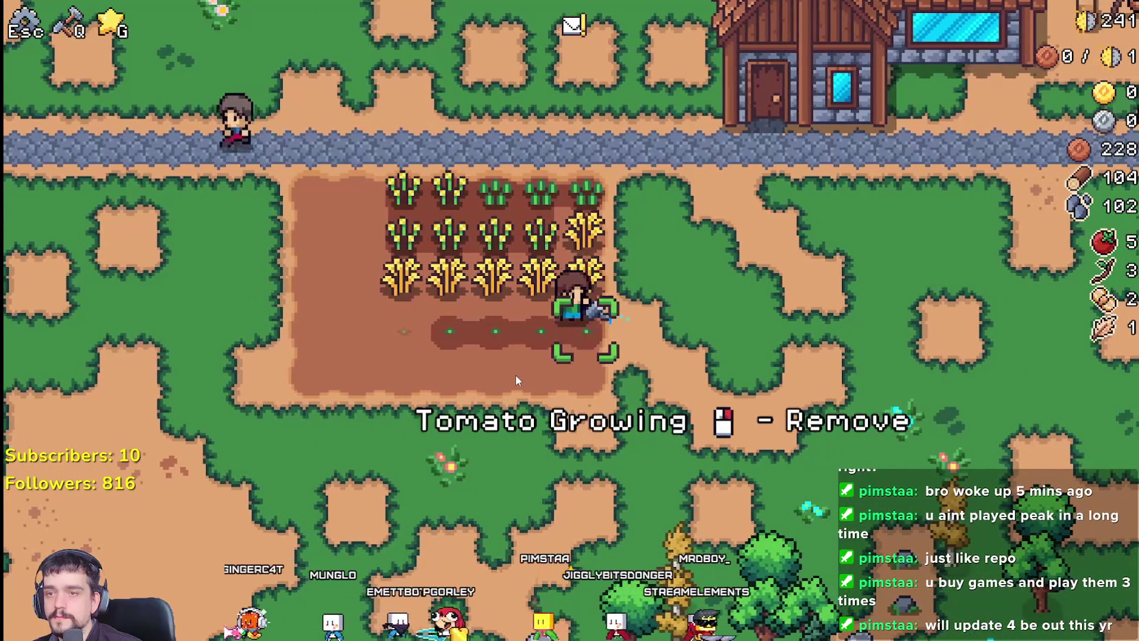
Plant and water a tomato on the empty tile below, then move to the field's edge
{"action": "key", "text": "q"}
{"action": "key", "text": "s"}
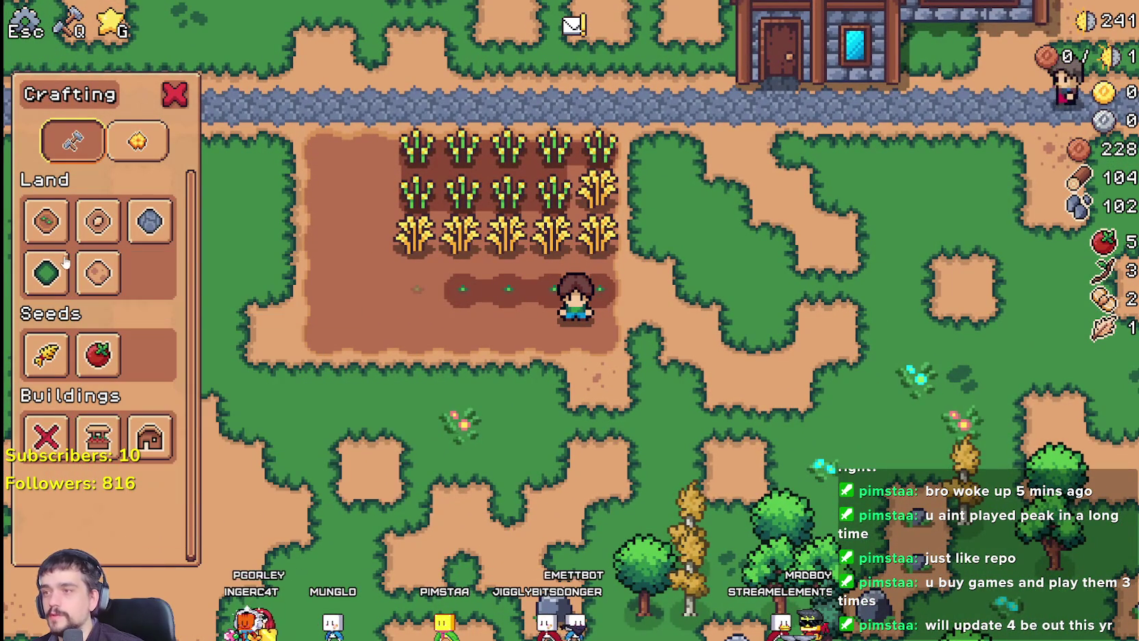
{"action": "left_click", "coordinate": [377, 390]}
{"action": "left_click", "coordinate": [379, 388]}
{"action": "key", "text": "a"}
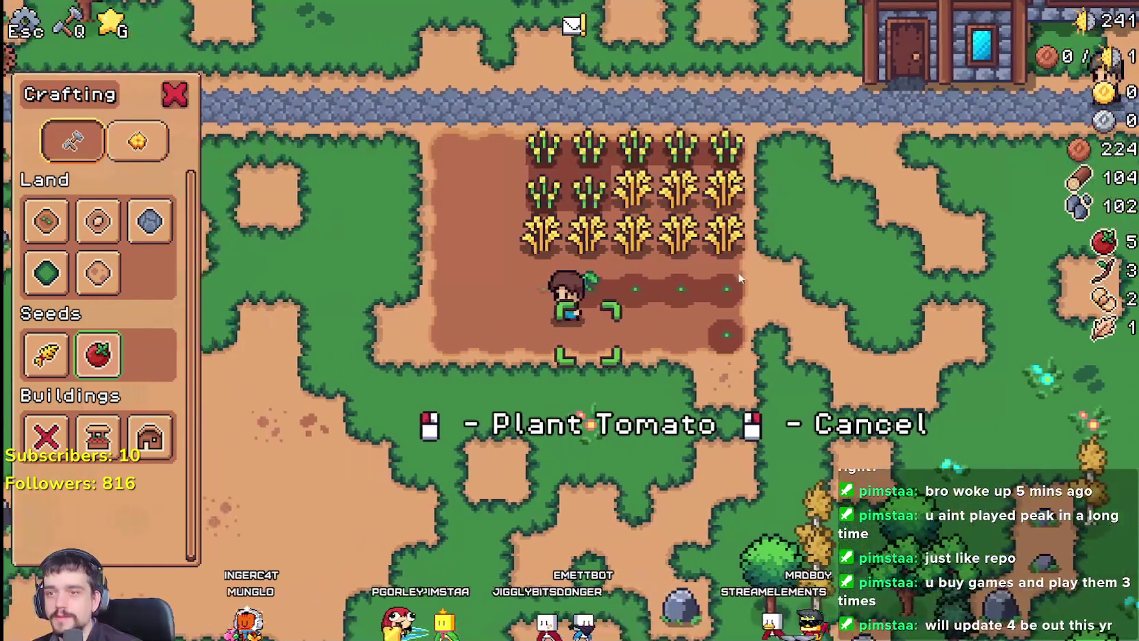
{"action": "key", "text": "d"}
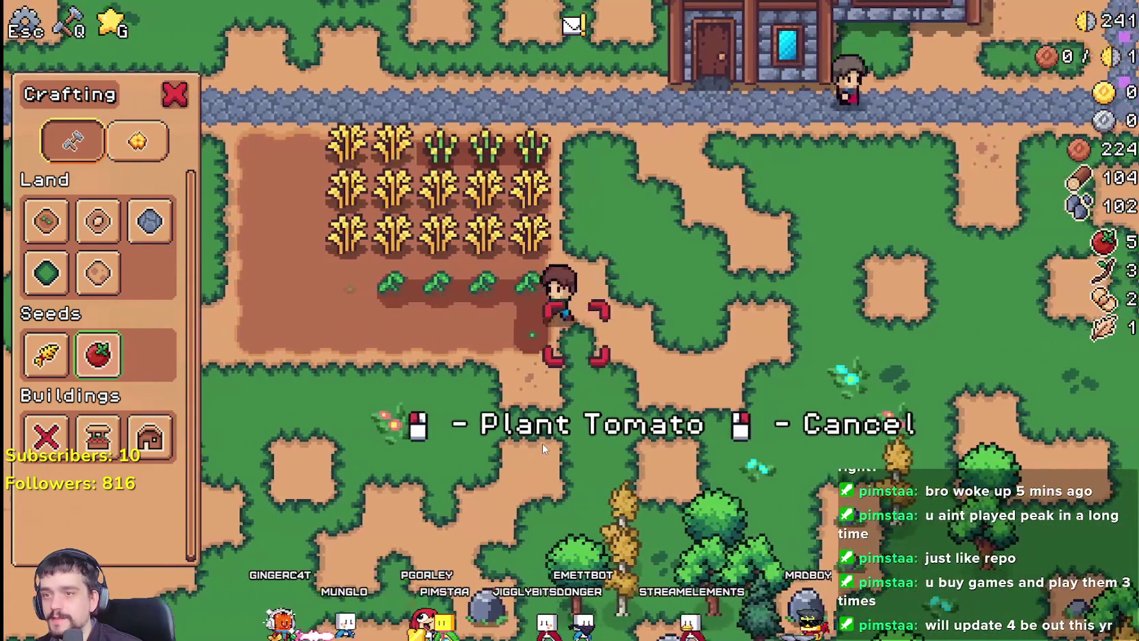
{"action": "key", "text": "a"}
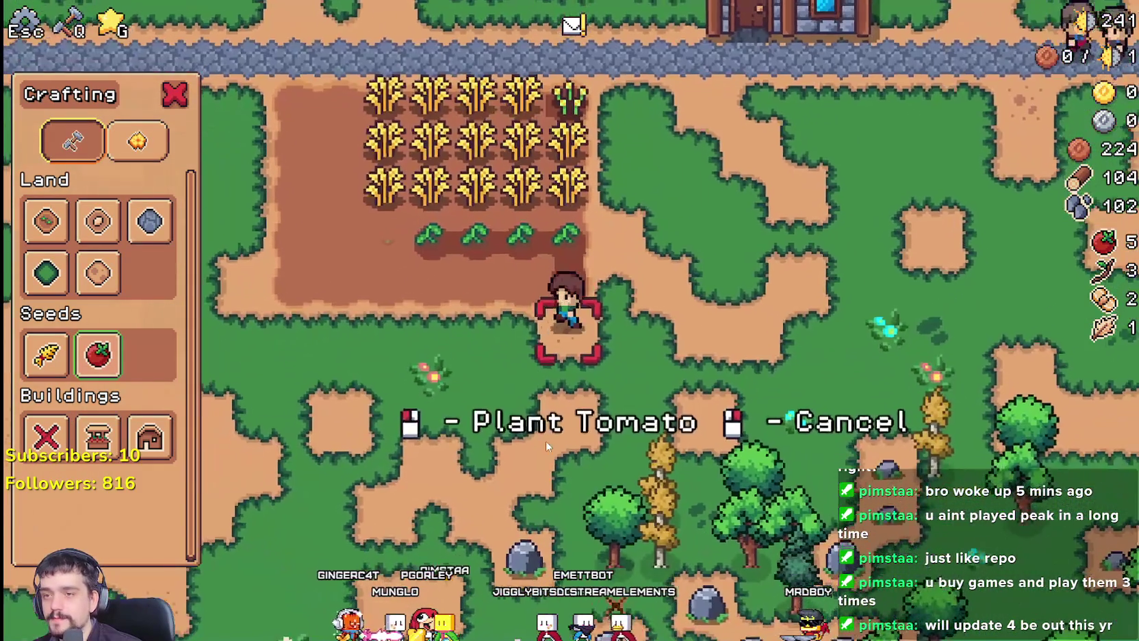
Plant and water tomato seeds tile by tile leftward across the bottom empty row
{"action": "left_click", "coordinate": [546, 441]}
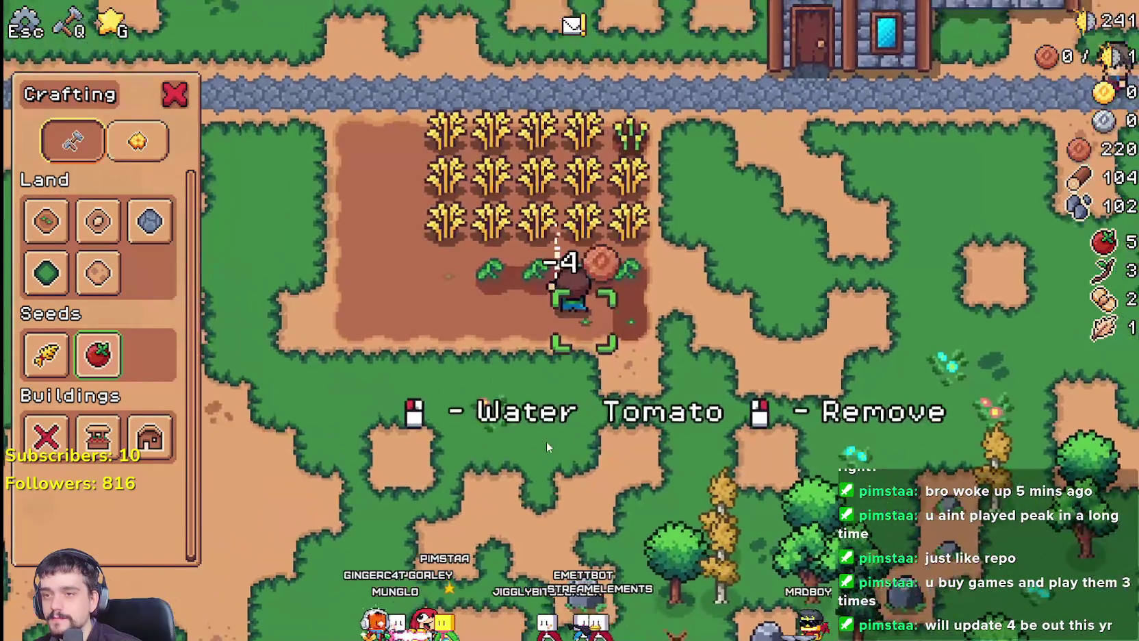
{"action": "left_click", "coordinate": [547, 443]}
{"action": "key", "text": "a"}
{"action": "left_click", "coordinate": [547, 442]}
{"action": "left_click", "coordinate": [547, 442]}
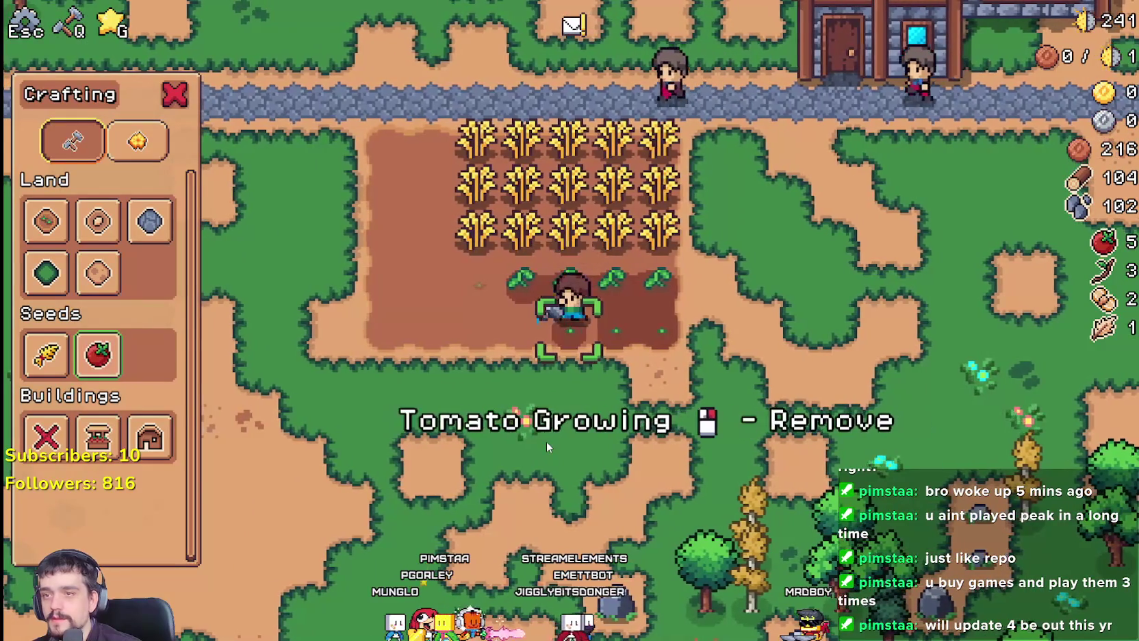
{"action": "key", "text": "a"}
{"action": "left_click", "coordinate": [547, 441]}
{"action": "left_click", "coordinate": [546, 440]}
{"action": "key", "text": "a"}
{"action": "left_click", "coordinate": [546, 441]}
{"action": "left_click", "coordinate": [546, 441]}
{"action": "key", "text": "a"}
{"action": "left_click", "coordinate": [546, 442]}
{"action": "left_click", "coordinate": [546, 441]}
{"action": "key", "text": "a"}
{"action": "left_click", "coordinate": [546, 441]}
{"action": "left_click", "coordinate": [546, 442]}
Plant and water tomato seeds along the next empty row up, moving left
{"action": "key", "text": "w"}
{"action": "left_click", "coordinate": [656, 503]}
{"action": "left_click", "coordinate": [655, 502]}
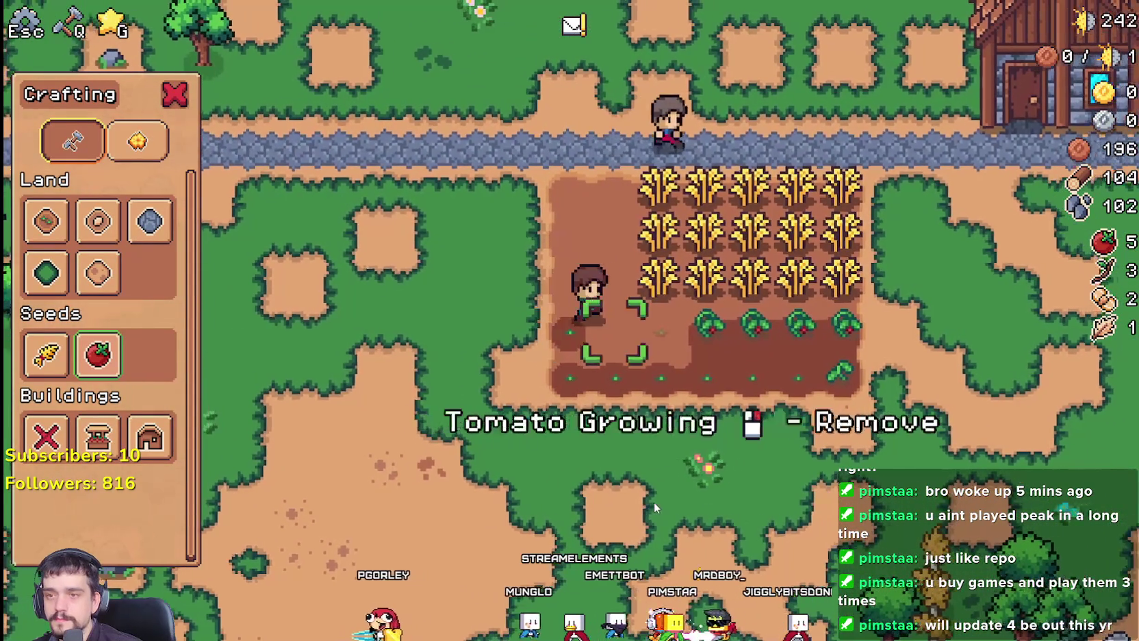
{"action": "key", "text": "a"}
{"action": "left_click", "coordinate": [654, 503]}
{"action": "left_click", "coordinate": [653, 500]}
{"action": "key", "text": "a"}
{"action": "left_click", "coordinate": [653, 500]}
{"action": "left_click", "coordinate": [652, 499]}
{"action": "key", "text": "a"}
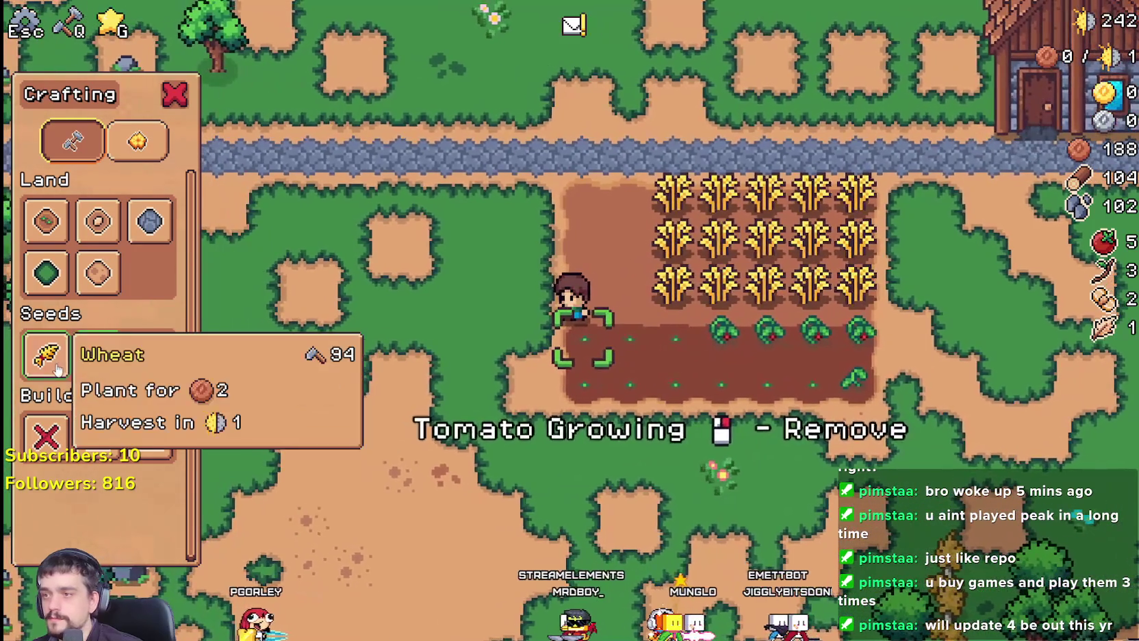
Switch to wheat seeds and plant and water the first wheat tiles on the left edge
{"action": "left_click", "coordinate": [46, 354]}
{"action": "key", "text": "w"}
{"action": "left_click", "coordinate": [409, 359]}
{"action": "left_click", "coordinate": [409, 359]}
{"action": "key", "text": "a"}
{"action": "left_click", "coordinate": [410, 359]}
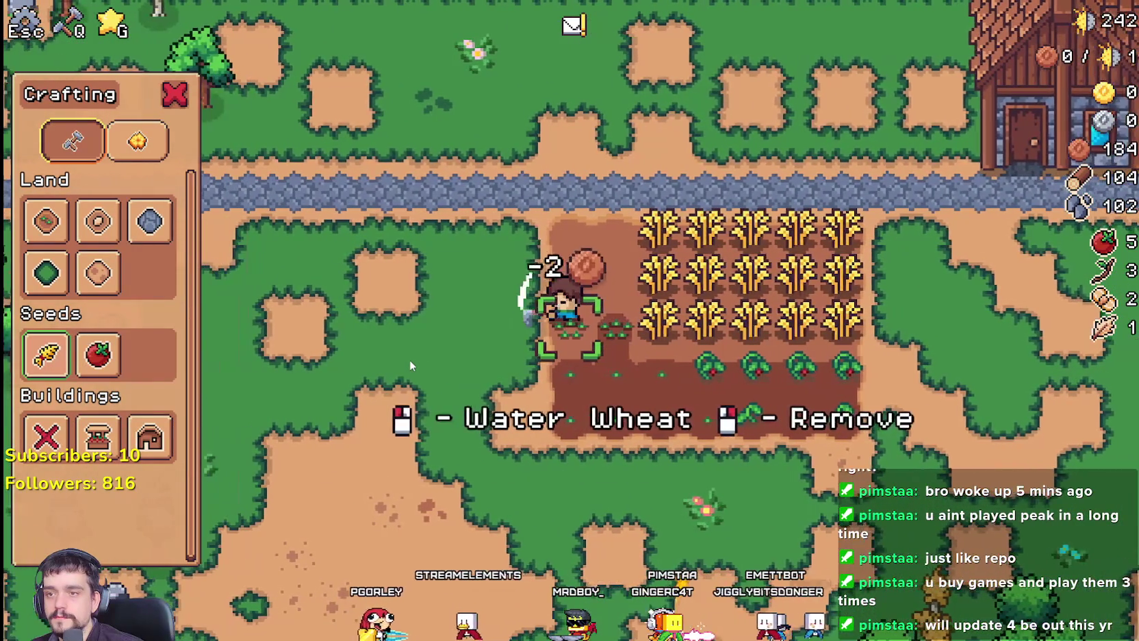
{"action": "key", "text": "w"}
{"action": "left_click", "coordinate": [409, 359]}
{"action": "left_click", "coordinate": [410, 359]}
Plant and water the remaining wheat seedlings further up the plot's left edge
{"action": "key", "text": "d"}
{"action": "left_click", "coordinate": [409, 360]}
{"action": "left_click", "coordinate": [409, 359]}
{"action": "left_click", "coordinate": [409, 359]}
{"action": "key", "text": "w"}
{"action": "left_click", "coordinate": [409, 360]}
{"action": "left_click", "coordinate": [409, 359]}
{"action": "left_click", "coordinate": [409, 359]}
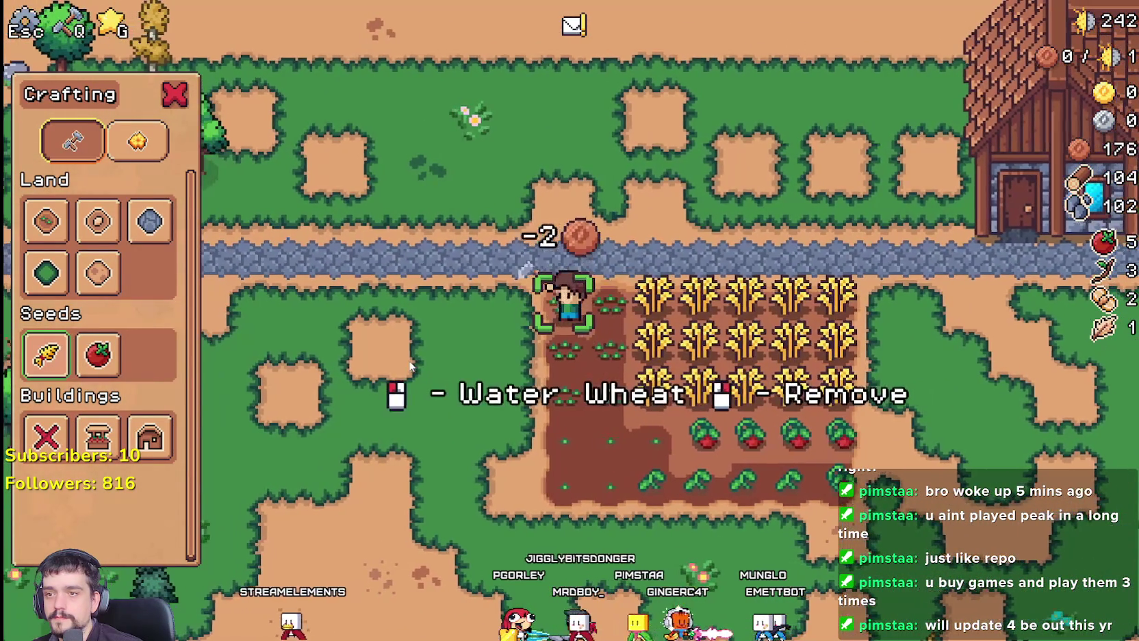
Walk onto the ripe tomato row and harvest, replant and water the first tomatoes
{"action": "key", "text": "s"}
{"action": "key", "text": "d"}
{"action": "key", "text": "q"}
{"action": "key", "text": "w"}
{"action": "left_click", "coordinate": [409, 360]}
{"action": "left_click", "coordinate": [408, 360]}
{"action": "key", "text": "a"}
{"action": "left_click", "coordinate": [1007, 138]}
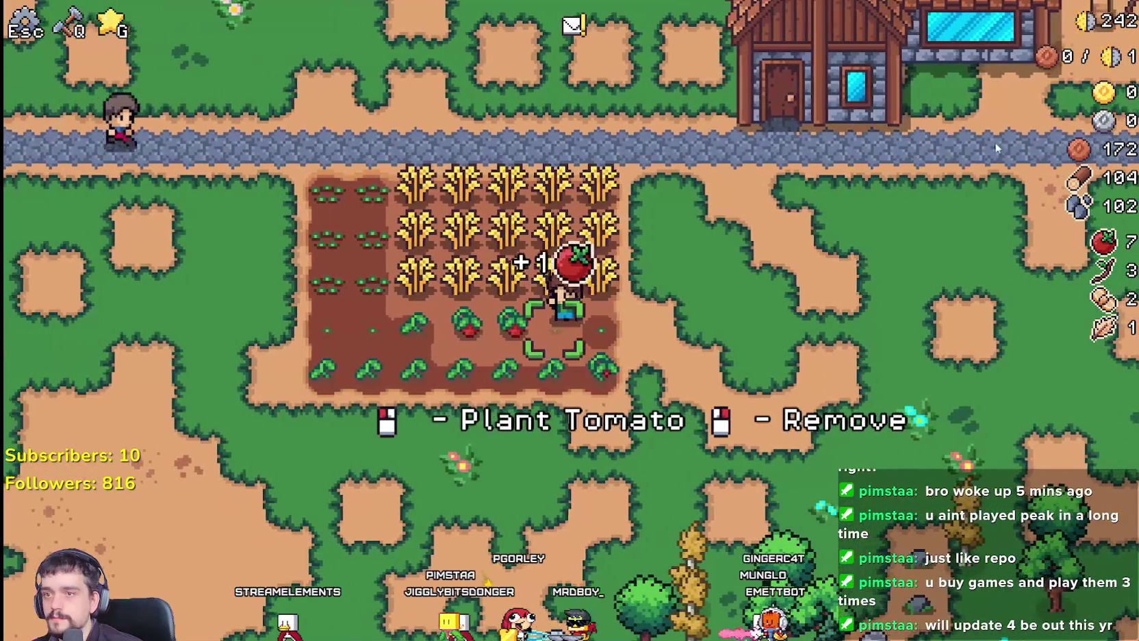
{"action": "left_click", "coordinate": [867, 182]}
Harvest, replant and water the remaining ripe tomatoes along that row
{"action": "left_click", "coordinate": [863, 183]}
{"action": "key", "text": "a"}
{"action": "left_click", "coordinate": [864, 184]}
{"action": "left_click", "coordinate": [863, 183]}
{"action": "left_click", "coordinate": [863, 183]}
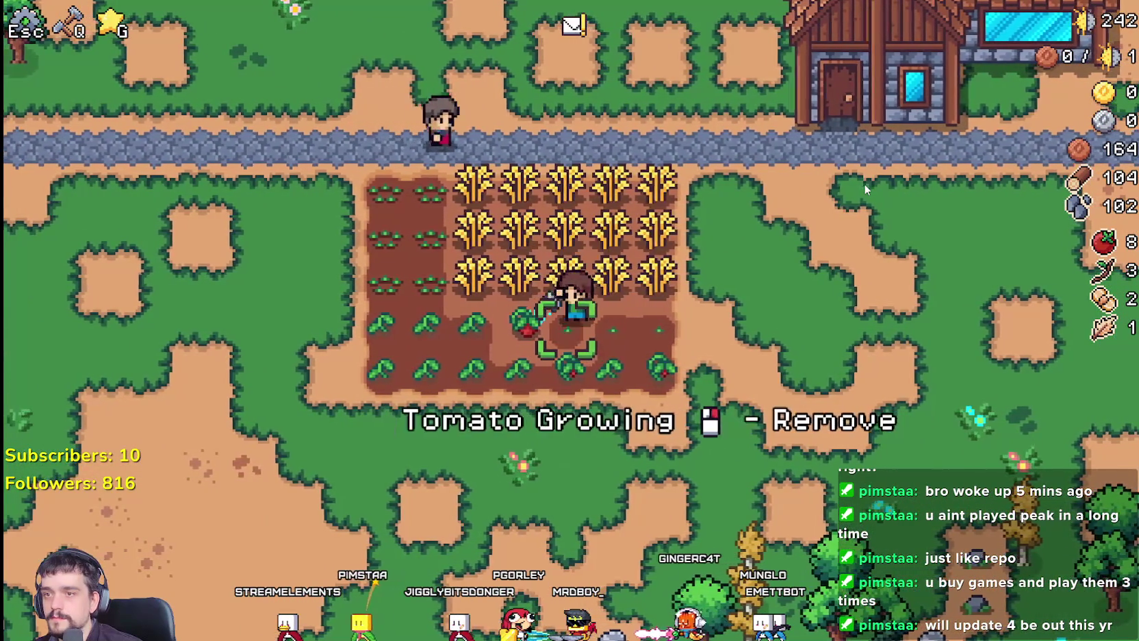
{"action": "key", "text": "a"}
{"action": "left_click", "coordinate": [864, 187]}
{"action": "left_click", "coordinate": [864, 187]}
{"action": "left_click", "coordinate": [865, 187]}
{"action": "key", "text": "a"}
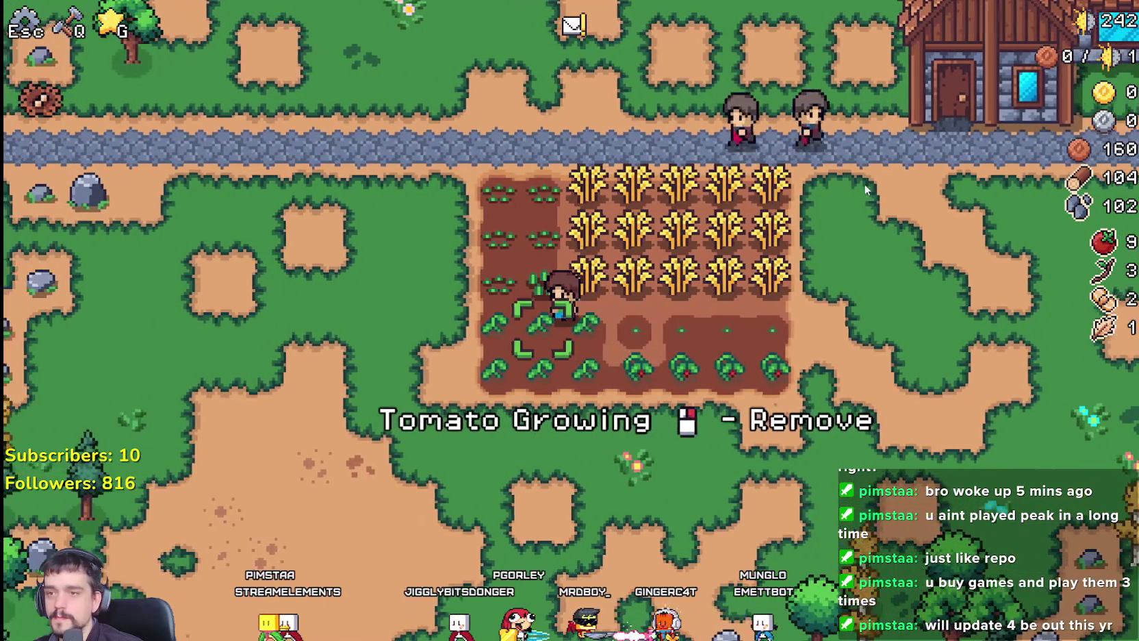
{"action": "key", "text": "d"}
{"action": "key", "text": "s"}
{"action": "left_click", "coordinate": [757, 330]}
{"action": "left_click", "coordinate": [756, 330]}
{"action": "left_click", "coordinate": [756, 330]}
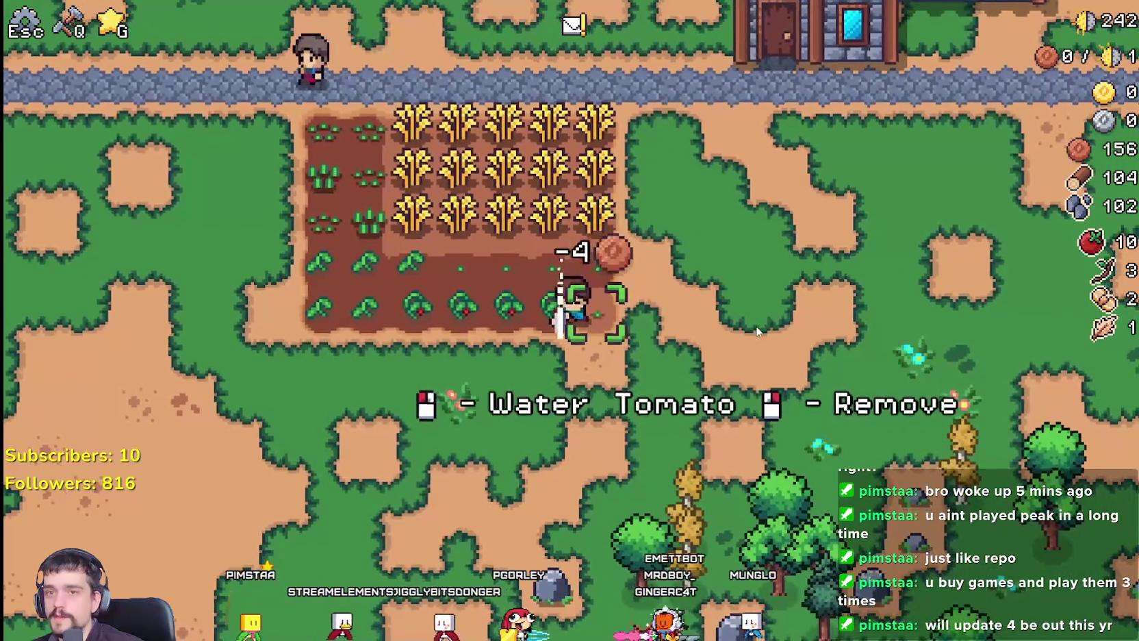
Harvest, replant and water the ripe wheat across the first wheat row
{"action": "key", "text": "w"}
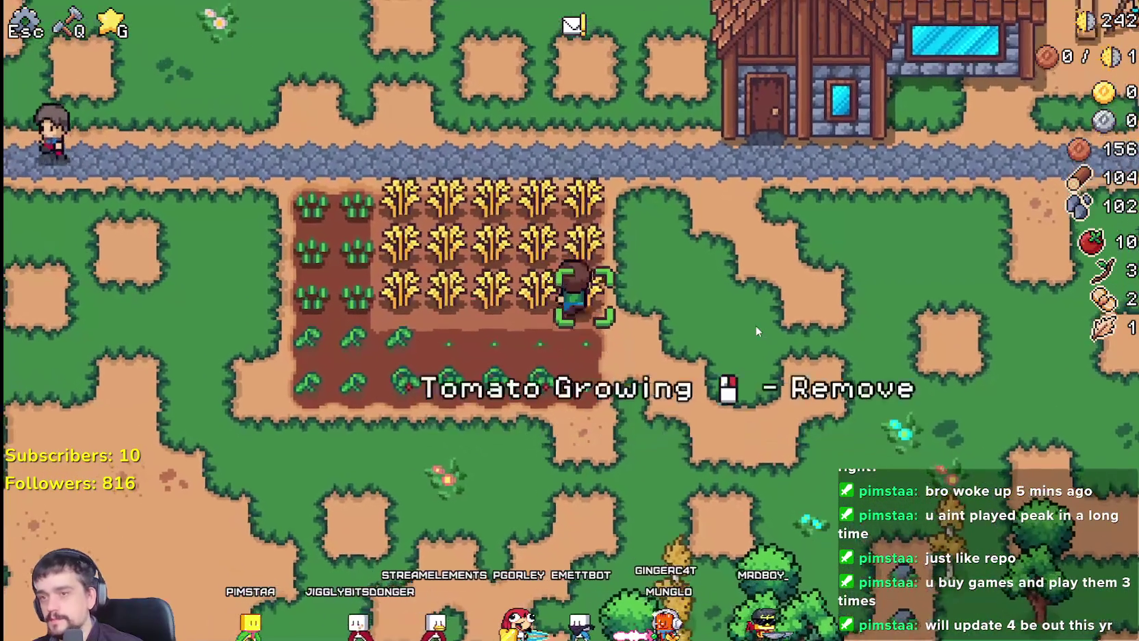
{"action": "left_click", "coordinate": [756, 331]}
{"action": "left_click", "coordinate": [756, 331]}
{"action": "left_click", "coordinate": [756, 332]}
{"action": "key", "text": "a"}
{"action": "left_click", "coordinate": [757, 331]}
{"action": "left_click", "coordinate": [726, 308]}
{"action": "left_click", "coordinate": [725, 307]}
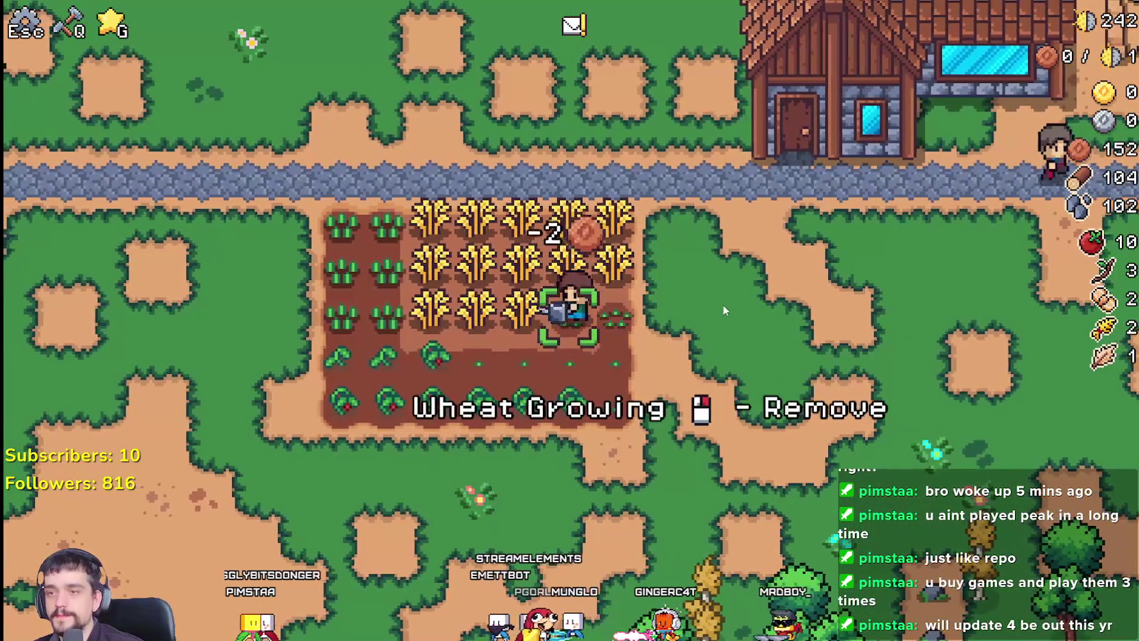
{"action": "key", "text": "a"}
{"action": "left_click", "coordinate": [723, 310]}
{"action": "left_click", "coordinate": [723, 310]}
{"action": "key", "text": "a"}
{"action": "left_click", "coordinate": [723, 303]}
{"action": "left_click", "coordinate": [723, 303]}
{"action": "left_click", "coordinate": [723, 303]}
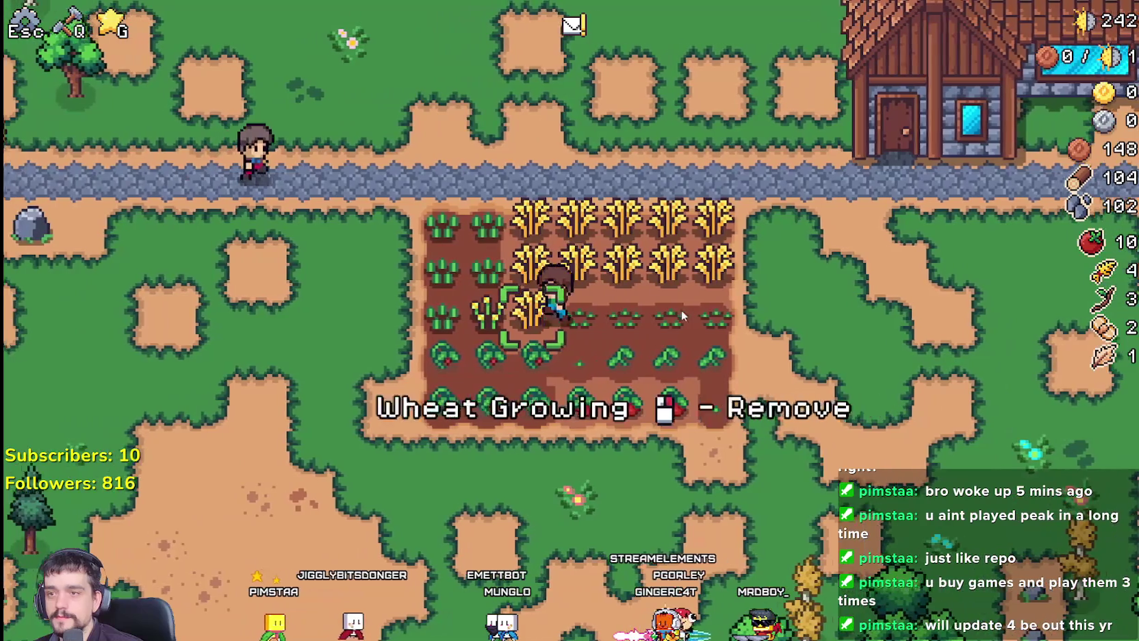
{"action": "left_click", "coordinate": [681, 311]}
{"action": "left_click", "coordinate": [682, 313]}
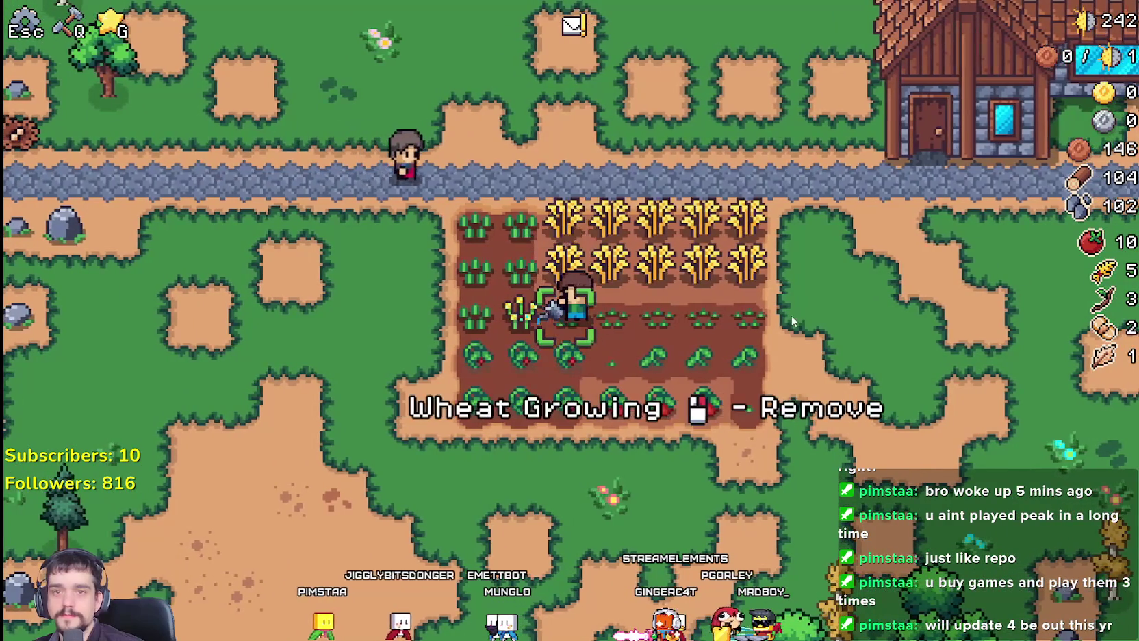
Harvest and replant the next wheat row, also planting and watering an empty tile
{"action": "key", "text": "w"}
{"action": "left_click", "coordinate": [783, 325]}
{"action": "left_click", "coordinate": [784, 325]}
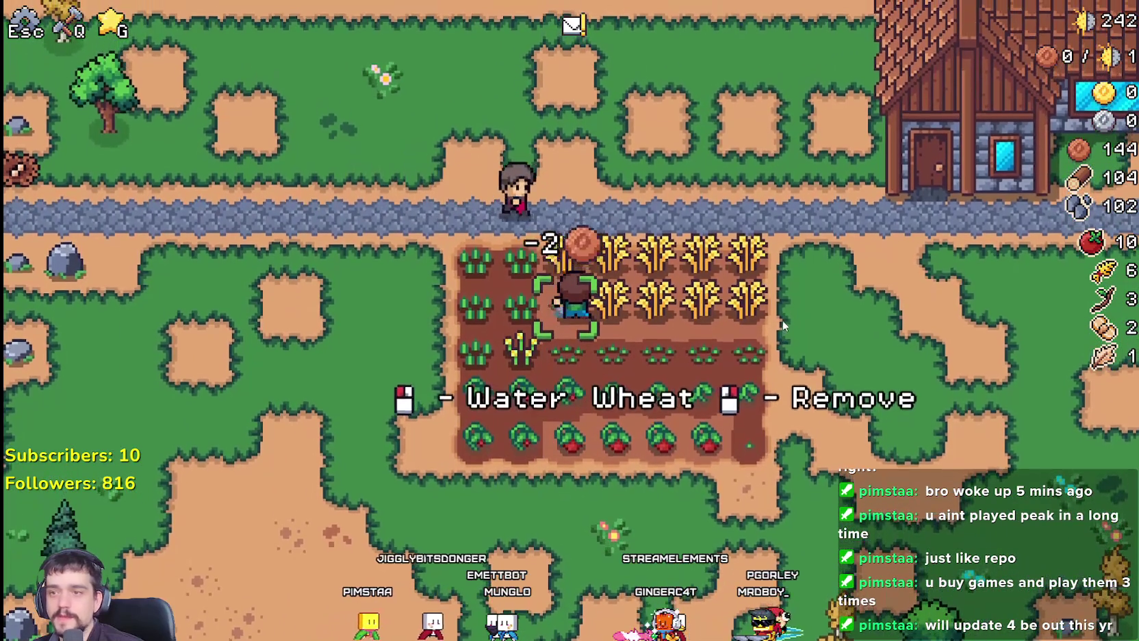
{"action": "left_click", "coordinate": [783, 325]}
{"action": "key", "text": "d"}
{"action": "left_click", "coordinate": [342, 341]}
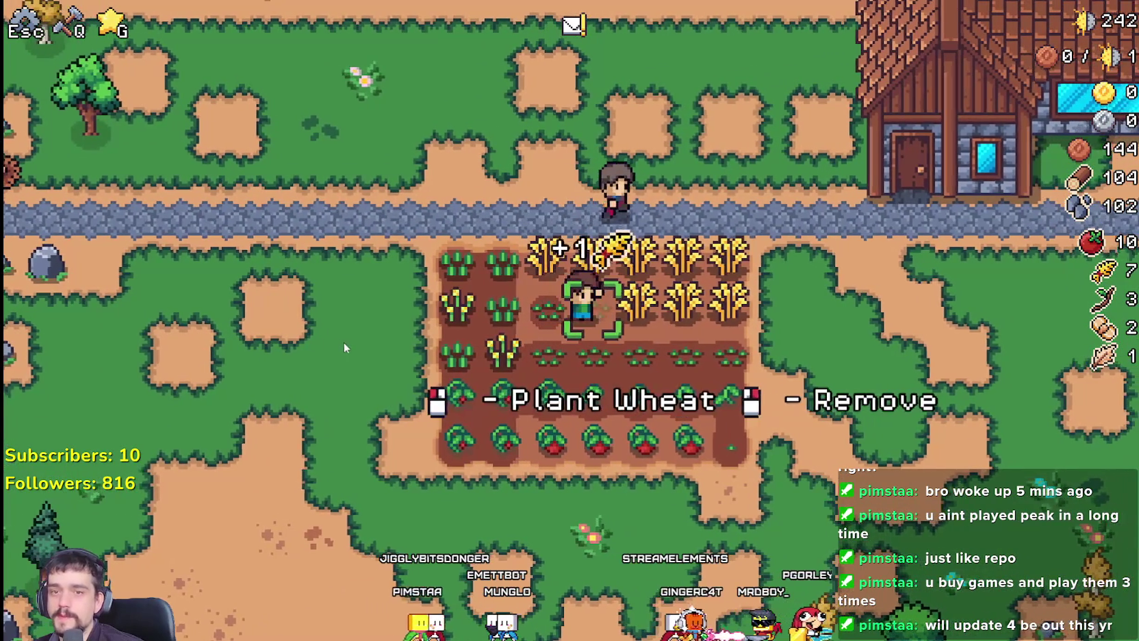
{"action": "left_click", "coordinate": [355, 341]}
{"action": "left_click", "coordinate": [358, 341]}
{"action": "key", "text": "d"}
{"action": "left_click", "coordinate": [356, 341]}
{"action": "left_click", "coordinate": [357, 341]}
{"action": "left_click", "coordinate": [357, 341]}
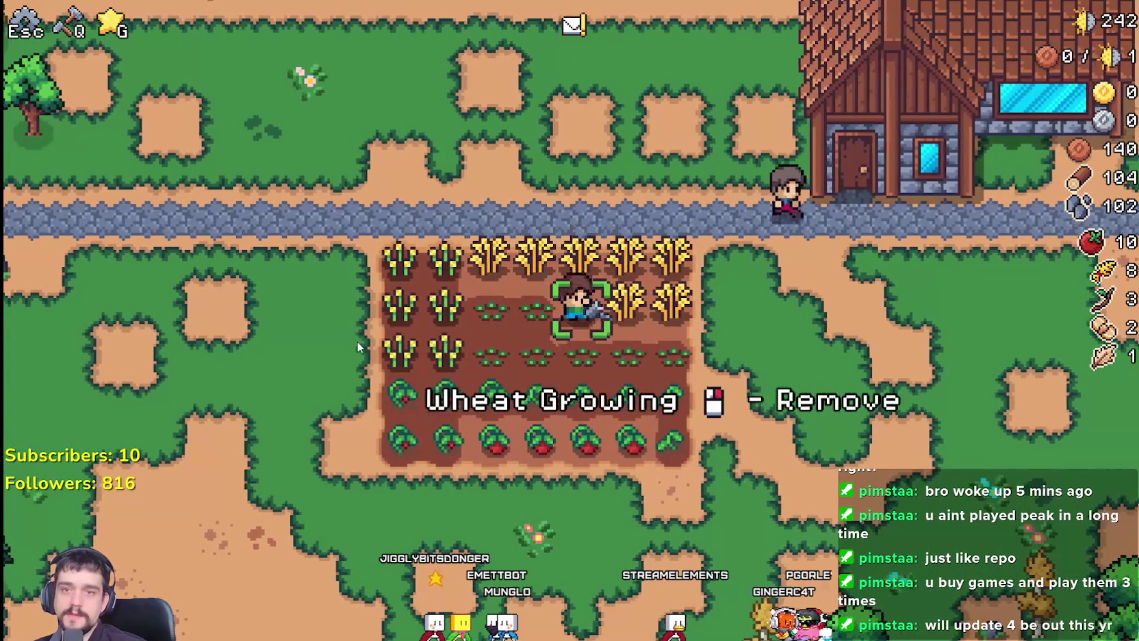
{"action": "key", "text": "d"}
{"action": "left_click", "coordinate": [357, 341]}
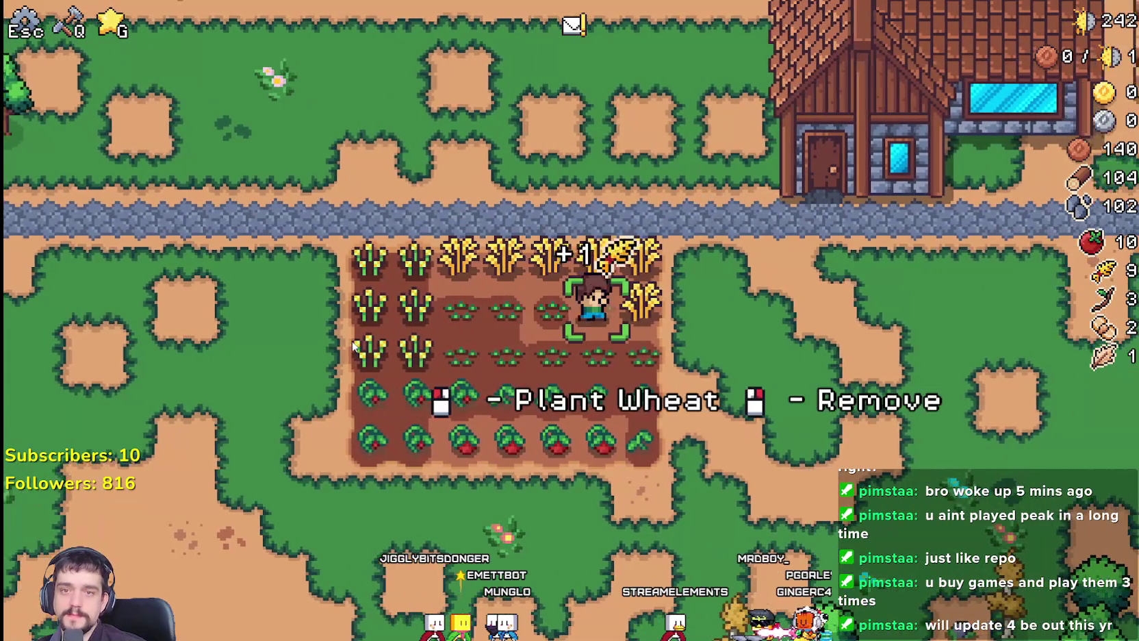
{"action": "left_click", "coordinate": [355, 345]}
{"action": "left_click", "coordinate": [317, 354]}
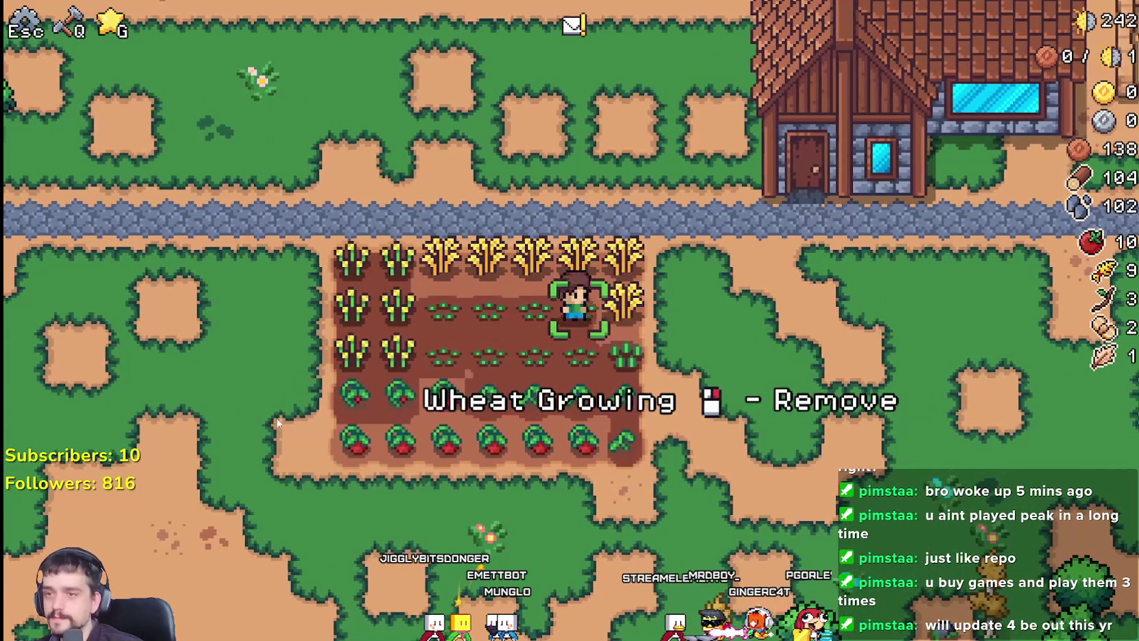
{"action": "key", "text": "d"}
{"action": "left_click", "coordinate": [318, 354]}
{"action": "left_click", "coordinate": [177, 596]}
{"action": "left_click", "coordinate": [176, 596]}
Return to the tomato rows and harvest the ripe tomatoes along both rows
{"action": "key", "text": "a"}
{"action": "key", "text": "a"}
{"action": "key", "text": "a"}
{"action": "key", "text": "s"}
{"action": "key", "text": "s"}
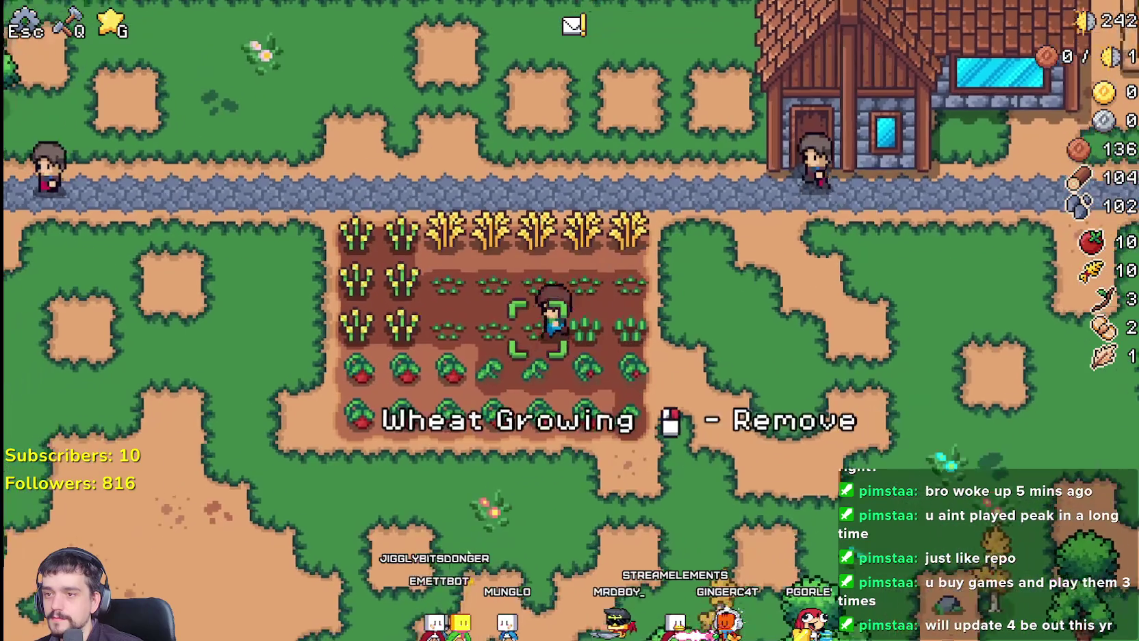
{"action": "left_click", "coordinate": [527, 537]}
{"action": "key", "text": "a"}
{"action": "left_click", "coordinate": [498, 527]}
{"action": "key", "text": "a"}
{"action": "left_click", "coordinate": [496, 527]}
{"action": "key", "text": "s"}
{"action": "left_click", "coordinate": [493, 527]}
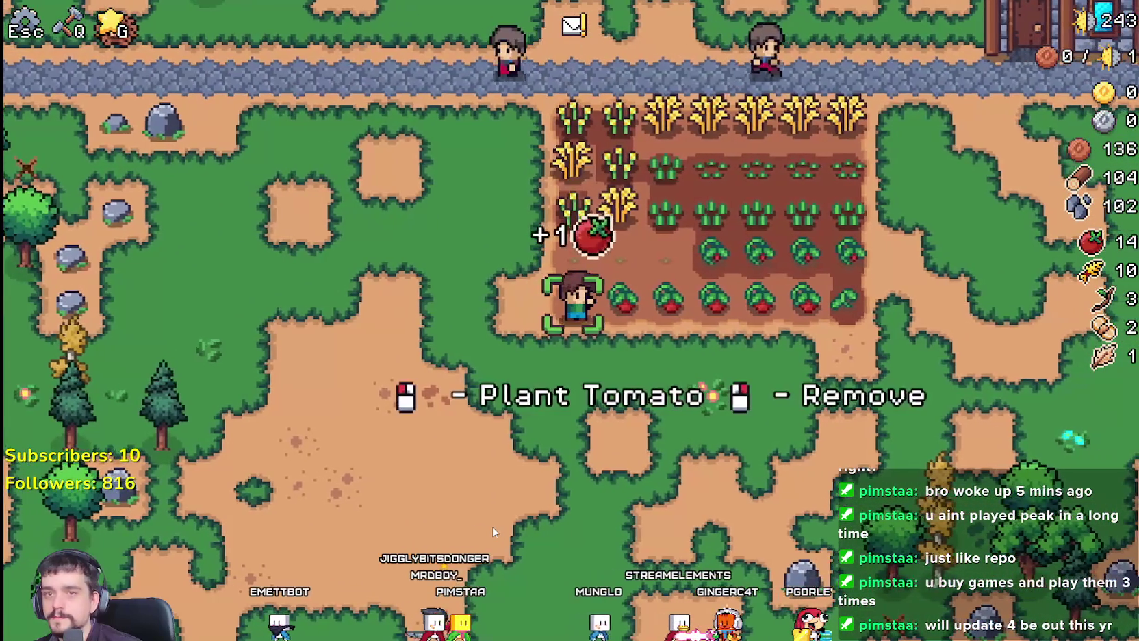
{"action": "key", "text": "d"}
{"action": "left_click", "coordinate": [492, 527]}
{"action": "left_click", "coordinate": [492, 527]}
{"action": "key", "text": "d"}
{"action": "left_click", "coordinate": [492, 527]}
{"action": "key", "text": "d"}
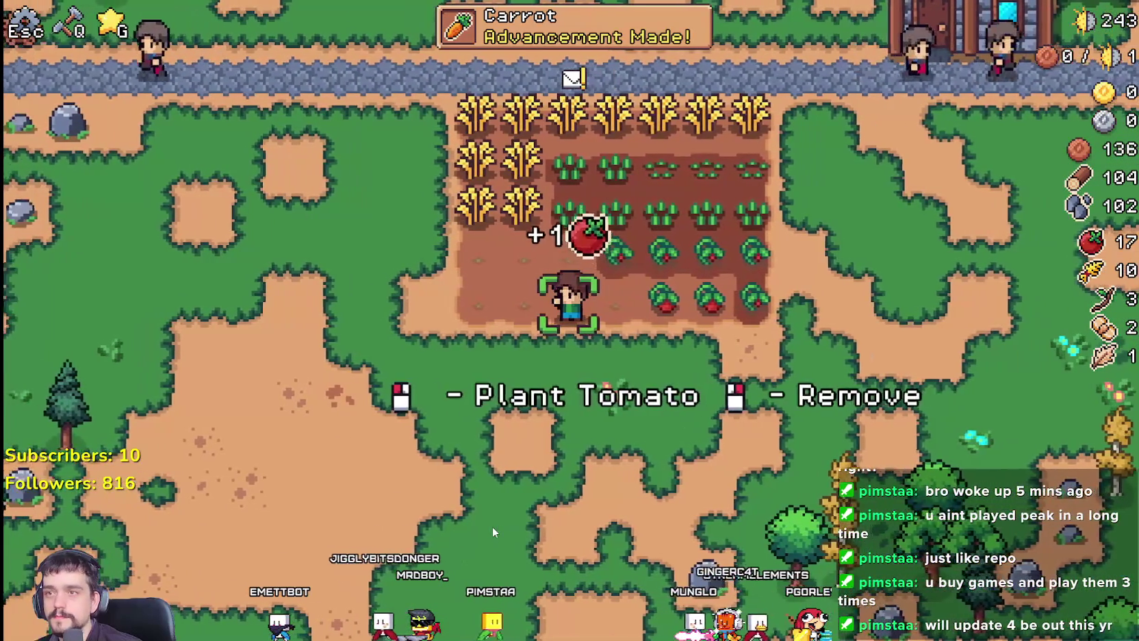
{"action": "key", "text": "d"}
{"action": "left_click", "coordinate": [492, 527]}
{"action": "left_click", "coordinate": [492, 527]}
Harvest and replant the remaining ripe wheat
{"action": "key", "text": "a"}
{"action": "key", "text": "w"}
{"action": "left_click", "coordinate": [670, 591]}
{"action": "key", "text": "w"}
{"action": "left_click", "coordinate": [725, 590]}
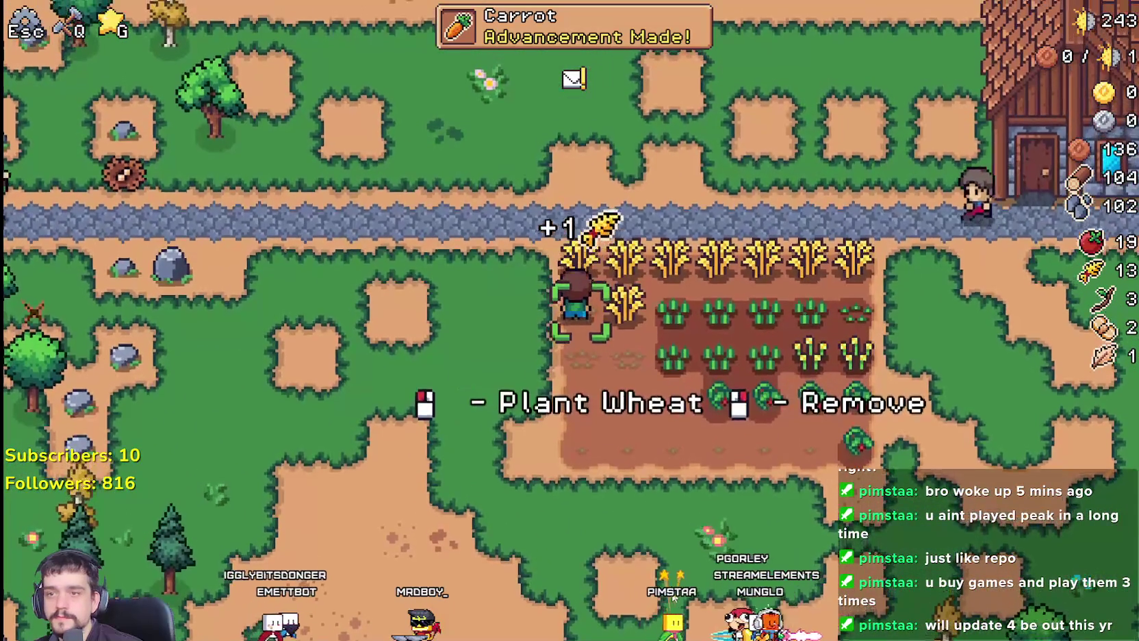
{"action": "left_click", "coordinate": [759, 585]}
{"action": "key", "text": "d"}
{"action": "left_click", "coordinate": [795, 578]}
Harvest the last ripe tomatoes, leaving 24 tomatoes and 14 wheat in stock
{"action": "key", "text": "d"}
{"action": "key", "text": "s"}
{"action": "left_click", "coordinate": [853, 523]}
{"action": "key", "text": "a"}
{"action": "left_click", "coordinate": [853, 523]}
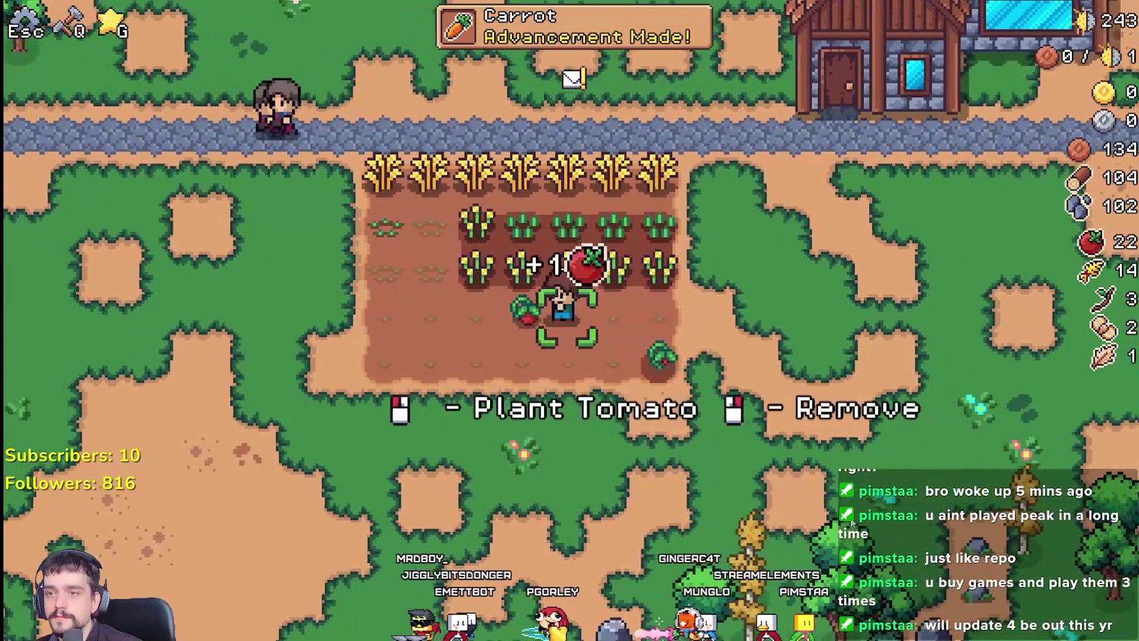
{"action": "left_click", "coordinate": [853, 523]}
{"action": "left_click", "coordinate": [852, 523]}
{"action": "key", "text": "d"}
{"action": "key", "text": "s"}
{"action": "left_click", "coordinate": [853, 523]}
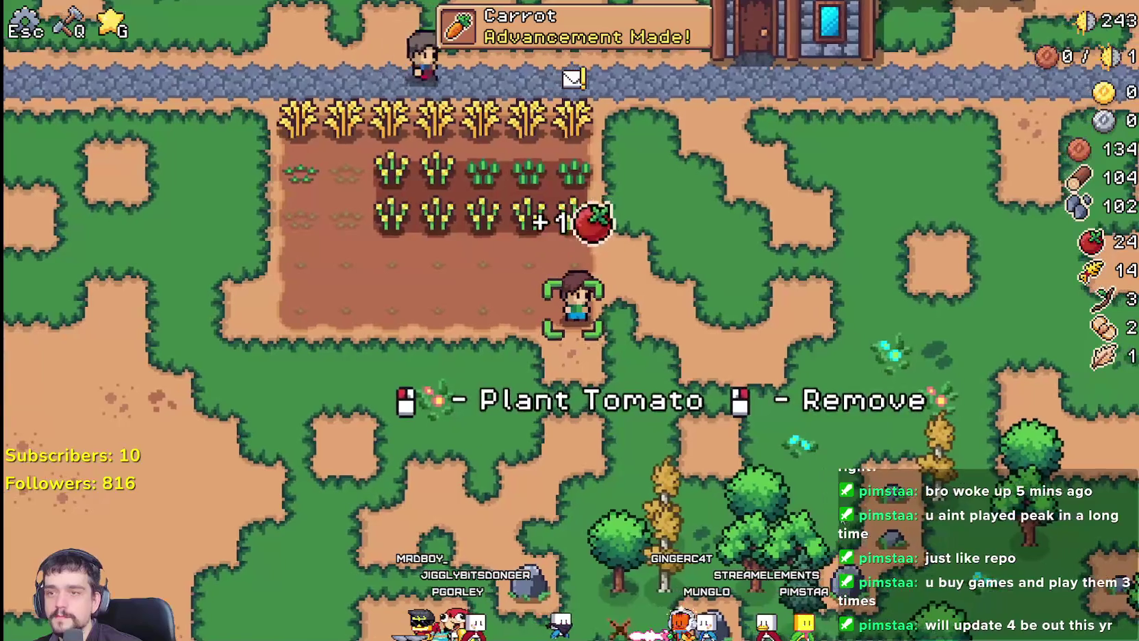
{"action": "key", "text": "d"}
{"action": "key", "text": "w"}
{"action": "key", "text": "w"}
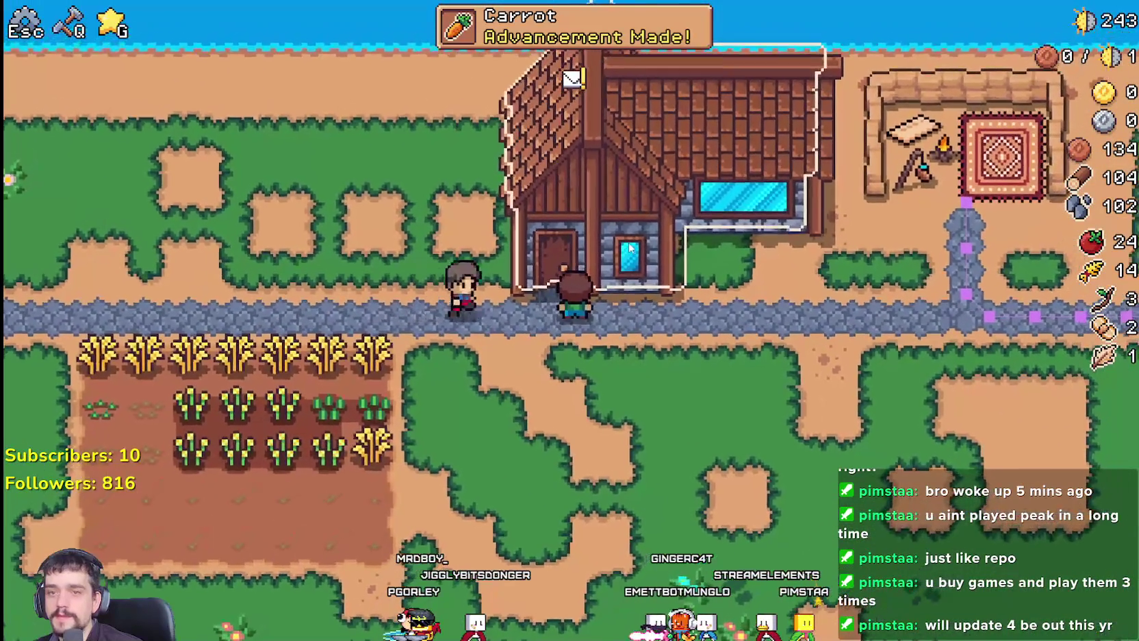
Sell the tomatoes and wheat at the house market, then open the Advancements Buildings tree
{"action": "left_click", "coordinate": [628, 246]}
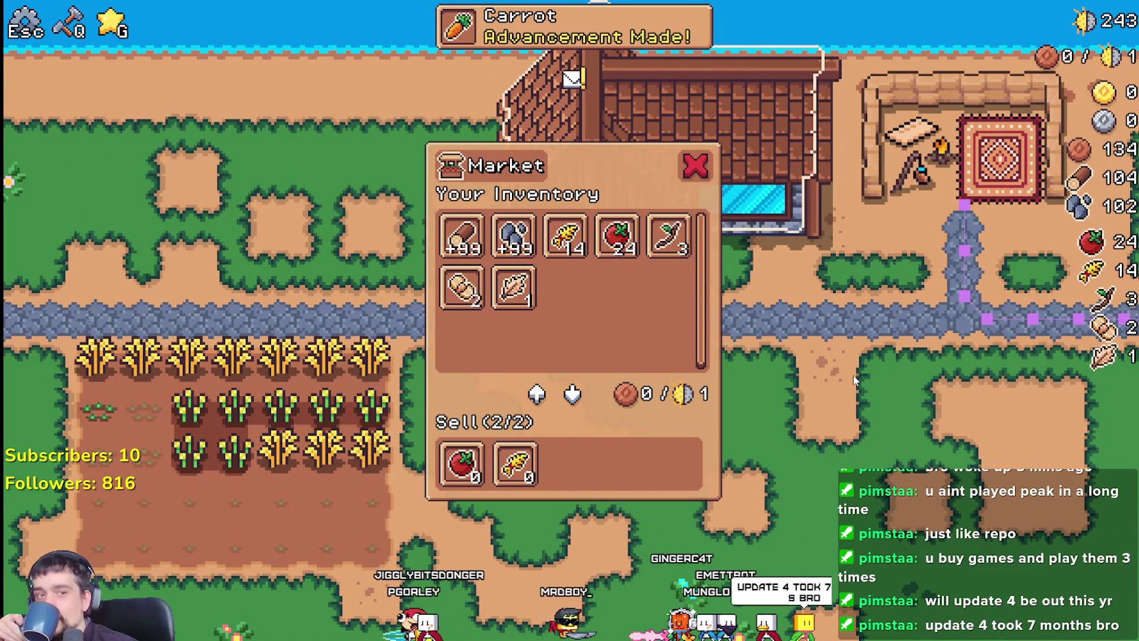
{"action": "key", "text": "d"}
{"action": "key", "text": "d"}
{"action": "left_click", "coordinate": [515, 465]}
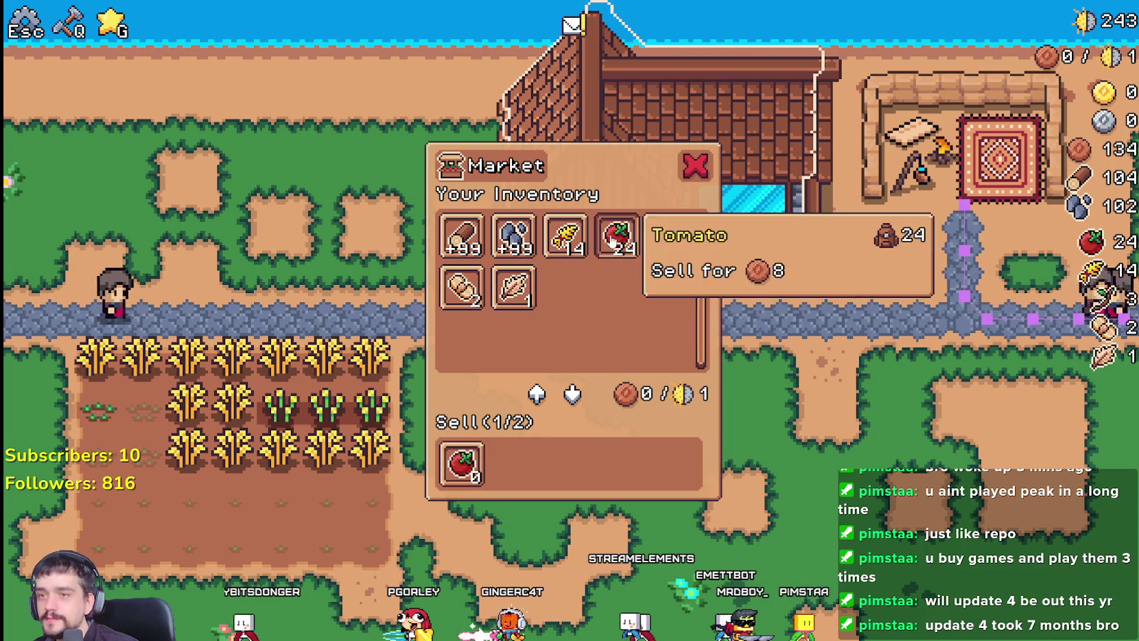
{"action": "left_click", "coordinate": [616, 236]}
{"action": "left_click", "coordinate": [552, 254]}
{"action": "key", "text": "Escape"}
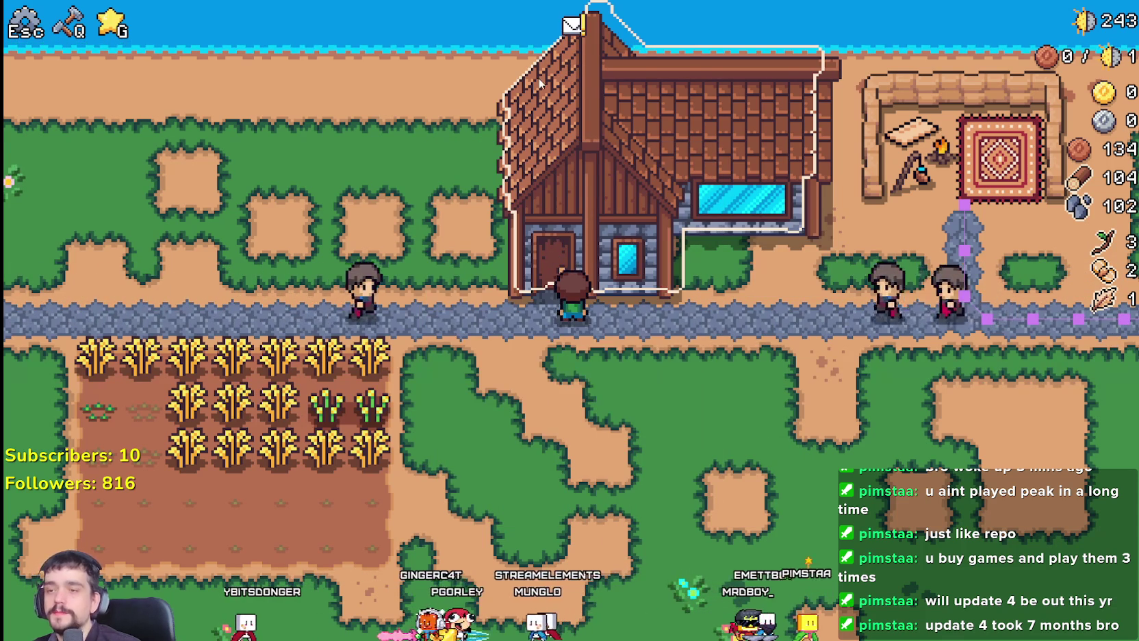
{"action": "key", "text": "s"}
{"action": "key", "text": "g"}
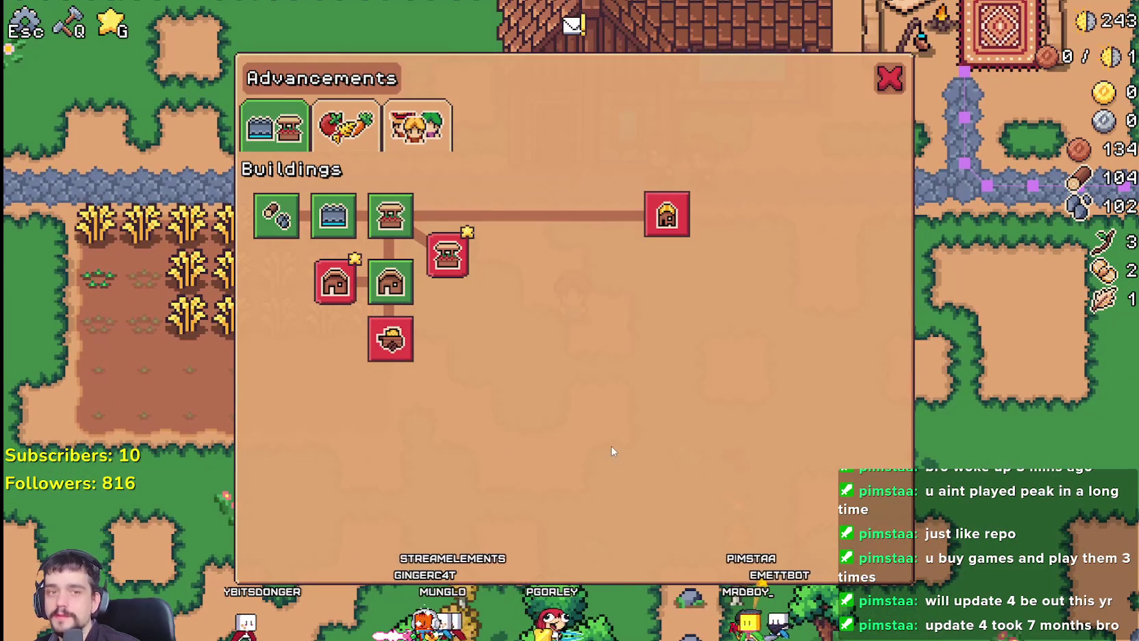
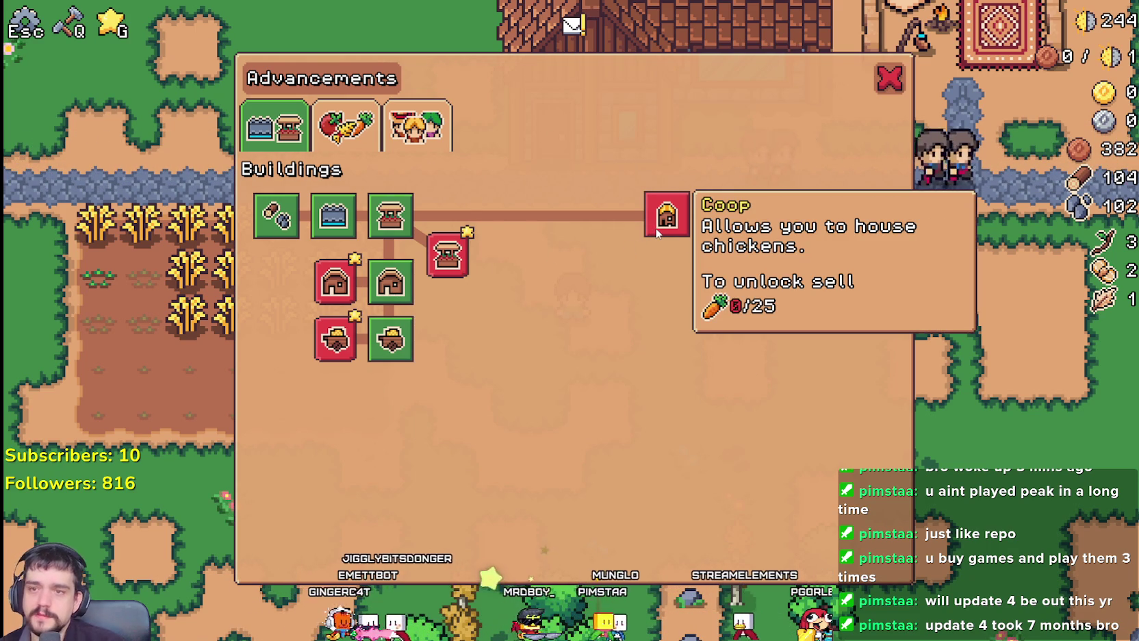
Close Advancements and place a Warehouse from the Crafting panel just south of the road
{"action": "left_click", "coordinate": [889, 74]}
{"action": "key", "text": "q"}
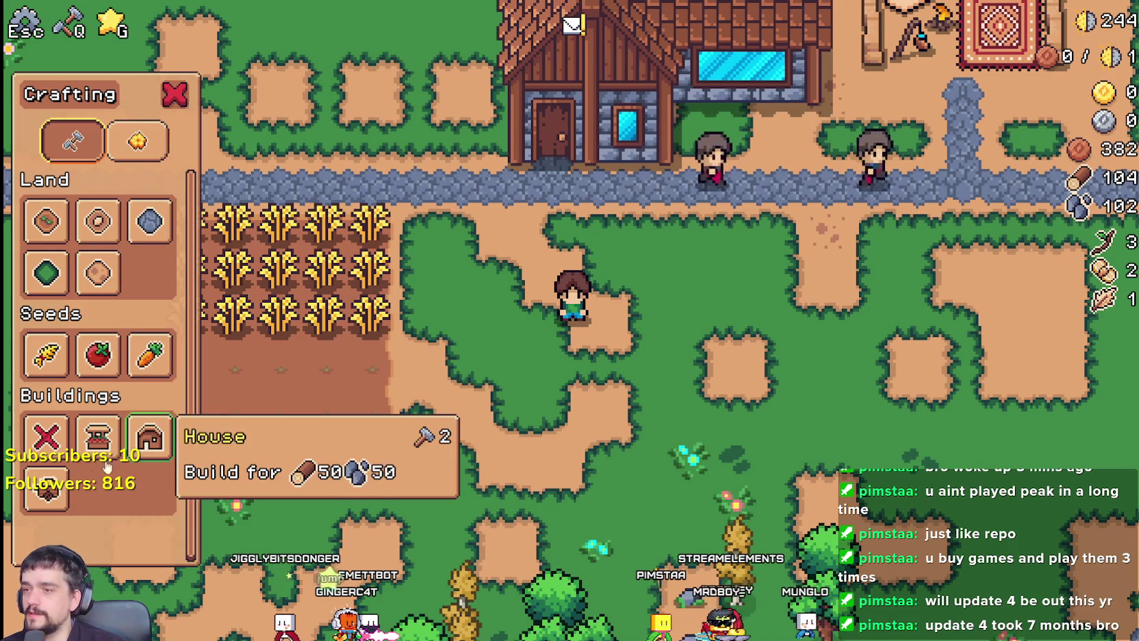
{"action": "left_click", "coordinate": [45, 499]}
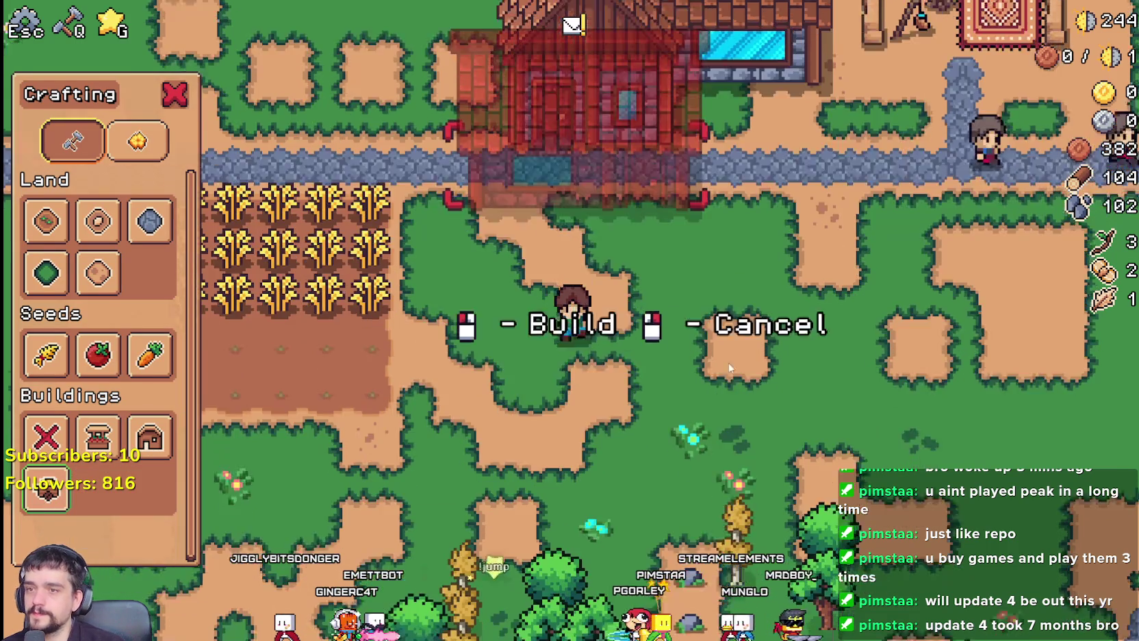
{"action": "key", "text": "s"}
{"action": "left_click", "coordinate": [754, 293]}
Lay a stone path around the warehouse and up to connect it with the road
{"action": "key", "text": "w"}
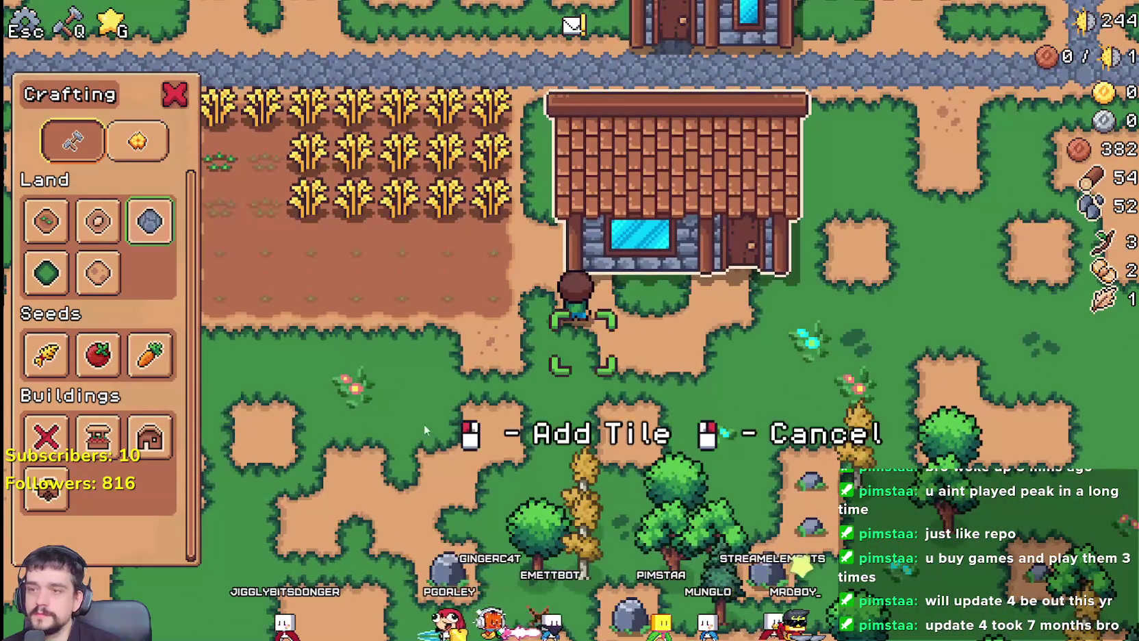
{"action": "key", "text": "d"}
{"action": "left_click", "coordinate": [451, 466]}
{"action": "key", "text": "a"}
{"action": "left_click", "coordinate": [452, 467]}
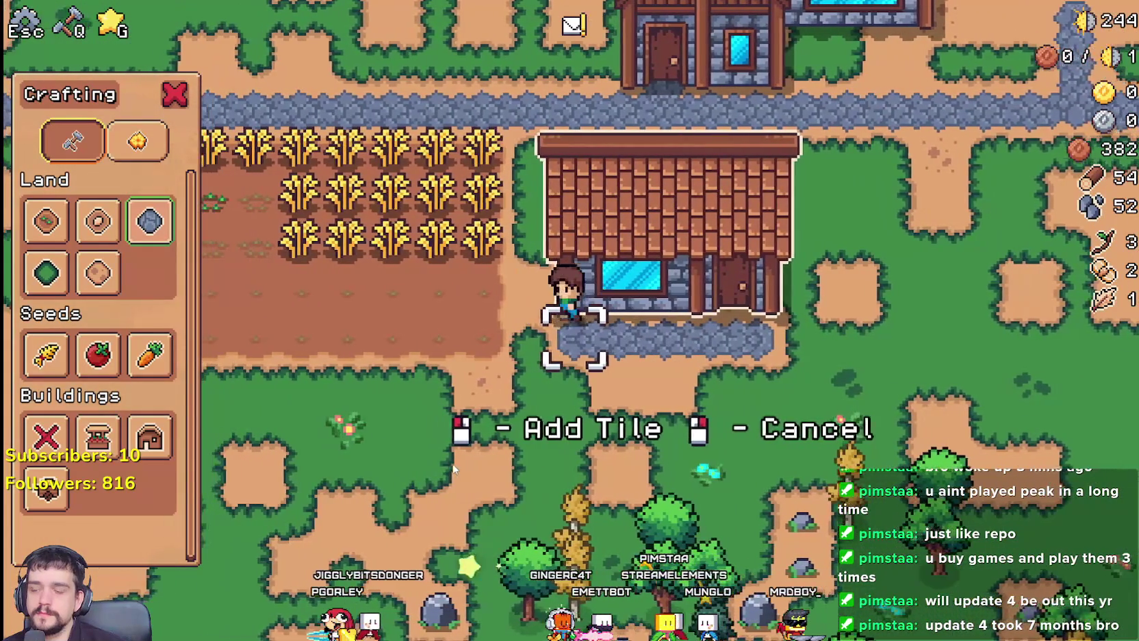
{"action": "key", "text": "d"}
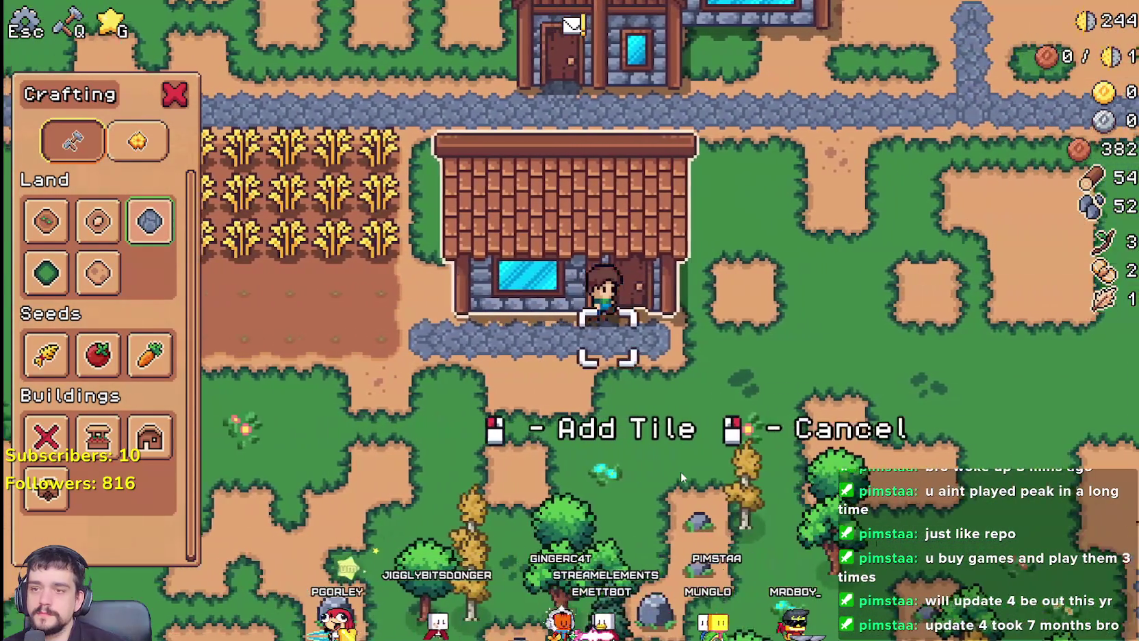
{"action": "left_click", "coordinate": [681, 471]}
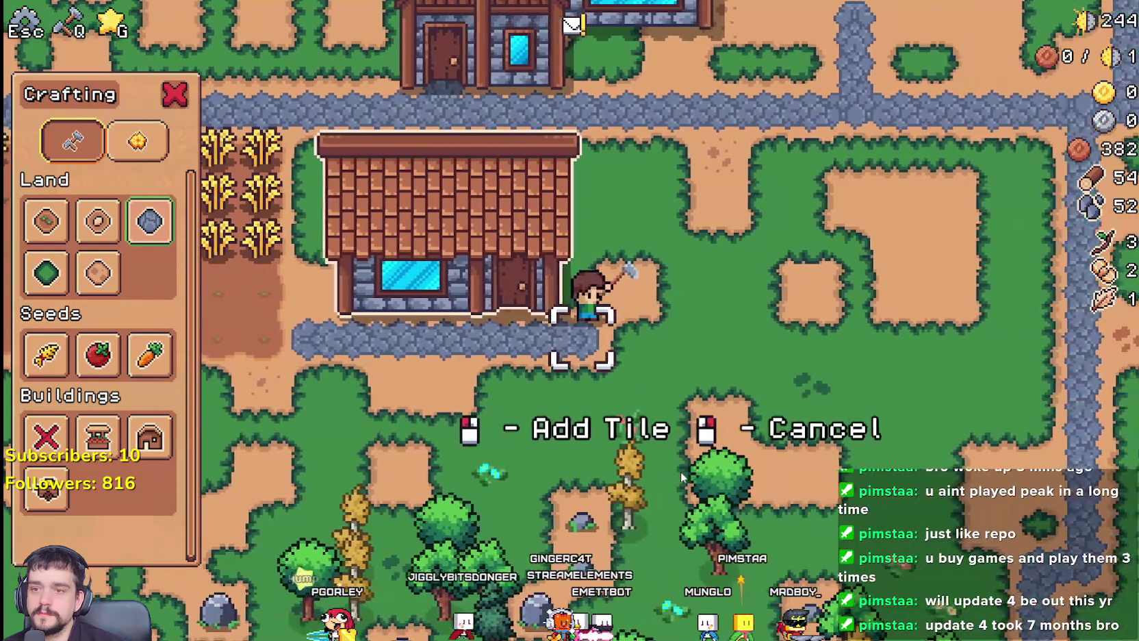
{"action": "key", "text": "w"}
{"action": "left_click", "coordinate": [680, 471]}
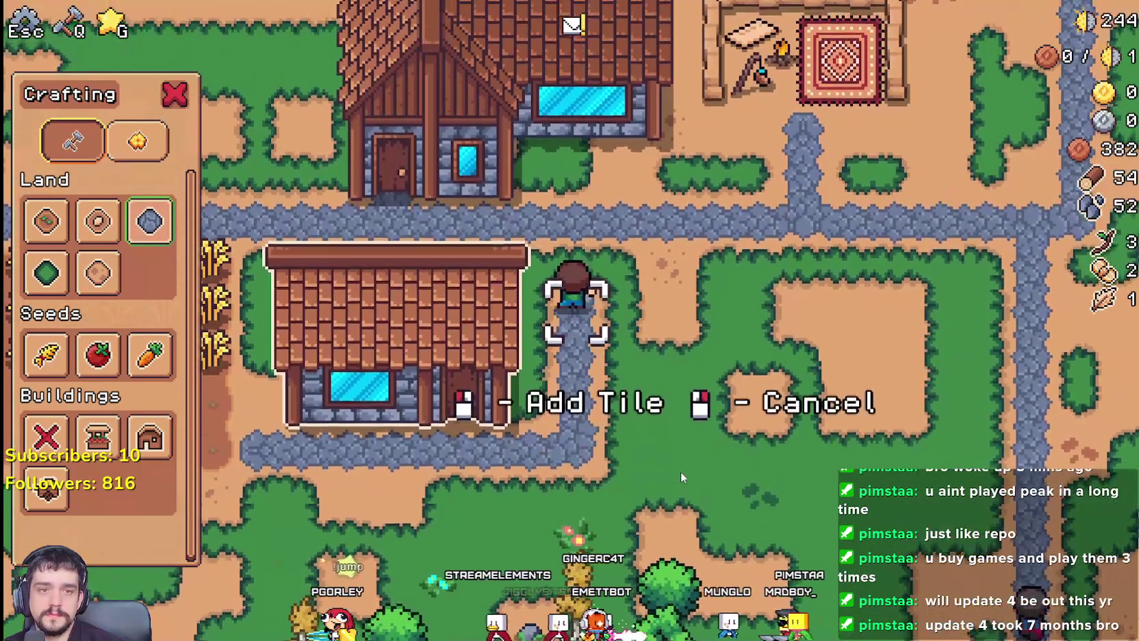
{"action": "key", "text": "w"}
{"action": "left_click", "coordinate": [680, 471]}
{"action": "key", "text": "q"}
{"action": "key", "text": "a"}
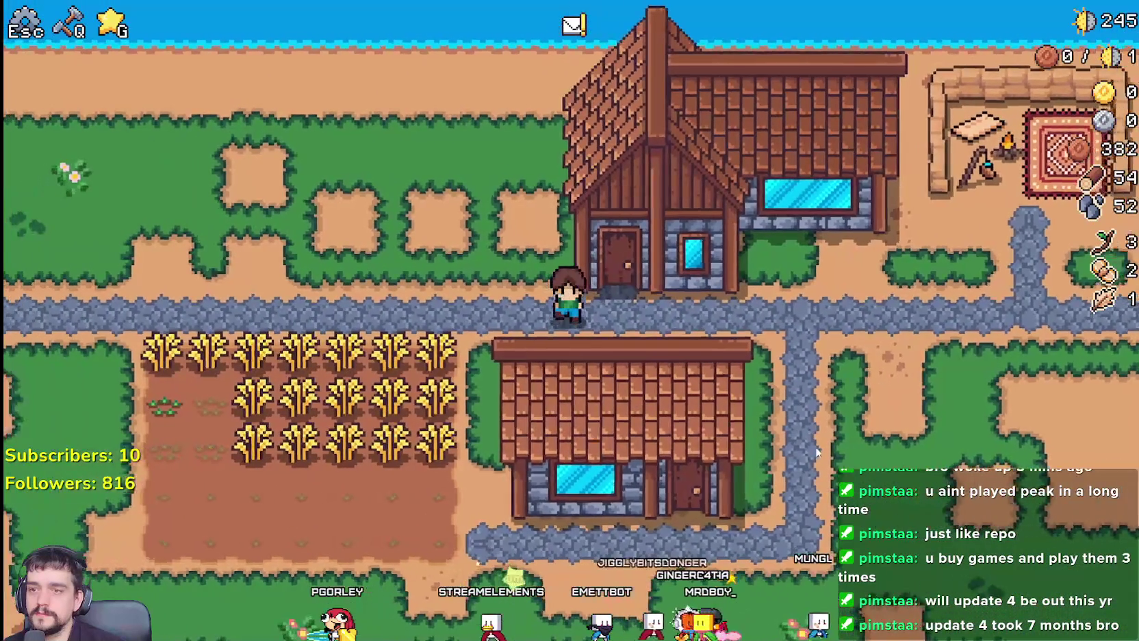
Check the warehouse inventory, then walk down into the wheat field
{"action": "key", "text": "e"}
{"action": "key", "text": "Escape"}
{"action": "key", "text": "a"}
{"action": "key", "text": "w"}
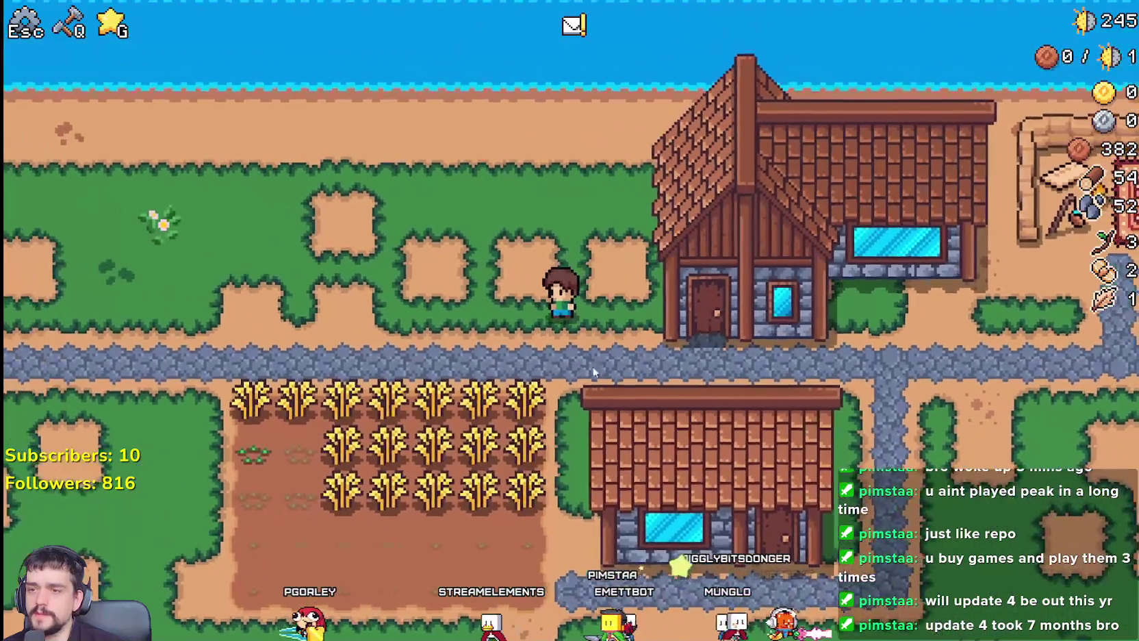
{"action": "key", "text": "s"}
{"action": "key", "text": "a"}
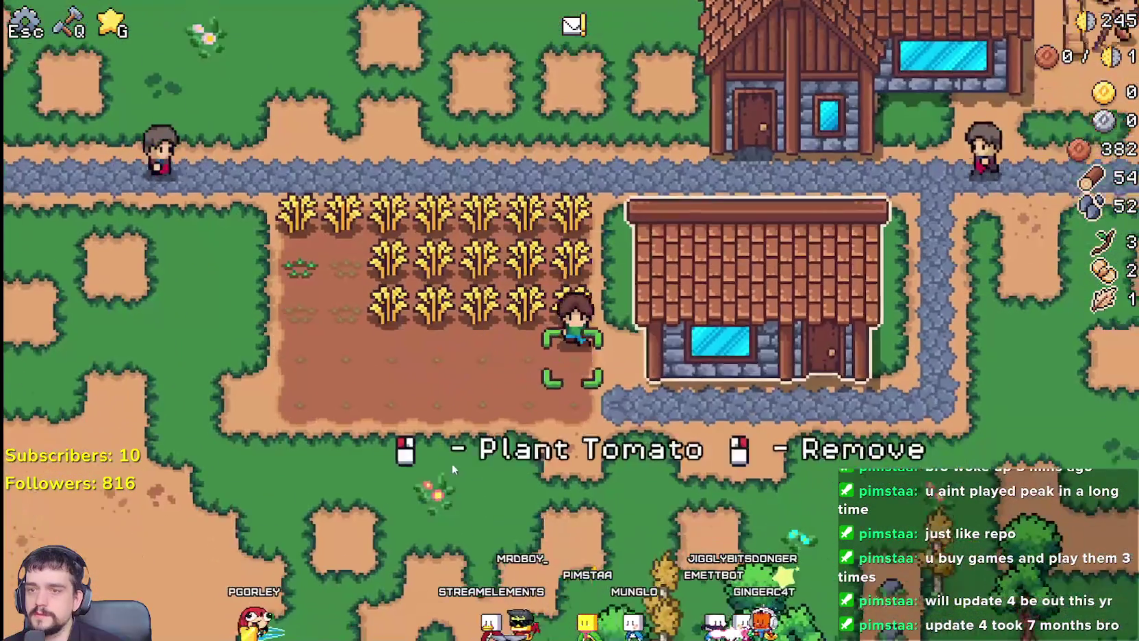
{"action": "scroll", "coordinate": [452, 462], "scroll_direction": "down", "scroll_amount": 5}
With the House ghost active, walk along the road to the plot beside the existing house
{"action": "key", "text": "q"}
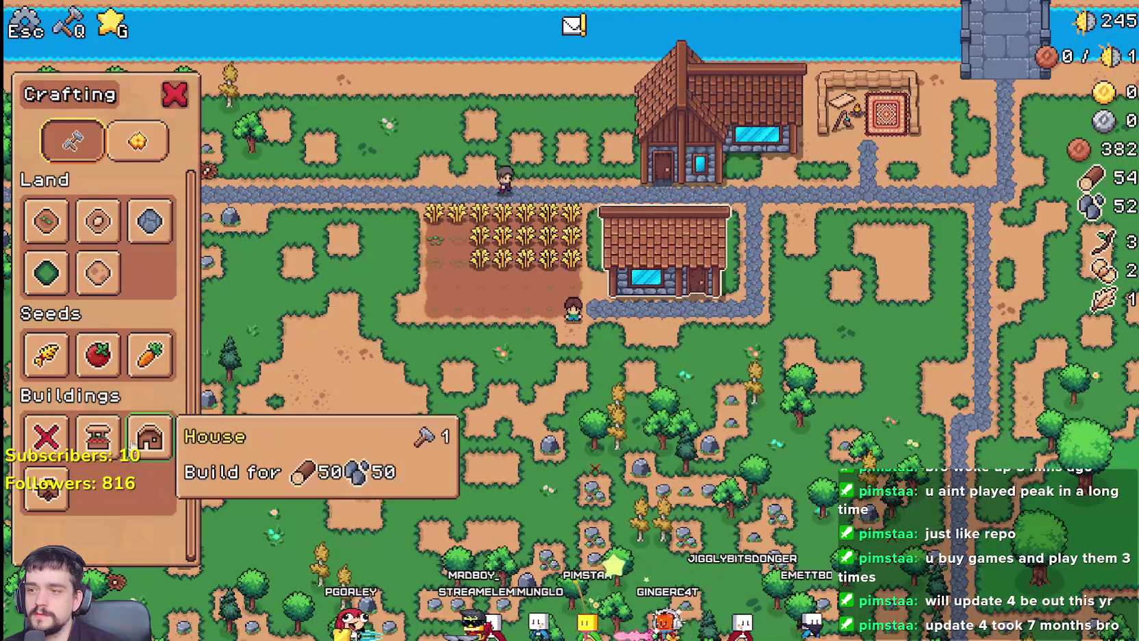
{"action": "key", "text": "w"}
{"action": "scroll", "coordinate": [598, 447], "scroll_direction": "up", "scroll_amount": 3}
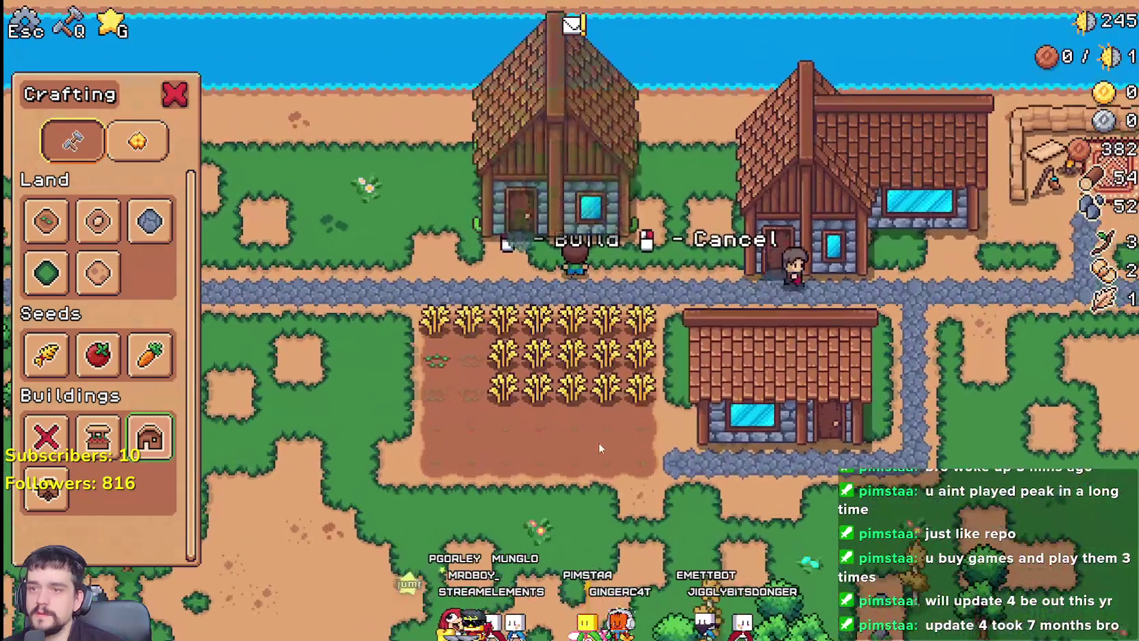
{"action": "key", "text": "s"}
{"action": "key", "text": "d"}
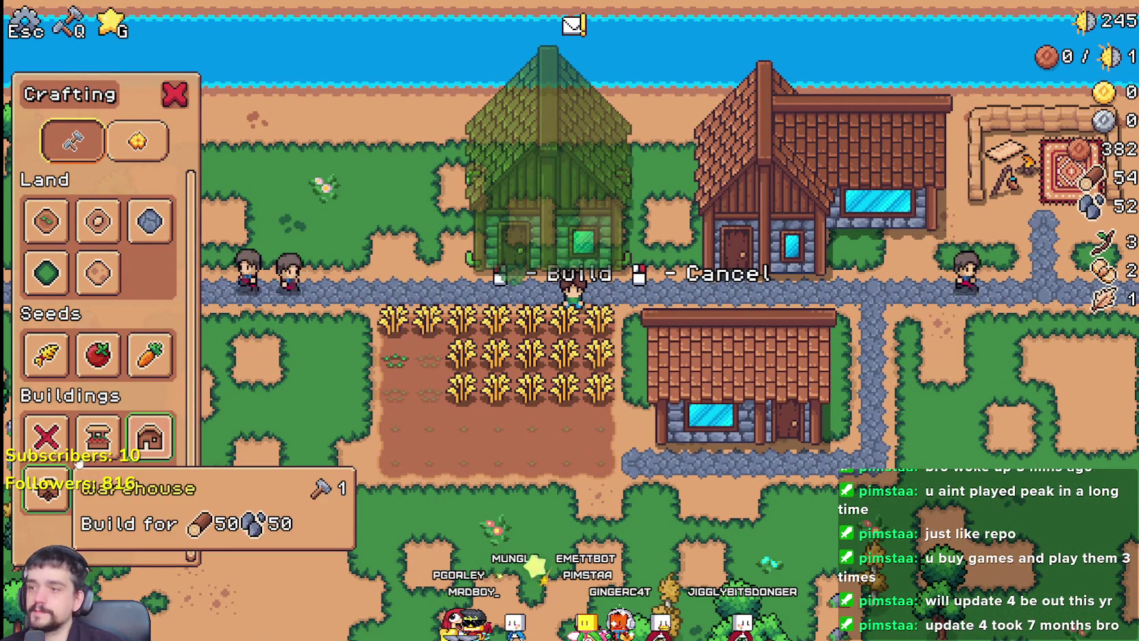
{"action": "left_click", "coordinate": [128, 362]}
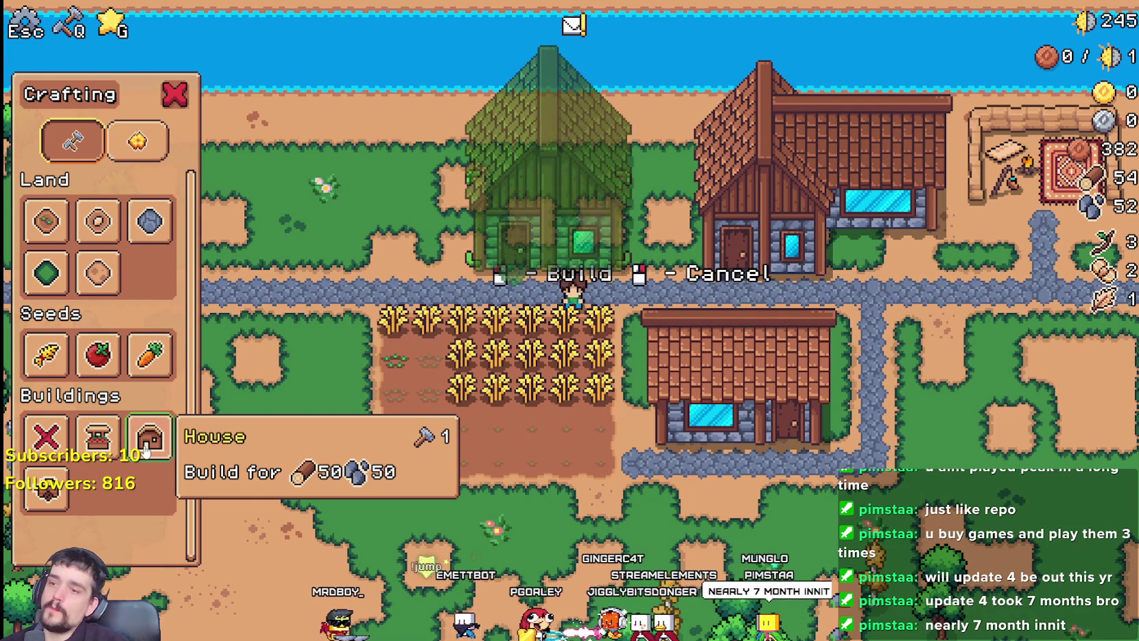
{"action": "scroll", "coordinate": [565, 204], "scroll_direction": "up", "scroll_amount": 2}
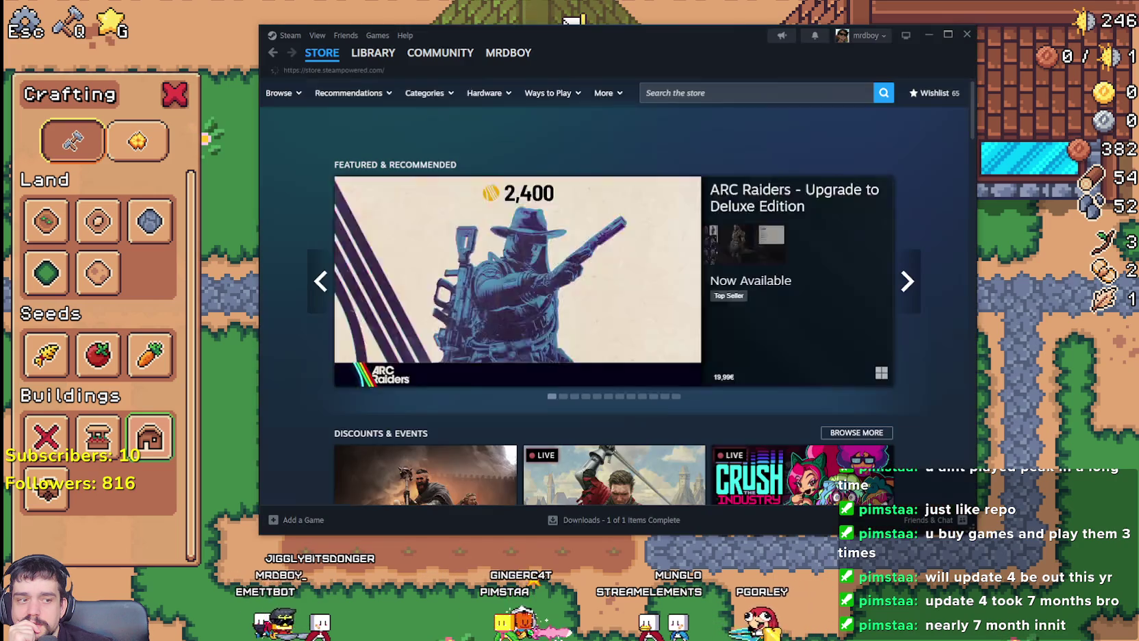
Search the Steam store for 'MR', scroll the MR FARMBOY page, then close Steam
{"action": "left_click", "coordinate": [707, 93]}
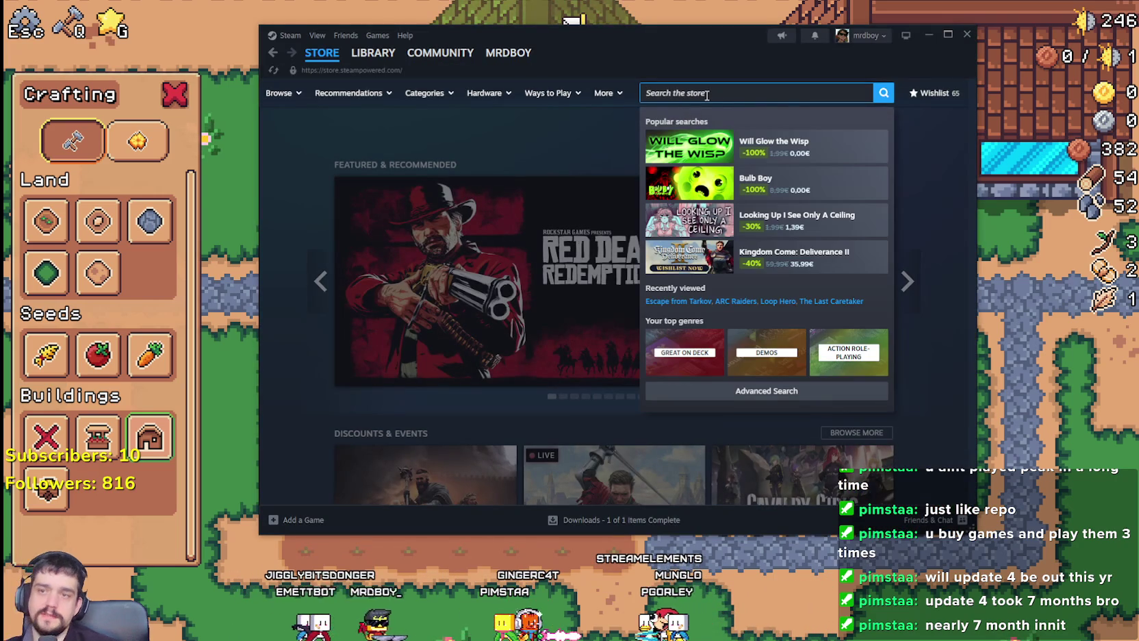
{"action": "key", "text": "BackSpace"}
{"action": "key", "text": "BackSpace"}
{"action": "key", "text": "BackSpace"}
{"action": "type", "text": "MR"}
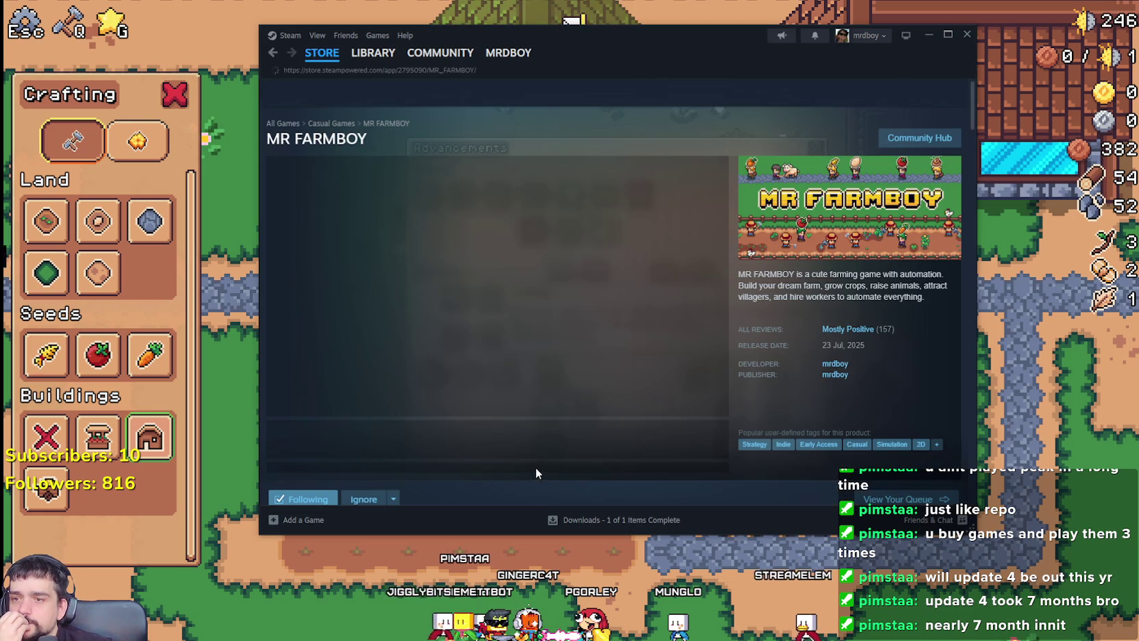
{"action": "scroll", "coordinate": [509, 423], "scroll_direction": "down", "scroll_amount": 5}
{"action": "scroll", "coordinate": [510, 423], "scroll_direction": "down", "scroll_amount": 2}
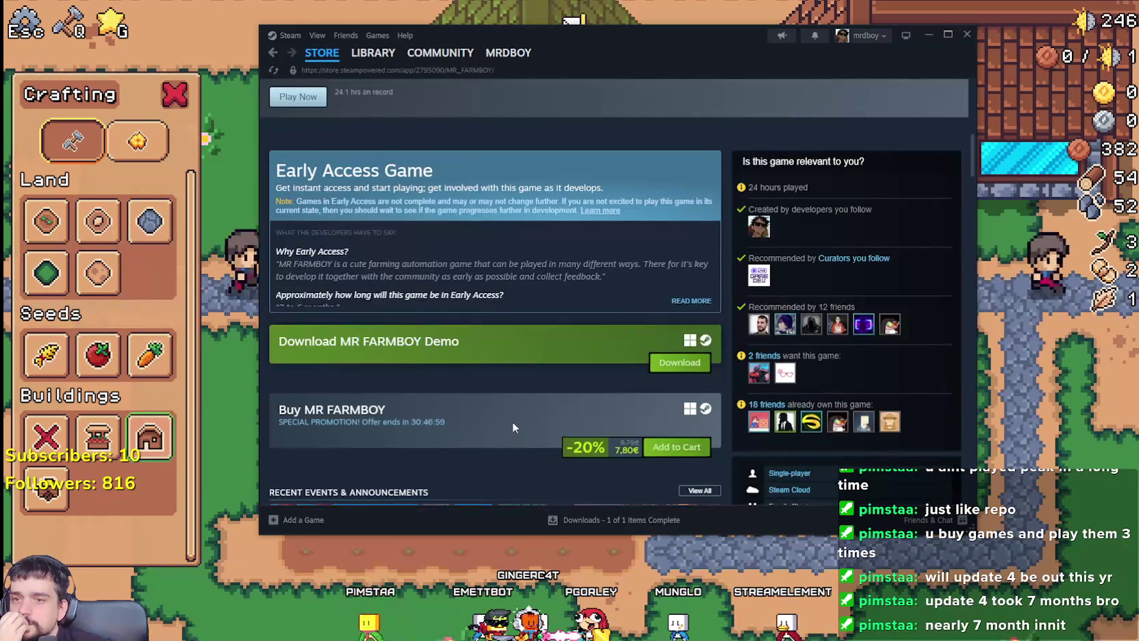
{"action": "scroll", "coordinate": [512, 423], "scroll_direction": "up", "scroll_amount": 6}
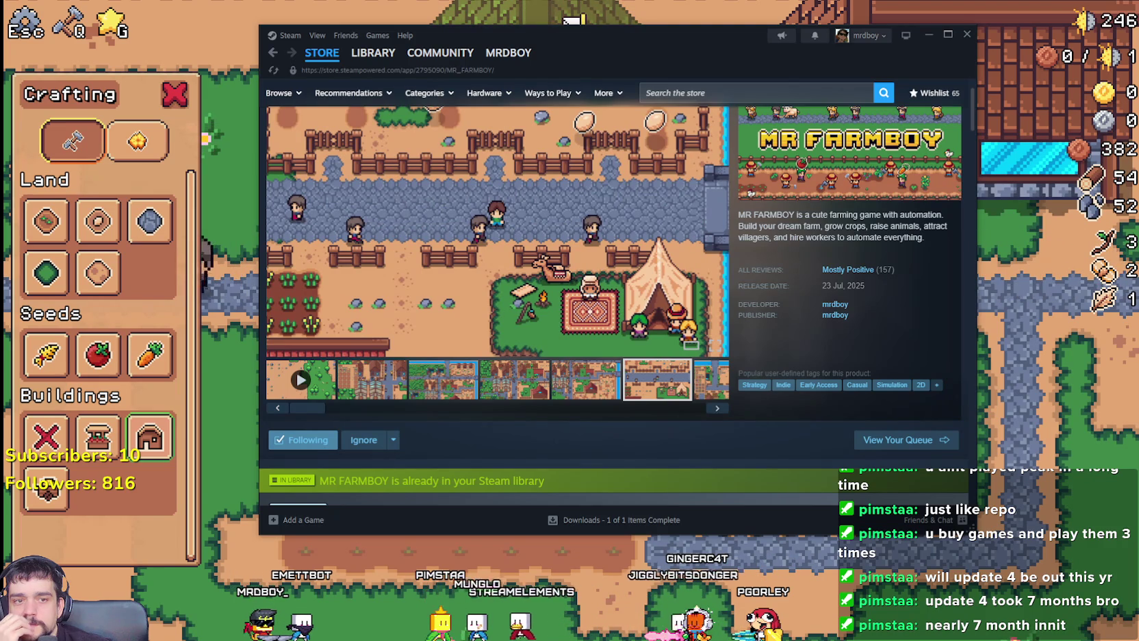
{"action": "scroll", "coordinate": [548, 338], "scroll_direction": "down", "scroll_amount": 10}
{"action": "scroll", "coordinate": [537, 338], "scroll_direction": "down", "scroll_amount": 4}
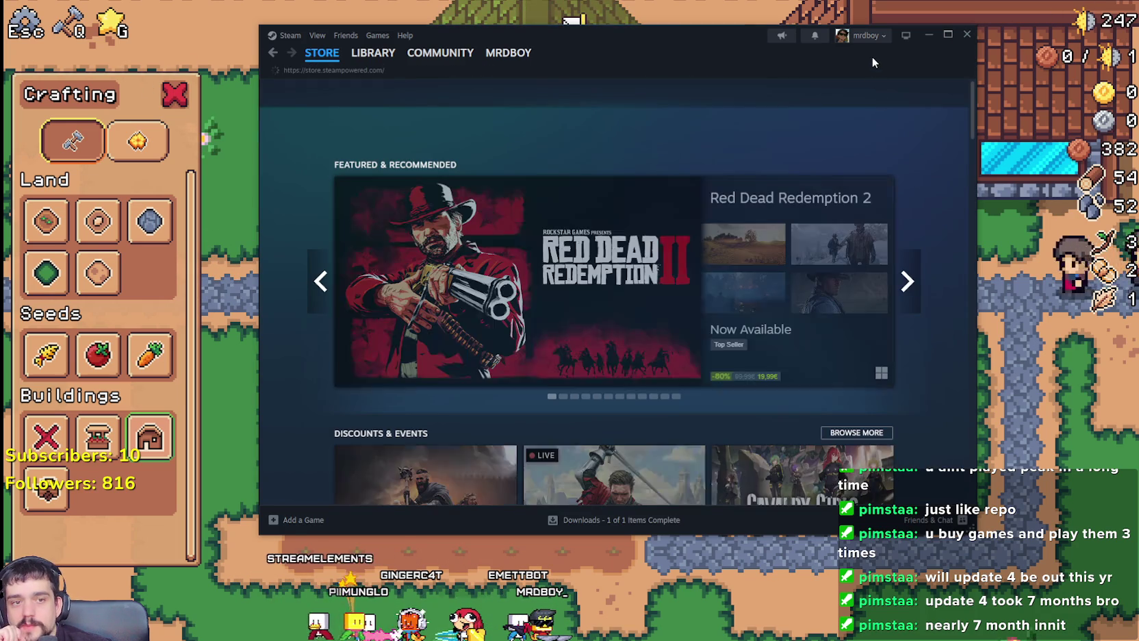
{"action": "left_click", "coordinate": [966, 34]}
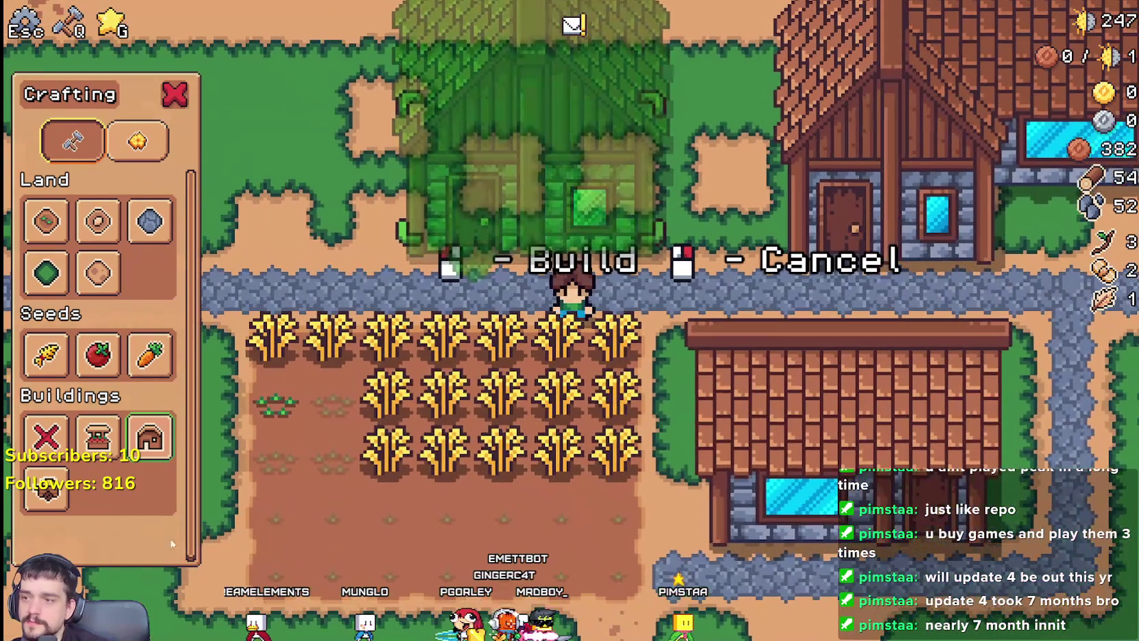
Build the new house beside the existing one and cancel further house placement
{"action": "left_click", "coordinate": [474, 512]}
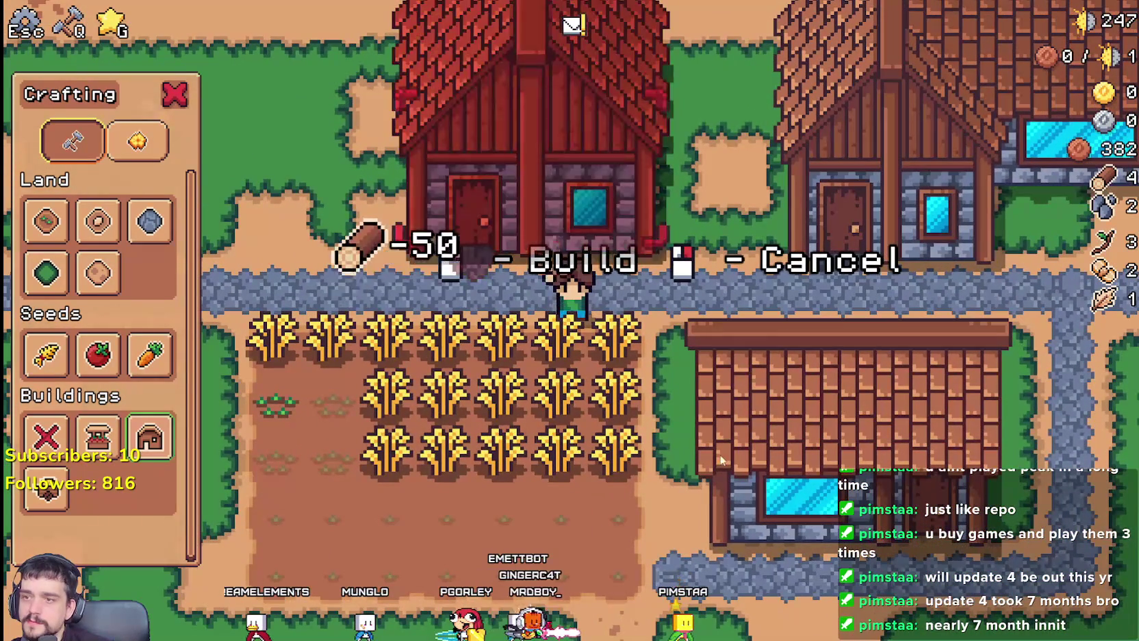
{"action": "key", "text": "a"}
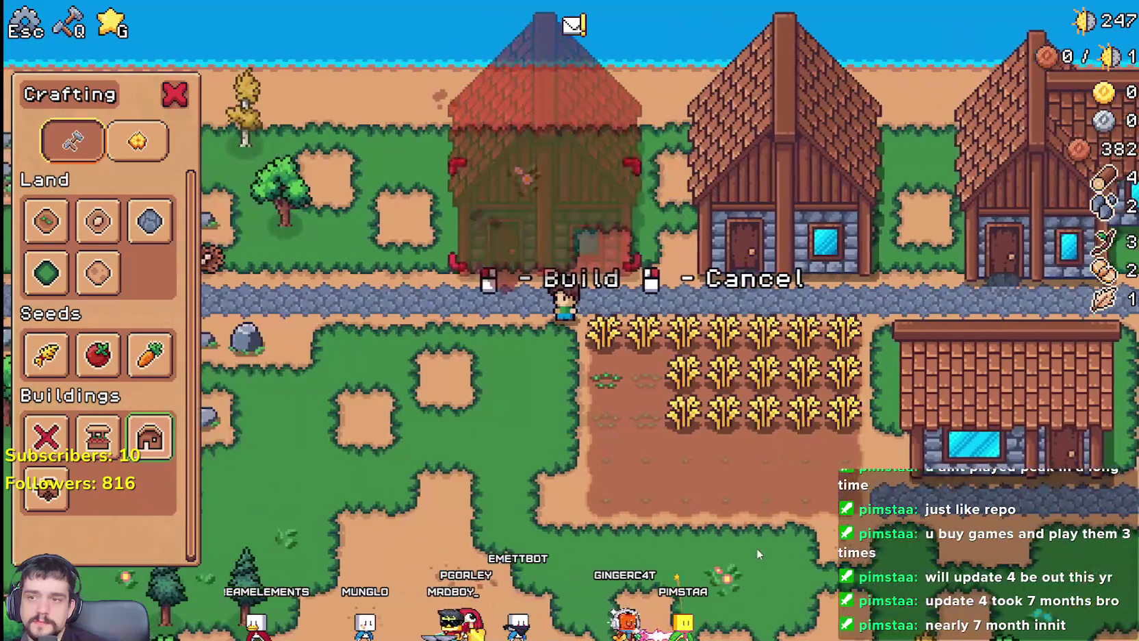
{"action": "right_click", "coordinate": [670, 471]}
Hire a Farmer into the new house and open the Workers advancements
{"action": "left_click", "coordinate": [712, 265]}
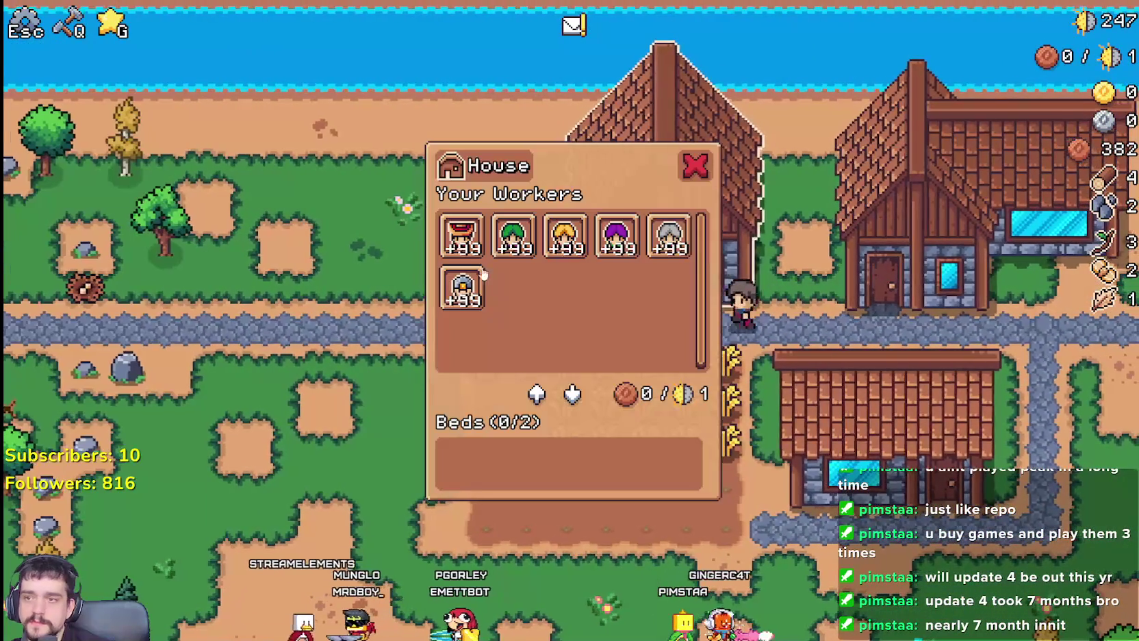
{"action": "left_click", "coordinate": [462, 236]}
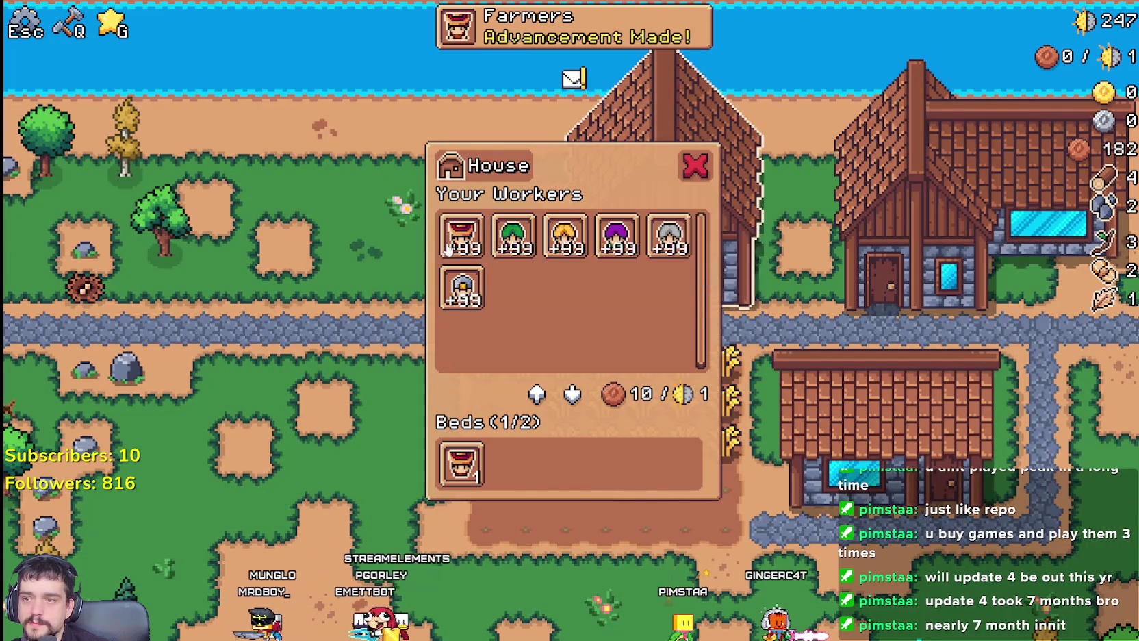
{"action": "left_click", "coordinate": [690, 507]}
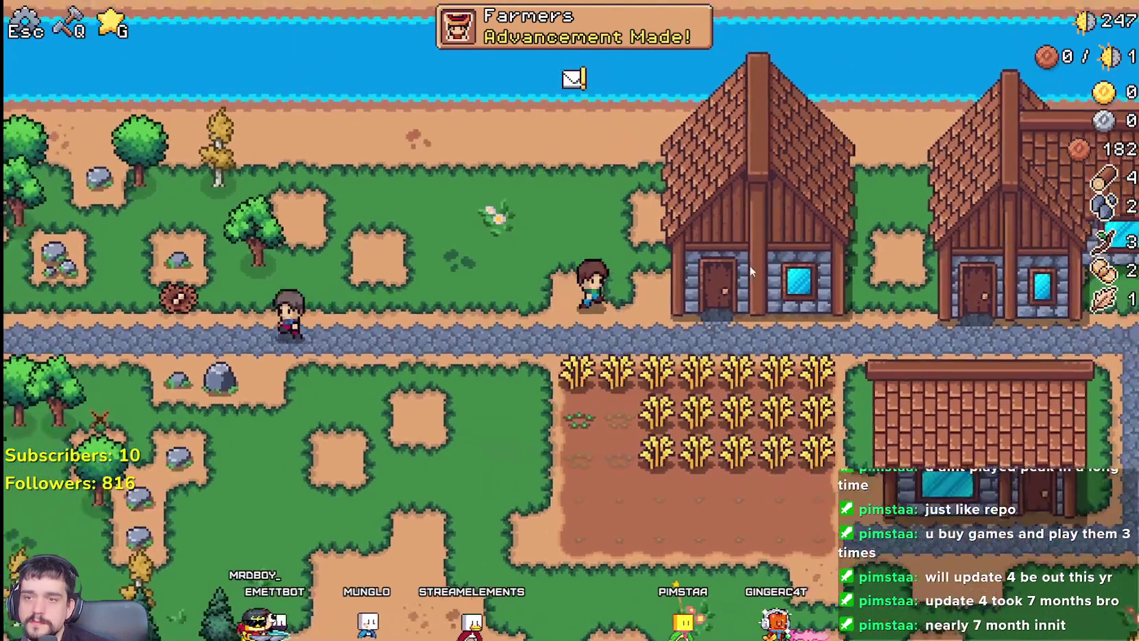
{"action": "left_click", "coordinate": [750, 265]}
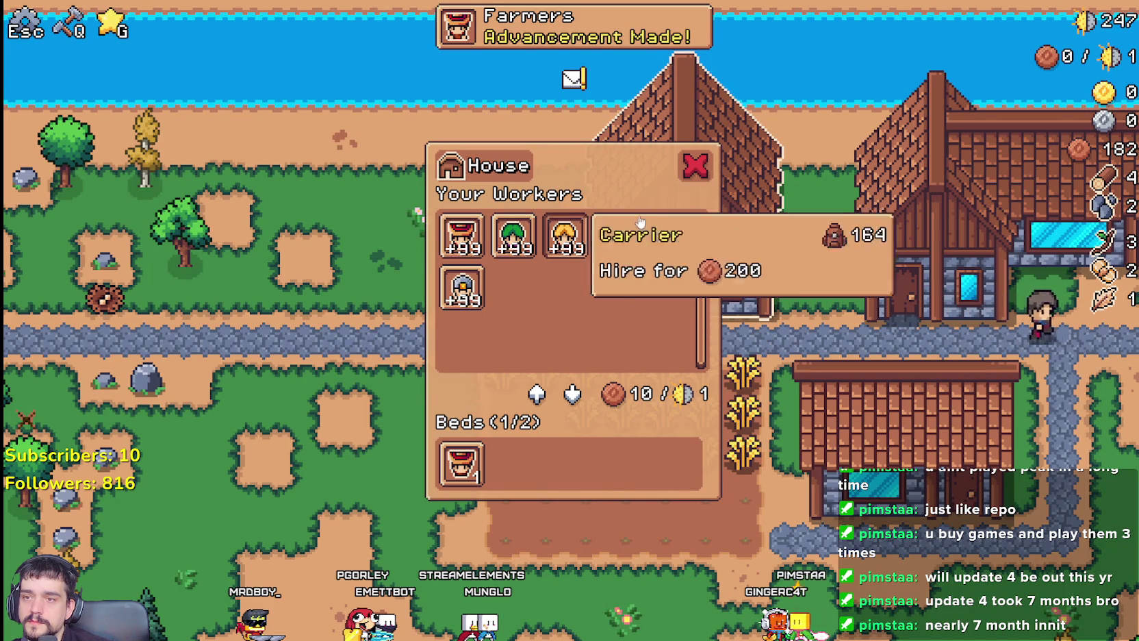
{"action": "left_click", "coordinate": [630, 28]}
{"action": "left_click", "coordinate": [693, 170]}
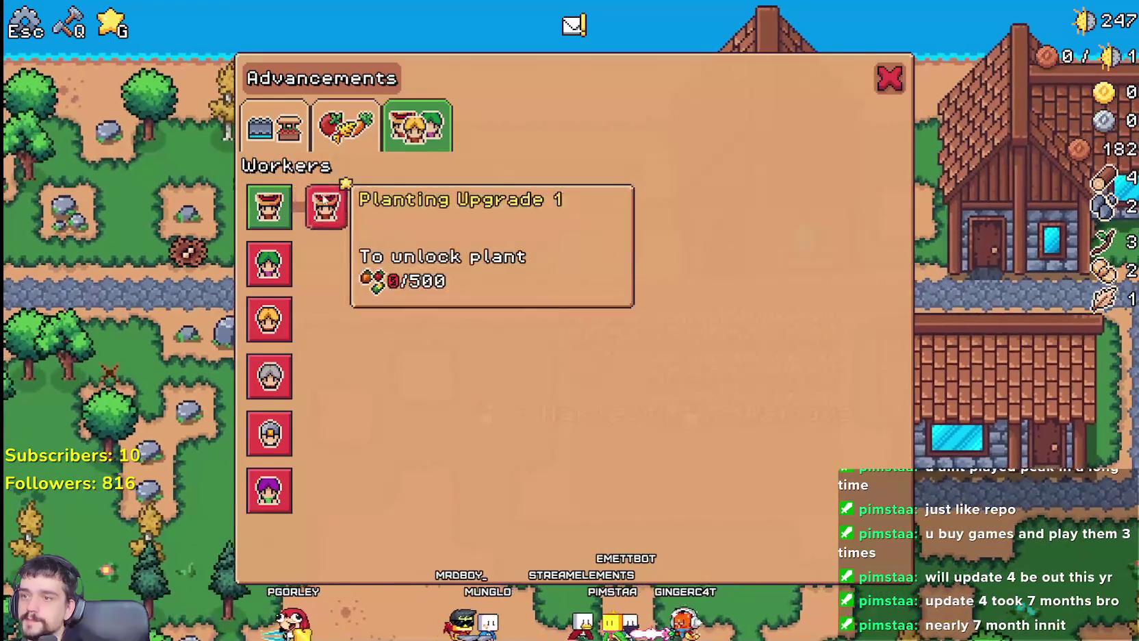
View the Buildings advancements, check the Coop entry, and close the Advancements panel
{"action": "left_click", "coordinate": [273, 125]}
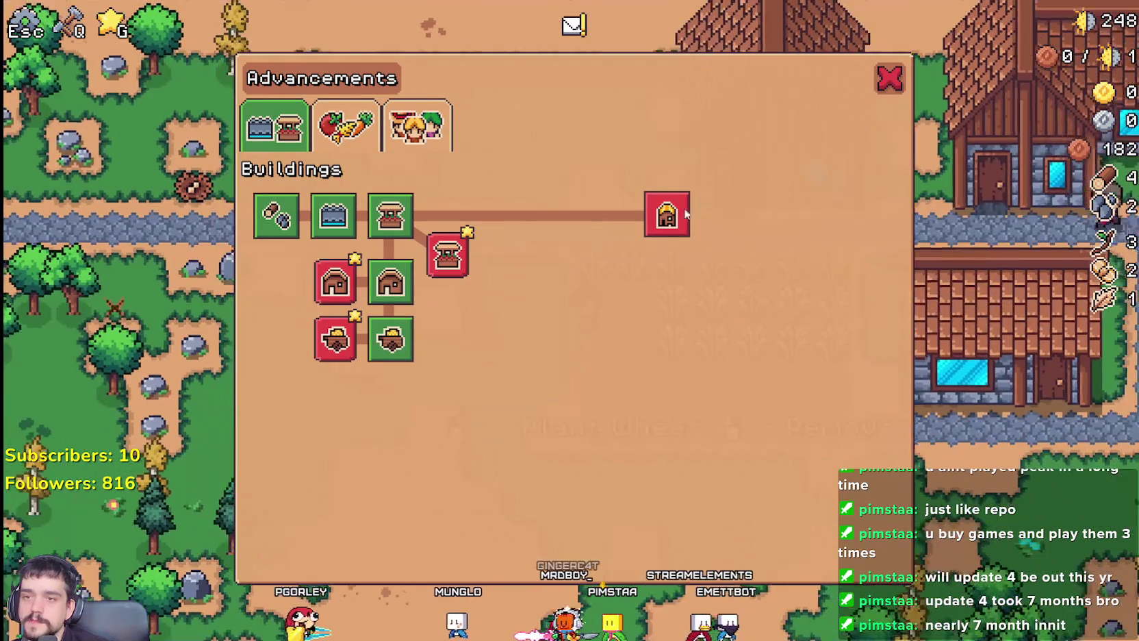
{"action": "mouse_move", "coordinate": [686, 214]}
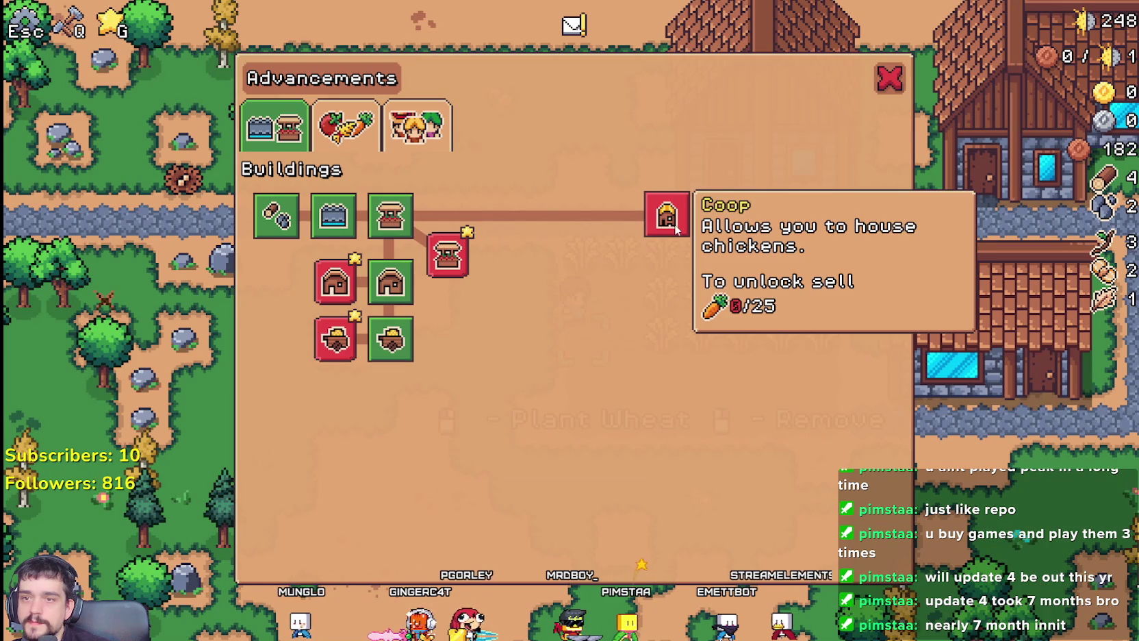
{"action": "left_click", "coordinate": [890, 80]}
Open Crafting near the farm plot and select carrot seeds
{"action": "key", "text": "s"}
{"action": "key", "text": "q"}
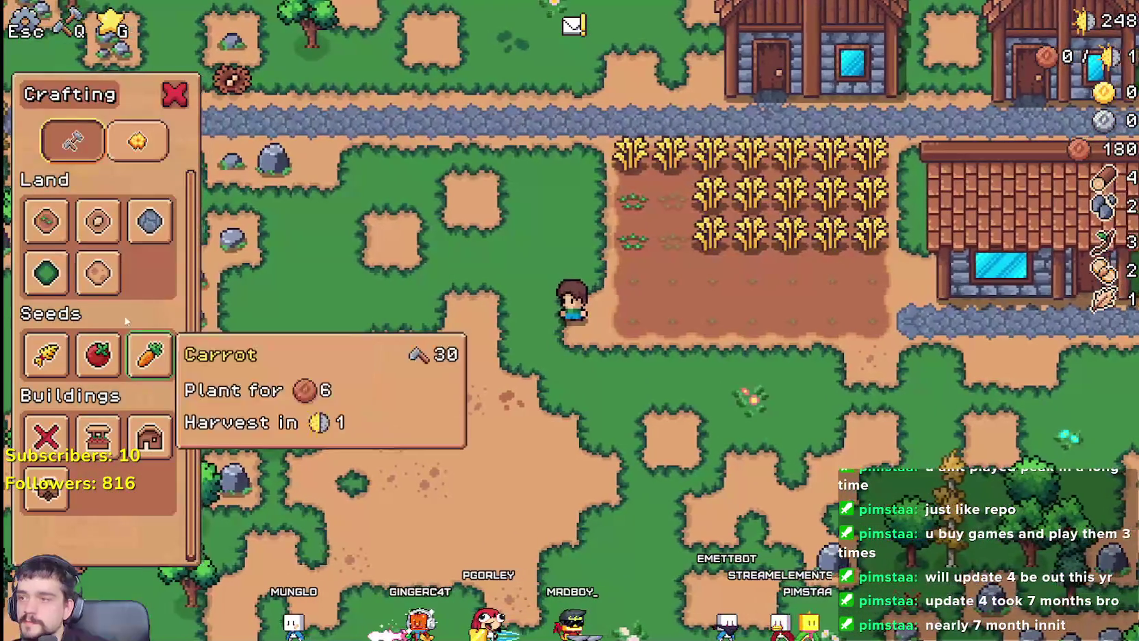
{"action": "left_click", "coordinate": [45, 220]}
{"action": "key", "text": "w"}
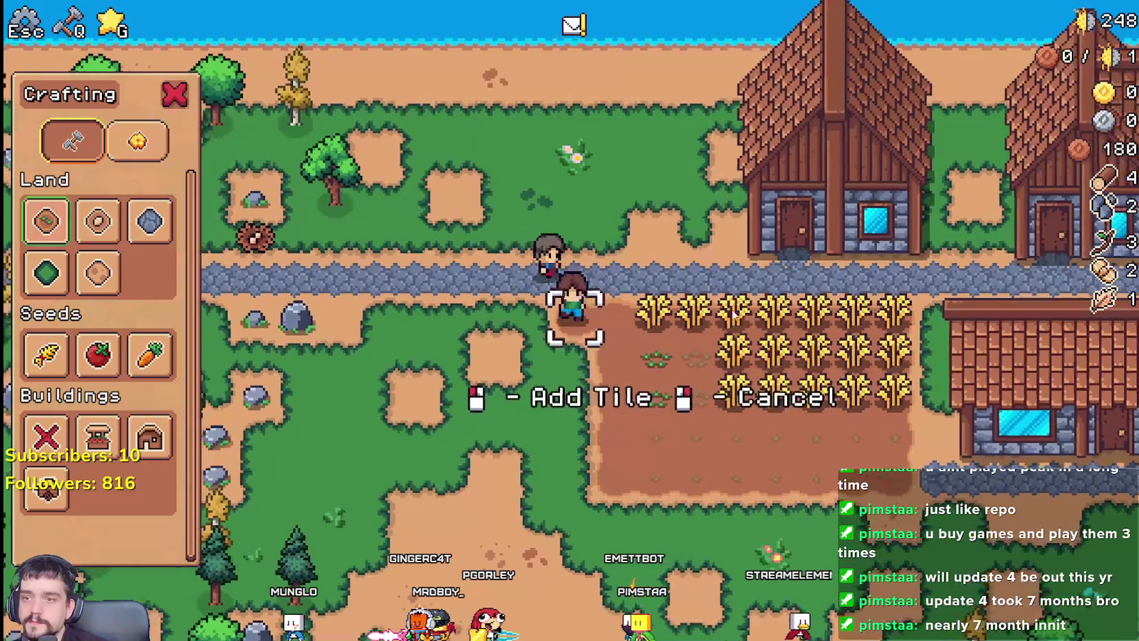
{"action": "key", "text": "s"}
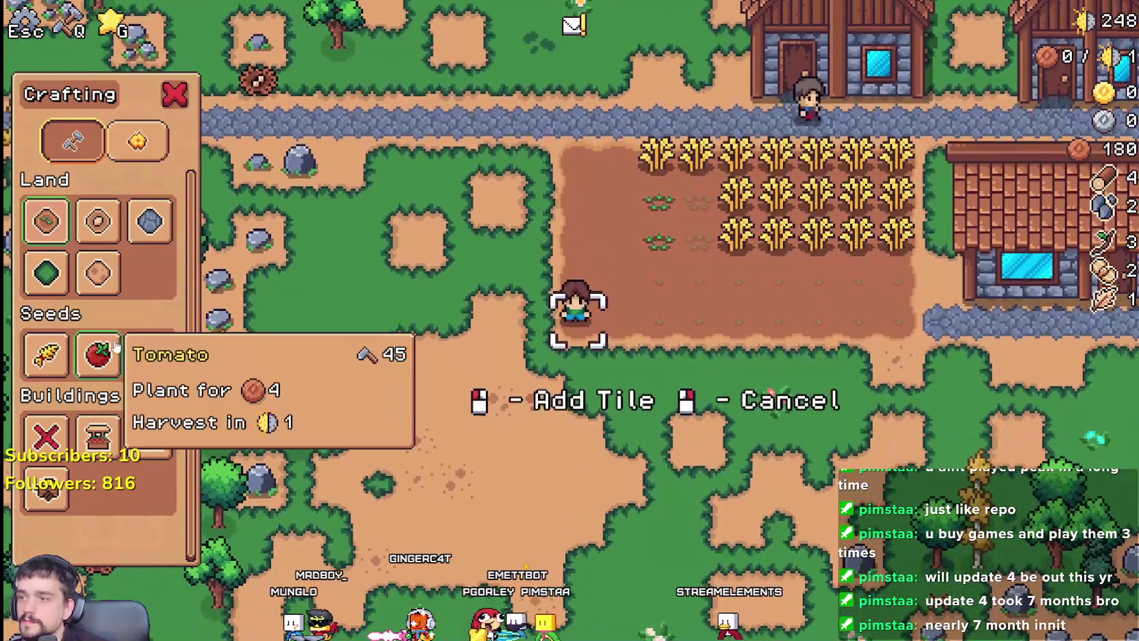
{"action": "left_click", "coordinate": [149, 353]}
Plant and water a column of carrots along the left edge of the field
{"action": "left_click", "coordinate": [478, 347]}
{"action": "left_click", "coordinate": [478, 345]}
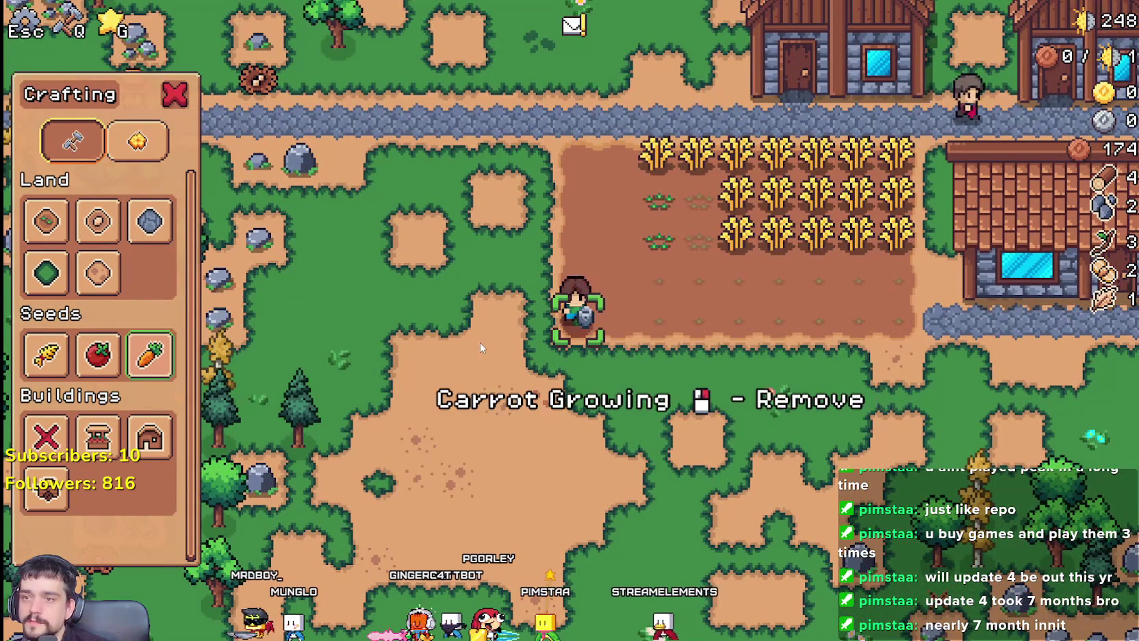
{"action": "key", "text": "d"}
{"action": "left_click", "coordinate": [479, 345]}
{"action": "left_click", "coordinate": [479, 346]}
{"action": "key", "text": "w"}
{"action": "left_click", "coordinate": [479, 347]}
{"action": "left_click", "coordinate": [479, 347]}
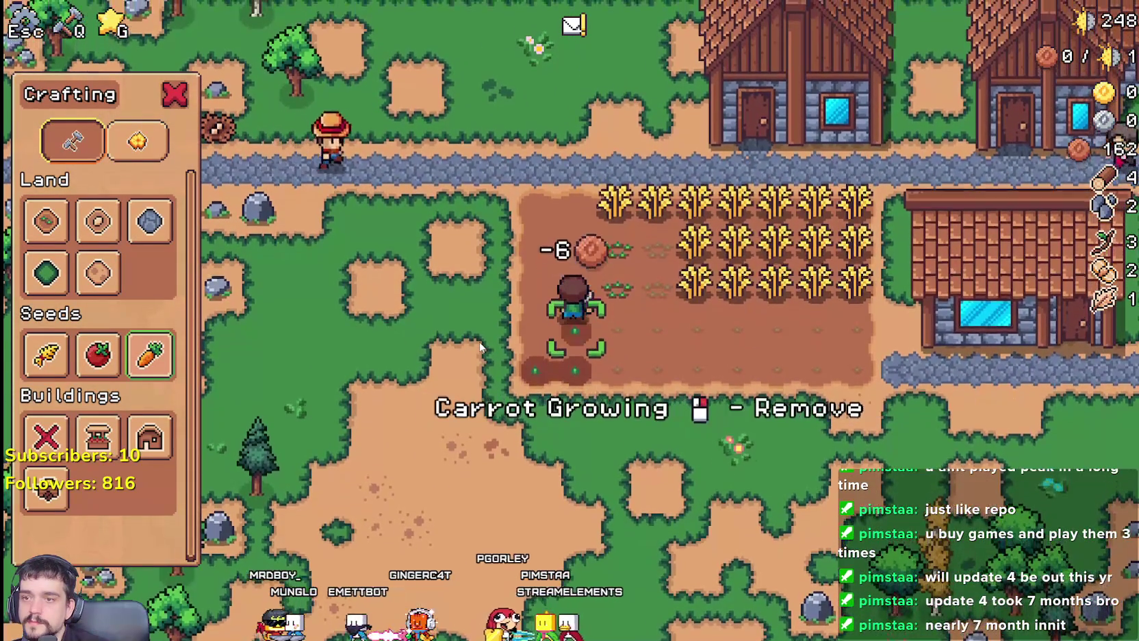
{"action": "key", "text": "a"}
{"action": "left_click", "coordinate": [479, 347]}
{"action": "left_click", "coordinate": [479, 347]}
{"action": "key", "text": "w"}
{"action": "left_click", "coordinate": [480, 347]}
{"action": "left_click", "coordinate": [480, 348]}
{"action": "key", "text": "d"}
{"action": "left_click", "coordinate": [480, 348]}
{"action": "left_click", "coordinate": [479, 348]}
{"action": "key", "text": "w"}
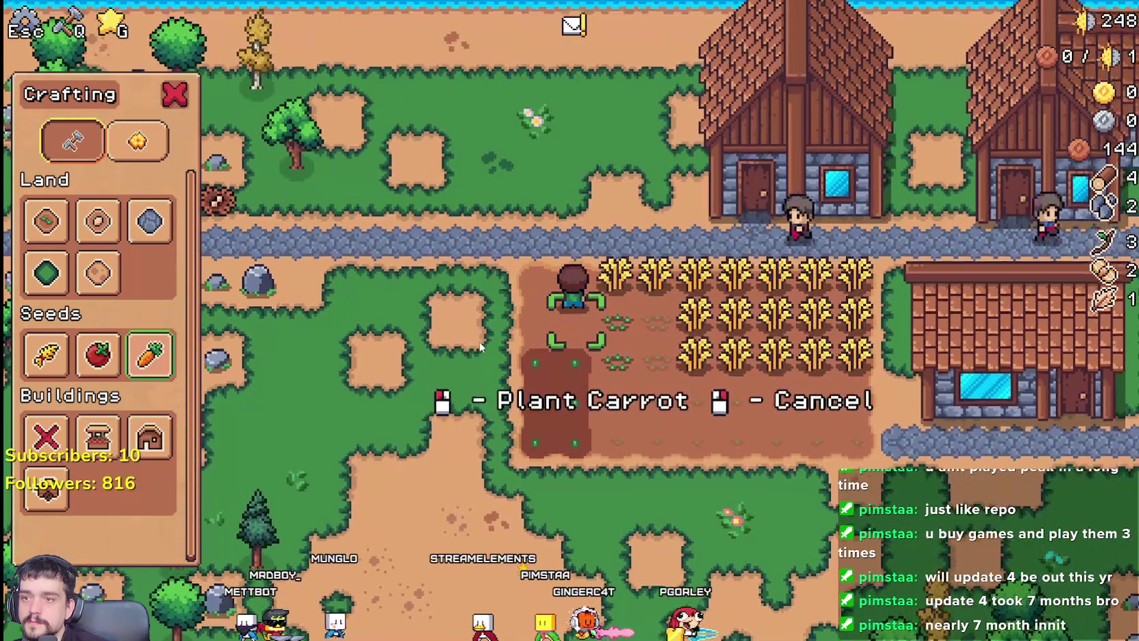
{"action": "left_click", "coordinate": [479, 343]}
{"action": "left_click", "coordinate": [479, 343]}
{"action": "key", "text": "a"}
{"action": "left_click", "coordinate": [479, 345]}
{"action": "left_click", "coordinate": [480, 346]}
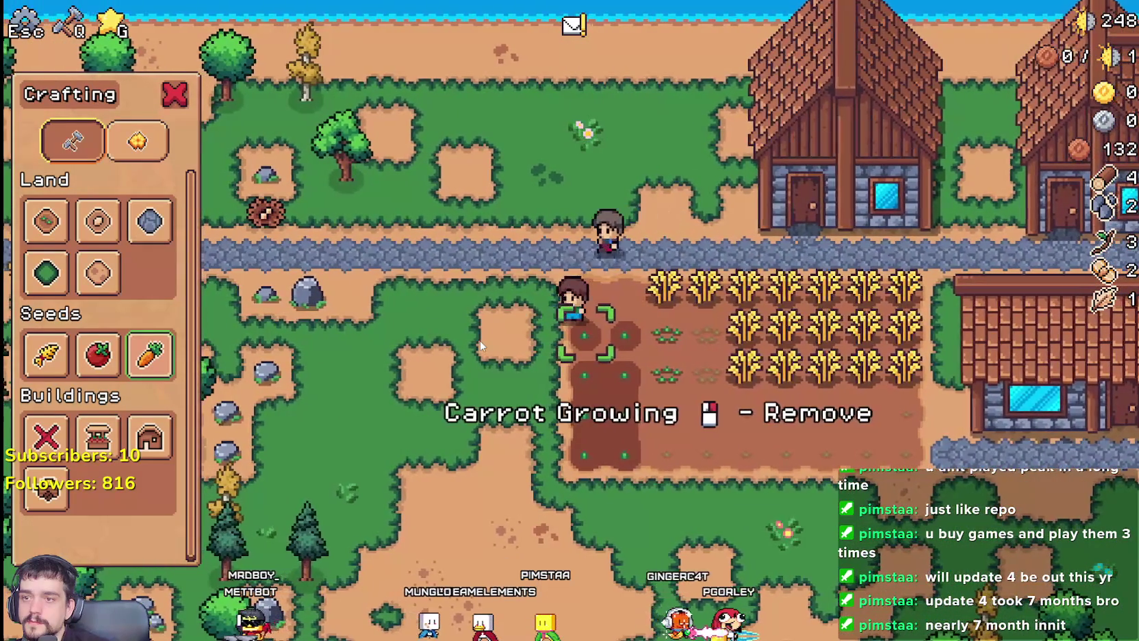
{"action": "key", "text": "w"}
{"action": "left_click", "coordinate": [480, 345]}
{"action": "left_click", "coordinate": [479, 345]}
{"action": "key", "text": "d"}
{"action": "left_click", "coordinate": [479, 346]}
{"action": "left_click", "coordinate": [480, 346]}
Cancel carrot planting and step back to look over the field
{"action": "key", "text": "s"}
{"action": "key", "text": "a"}
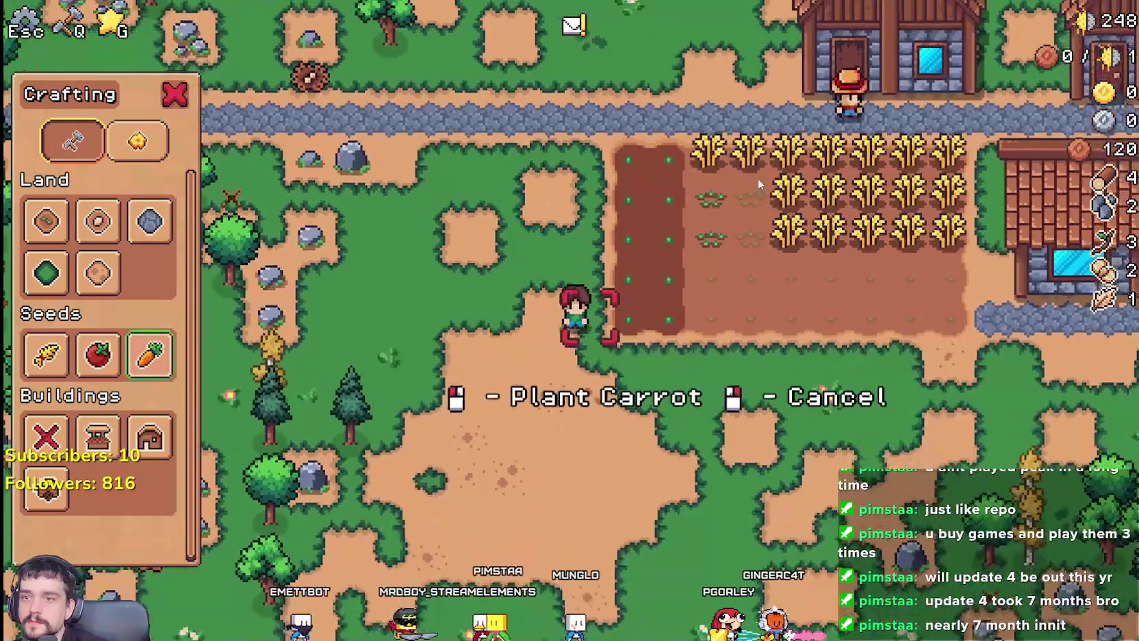
{"action": "key", "text": "w"}
{"action": "right_click", "coordinate": [594, 377]}
{"action": "key", "text": "s"}
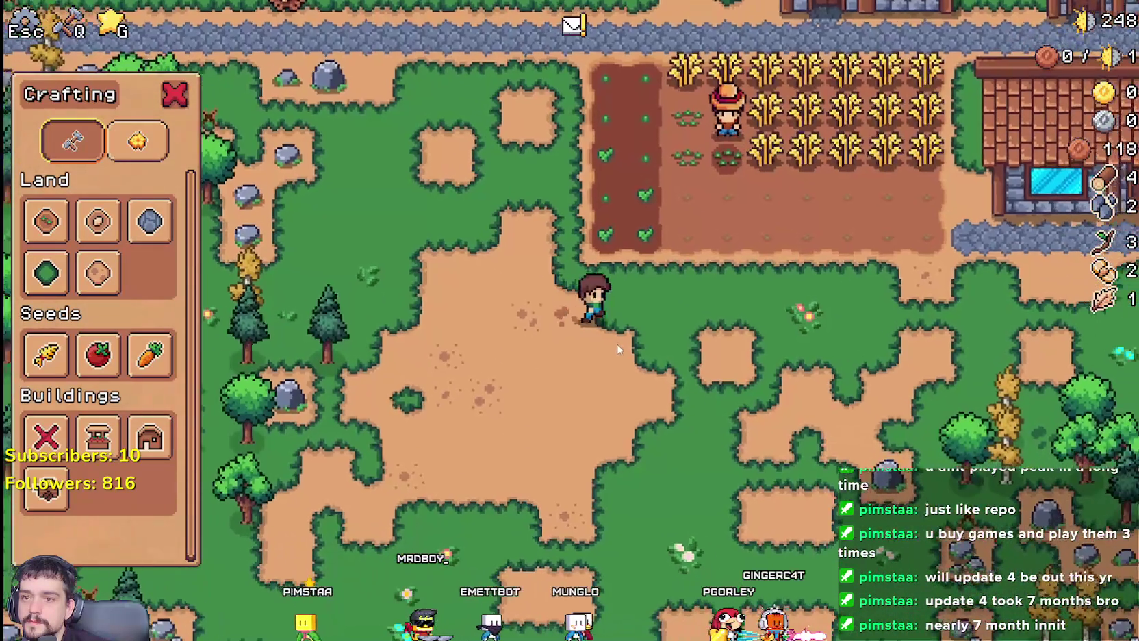
Walk out of the crop field up to the house, closing the Crafting panel
{"action": "key", "text": "d"}
{"action": "key", "text": "w"}
{"action": "key", "text": "a"}
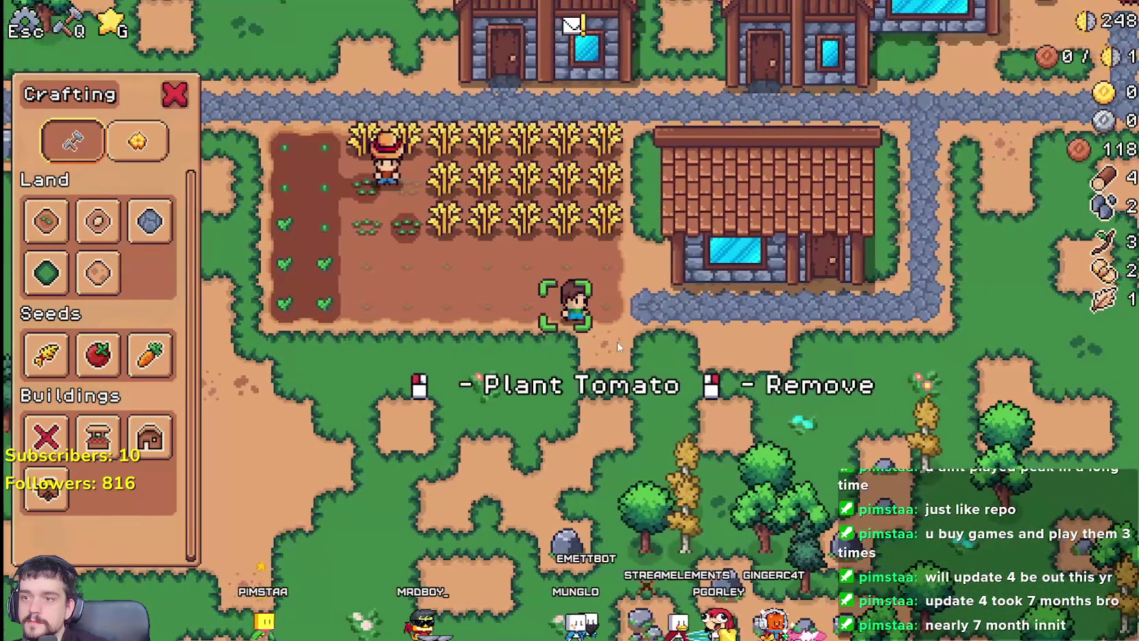
{"action": "key", "text": "a"}
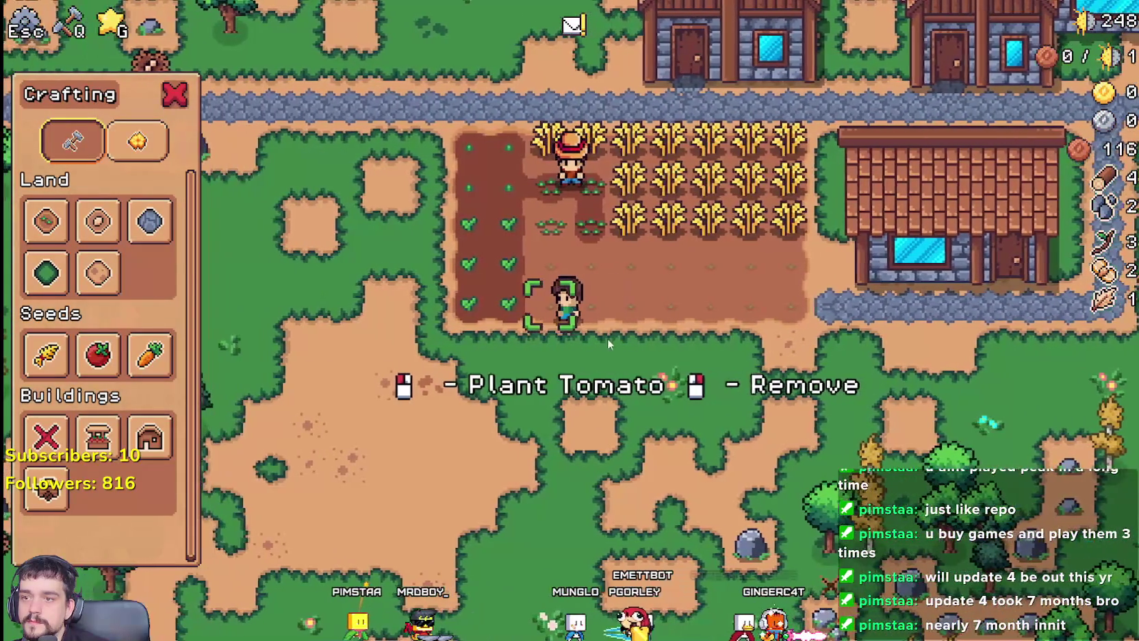
{"action": "key", "text": "w"}
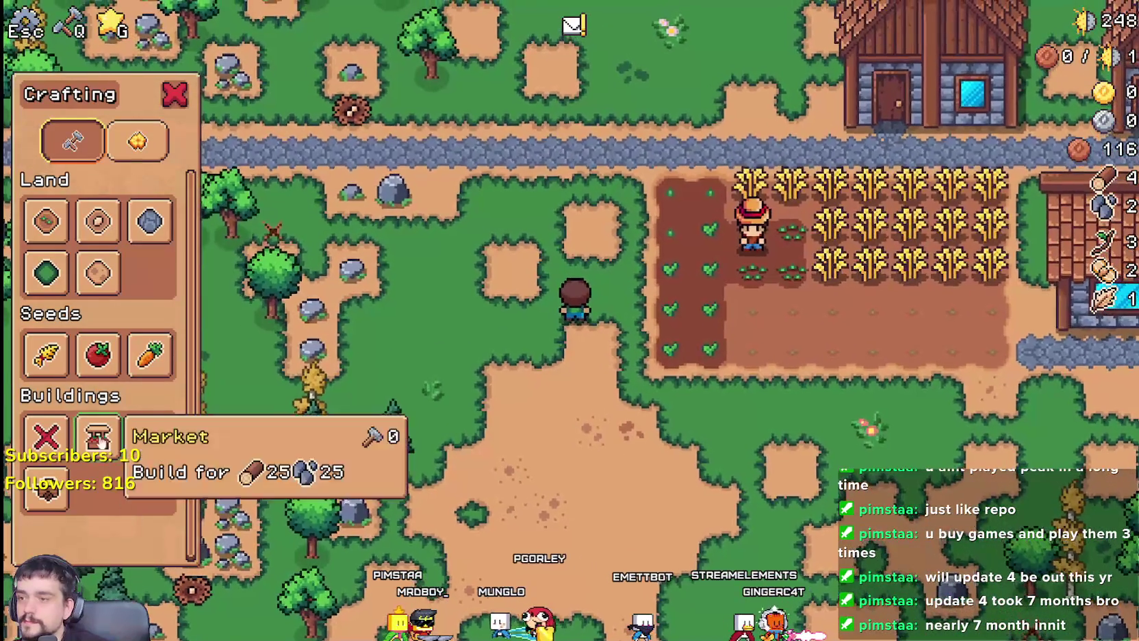
{"action": "key", "text": "d"}
{"action": "key", "text": "w"}
{"action": "key", "text": "q"}
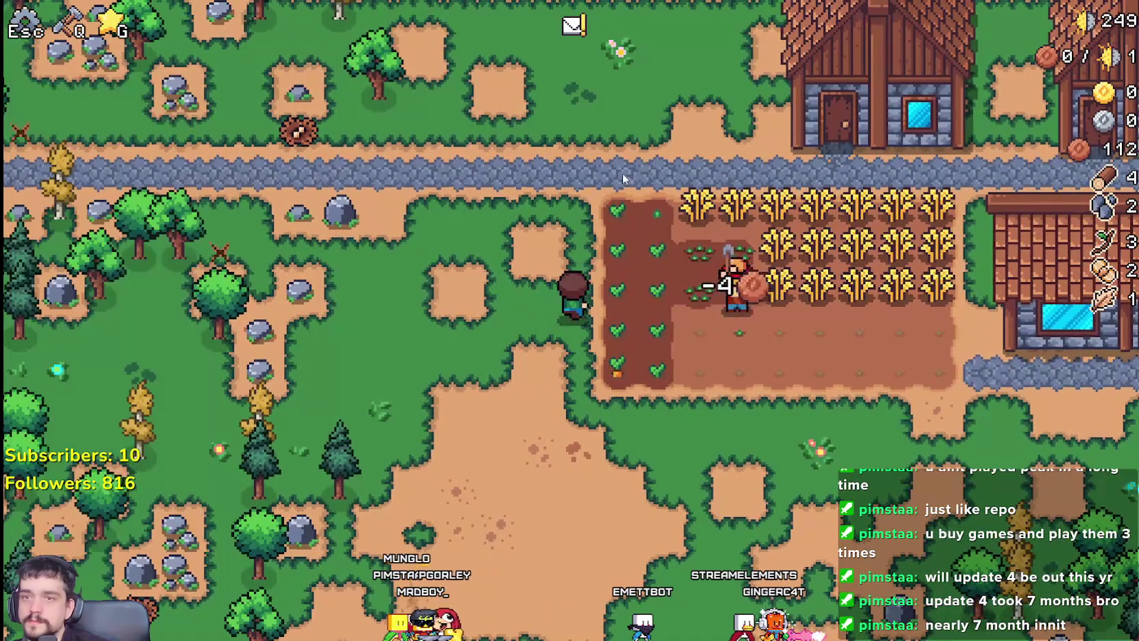
{"action": "key", "text": "w"}
Check the house's workers, view the Crops and Workers advancements, then return to Godot
{"action": "left_click", "coordinate": [720, 281]}
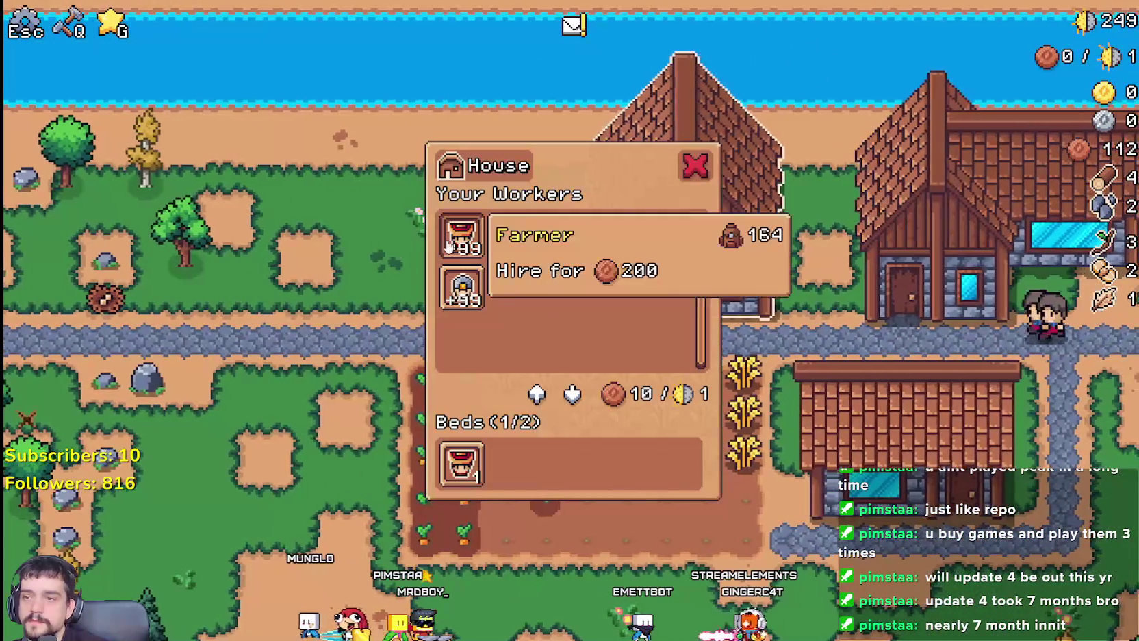
{"action": "key", "text": "s"}
{"action": "key", "text": "g"}
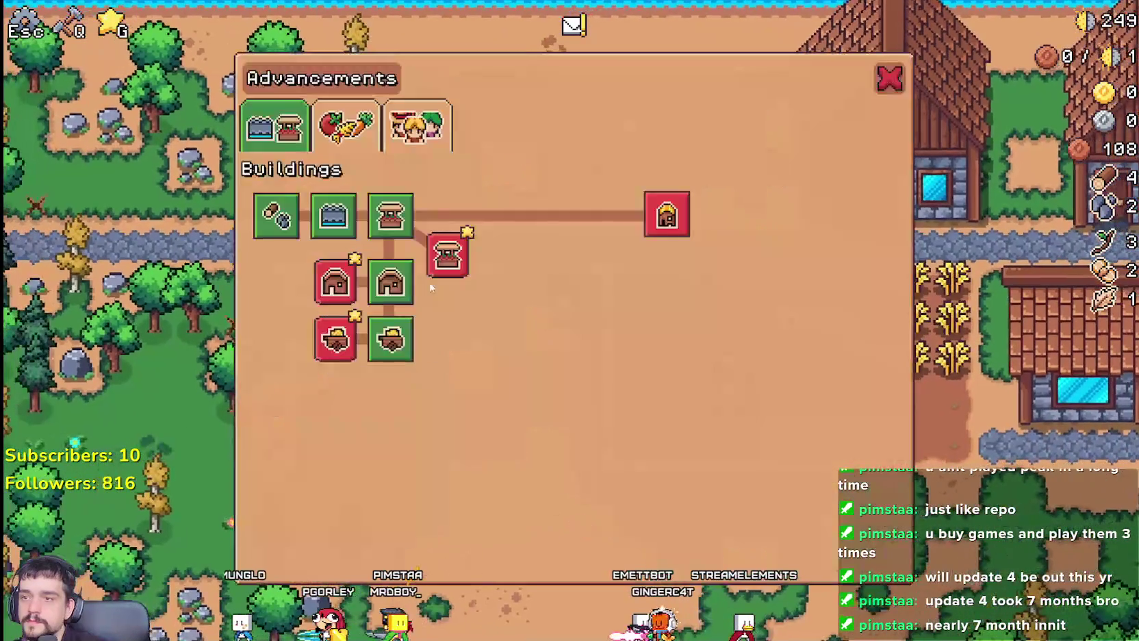
{"action": "left_click", "coordinate": [349, 130]}
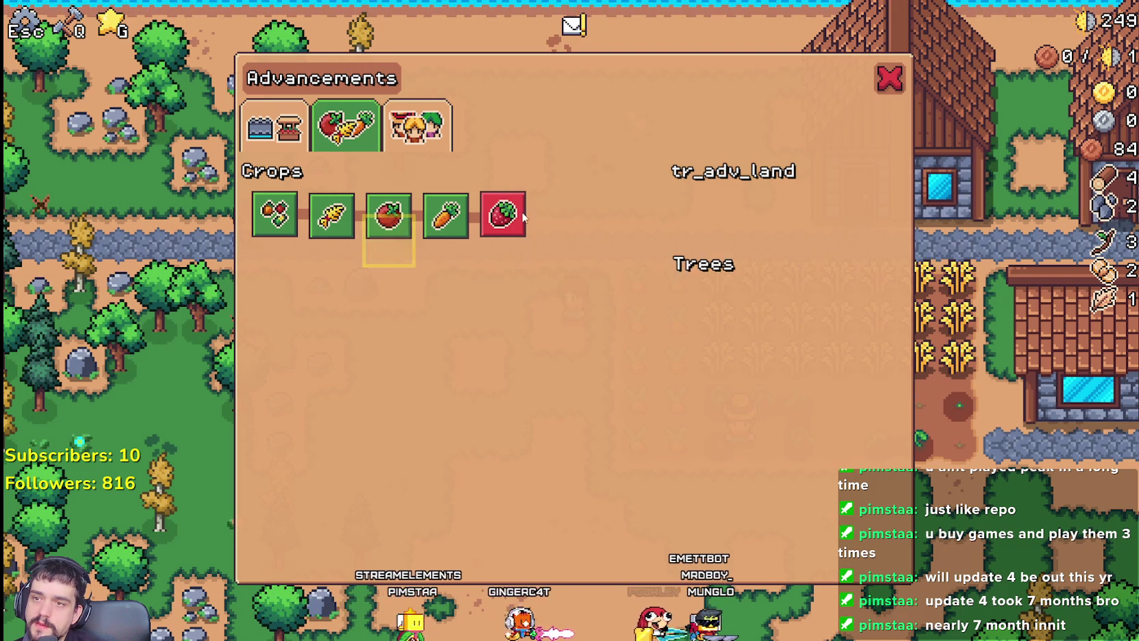
{"action": "left_click", "coordinate": [414, 140]}
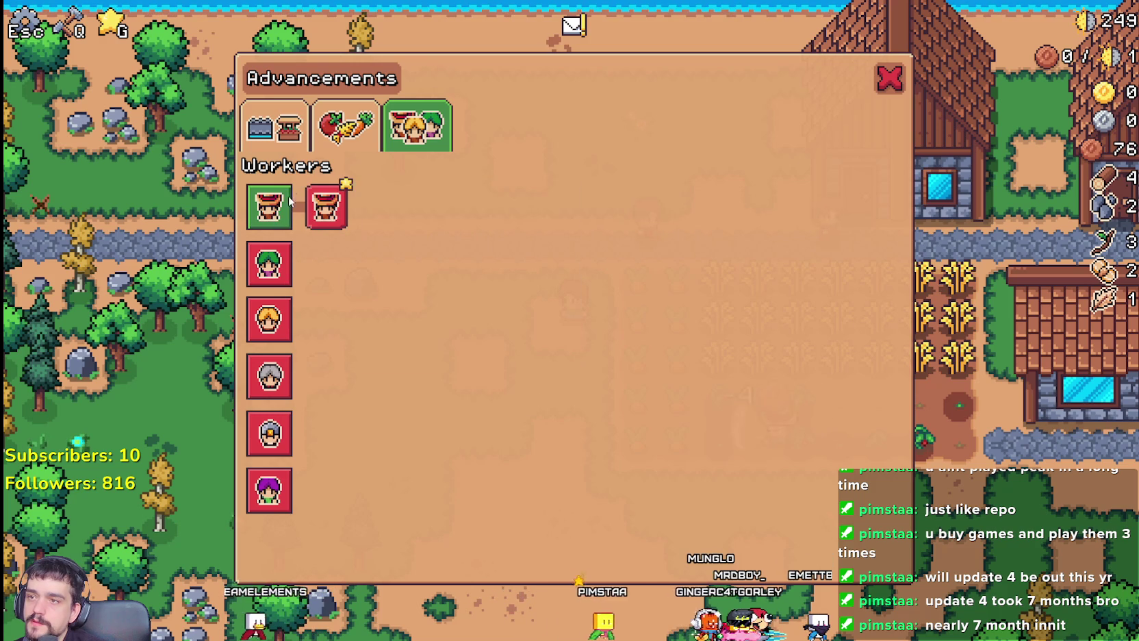
{"action": "mouse_move", "coordinate": [277, 275]}
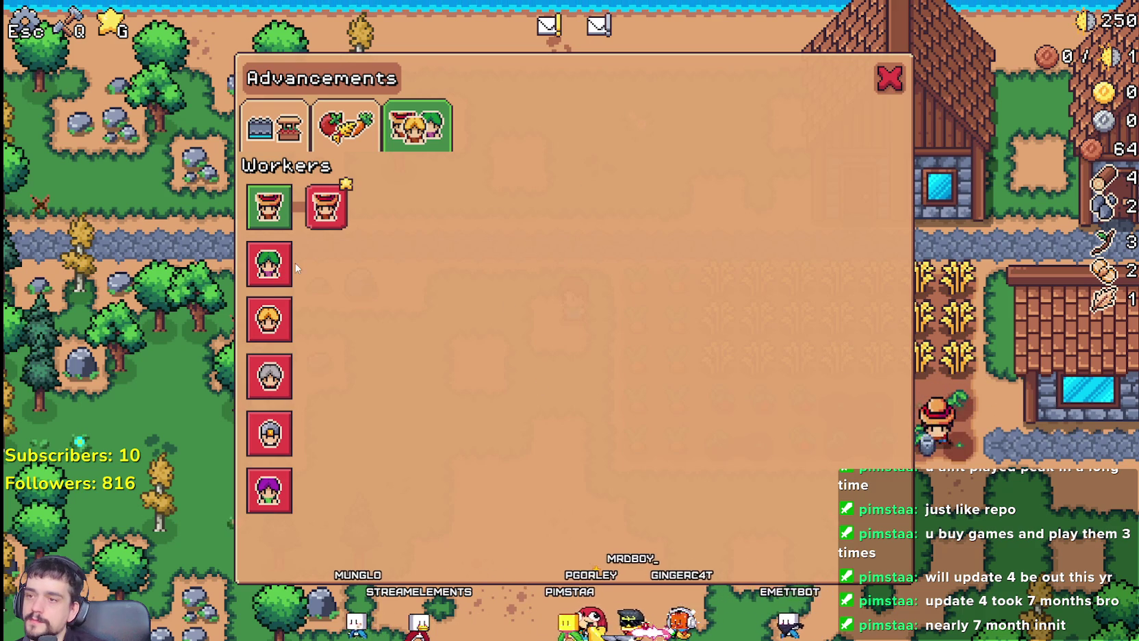
{"action": "key", "text": "alt+Tab"}
Add a 'DataTypes.Types.Workers:' branch after the BARN case on line 204
{"action": "left_click", "coordinate": [793, 365]}
{"action": "scroll", "coordinate": [792, 356], "scroll_direction": "up", "scroll_amount": 5}
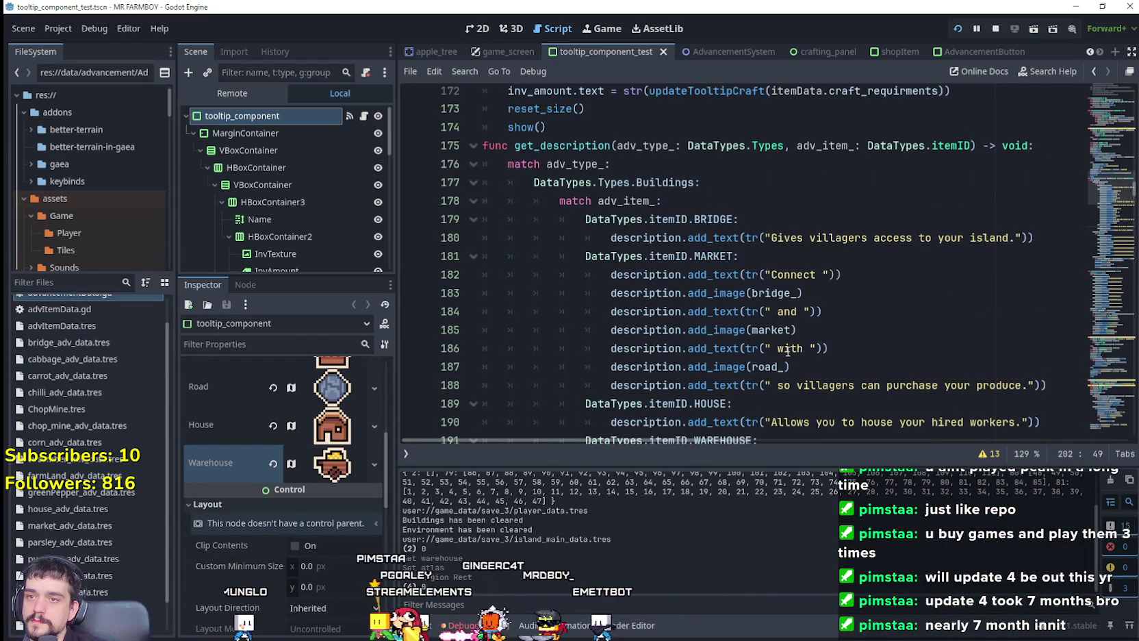
{"action": "double_click", "coordinate": [643, 182]}
{"action": "scroll", "coordinate": [684, 240], "scroll_direction": "down", "scroll_amount": 9}
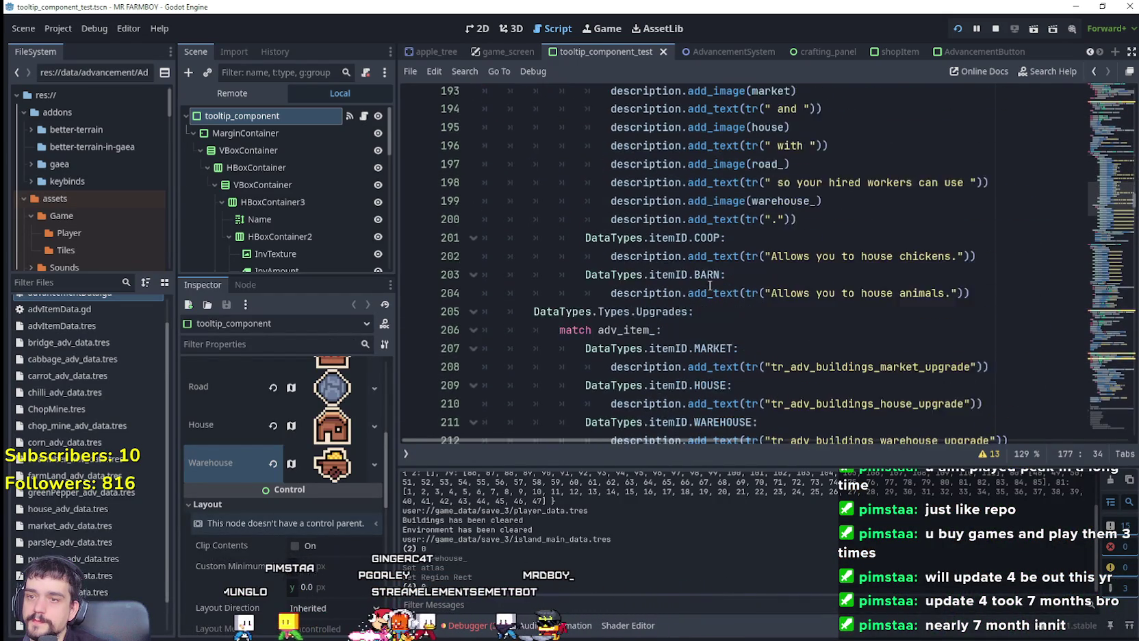
{"action": "scroll", "coordinate": [723, 259], "scroll_direction": "up", "scroll_amount": 1}
{"action": "left_click", "coordinate": [972, 236]}
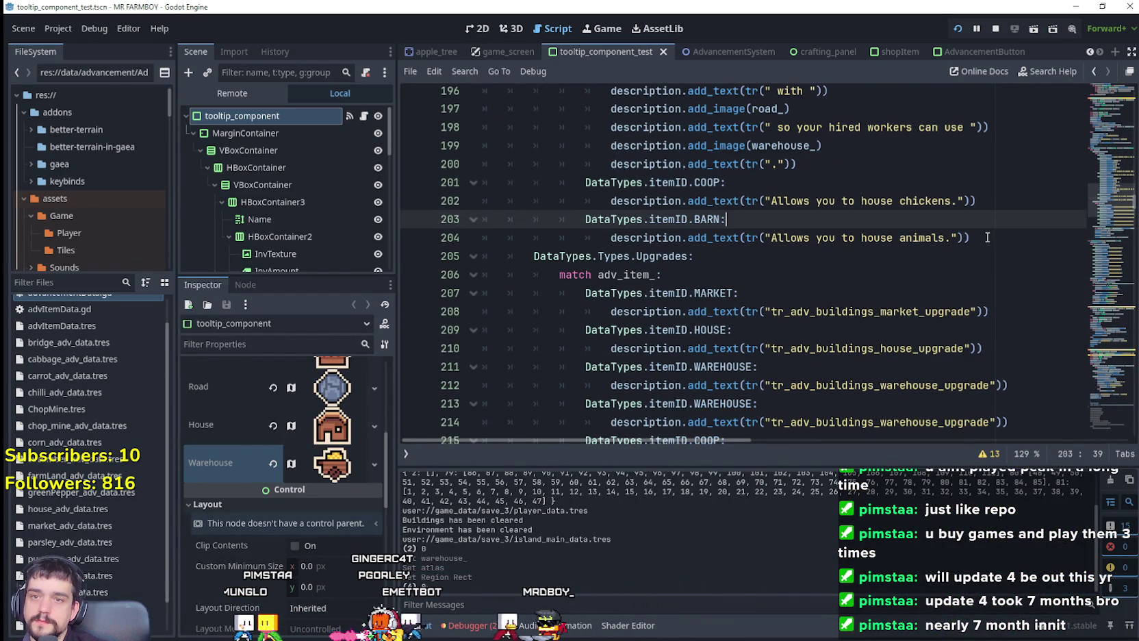
{"action": "scroll", "coordinate": [597, 190], "scroll_direction": "up", "scroll_amount": 4}
{"action": "scroll", "coordinate": [597, 190], "scroll_direction": "up", "scroll_amount": 4}
{"action": "scroll", "coordinate": [684, 219], "scroll_direction": "down", "scroll_amount": 7}
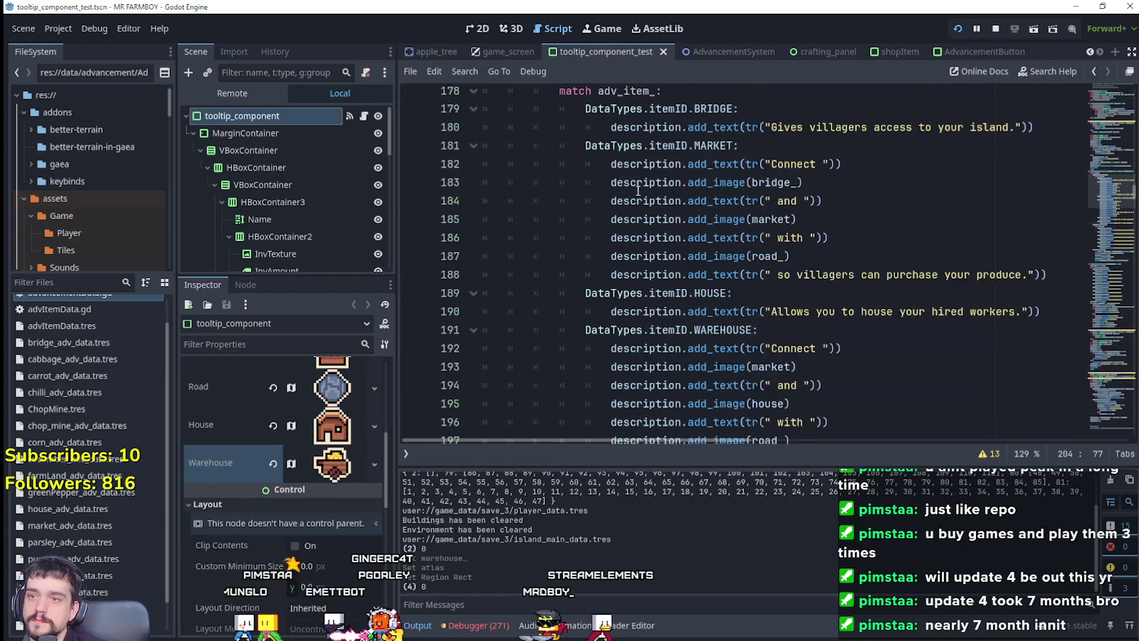
{"action": "key", "text": "Return"}
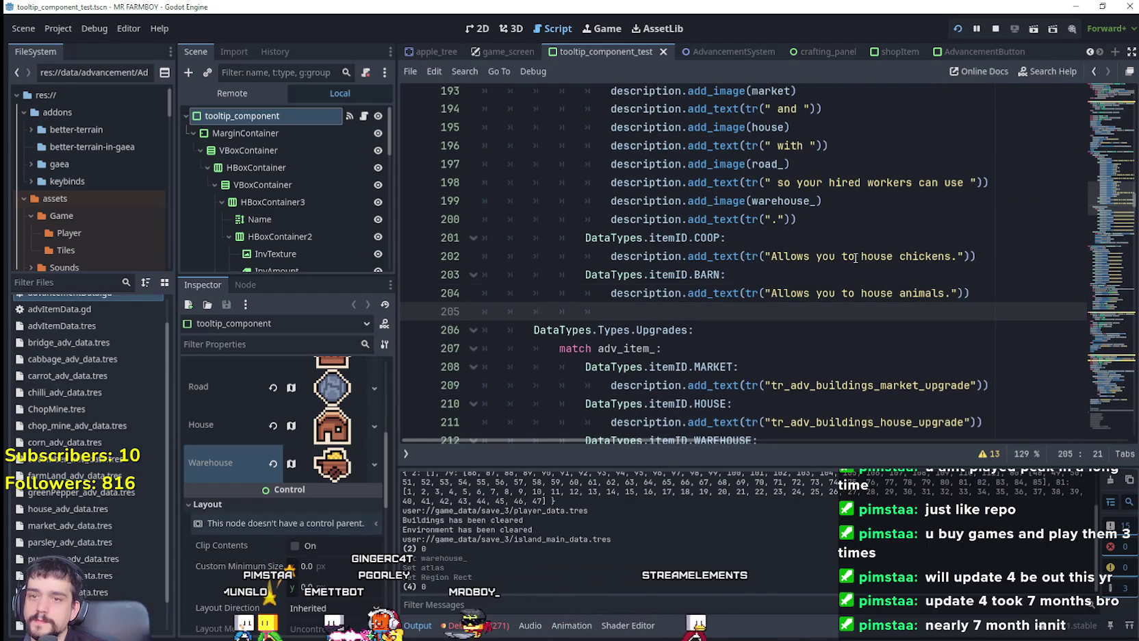
{"action": "type", "text": "Data"}
{"action": "key", "text": "Return"}
{"action": "type", "text": "Types.t"}
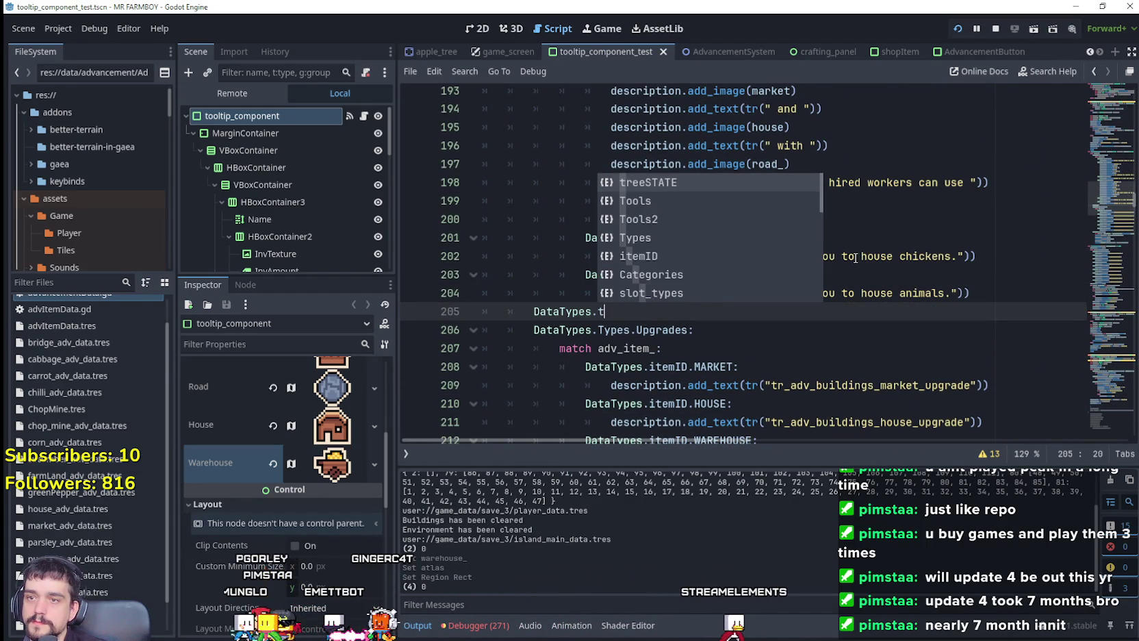
{"action": "type", "text": "Wo"}
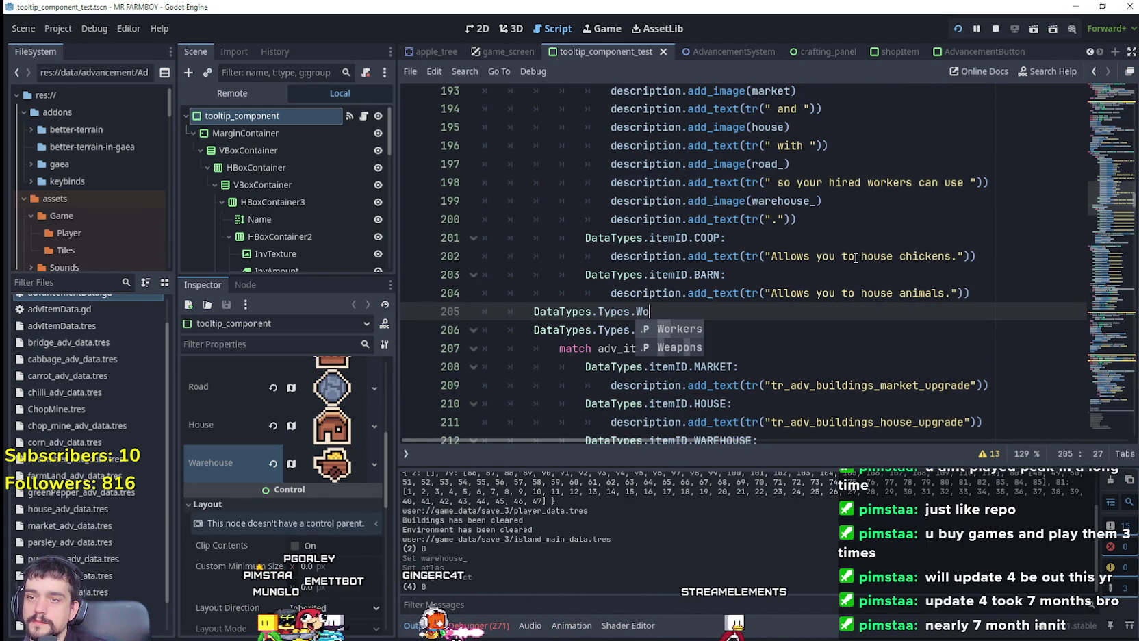
{"action": "type", "text": "rkers:"}
{"action": "key", "text": "Return"}
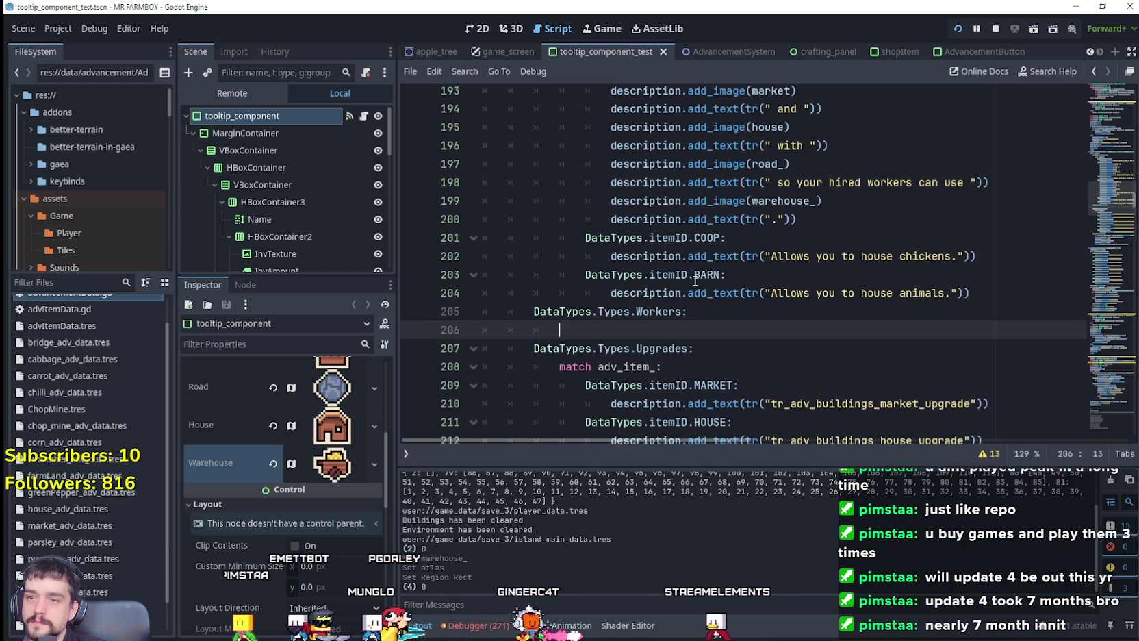
Paste 'match adv_item_:' and a case under Workers, making it the FARMER case
{"action": "mouse_move", "coordinate": [759, 393]}
{"action": "left_mouse_down"}
{"action": "mouse_move", "coordinate": [483, 385]}
{"action": "mouse_move", "coordinate": [483, 366]}
{"action": "left_mouse_up"}
{"action": "key", "text": "ctrl+c"}
{"action": "left_click_drag", "start_coordinate": [559, 329], "coordinate": [483, 329]}
{"action": "key", "text": "ctrl+v"}
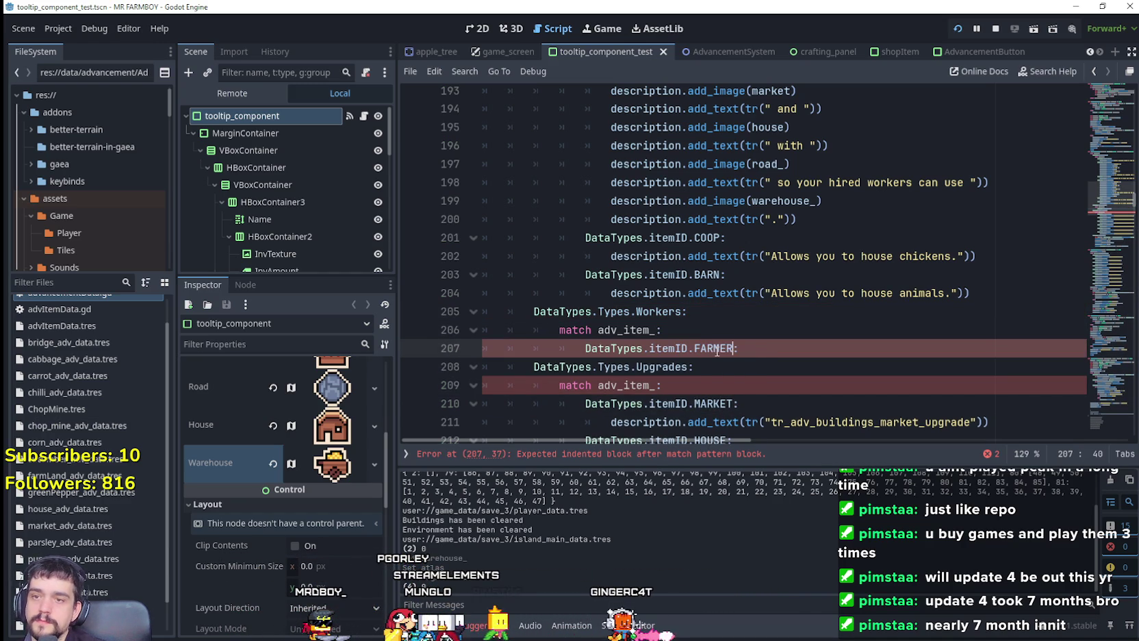
{"action": "key", "text": "Return"}
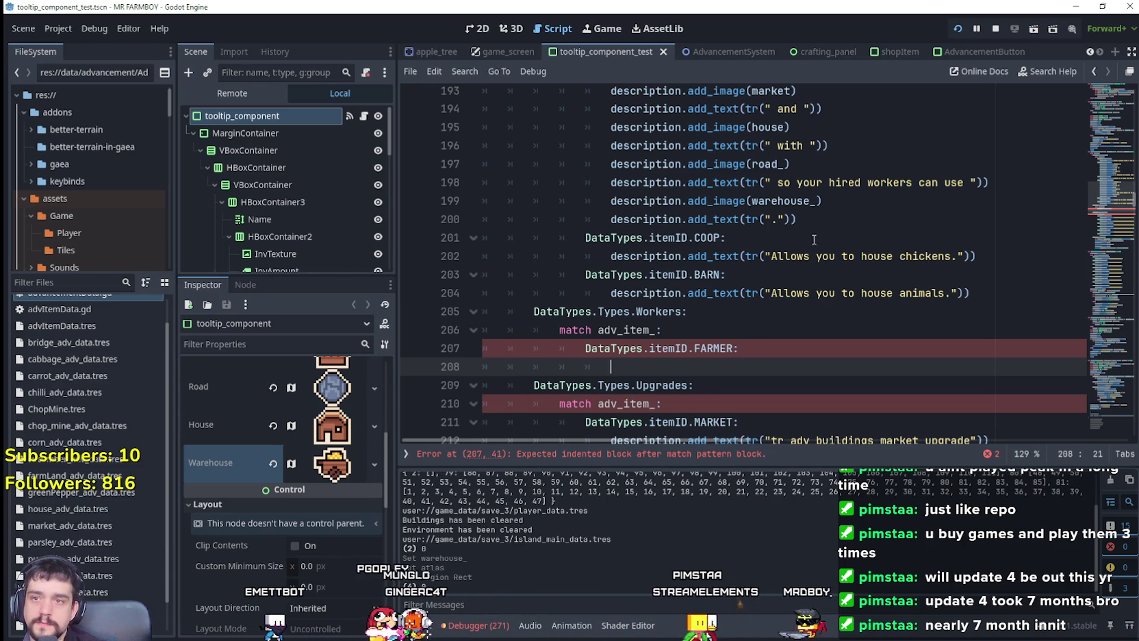
{"action": "scroll", "coordinate": [746, 367], "scroll_direction": "up", "scroll_amount": 1}
{"action": "left_click_drag", "start_coordinate": [798, 274], "coordinate": [474, 119]}
{"action": "key", "text": "ctrl+c"}
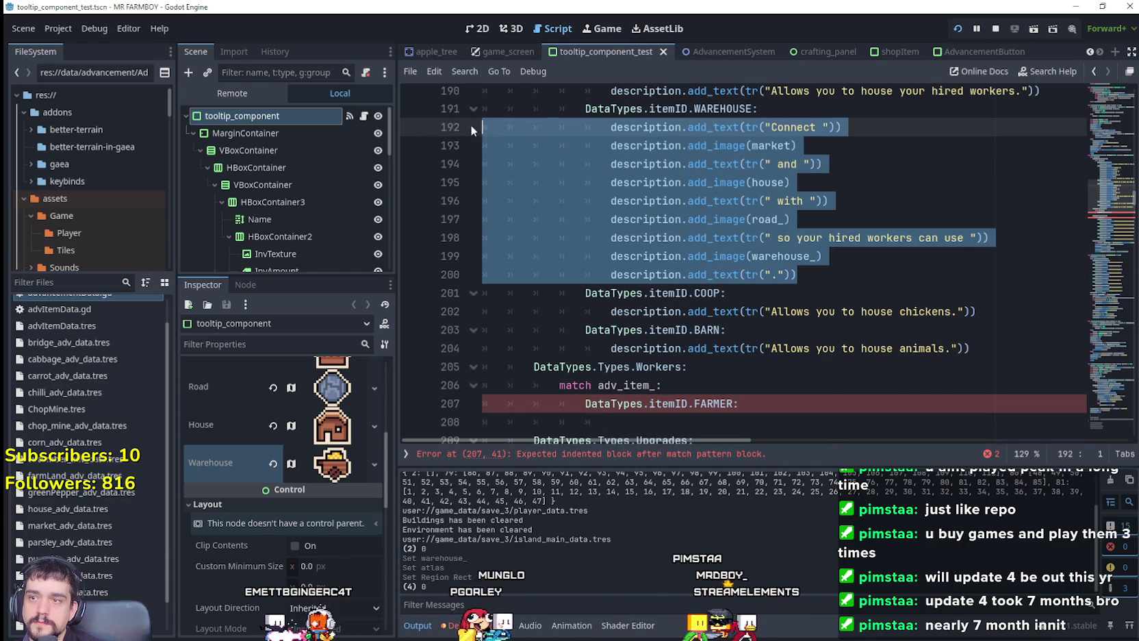
Paste the warehouse description lines into FARMER and retype them with crops_ and 'for you, if'
{"action": "scroll", "coordinate": [513, 274], "scroll_direction": "down", "scroll_amount": 1}
{"action": "left_click", "coordinate": [547, 373]}
{"action": "key", "text": "ctrl+v"}
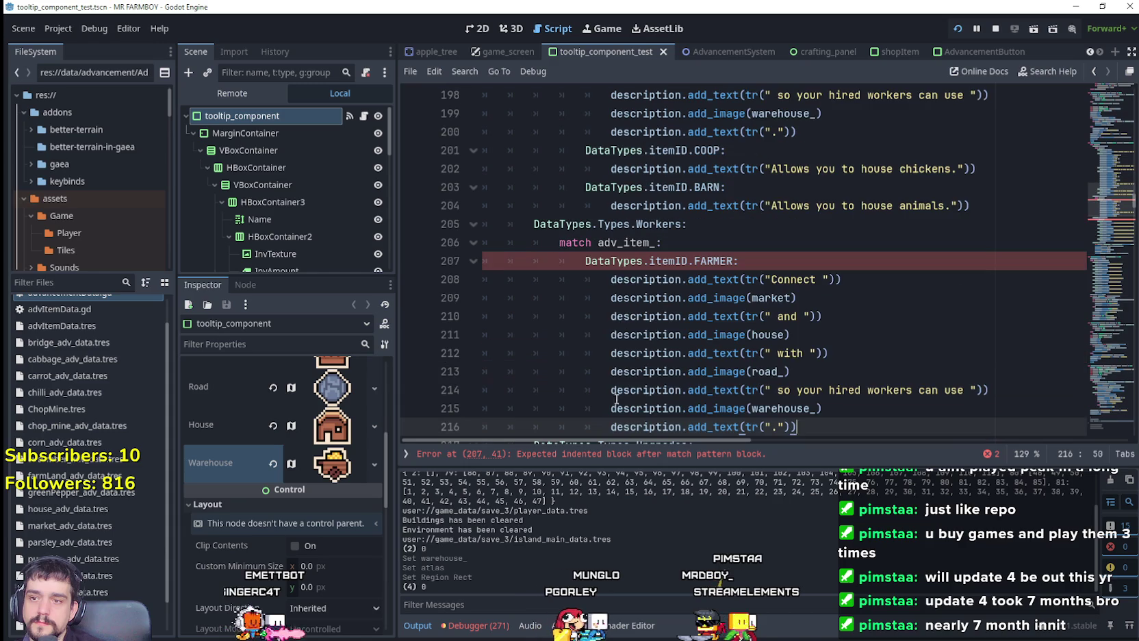
{"action": "scroll", "coordinate": [753, 273], "scroll_direction": "down", "scroll_amount": 4}
{"action": "double_click", "coordinate": [811, 169]}
{"action": "type", "text": "Replants"}
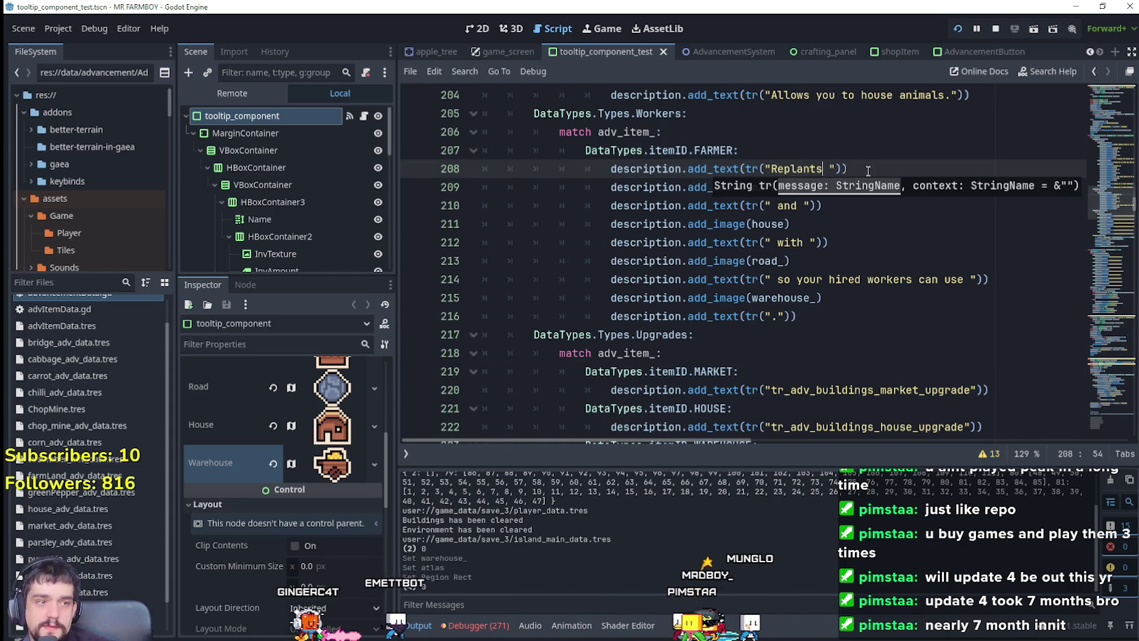
{"action": "key", "text": "End"}
{"action": "double_click", "coordinate": [787, 186]}
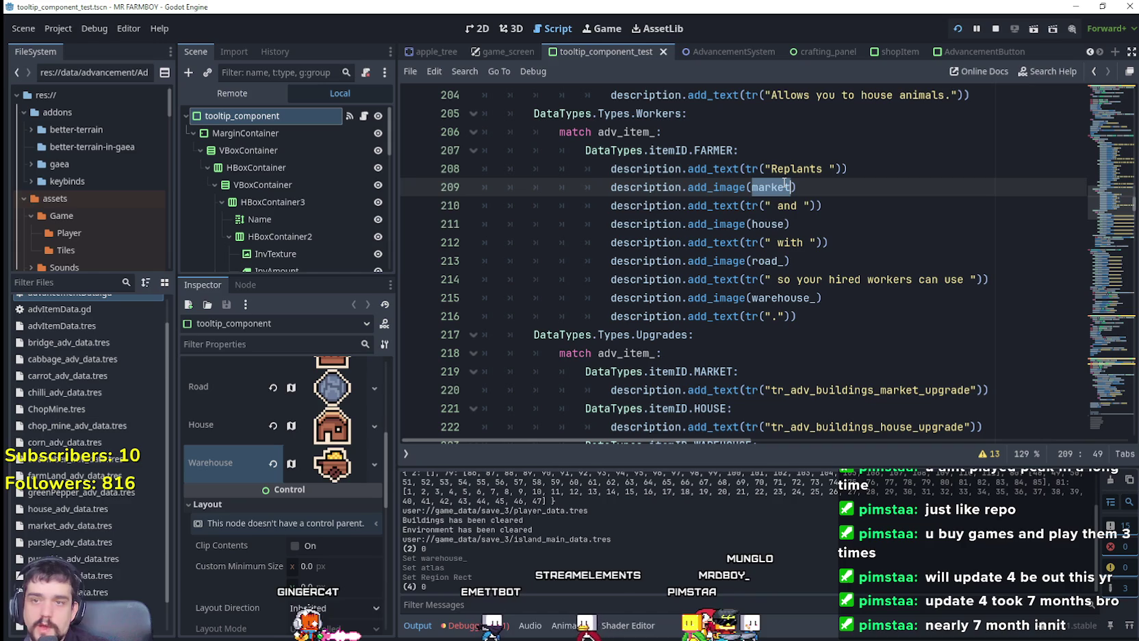
{"action": "mouse_move", "coordinate": [784, 182]}
{"action": "type", "text": "crops_"}
{"action": "double_click", "coordinate": [787, 206]}
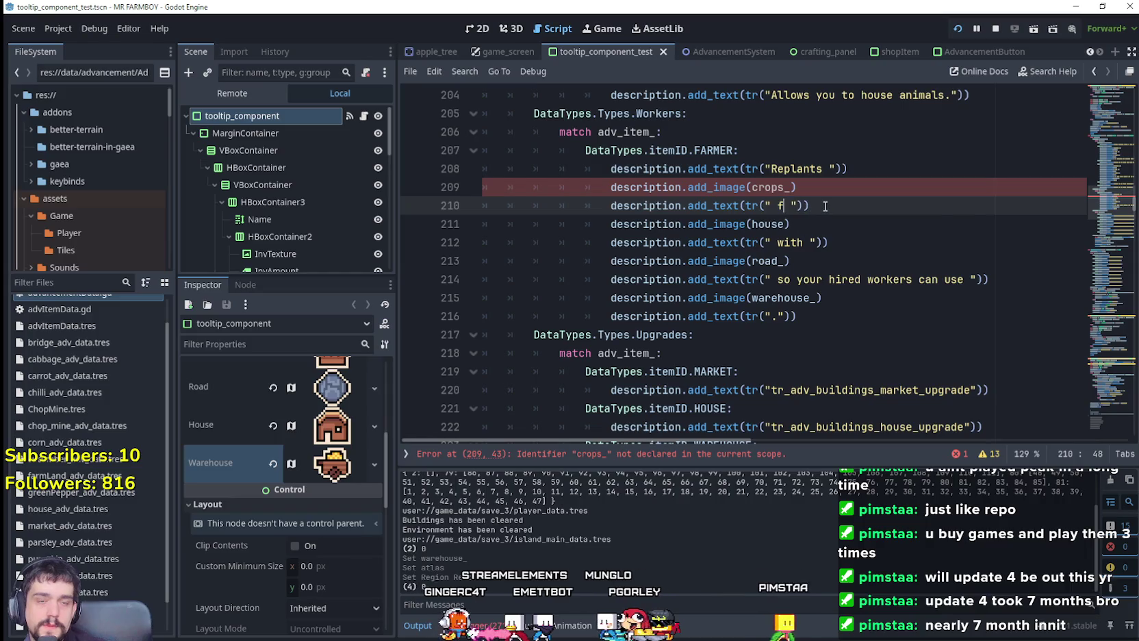
{"action": "type", "text": "for you,"}
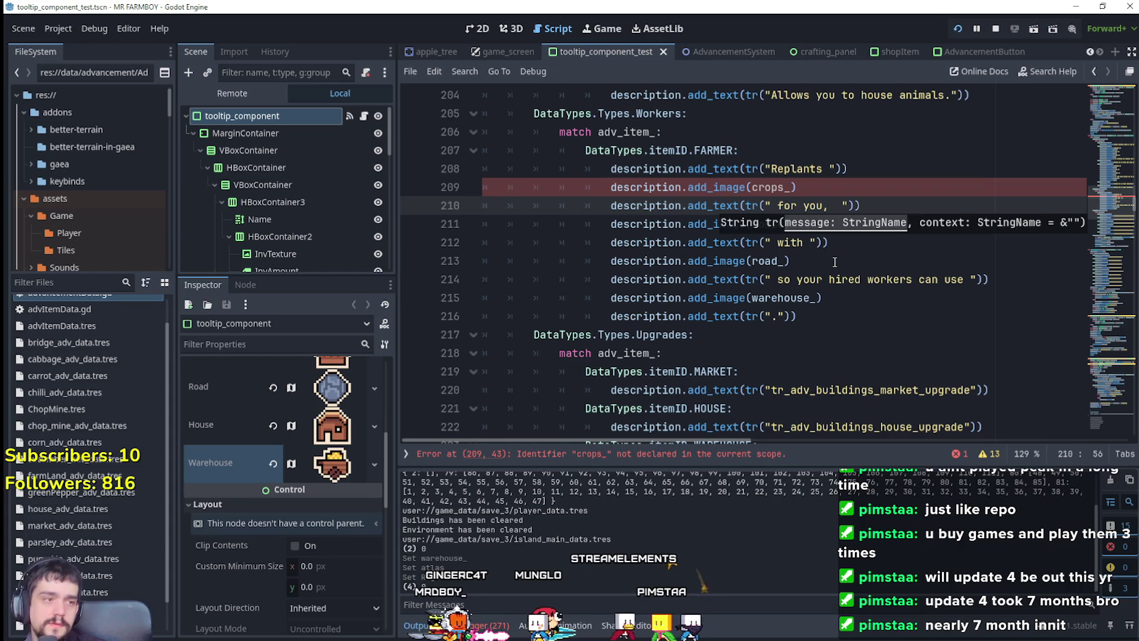
{"action": "type", "text": "if"}
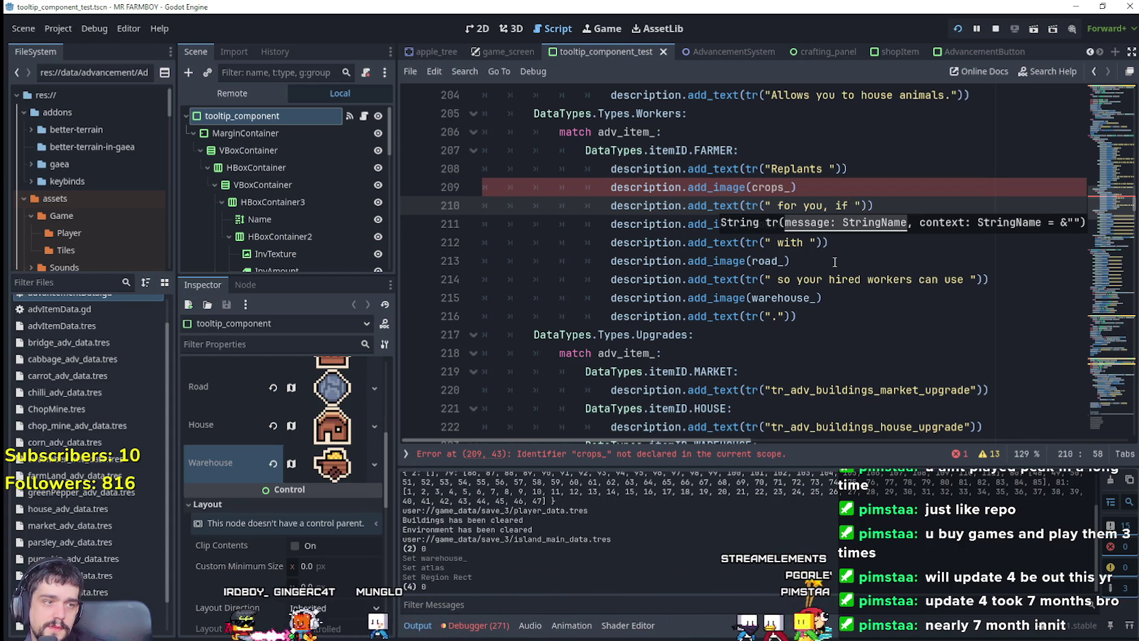
Change ' with ' to ' is connected with ' in the FARMER description
{"action": "mouse_move", "coordinate": [874, 206]}
{"action": "left_mouse_down"}
{"action": "mouse_move", "coordinate": [493, 188]}
{"action": "mouse_move", "coordinate": [483, 169]}
{"action": "left_mouse_up"}
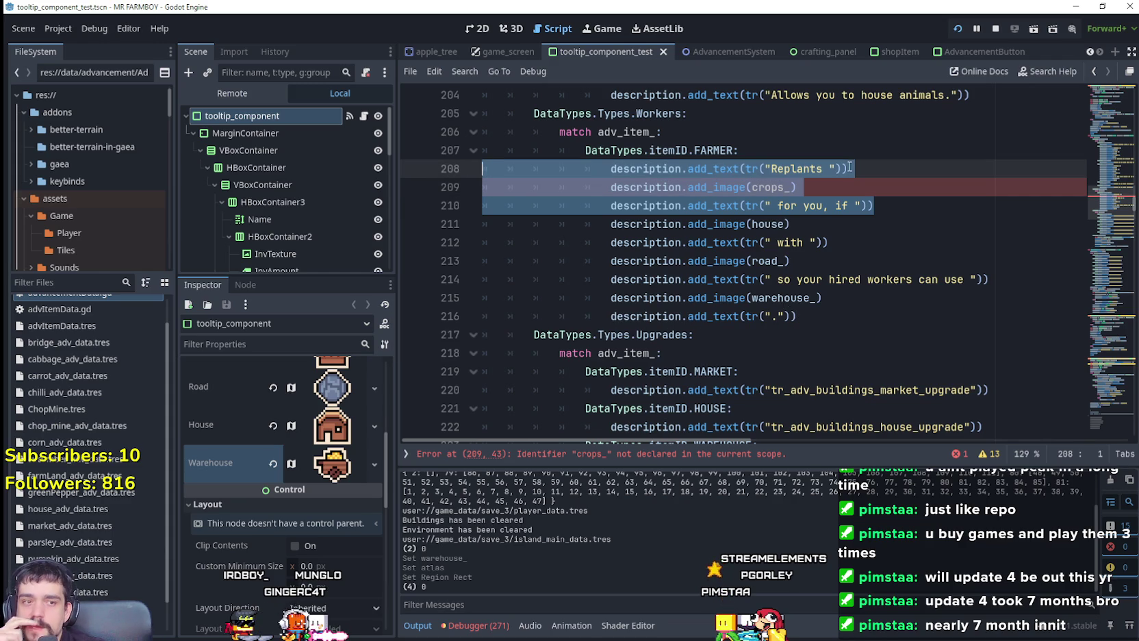
{"action": "left_click_drag", "start_coordinate": [877, 172], "coordinate": [554, 170]}
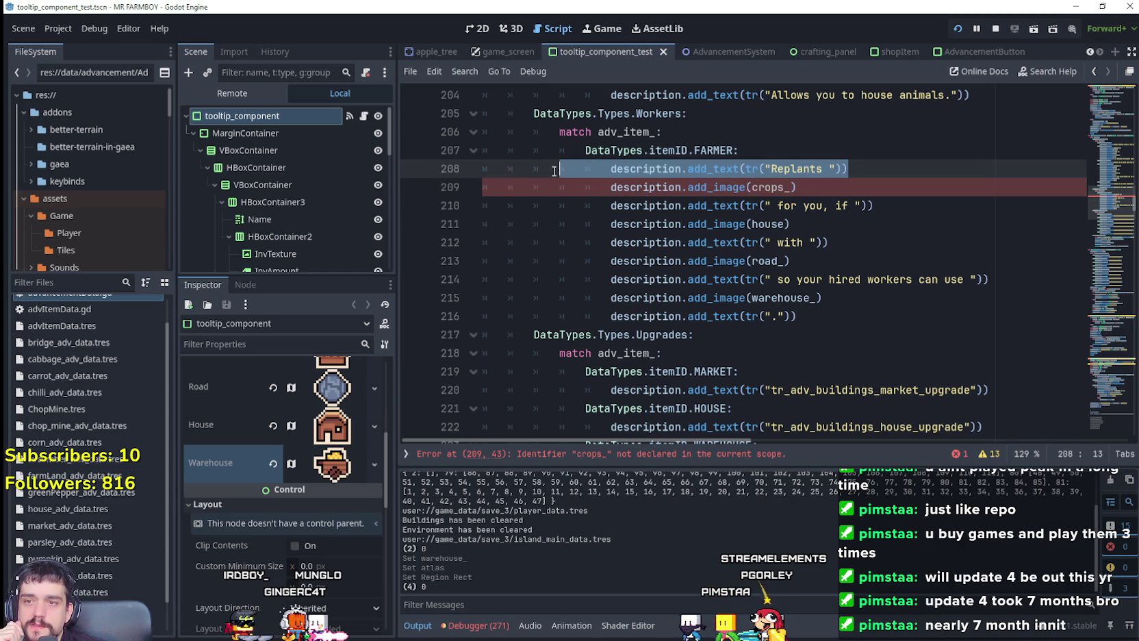
{"action": "left_click", "coordinate": [835, 238]}
{"action": "left_click_drag", "start_coordinate": [874, 206], "coordinate": [517, 212]}
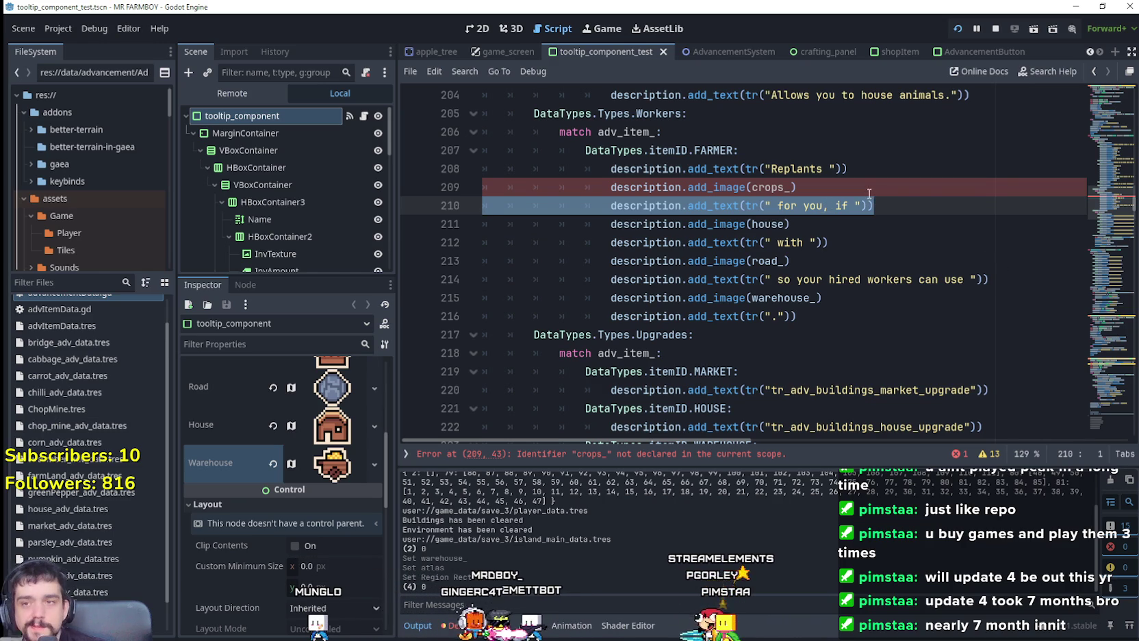
{"action": "double_click", "coordinate": [767, 224]}
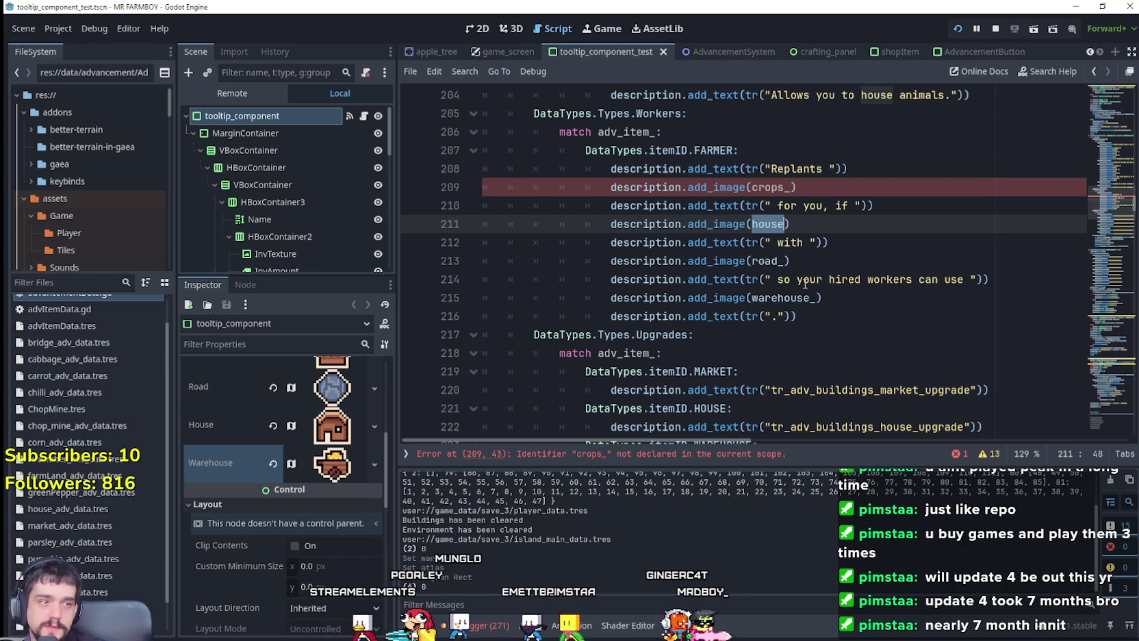
{"action": "left_click", "coordinate": [802, 244]}
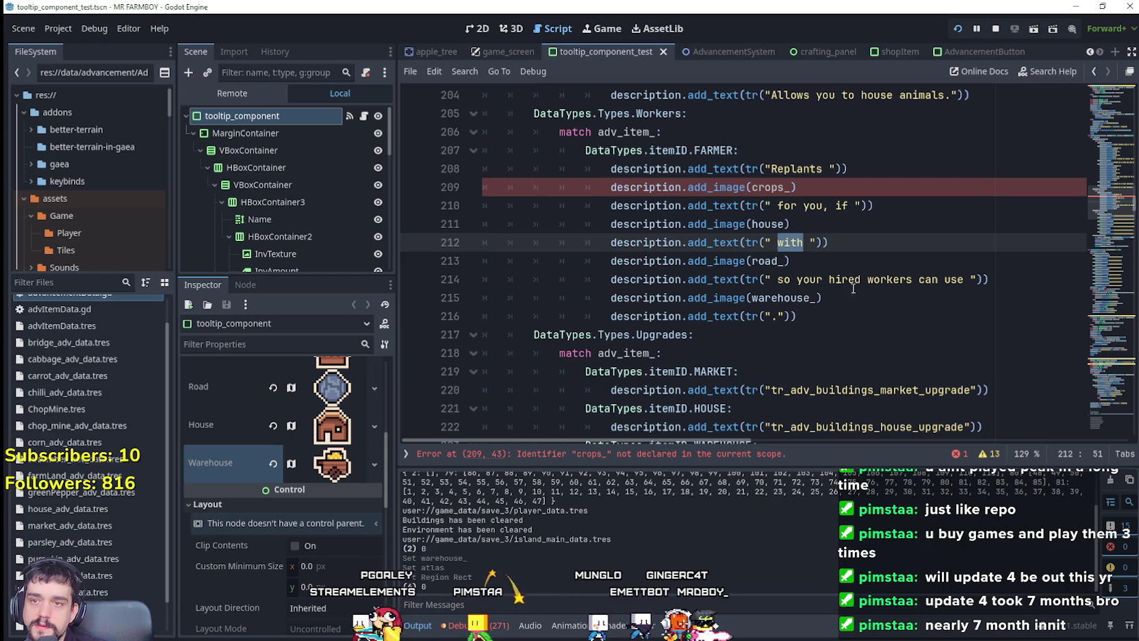
{"action": "type", "text": "us"}
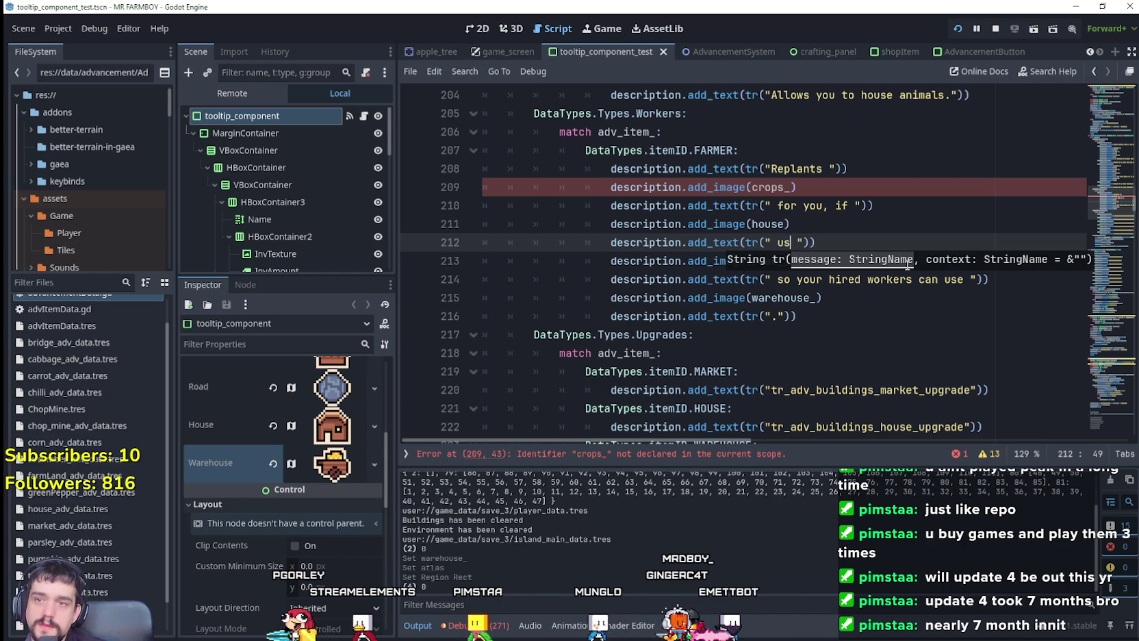
{"action": "type", "text": "s conn"}
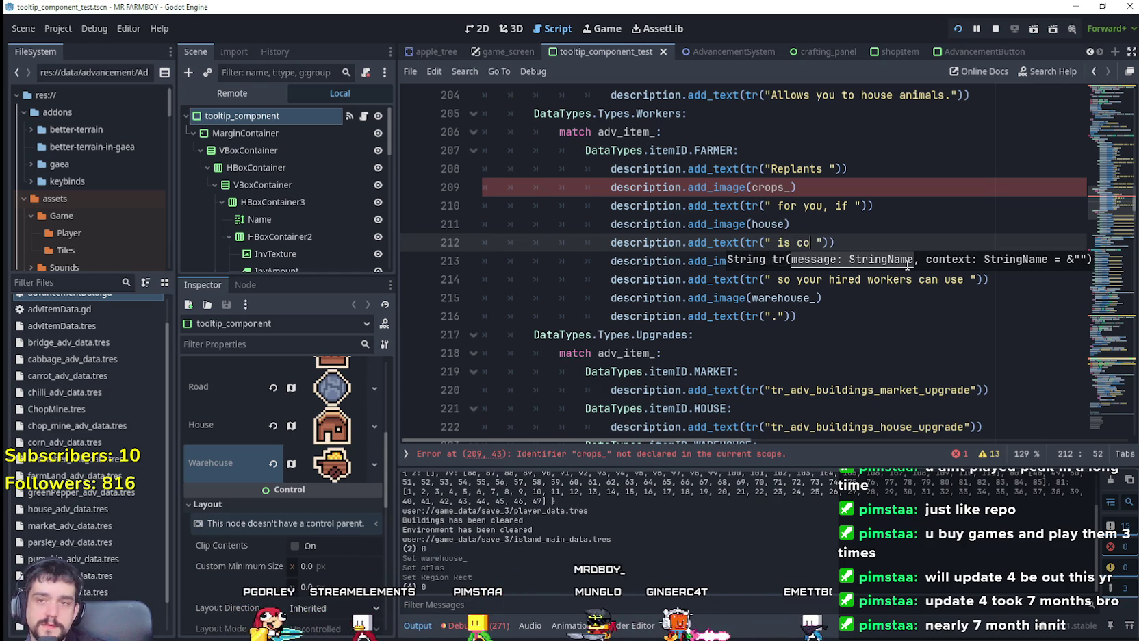
{"action": "type", "text": "ected with"}
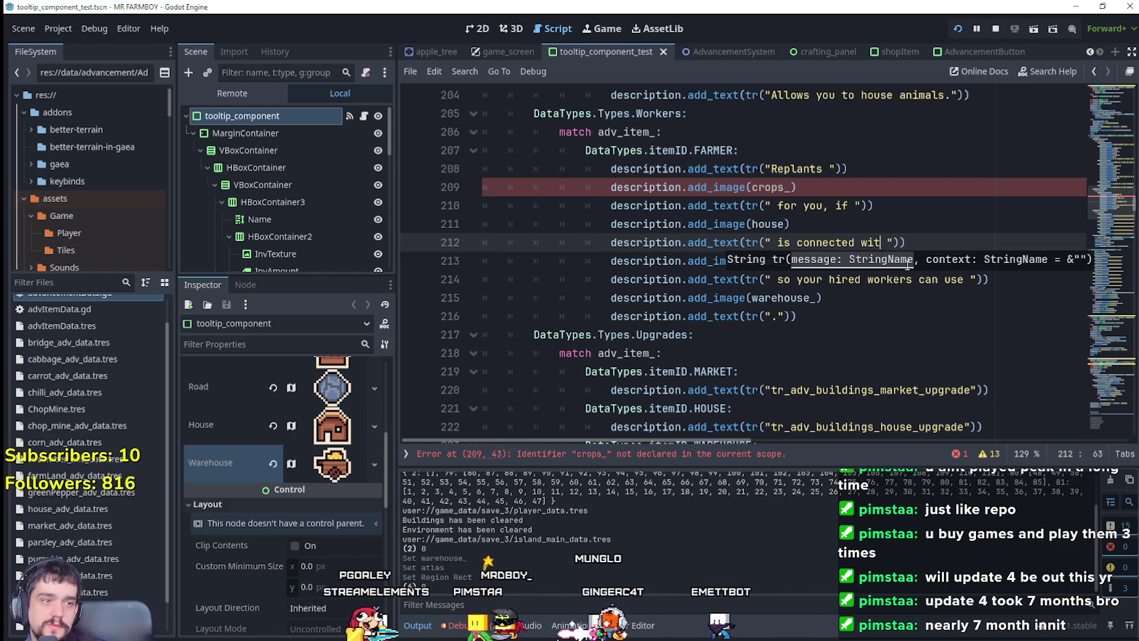
Replace the 'so your hired workers can use' text with '.' and delete the warehouse image and period lines
{"action": "left_click", "coordinate": [878, 310]}
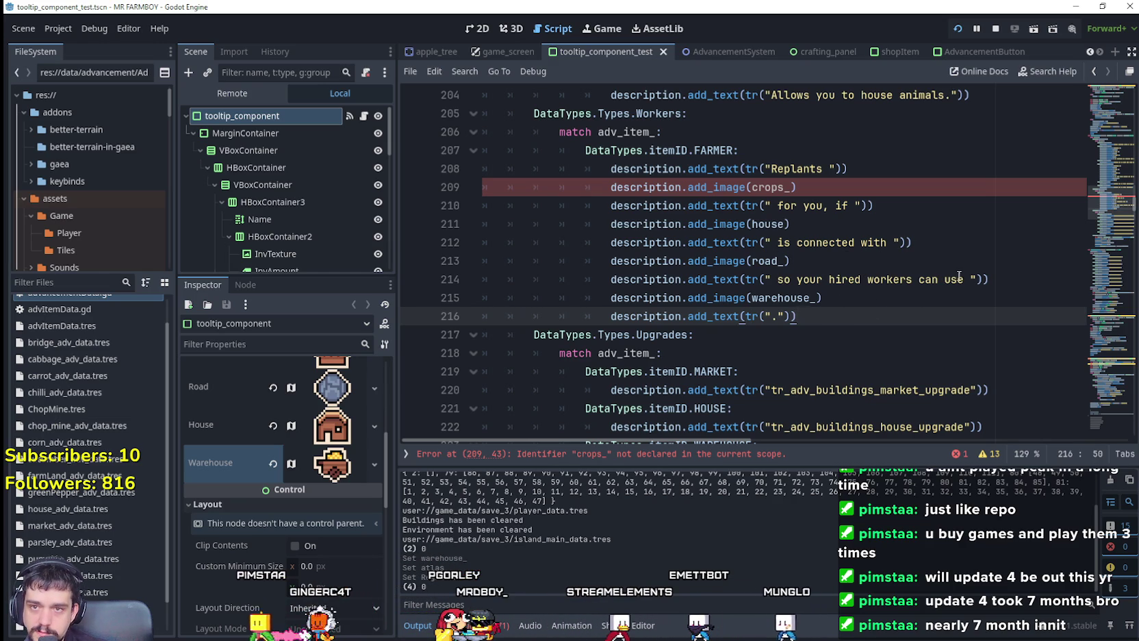
{"action": "left_click_drag", "start_coordinate": [971, 277], "coordinate": [775, 279]}
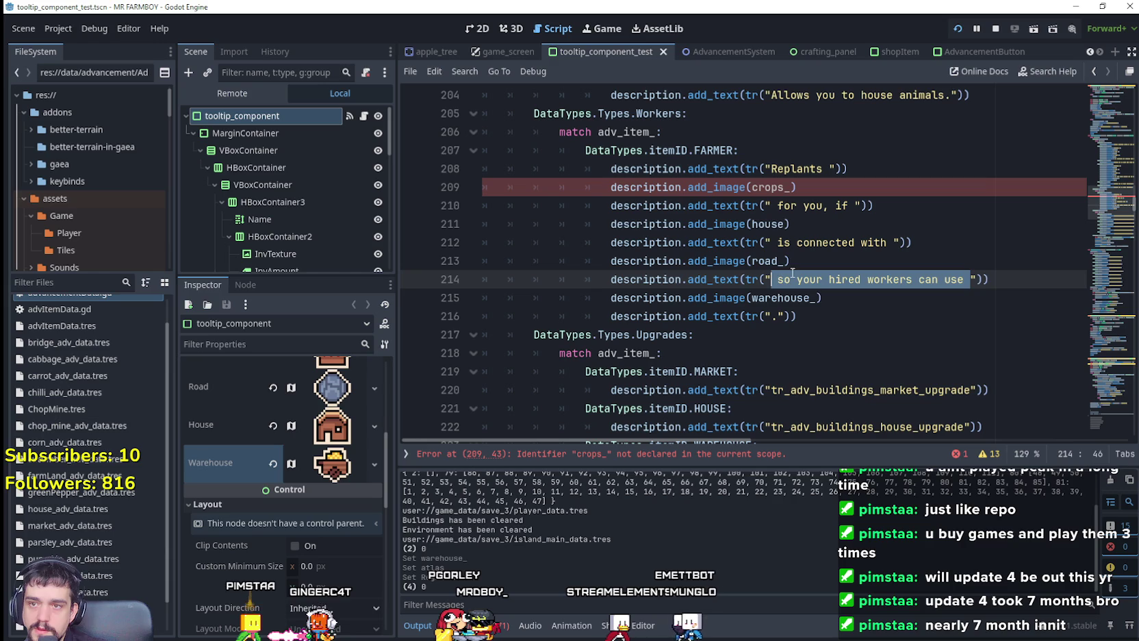
{"action": "type", "text": ".add_text(tr(\"."}
{"action": "left_click", "coordinate": [853, 293]}
{"action": "left_click_drag", "start_coordinate": [853, 293], "coordinate": [534, 279]}
{"action": "left_click", "coordinate": [788, 315]}
{"action": "left_click_drag", "start_coordinate": [832, 317], "coordinate": [471, 295]}
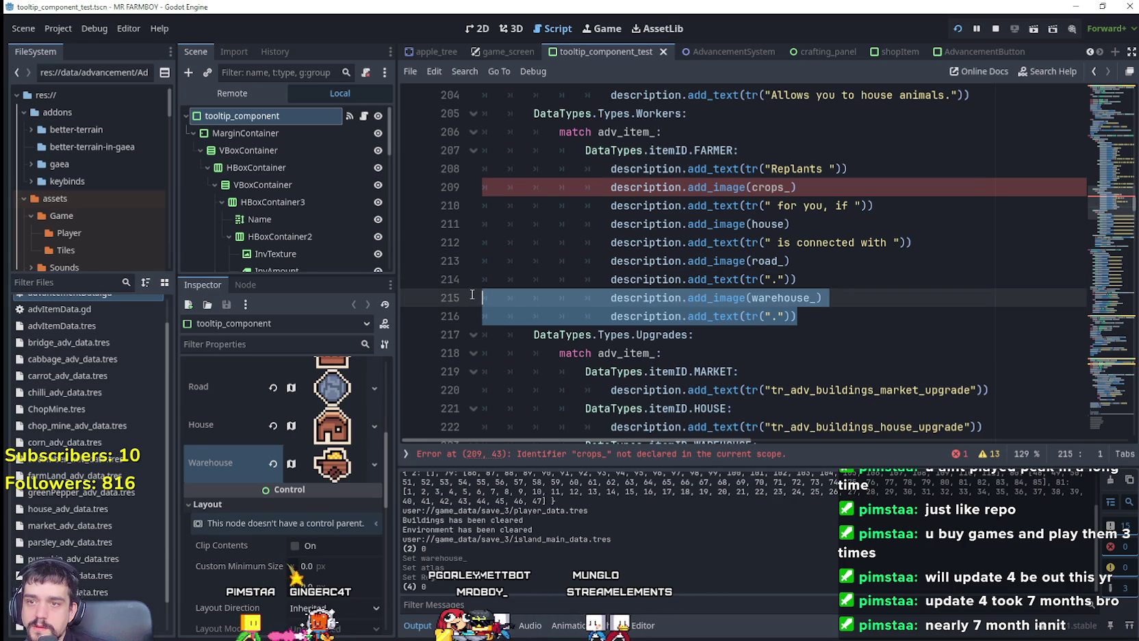
{"action": "key", "text": "BackSpace"}
{"action": "key", "text": "BackSpace"}
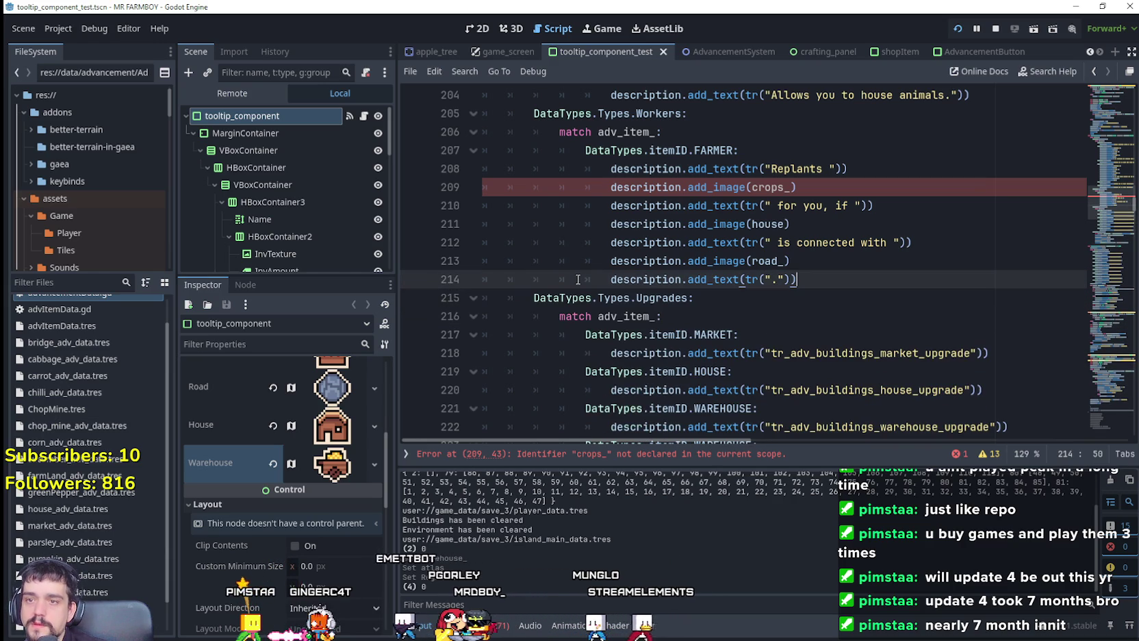
{"action": "scroll", "coordinate": [1117, 208], "scroll_direction": "up", "scroll_amount": 20}
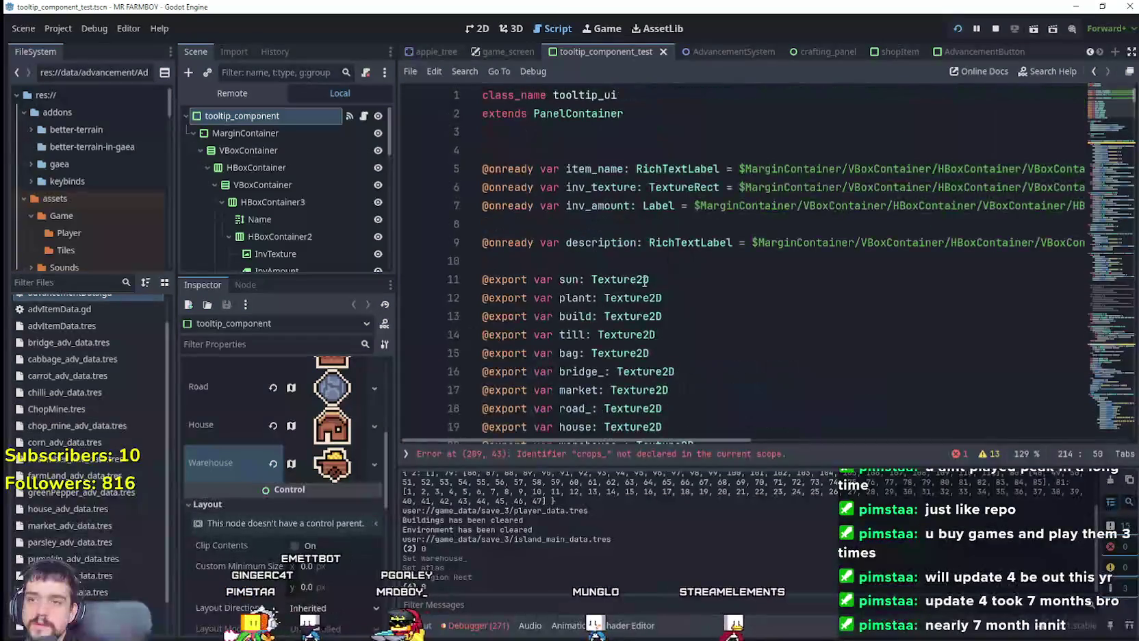
{"action": "scroll", "coordinate": [1117, 137], "scroll_direction": "down", "scroll_amount": 3}
{"action": "left_click", "coordinate": [704, 272]}
{"action": "key", "text": "Return"}
{"action": "type", "text": "@"}
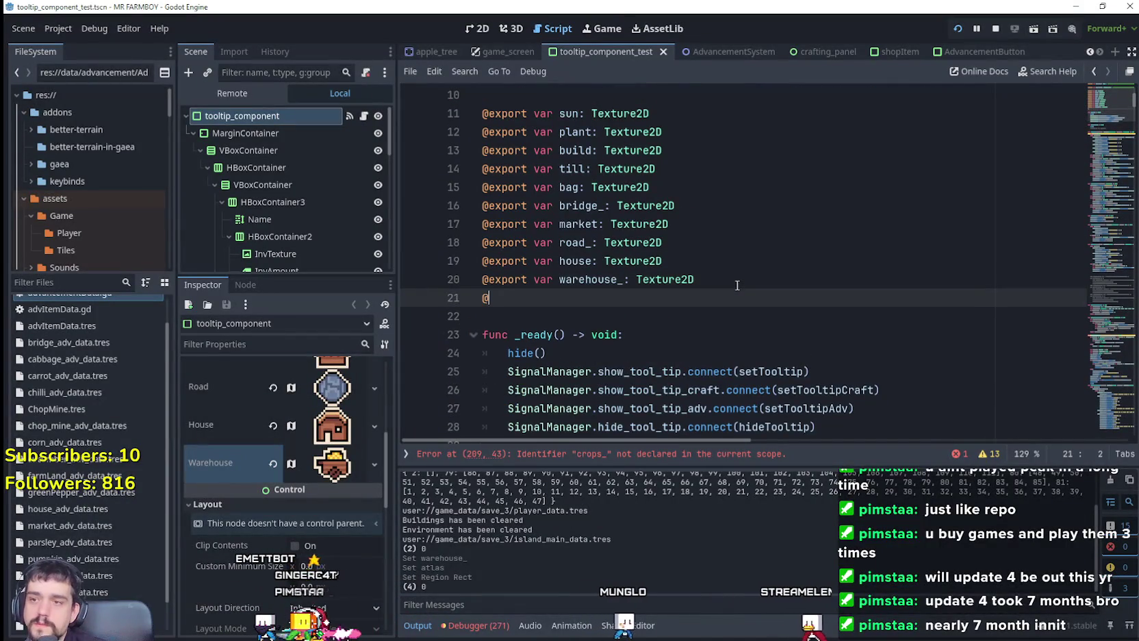
{"action": "type", "text": "export var "}
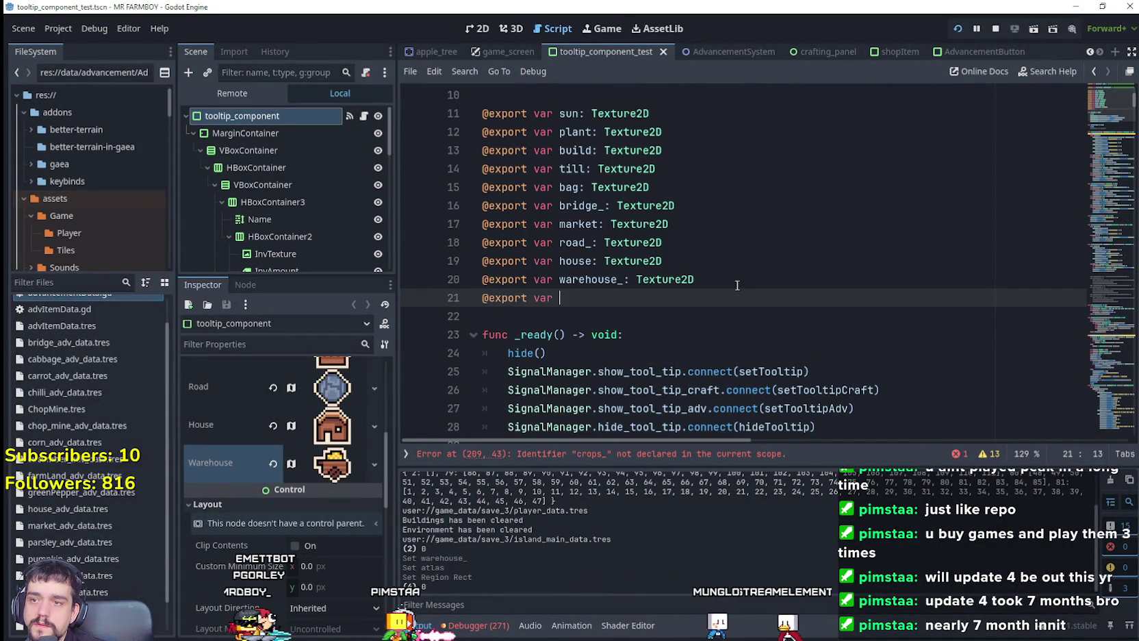
{"action": "type", "text": "road_: T"}
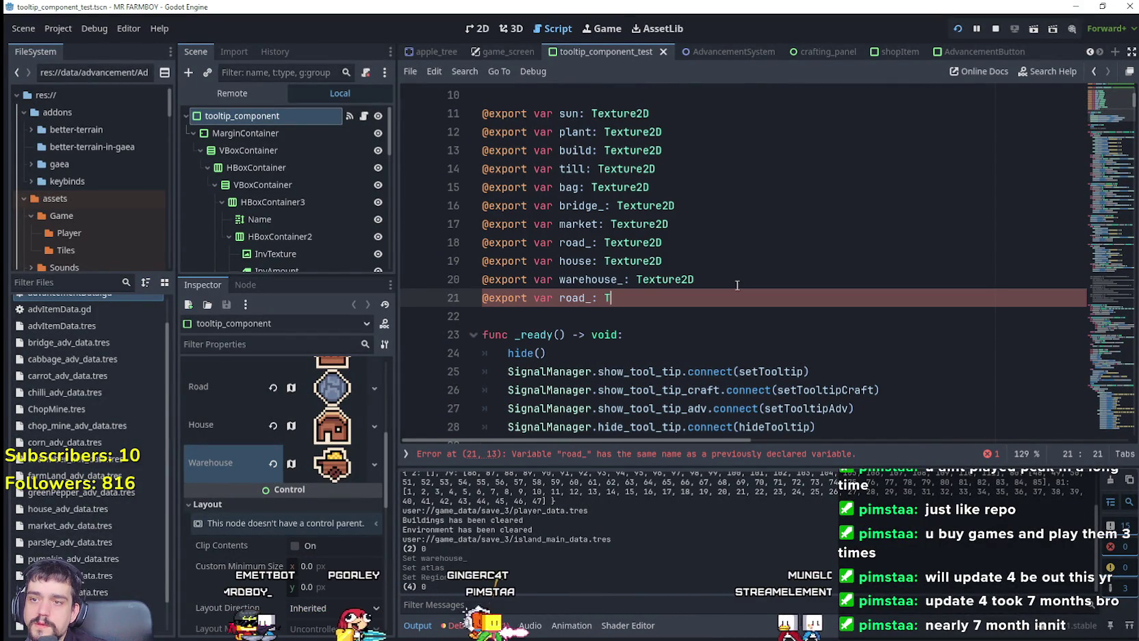
{"action": "type", "text": "exture2D"}
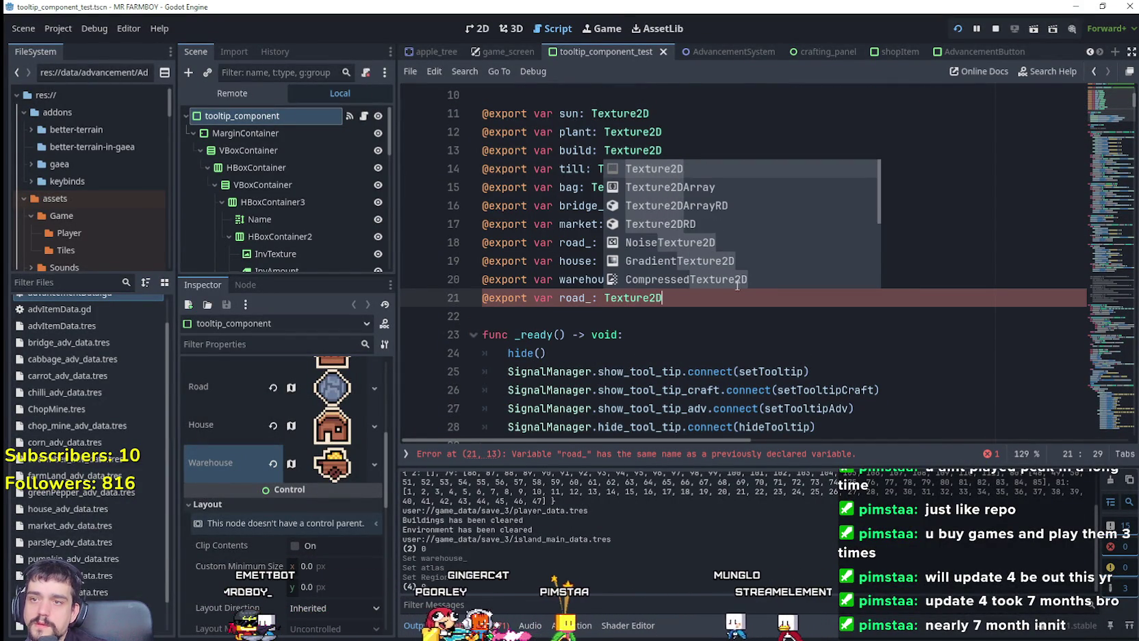
{"action": "key", "text": "Return"}
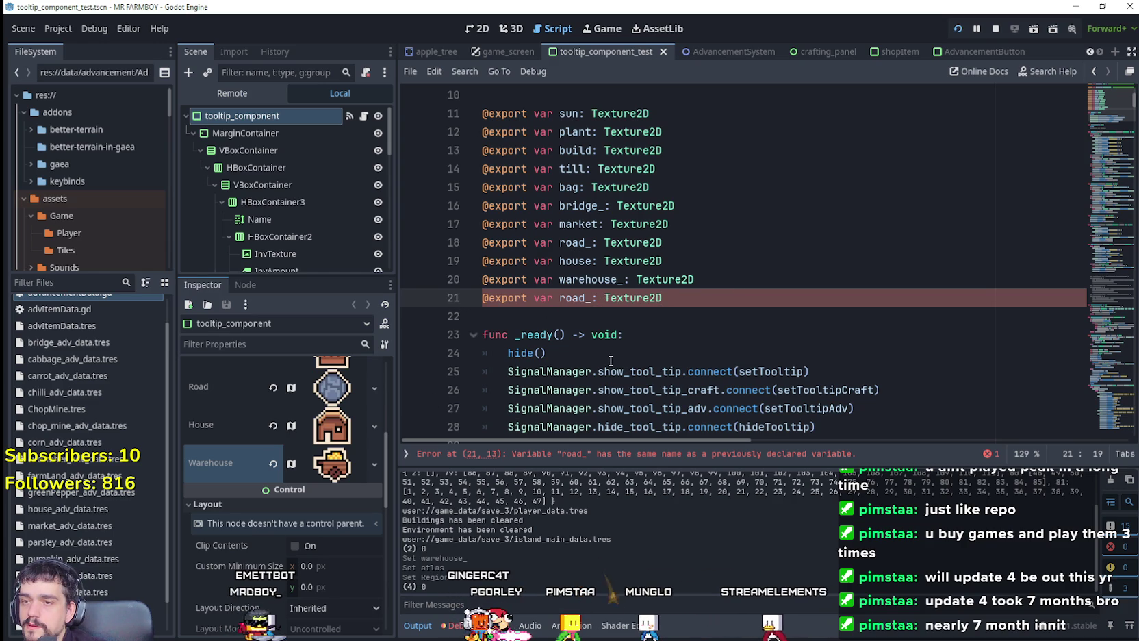
{"action": "double_click", "coordinate": [637, 298]}
{"action": "left_click", "coordinate": [657, 316]}
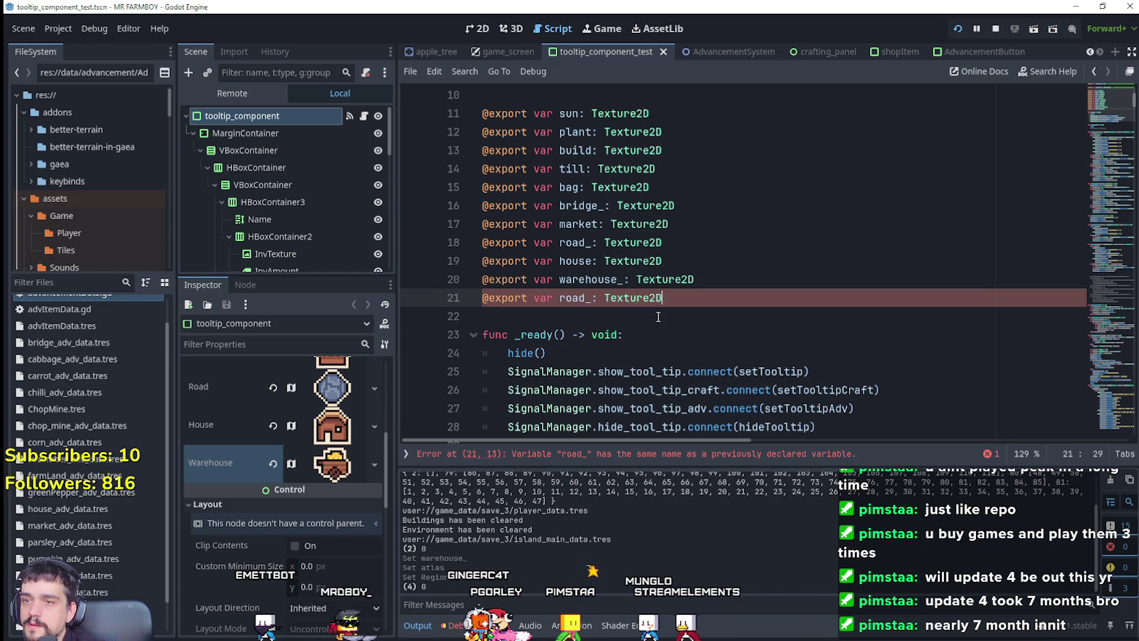
{"action": "double_click", "coordinate": [575, 297]}
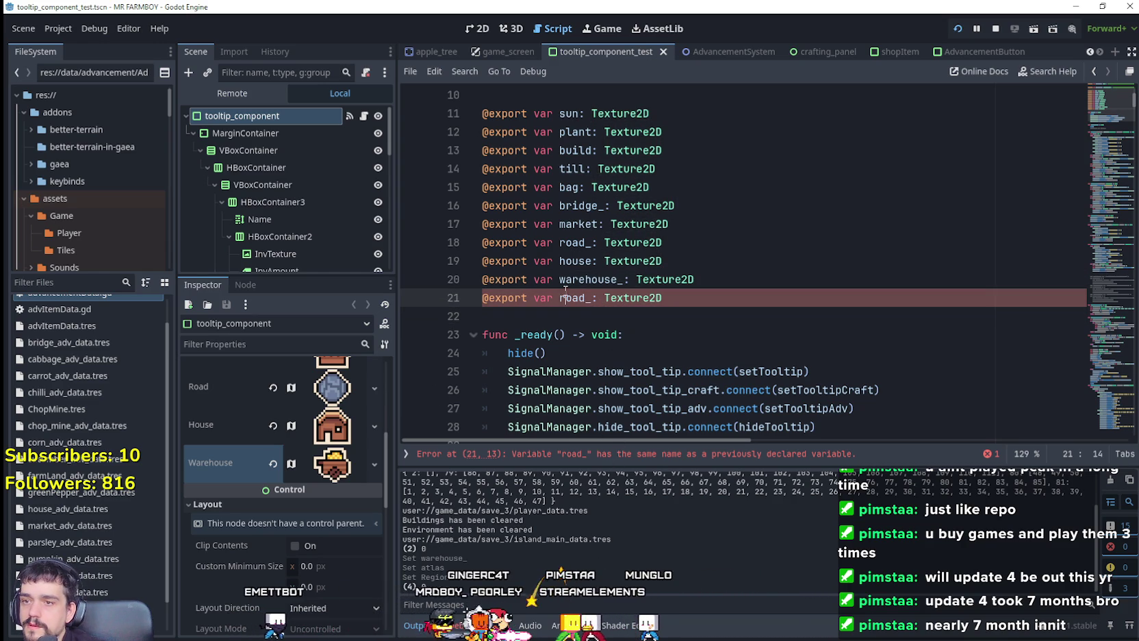
{"action": "type", "text": "crops"}
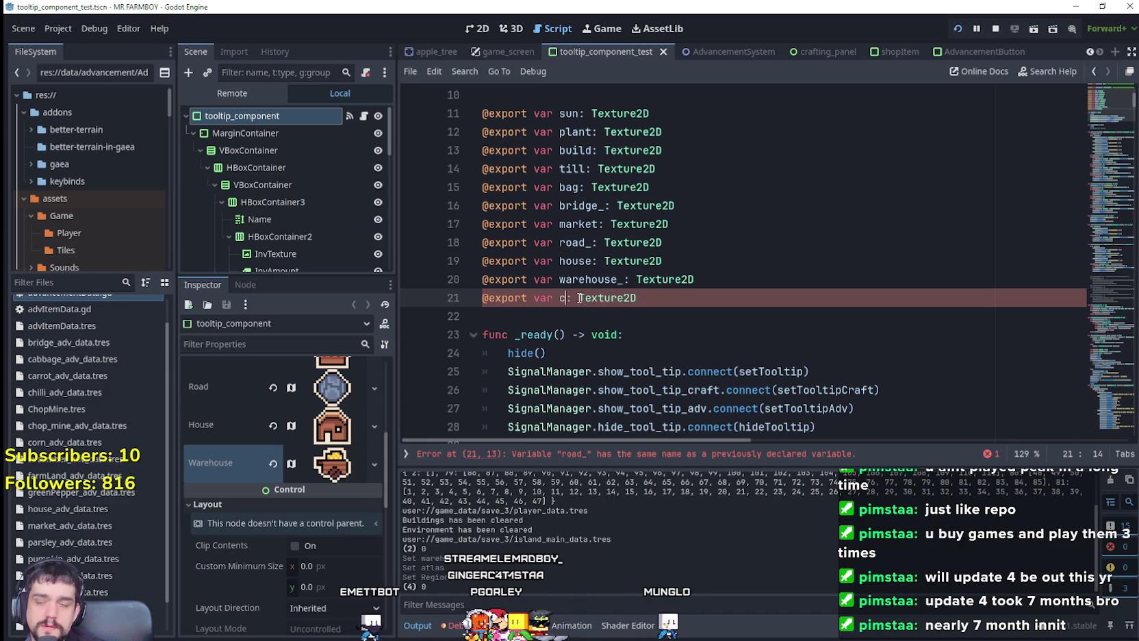
{"action": "type", "text": "_"}
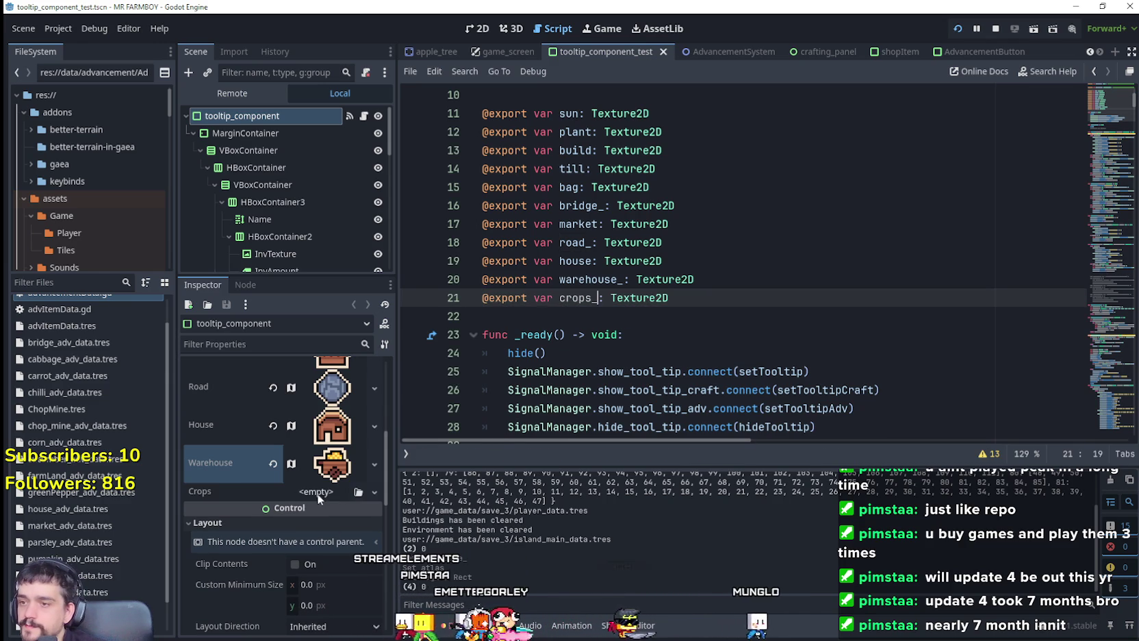
{"action": "left_click", "coordinate": [317, 494]}
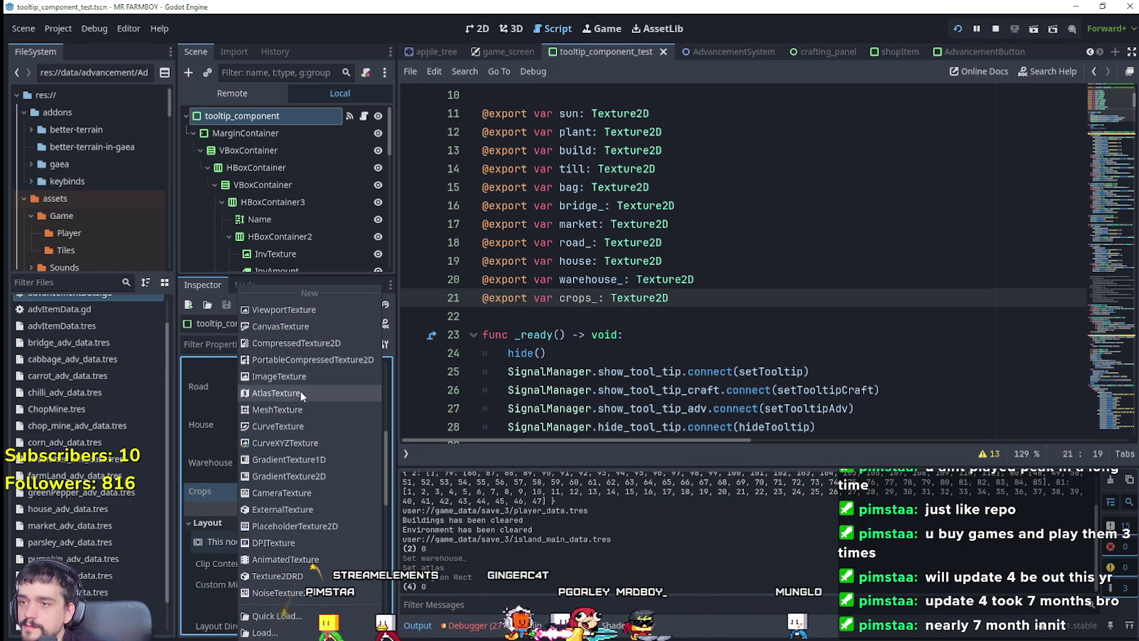
Give Crops a new AtlasTexture that uses Player.png as its atlas
{"action": "left_click", "coordinate": [302, 392]}
{"action": "left_click", "coordinate": [316, 492]}
{"action": "left_click", "coordinate": [324, 566]}
{"action": "left_click", "coordinate": [323, 619]}
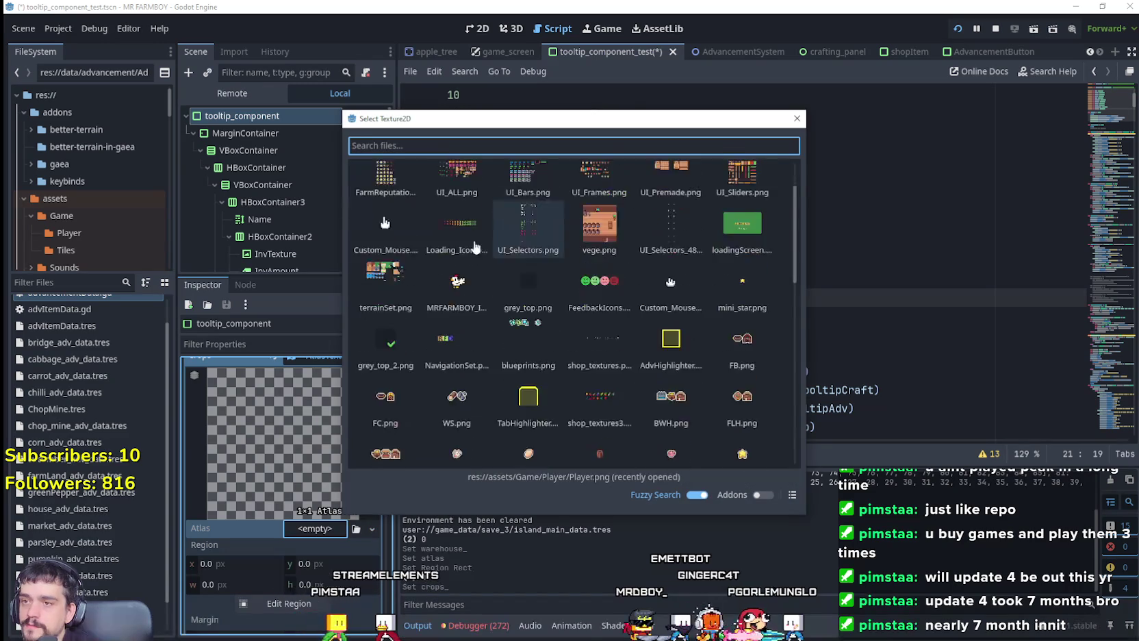
{"action": "left_click", "coordinate": [390, 211]}
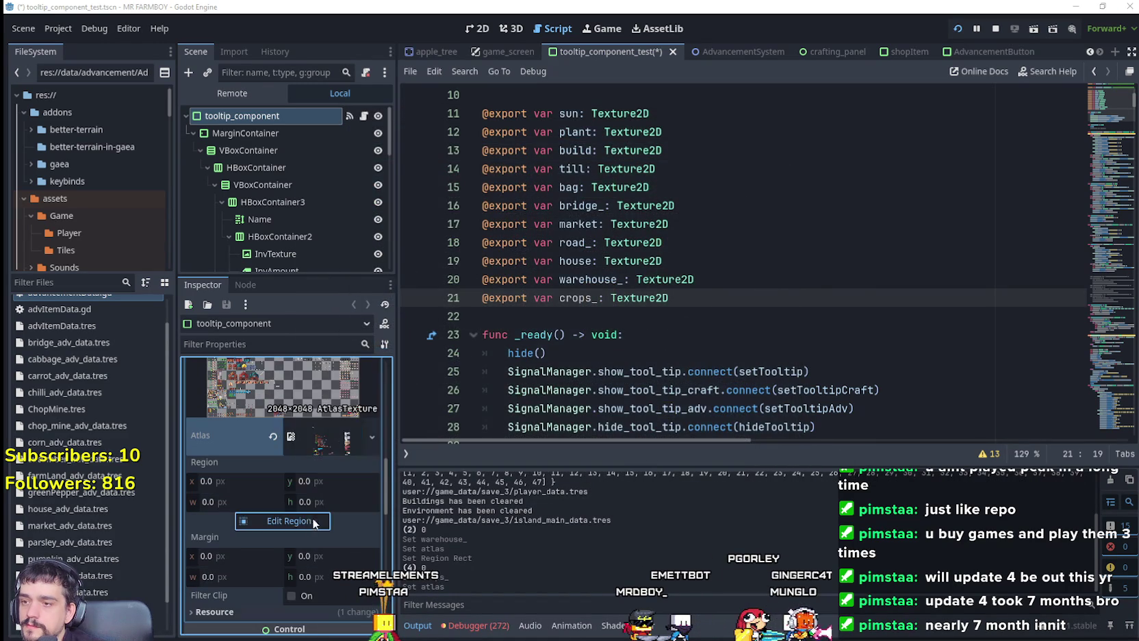
Set the atlas region to the 16×16 crops icon and save the scene
{"action": "left_click", "coordinate": [282, 520]}
{"action": "scroll", "coordinate": [459, 349], "scroll_direction": "down", "scroll_amount": 5}
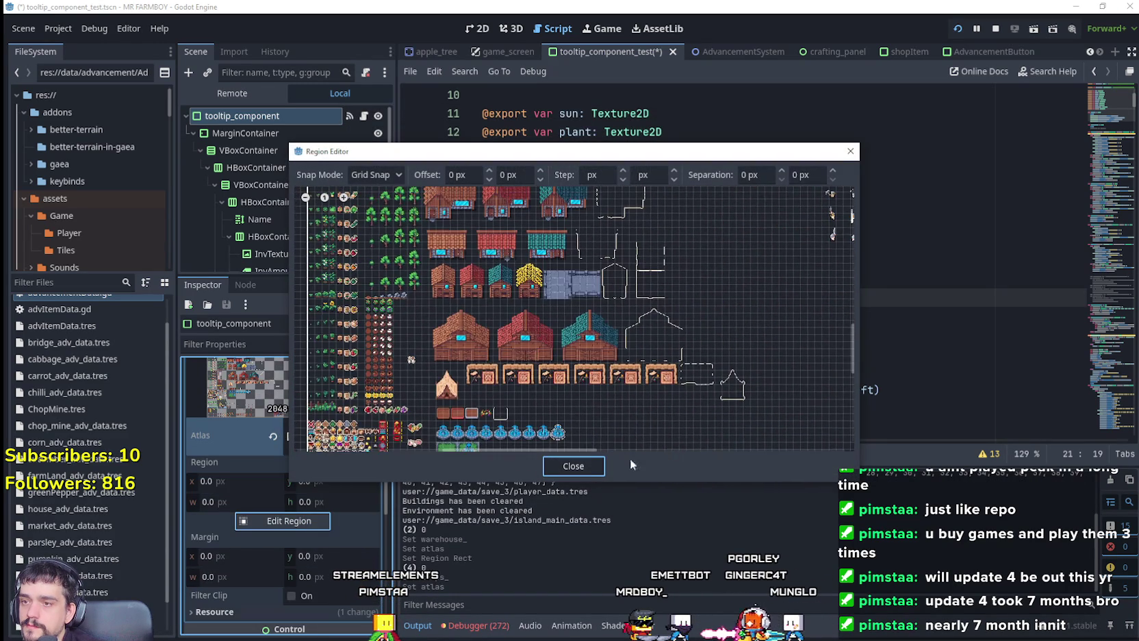
{"action": "scroll", "coordinate": [482, 332], "scroll_direction": "up", "scroll_amount": 5}
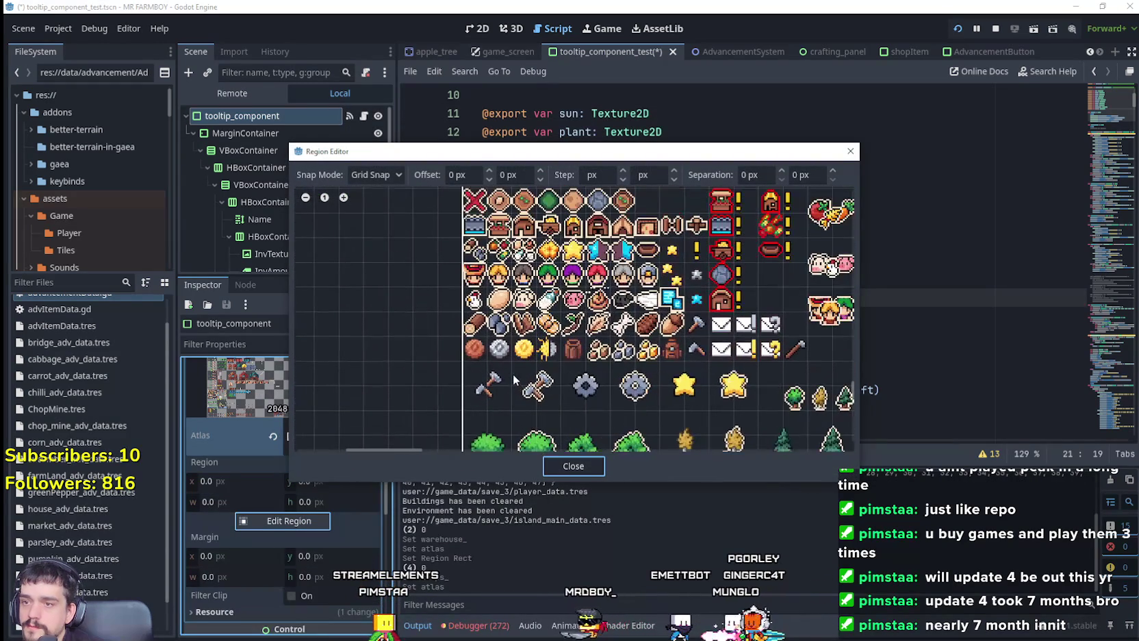
{"action": "left_click", "coordinate": [500, 251]}
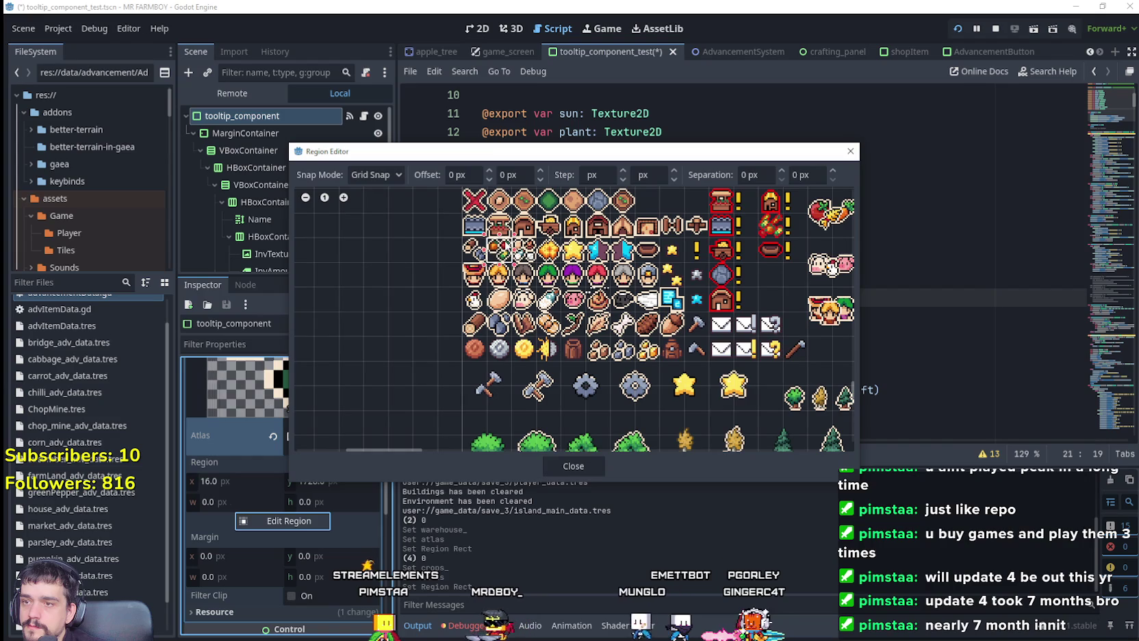
{"action": "left_click", "coordinate": [589, 469]}
{"action": "scroll", "coordinate": [301, 468], "scroll_direction": "up", "scroll_amount": 5}
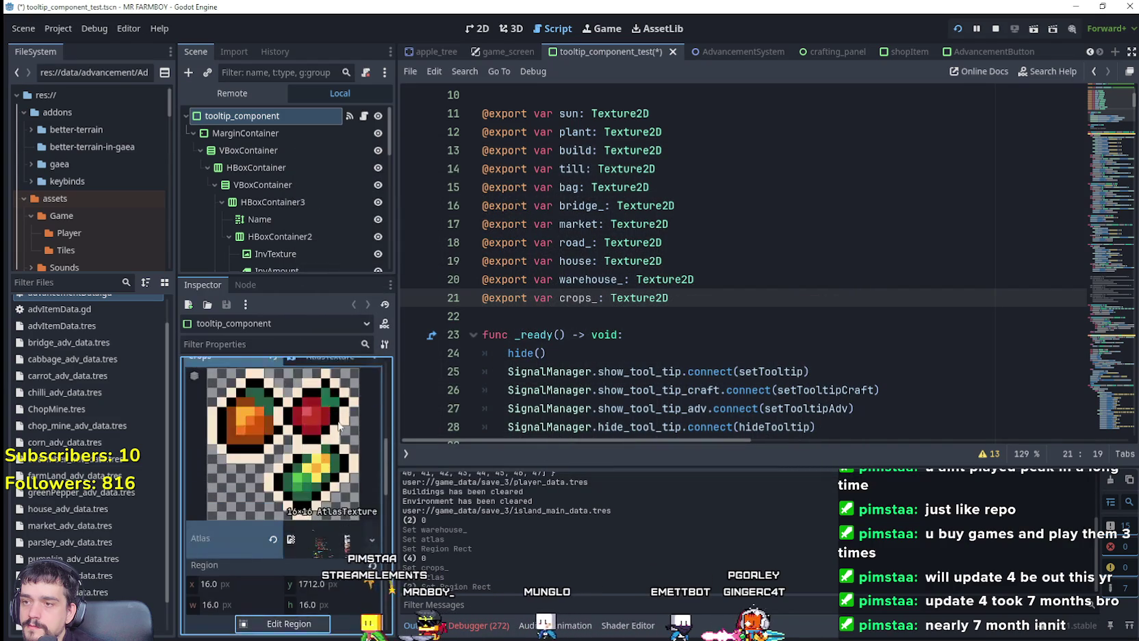
{"action": "left_click", "coordinate": [337, 421]}
{"action": "left_click", "coordinate": [887, 262]}
{"action": "key", "text": "ctrl+s"}
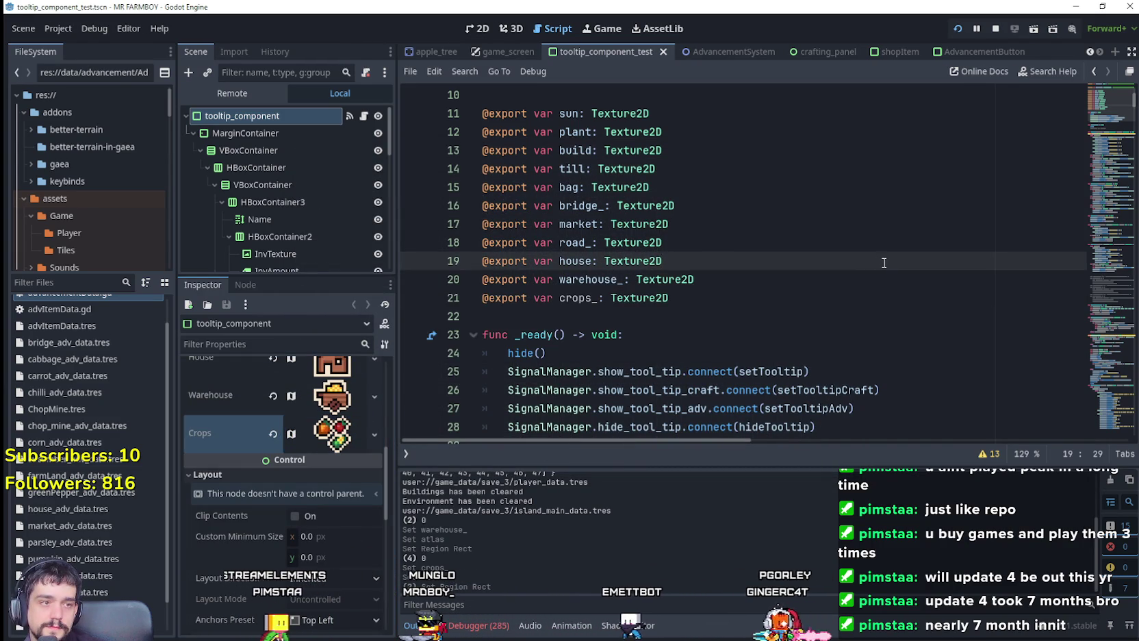
Scroll down to the FARMER description block and select lines 208–215
{"action": "left_click", "coordinate": [735, 315]}
{"action": "scroll", "coordinate": [753, 311], "scroll_direction": "down", "scroll_amount": 3}
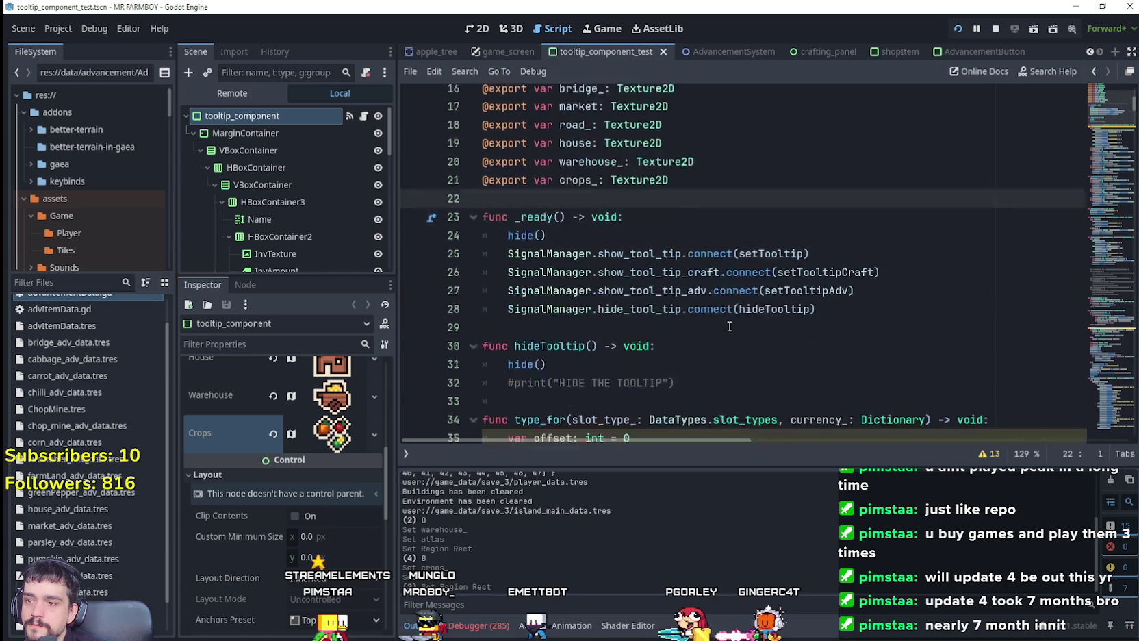
{"action": "scroll", "coordinate": [794, 307], "scroll_direction": "down", "scroll_amount": 3}
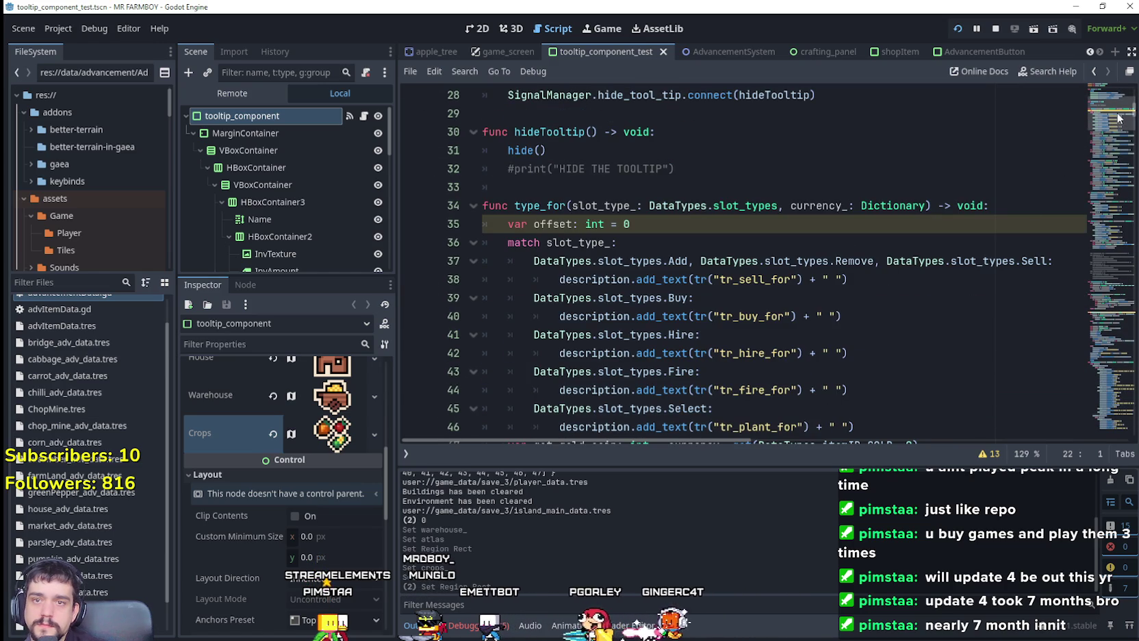
{"action": "left_click", "coordinate": [1113, 109]}
{"action": "mouse_move", "coordinate": [1113, 109]}
{"action": "left_mouse_down"}
{"action": "mouse_move", "coordinate": [1116, 273]}
{"action": "mouse_move", "coordinate": [1119, 198]}
{"action": "left_mouse_up"}
{"action": "left_click", "coordinate": [870, 379]}
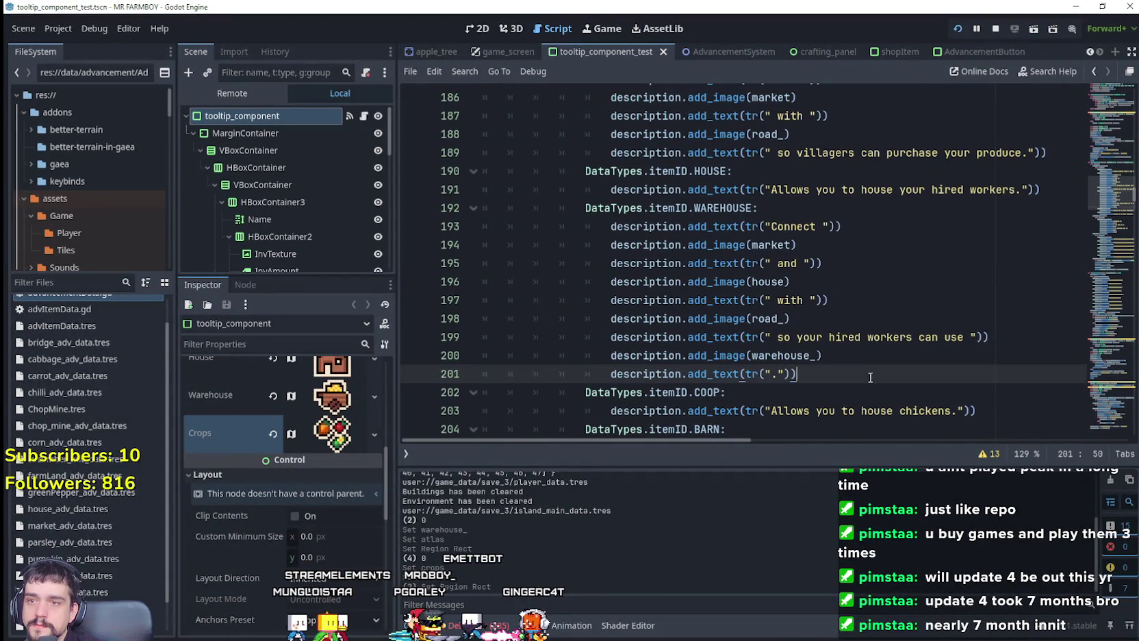
{"action": "scroll", "coordinate": [866, 356], "scroll_direction": "down", "scroll_amount": 3}
{"action": "left_click", "coordinate": [854, 317]}
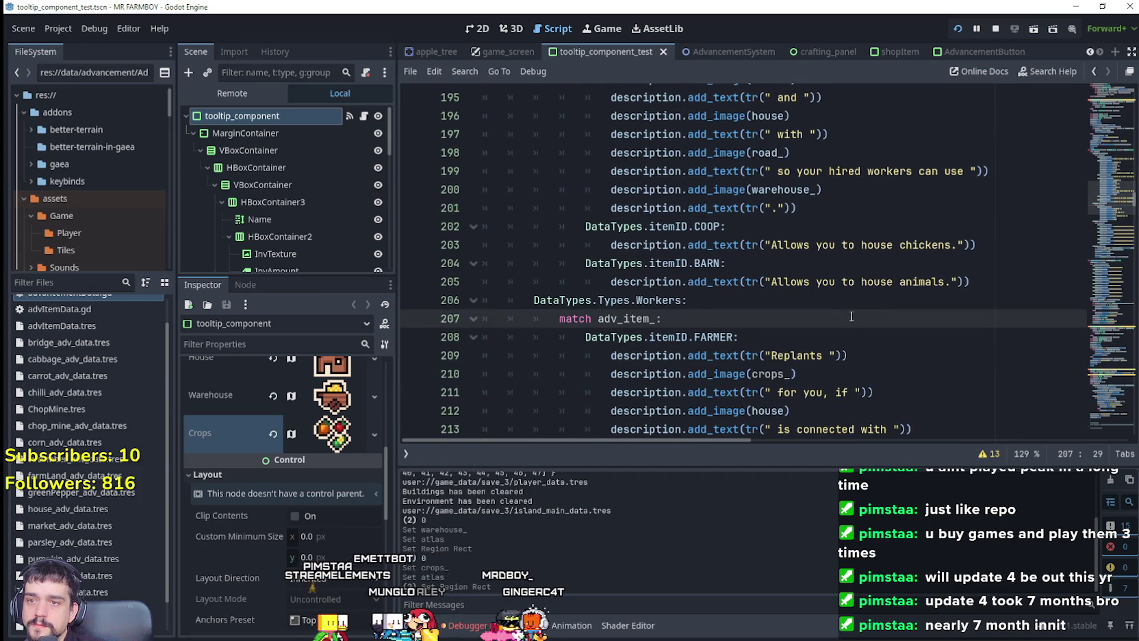
{"action": "scroll", "coordinate": [849, 312], "scroll_direction": "down", "scroll_amount": 3}
{"action": "left_click", "coordinate": [836, 301]}
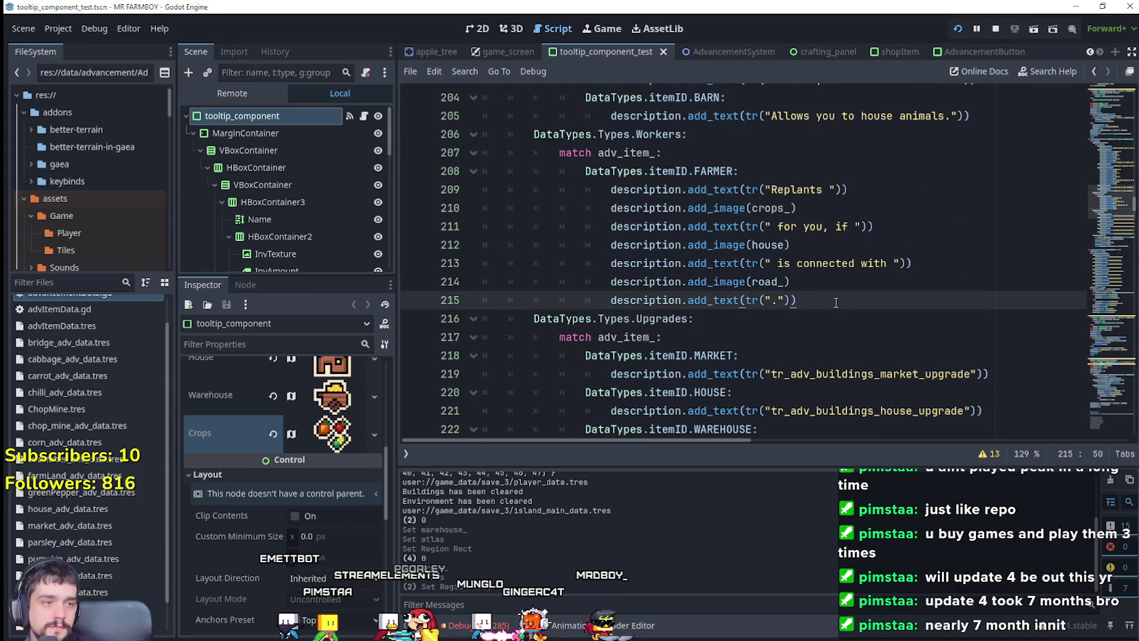
{"action": "mouse_move", "coordinate": [836, 302]}
{"action": "left_mouse_down"}
{"action": "mouse_move", "coordinate": [520, 205]}
{"action": "mouse_move", "coordinate": [467, 173]}
{"action": "left_mouse_up"}
{"action": "key", "text": "ctrl+c"}
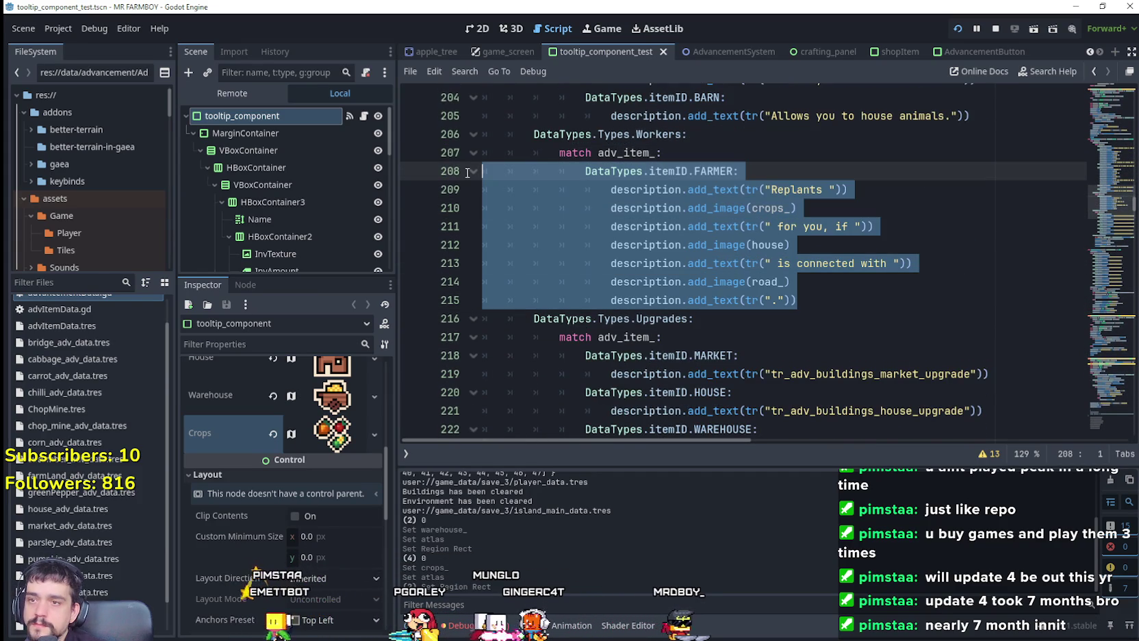
Paste a copy of the FARMER block directly below the original and run the game with F5
{"action": "left_click", "coordinate": [824, 303]}
{"action": "key", "text": "Return"}
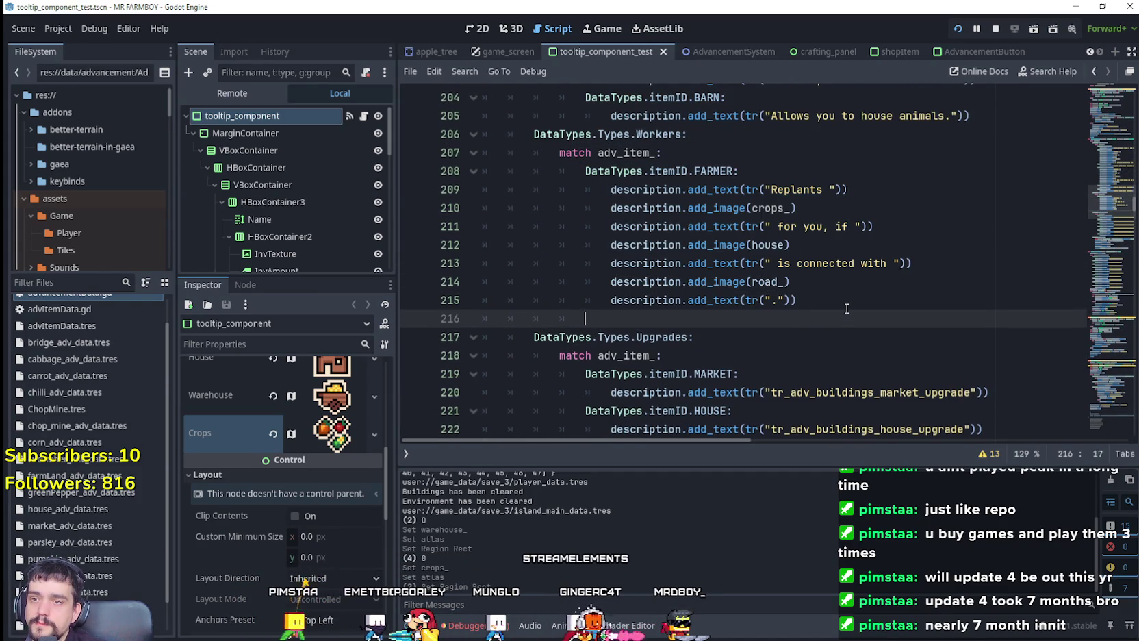
{"action": "key", "text": "ctrl+v"}
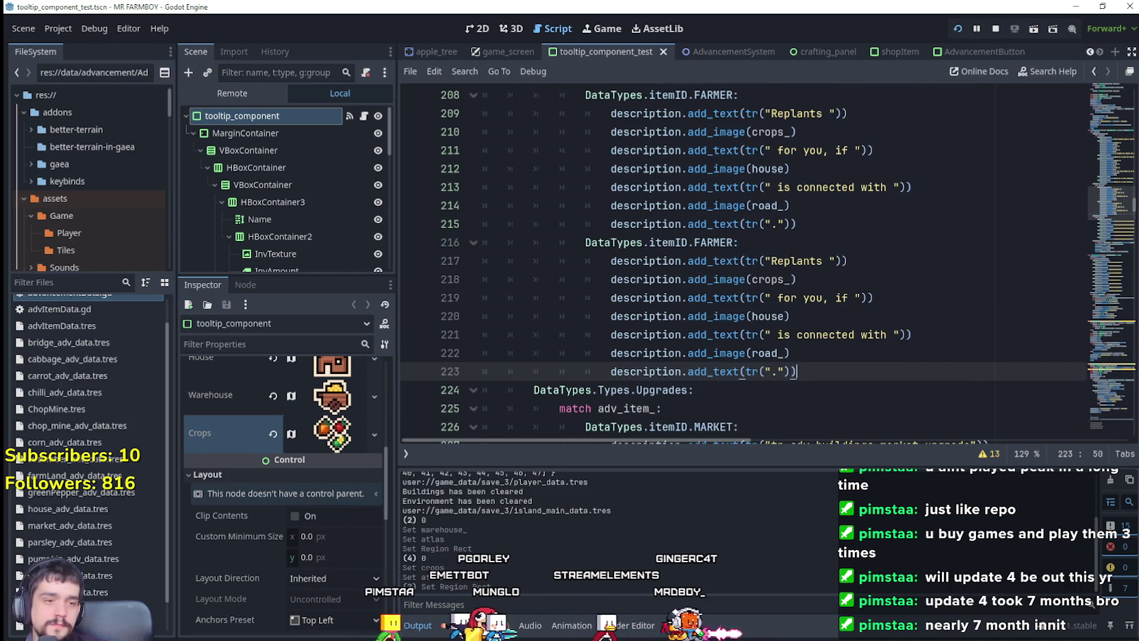
{"action": "key", "text": "F5"}
{"action": "mouse_move", "coordinate": [269, 207]}
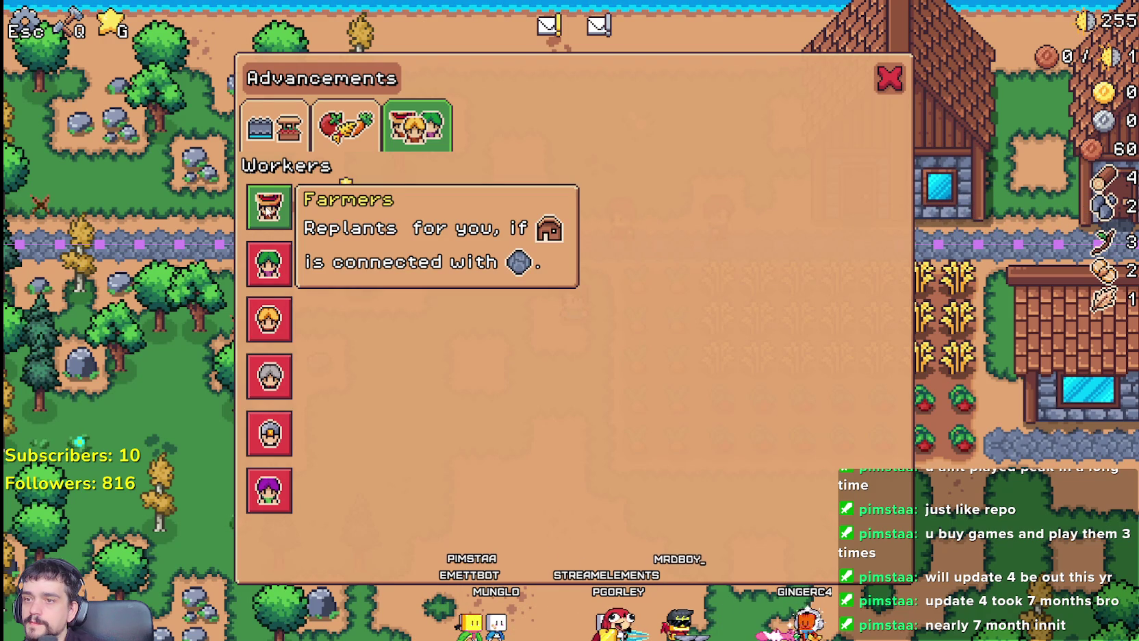
Check the Farmers tooltip in the game's Advancements panel, then return to the Godot script
{"action": "mouse_move", "coordinate": [328, 209]}
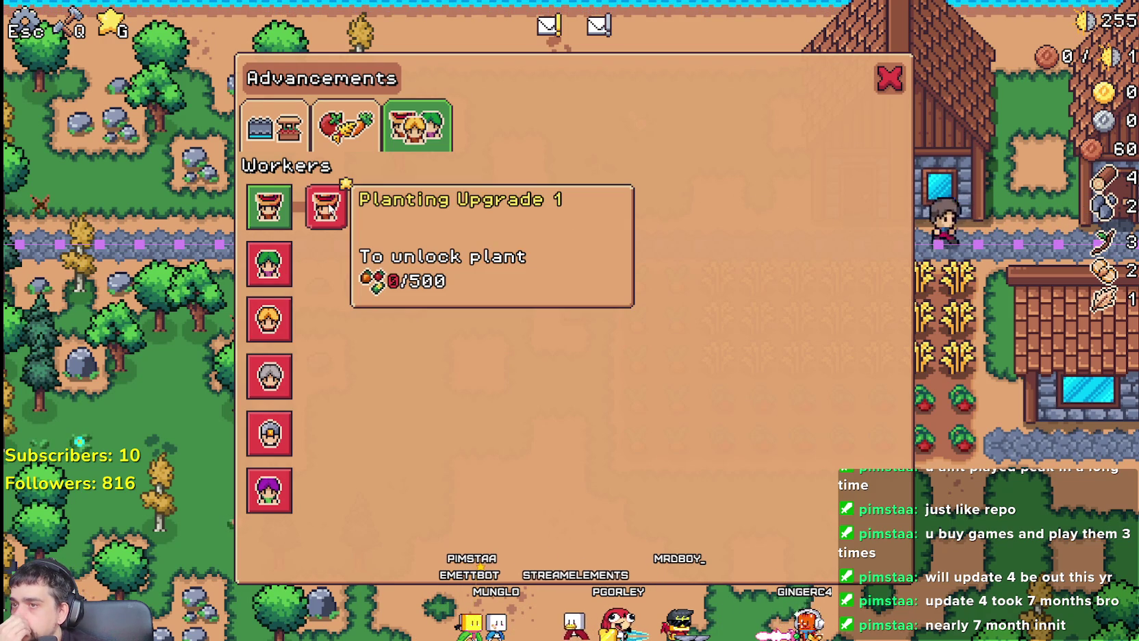
{"action": "mouse_move", "coordinate": [282, 276]}
{"action": "key", "text": "alt+Tab"}
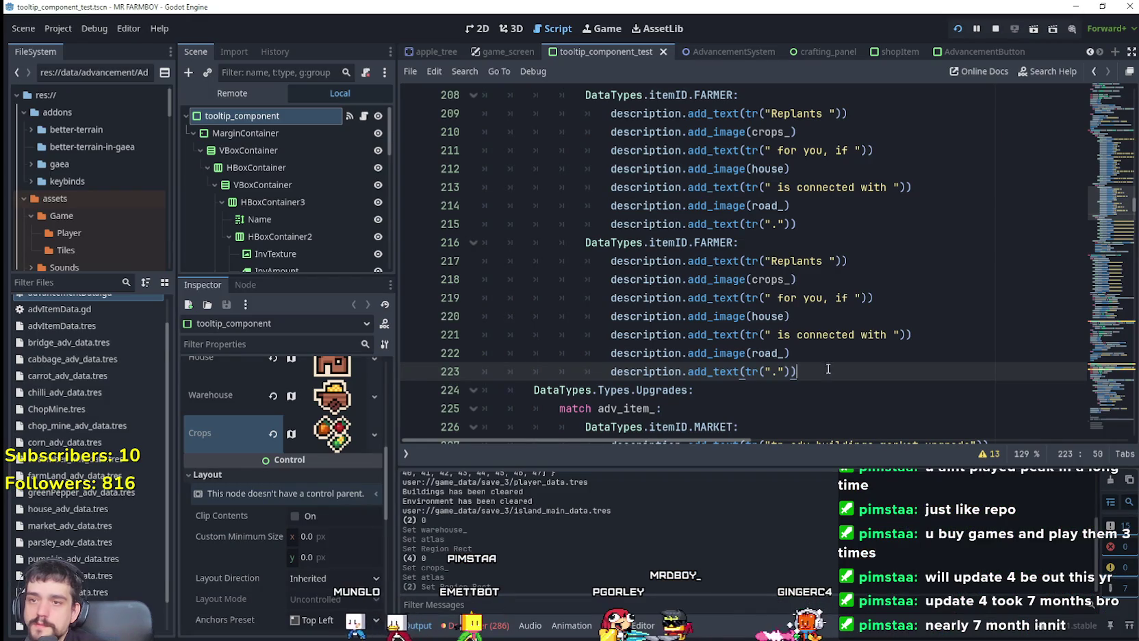
Change the copied block's item to GATHERER and its verb from Replants to Harvests
{"action": "double_click", "coordinate": [714, 243]}
{"action": "type", "text": "Ga"}
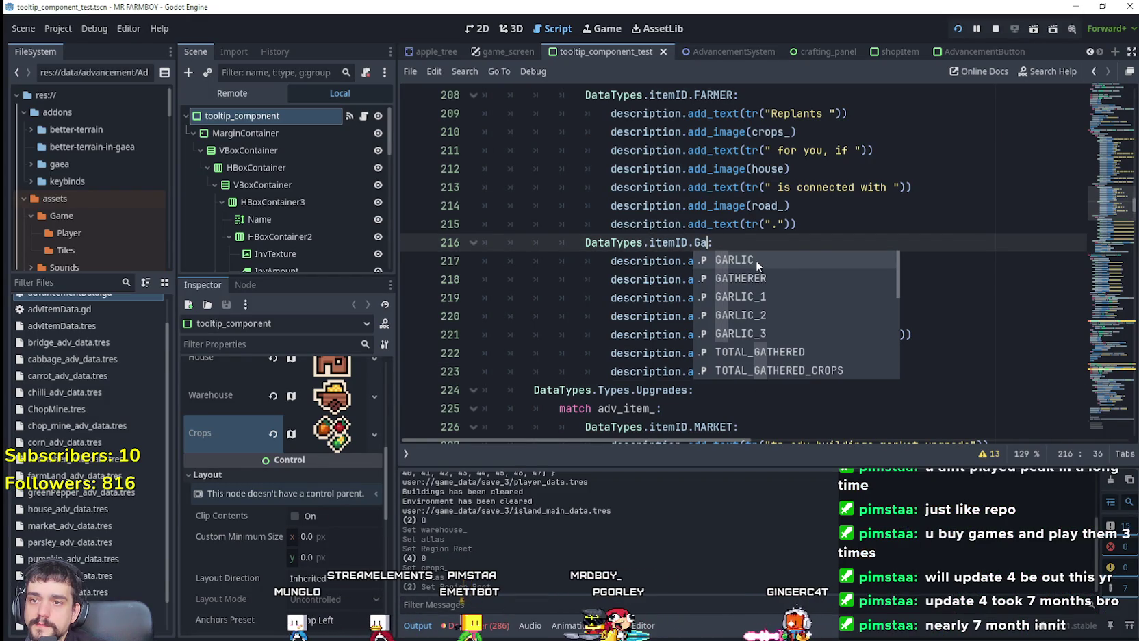
{"action": "left_click", "coordinate": [763, 276]}
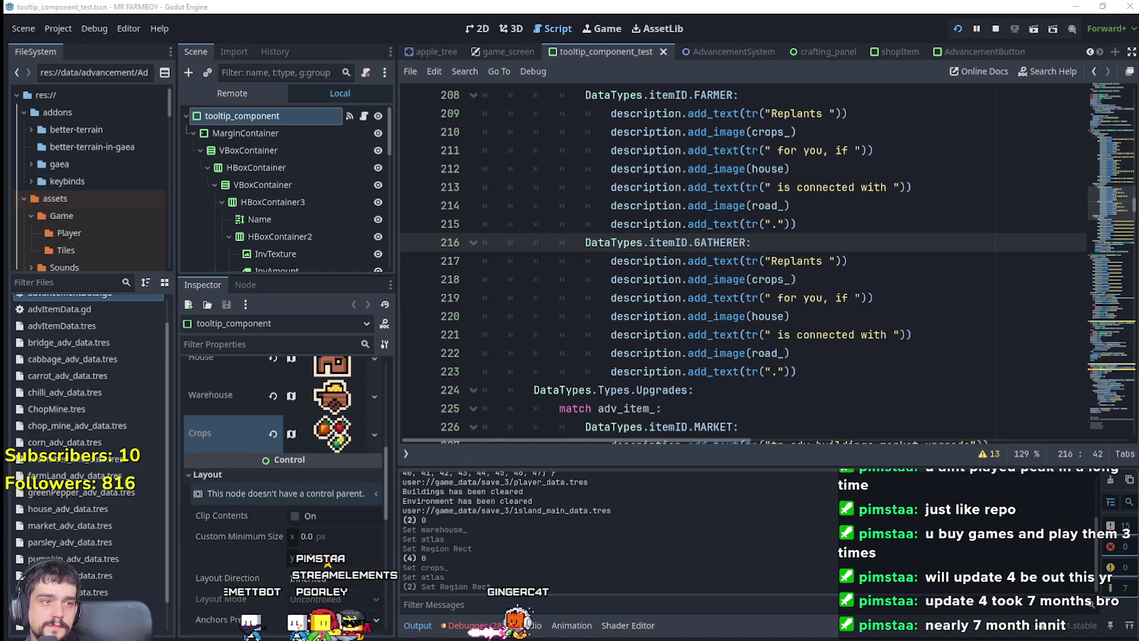
{"action": "double_click", "coordinate": [803, 264]}
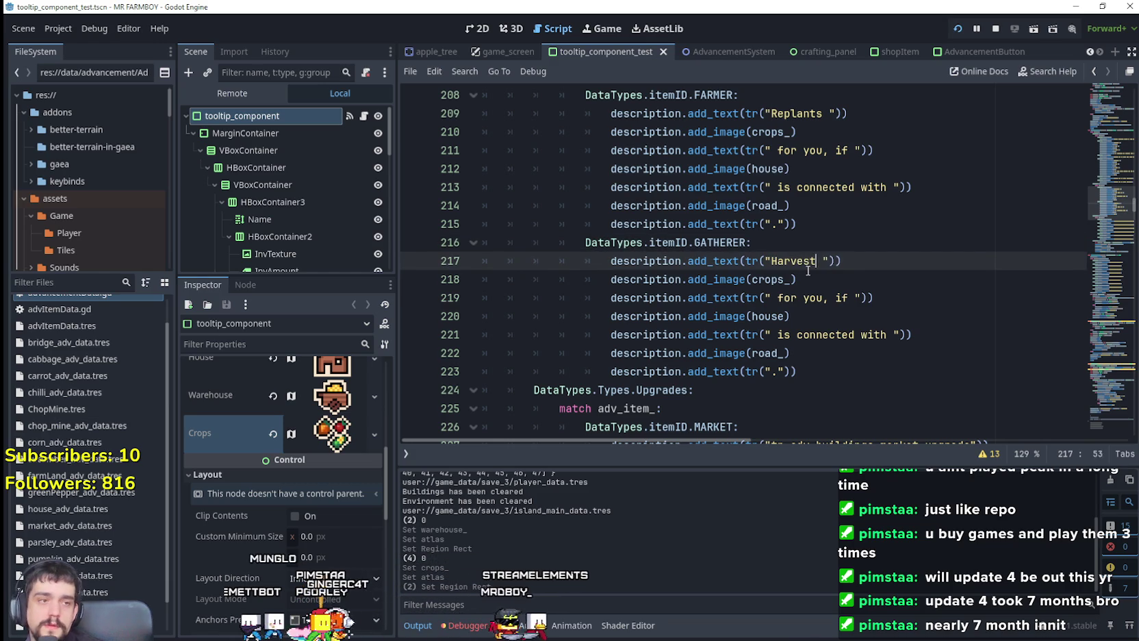
{"action": "type", "text": "s"}
Select the house image line in the GATHERER block for duplication
{"action": "left_click", "coordinate": [761, 299]}
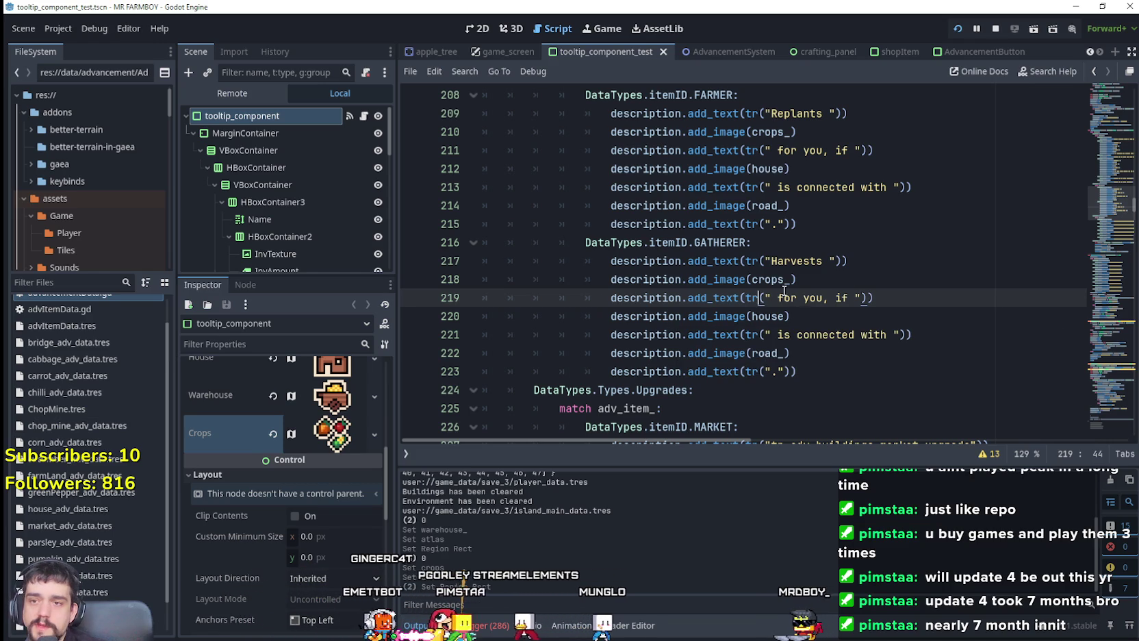
{"action": "left_click", "coordinate": [842, 352]}
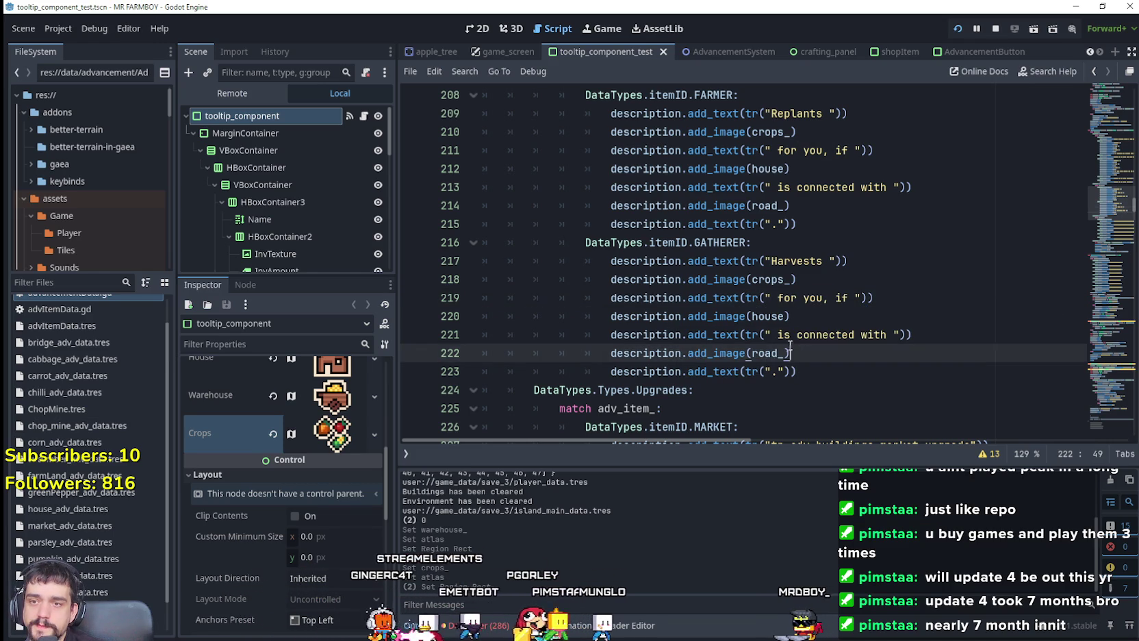
{"action": "left_click", "coordinate": [842, 320]}
{"action": "left_click", "coordinate": [842, 299]}
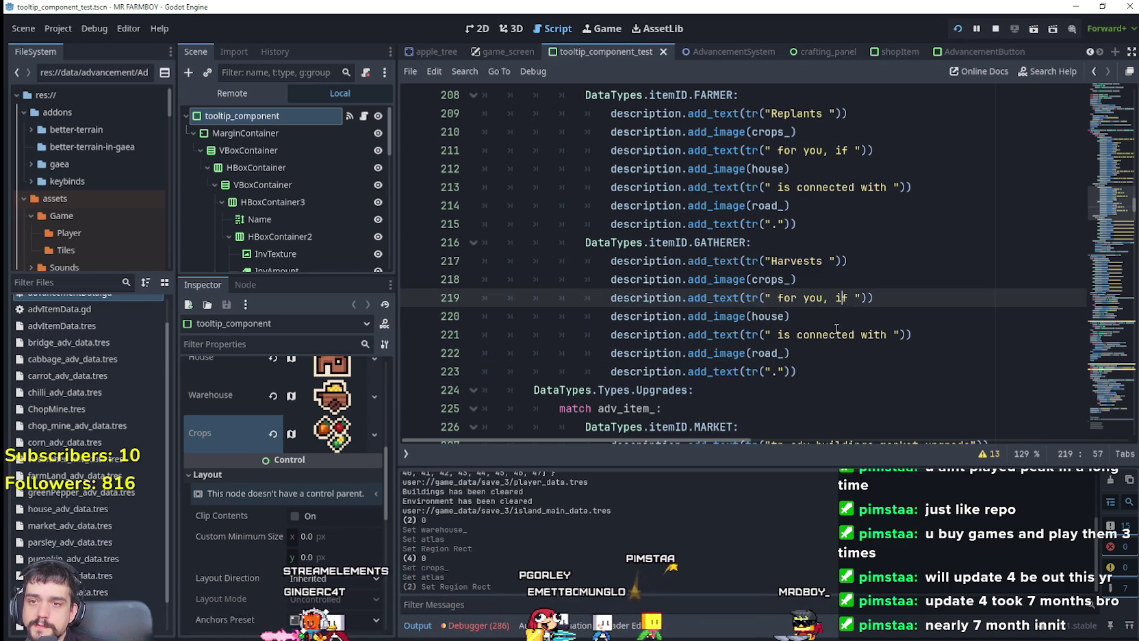
{"action": "left_click_drag", "start_coordinate": [792, 316], "coordinate": [603, 315]}
{"action": "key", "text": "ctrl+c"}
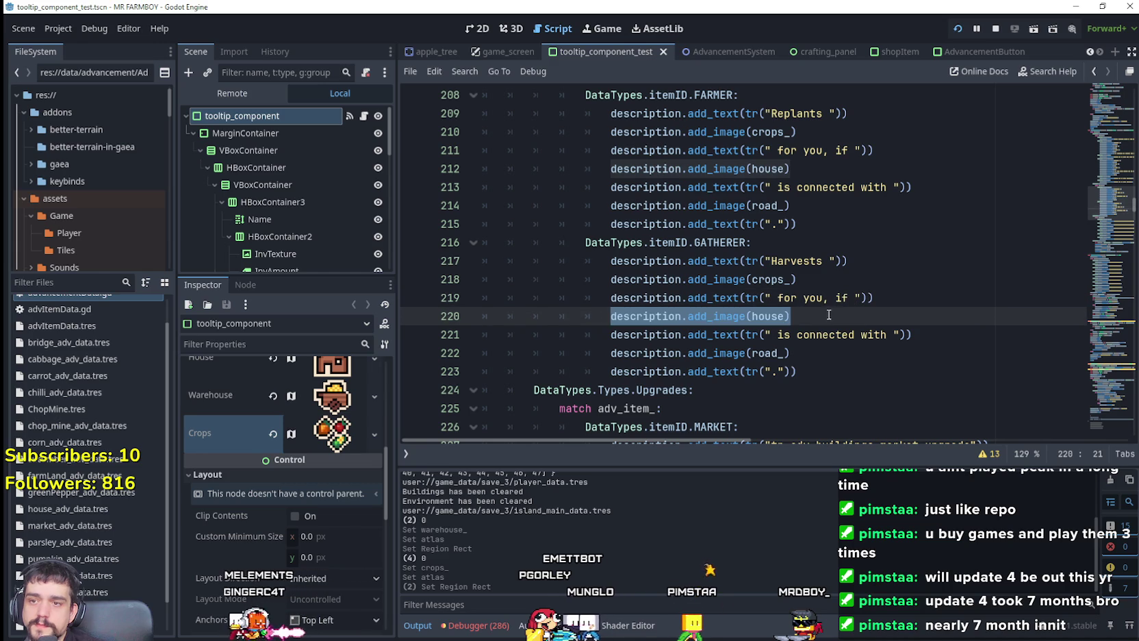
{"action": "left_click", "coordinate": [827, 317]}
{"action": "type", "text": "."}
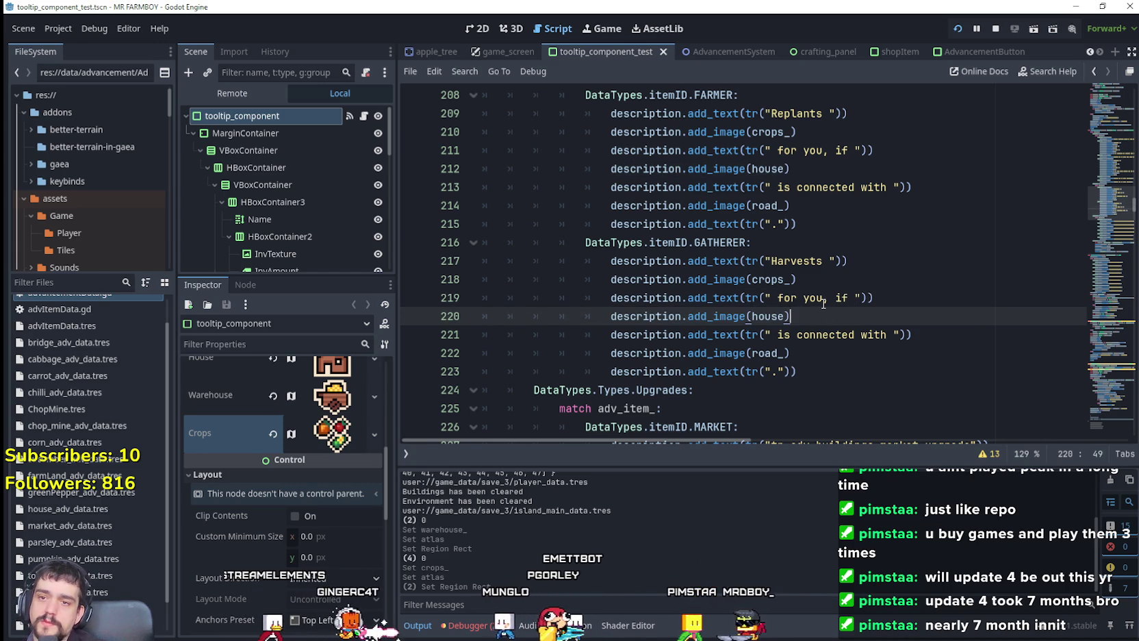
{"action": "key", "text": "BackSpace"}
Insert a copy of the house image line below it and change its image to warehouse_
{"action": "key", "text": "Return"}
{"action": "key", "text": "ctrl+v"}
{"action": "double_click", "coordinate": [784, 333]}
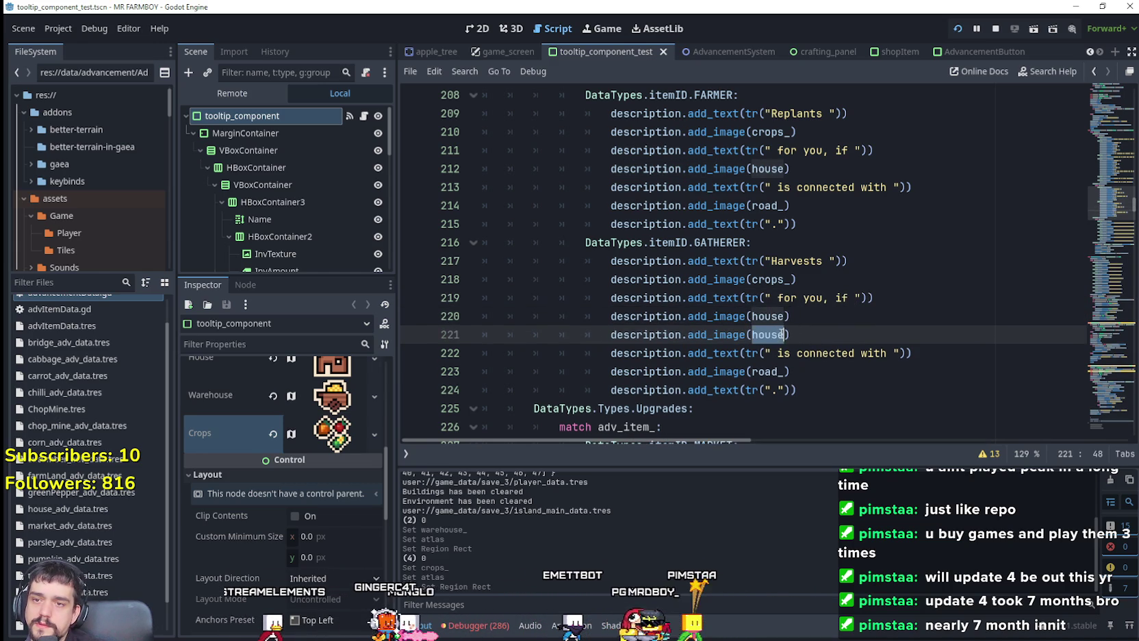
{"action": "type", "text": "wareh"}
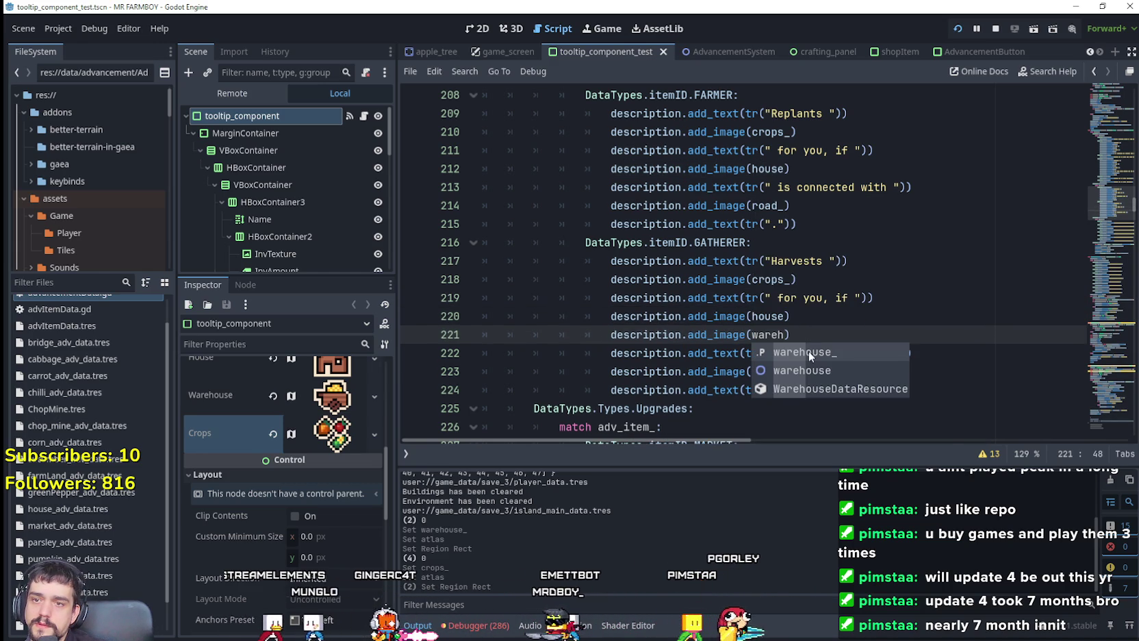
{"action": "left_click", "coordinate": [808, 351]}
{"action": "left_click", "coordinate": [826, 374]}
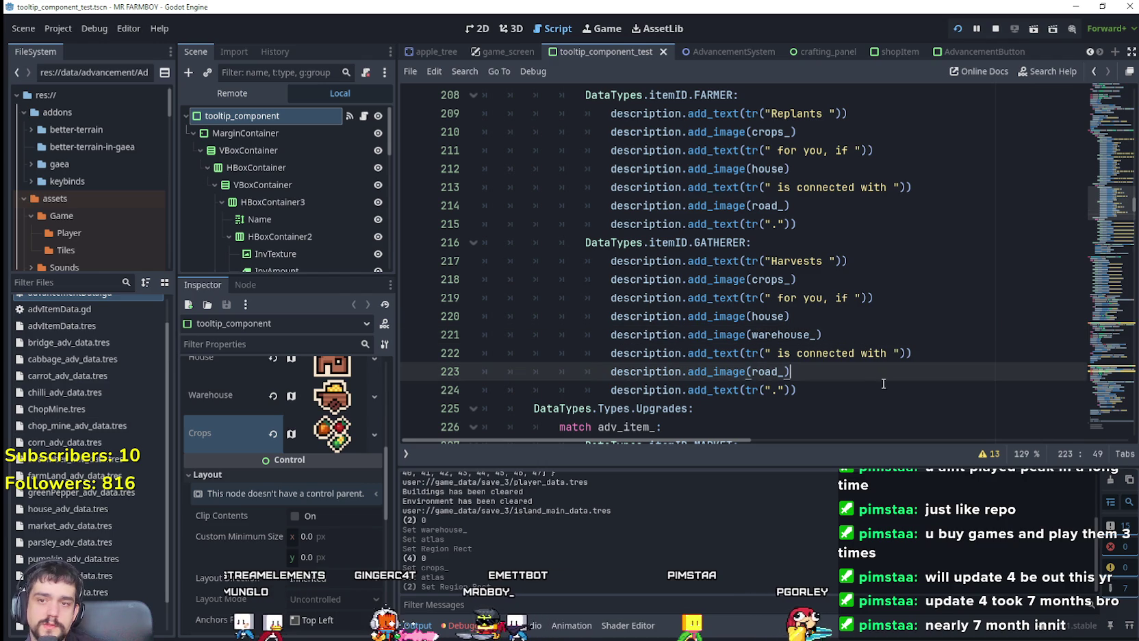
{"action": "left_click", "coordinate": [824, 390]}
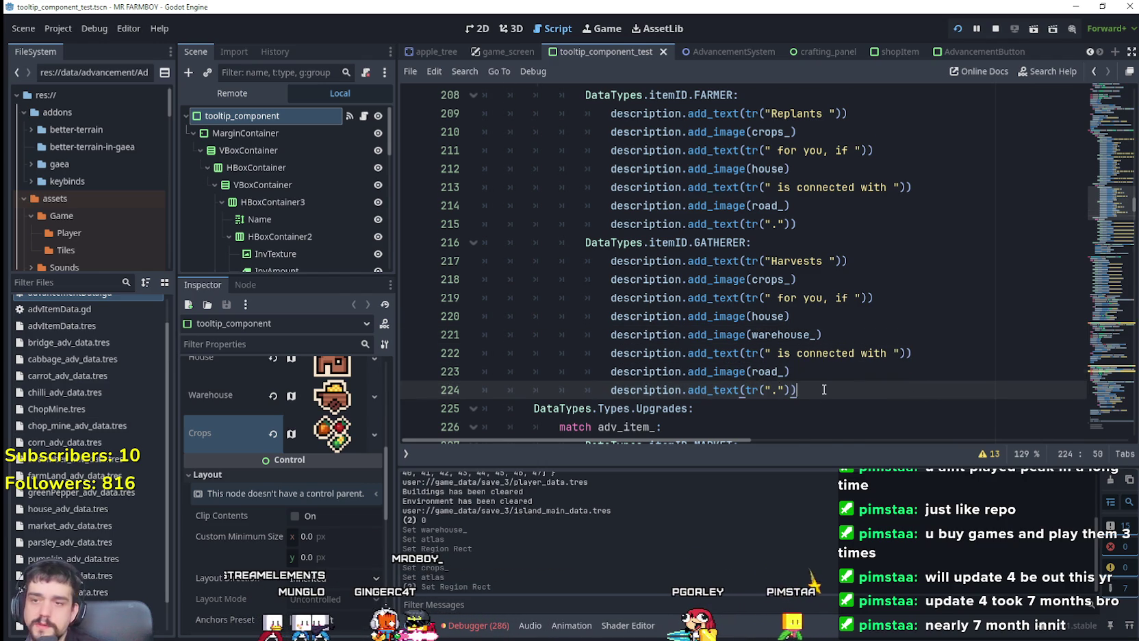
{"action": "scroll", "coordinate": [824, 389], "scroll_direction": "down", "scroll_amount": 2}
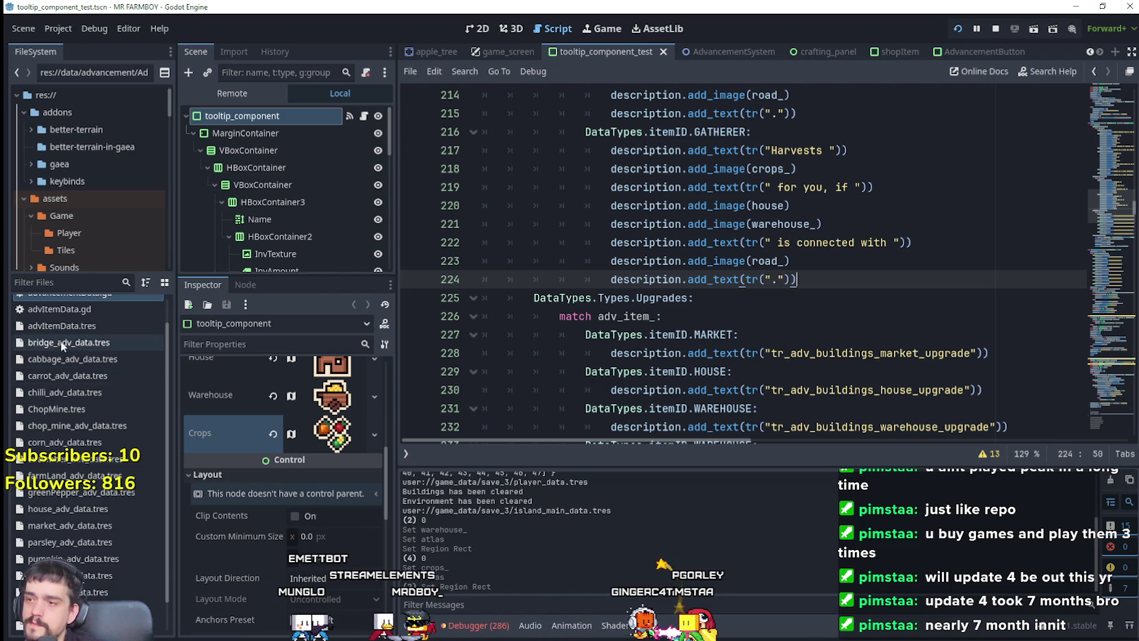
Filter the project files for 'FL' and review the house and warehouse_ image lines
{"action": "left_click", "coordinate": [48, 283]}
{"action": "type", "text": "FL"}
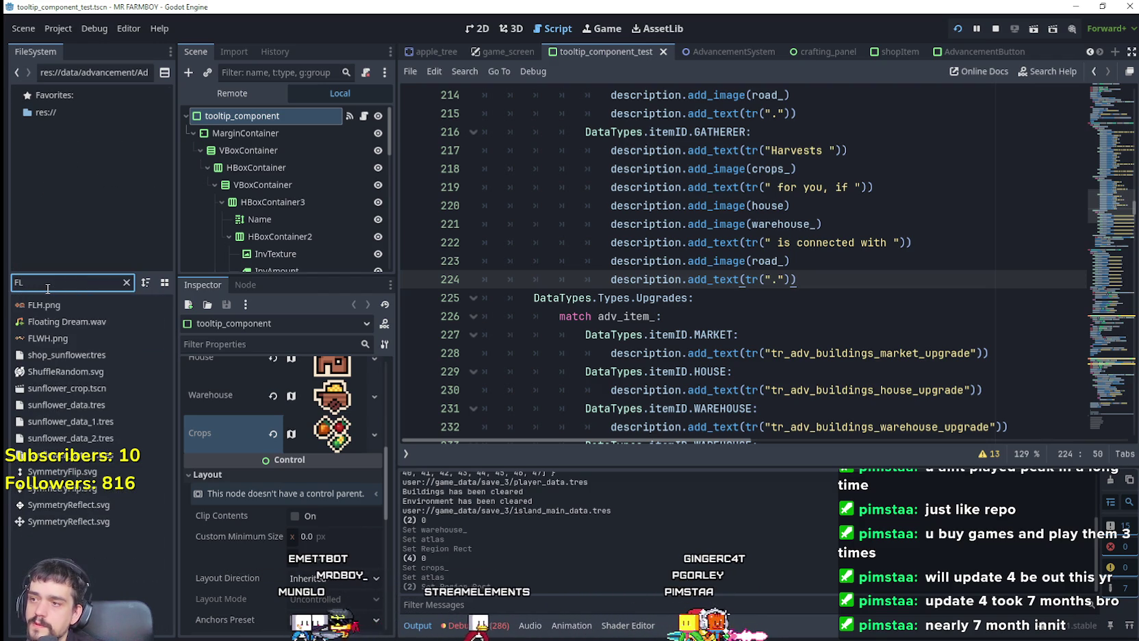
{"action": "mouse_move", "coordinate": [43, 342]}
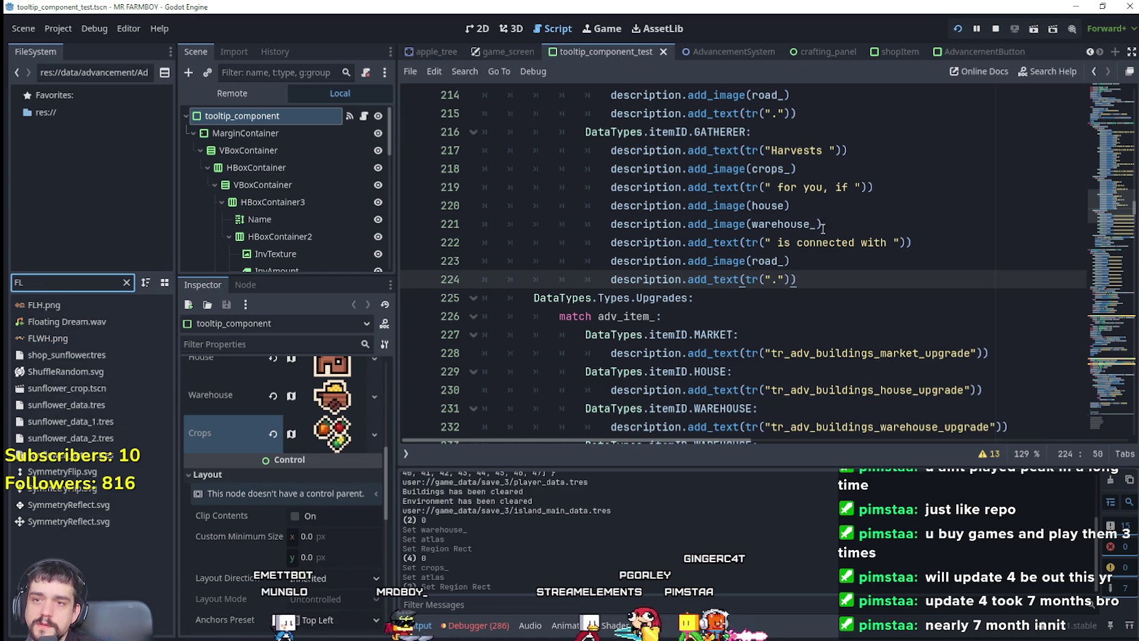
{"action": "left_click_drag", "start_coordinate": [821, 224], "coordinate": [610, 224]}
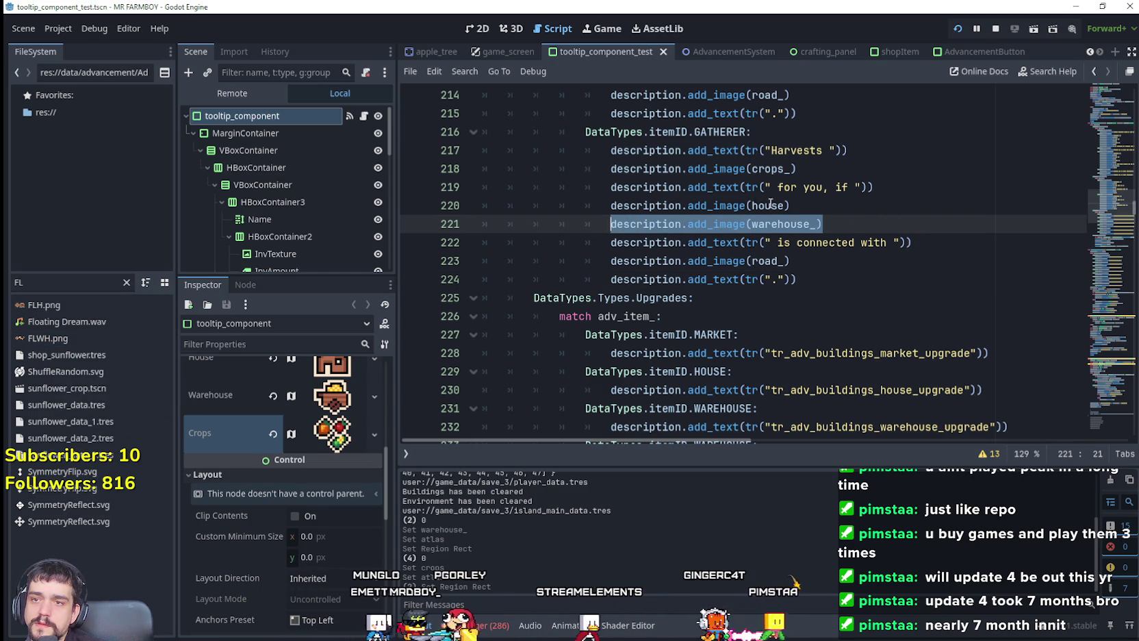
{"action": "left_click", "coordinate": [907, 191]}
{"action": "left_click_drag", "start_coordinate": [791, 205], "coordinate": [601, 205]}
{"action": "mouse_move", "coordinate": [822, 224]}
{"action": "left_mouse_down"}
{"action": "mouse_move", "coordinate": [595, 224]}
{"action": "mouse_move", "coordinate": [608, 220]}
{"action": "mouse_move", "coordinate": [570, 196]}
{"action": "mouse_move", "coordinate": [470, 203]}
{"action": "mouse_move", "coordinate": [526, 205]}
{"action": "left_mouse_up"}
{"action": "scroll", "coordinate": [526, 205], "scroll_direction": "up", "scroll_amount": 1}
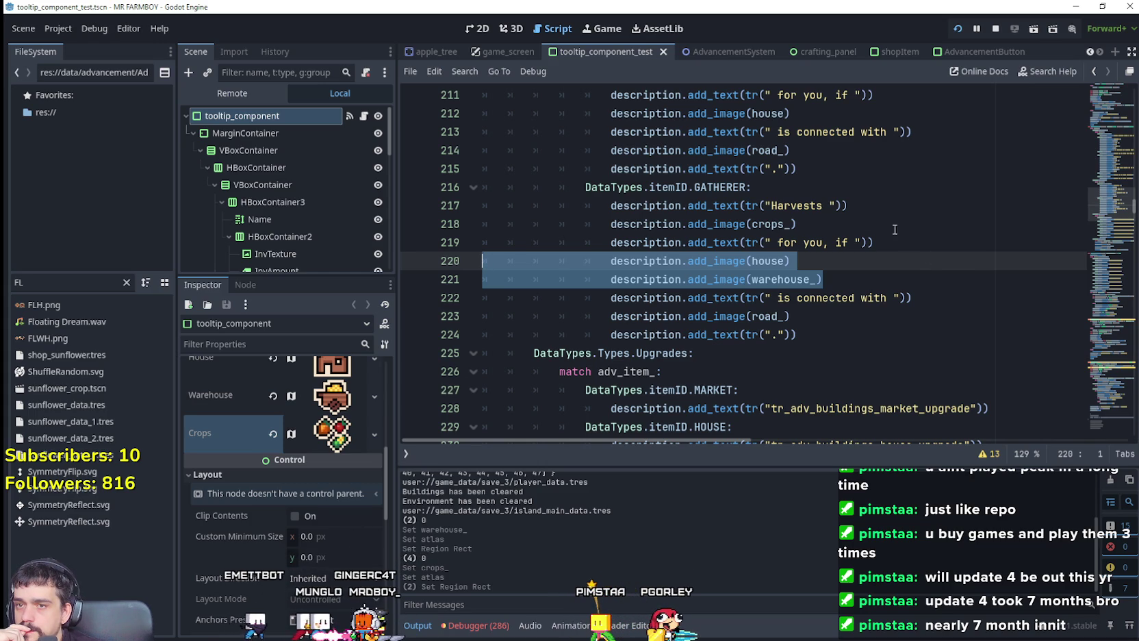
{"action": "mouse_move", "coordinate": [887, 314]}
{"action": "left_mouse_down"}
{"action": "mouse_move", "coordinate": [486, 242]}
{"action": "mouse_move", "coordinate": [483, 260]}
{"action": "left_mouse_up"}
{"action": "scroll", "coordinate": [900, 352], "scroll_direction": "up", "scroll_amount": 1}
{"action": "scroll", "coordinate": [900, 352], "scroll_direction": "up", "scroll_amount": 2}
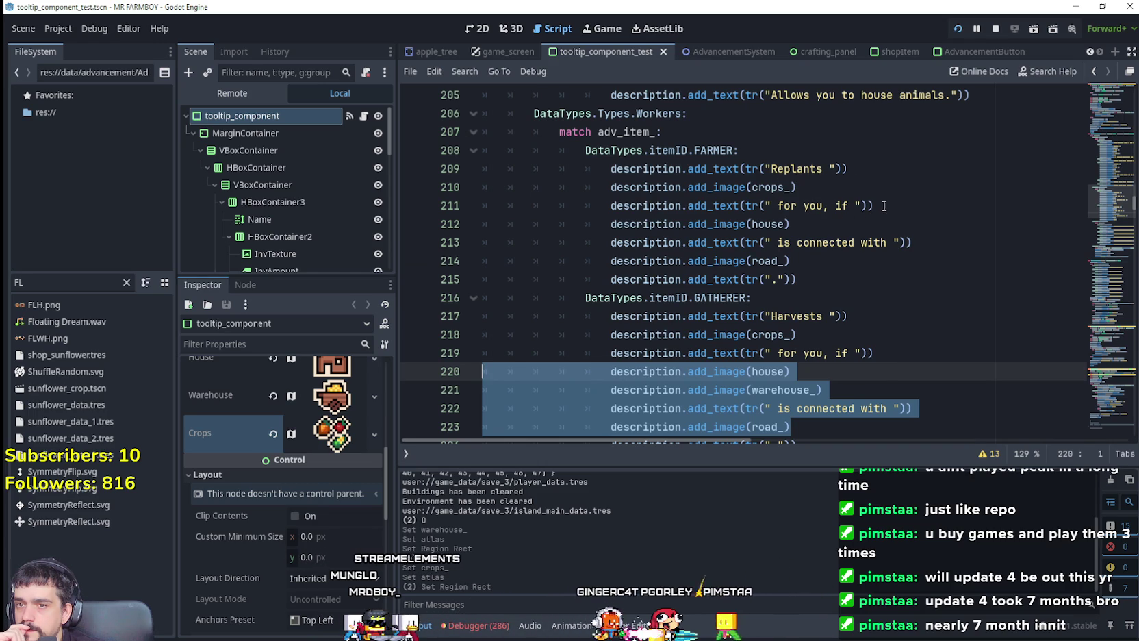
Duplicate the FARMER house image line 212 and change its argument to farmland_
{"action": "left_click", "coordinate": [794, 226]}
{"action": "left_click", "coordinate": [801, 227]}
{"action": "key", "text": "shift+Home"}
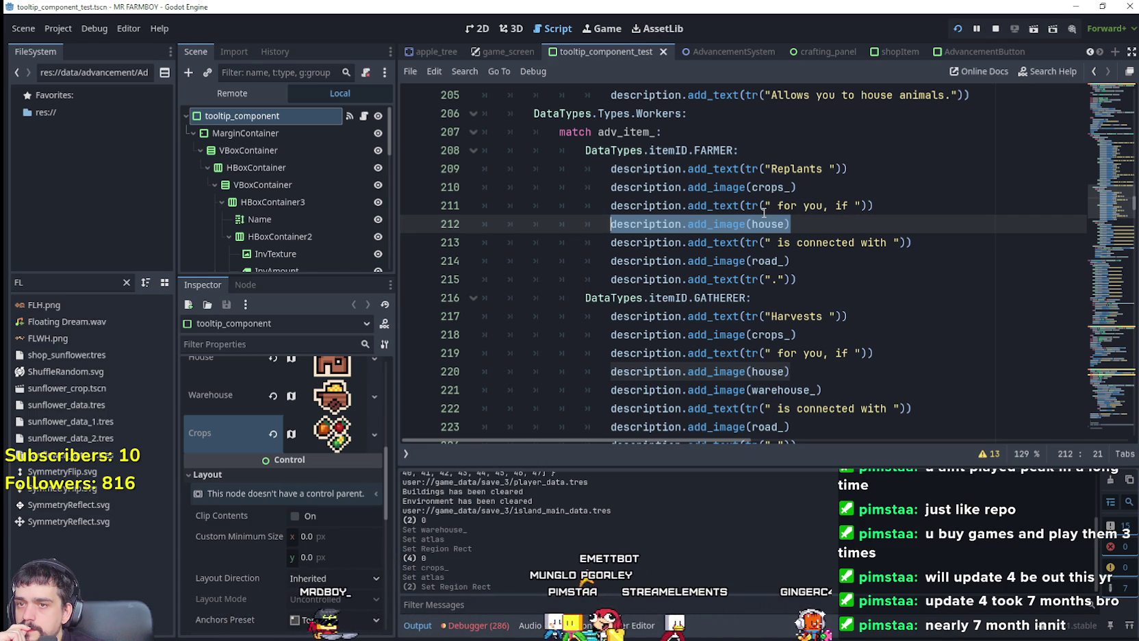
{"action": "mouse_move", "coordinate": [785, 239]}
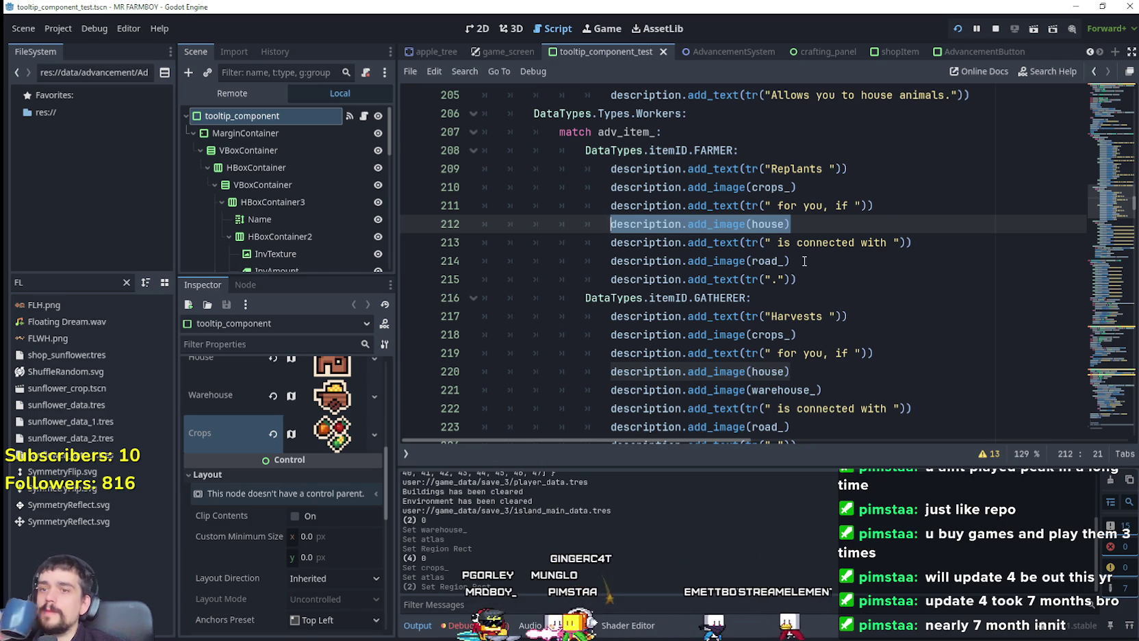
{"action": "left_click", "coordinate": [804, 260]}
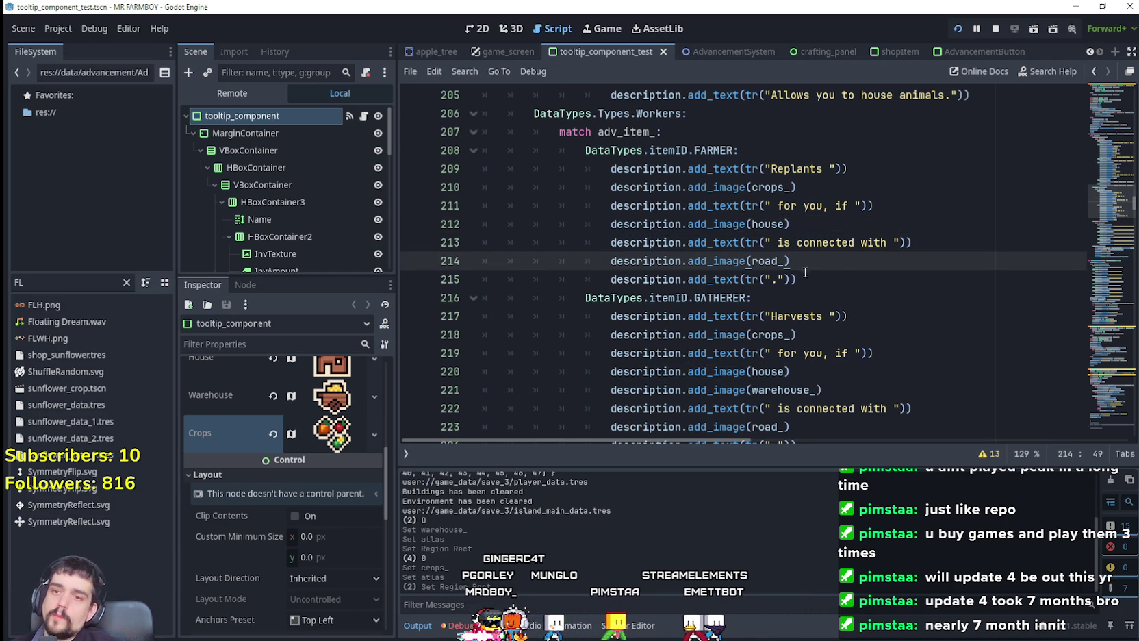
{"action": "left_click", "coordinate": [921, 233]}
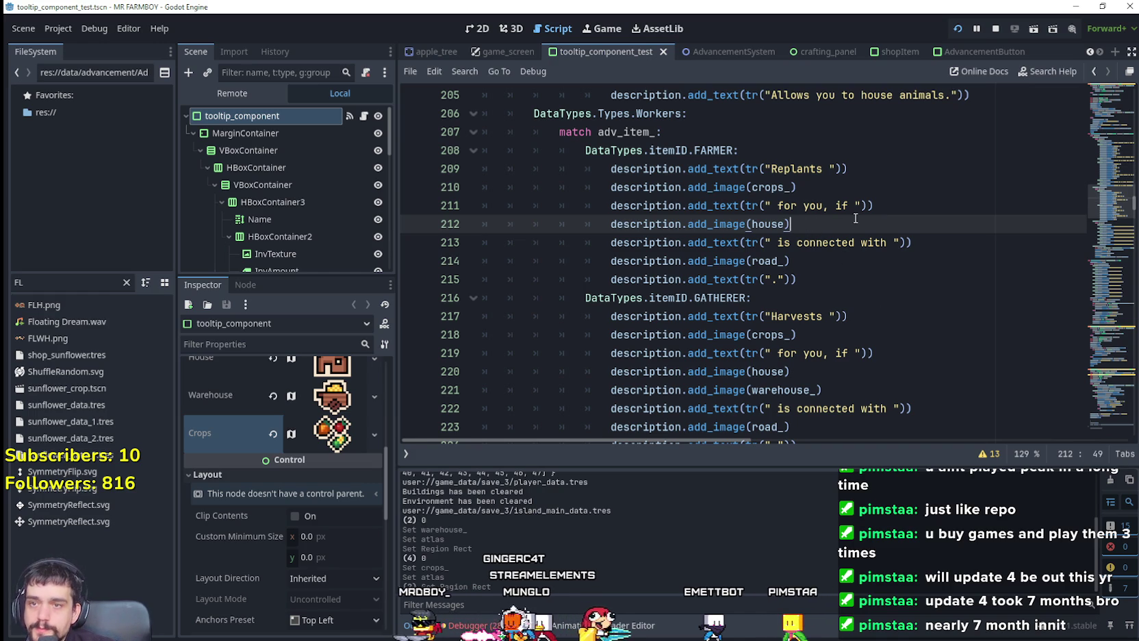
{"action": "key", "text": "ctrl+shift+d"}
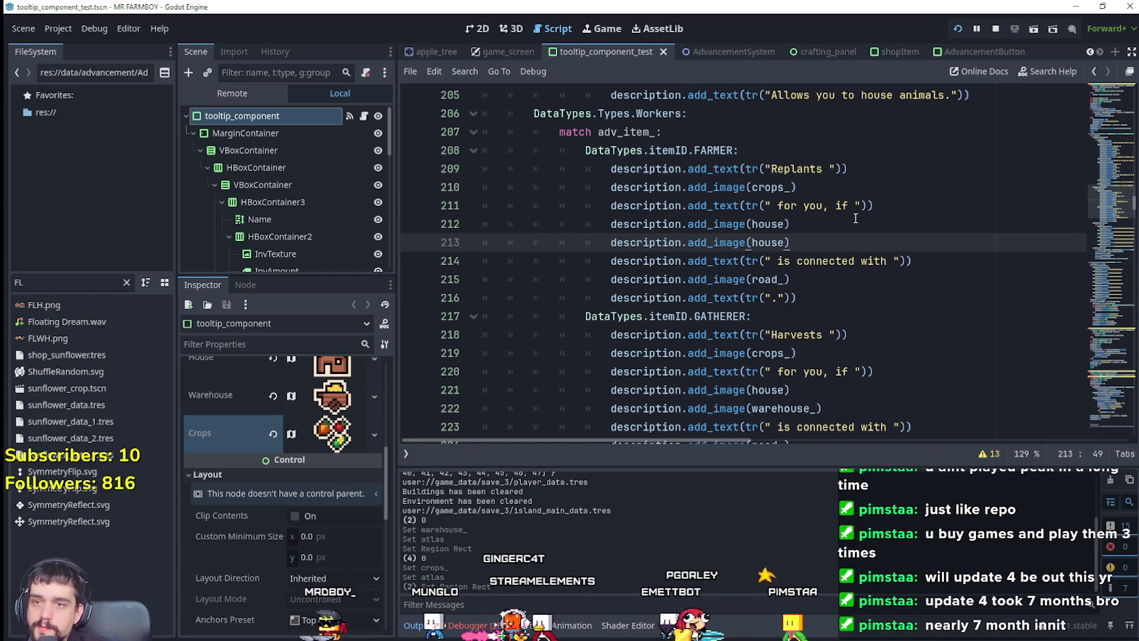
{"action": "key", "text": "ctrl+z"}
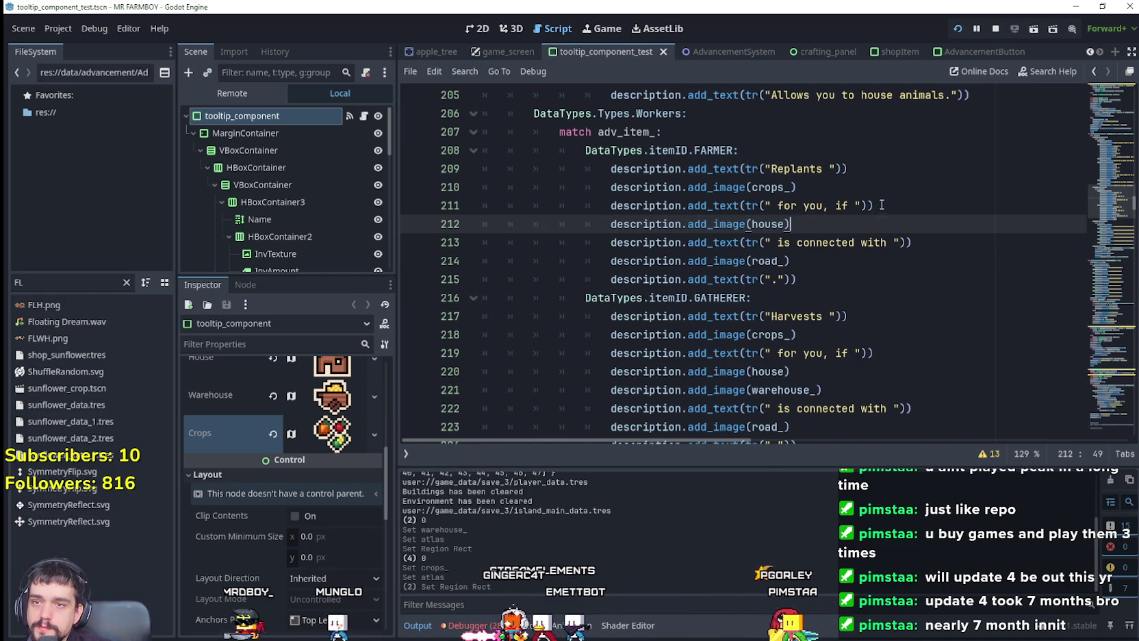
{"action": "key", "text": "ctrl+y"}
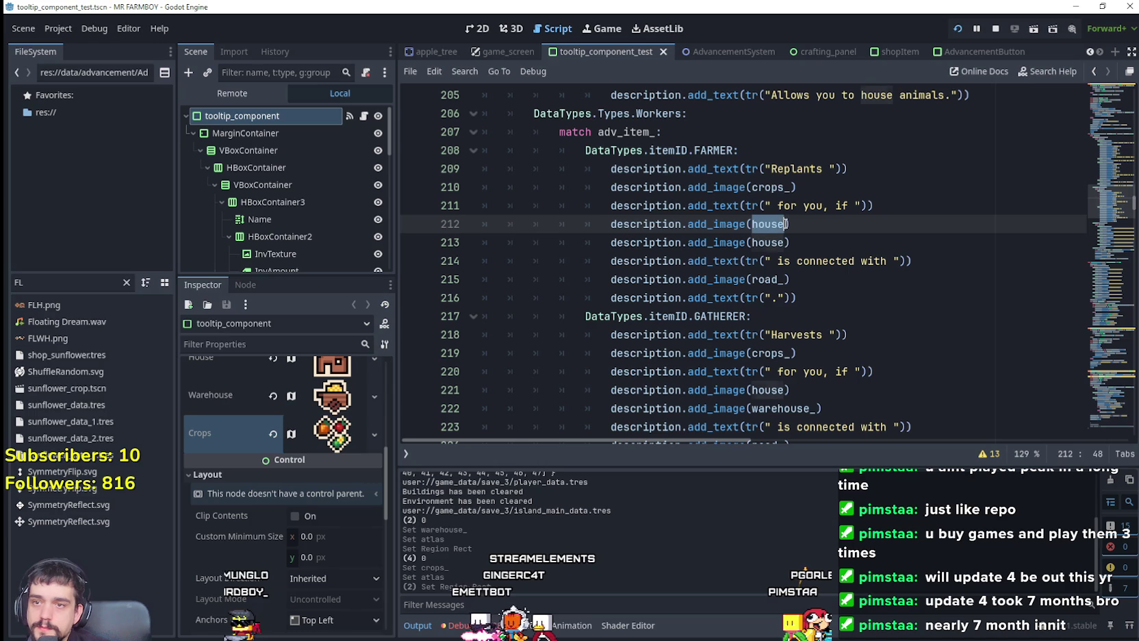
{"action": "type", "text": "l"}
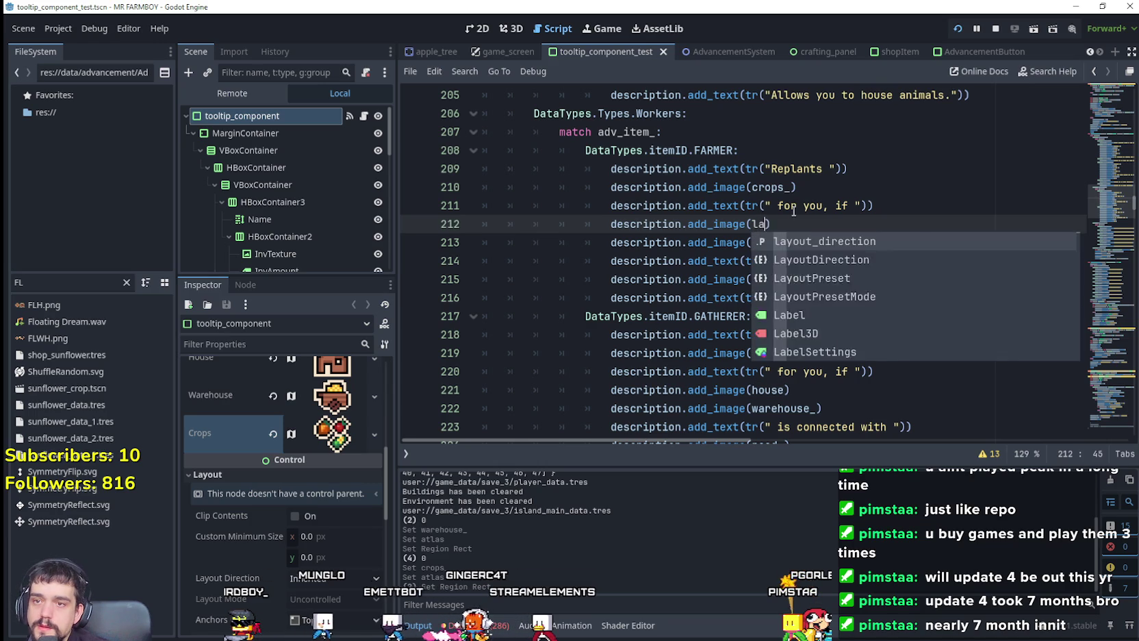
{"action": "key", "text": "BackSpace"}
{"action": "type", "text": "farm"}
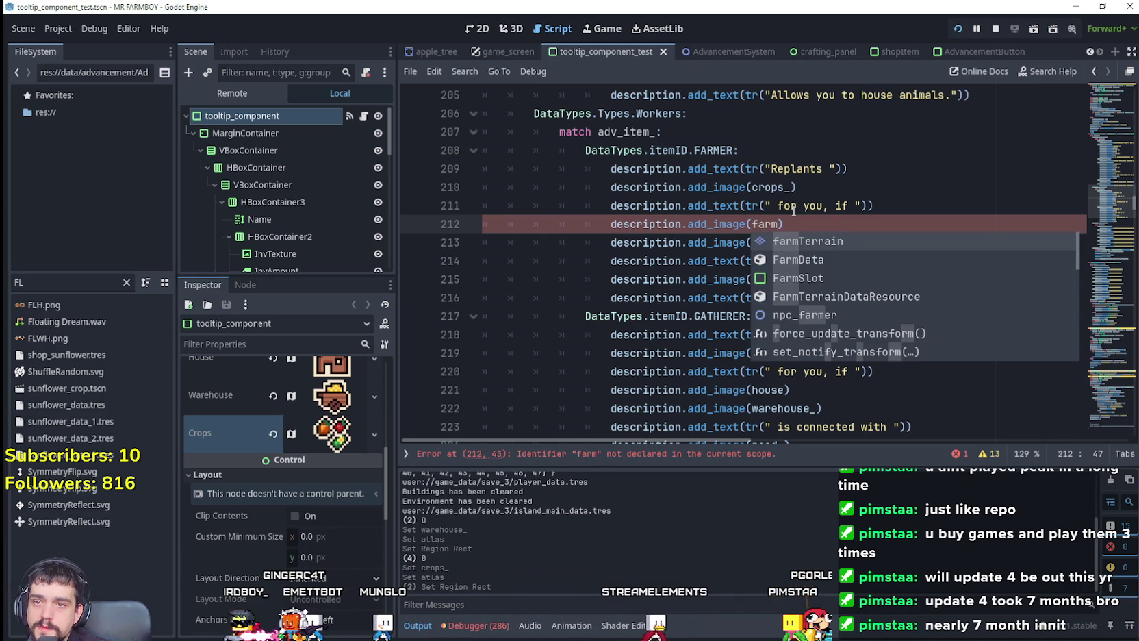
{"action": "type", "text": "land_"}
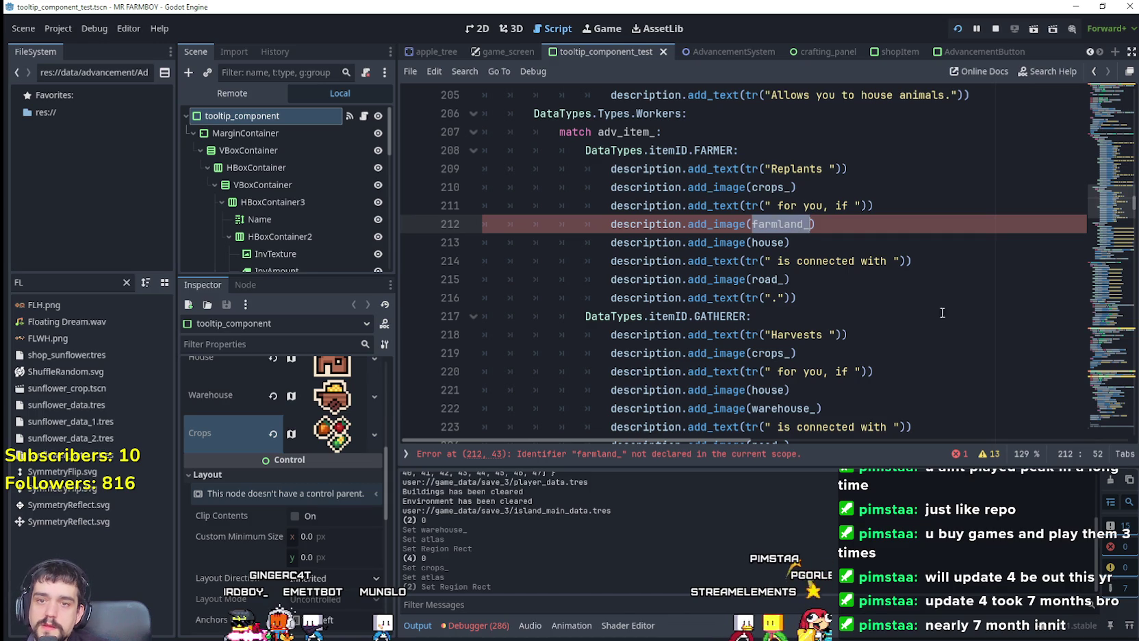
{"action": "scroll", "coordinate": [1121, 242], "scroll_direction": "up", "scroll_amount": 20}
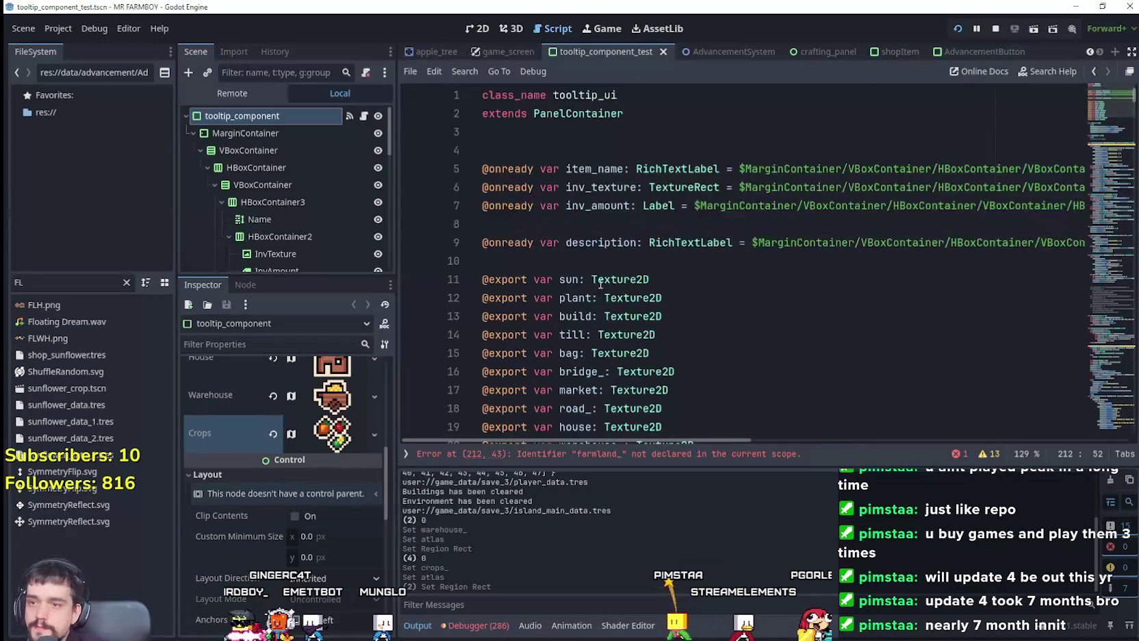
Add exported farmland_ (Texture2D) and animalland_ (Texture) declarations below the last exported texture
{"action": "scroll", "coordinate": [741, 290], "scroll_direction": "down", "scroll_amount": 4}
{"action": "left_click", "coordinate": [751, 249]}
{"action": "key", "text": "Return"}
{"action": "type", "text": "@"}
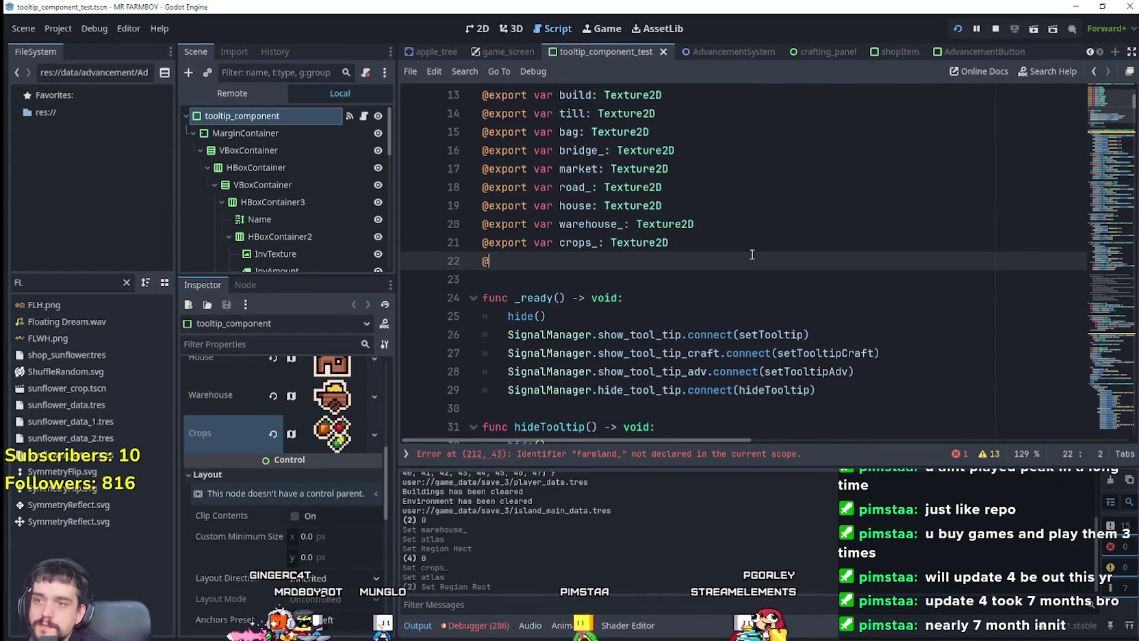
{"action": "type", "text": "export var"}
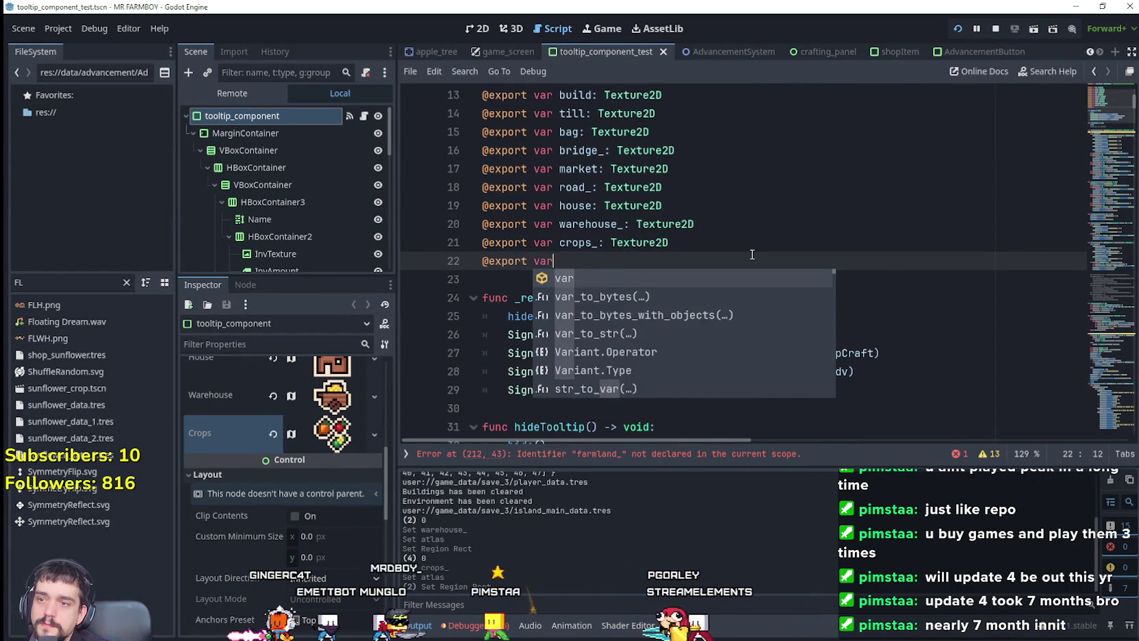
{"action": "type", "text": " farmland_: Tex"}
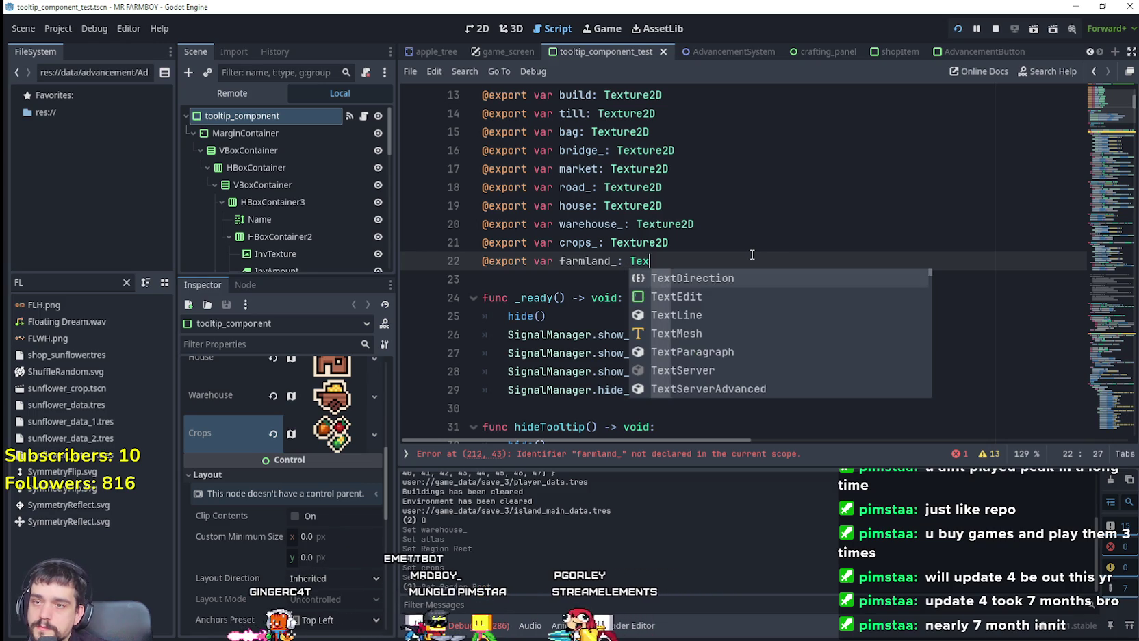
{"action": "type", "text": "ture2"}
{"action": "key", "text": "Return"}
{"action": "key", "text": "Return"}
{"action": "type", "text": "@export var animalland_"}
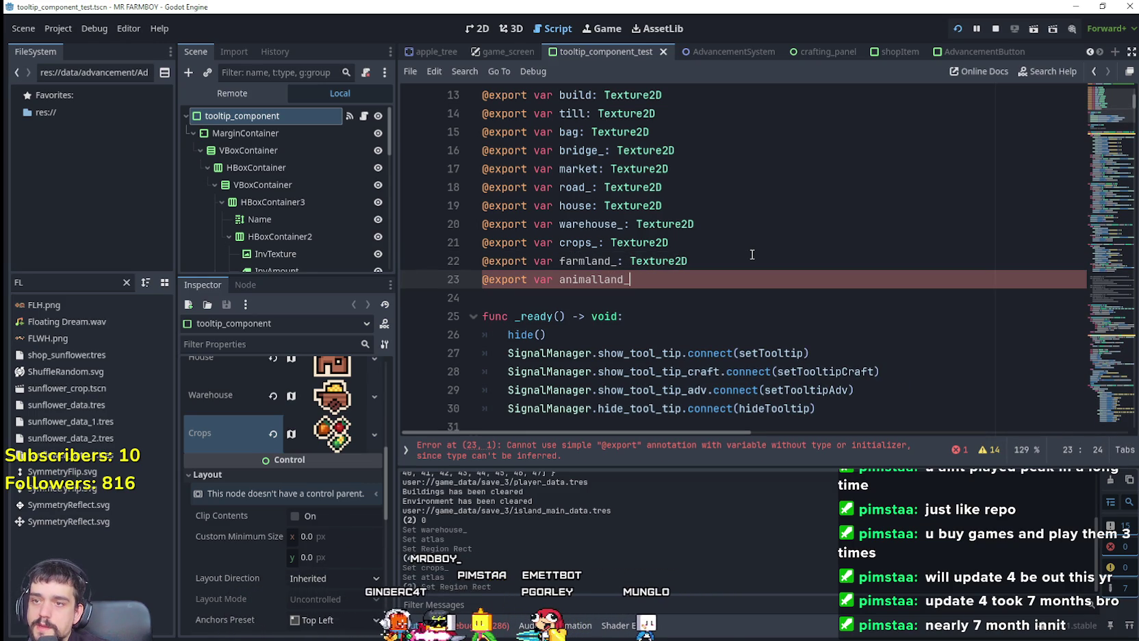
{"action": "type", "text": ": Texture"}
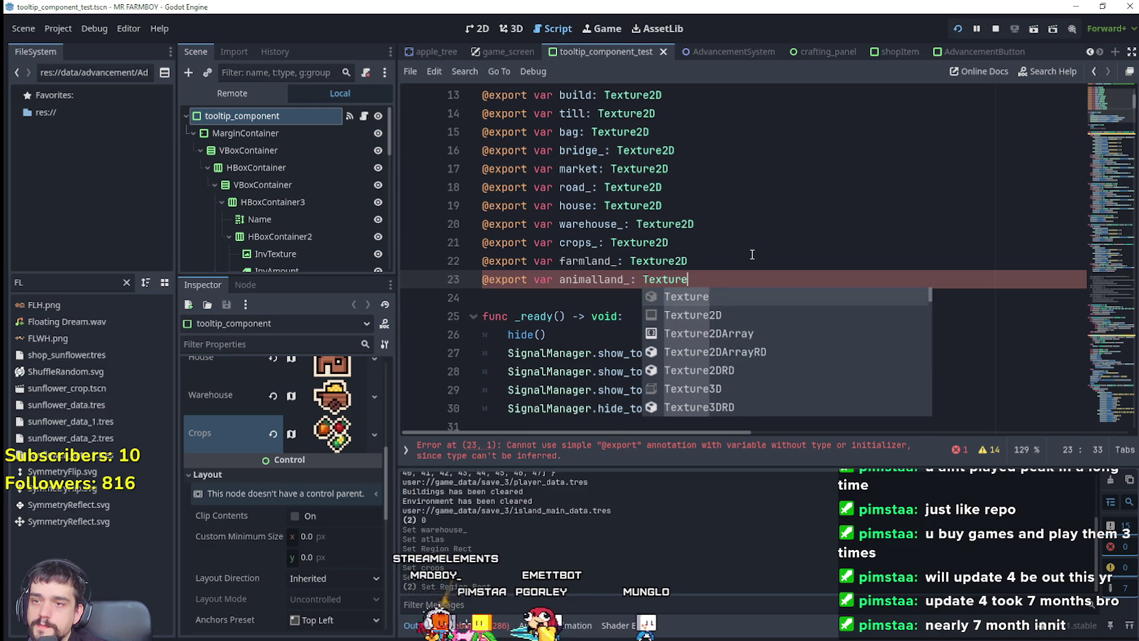
{"action": "key", "text": "Return"}
{"action": "key", "text": "Return"}
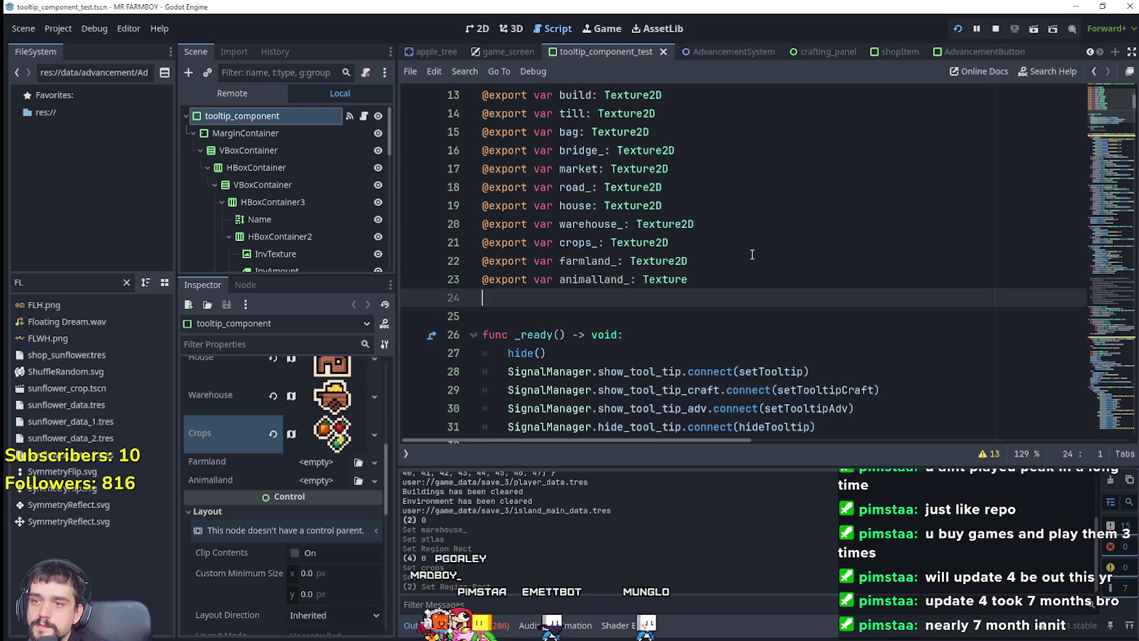
{"action": "type", "text": "@export"}
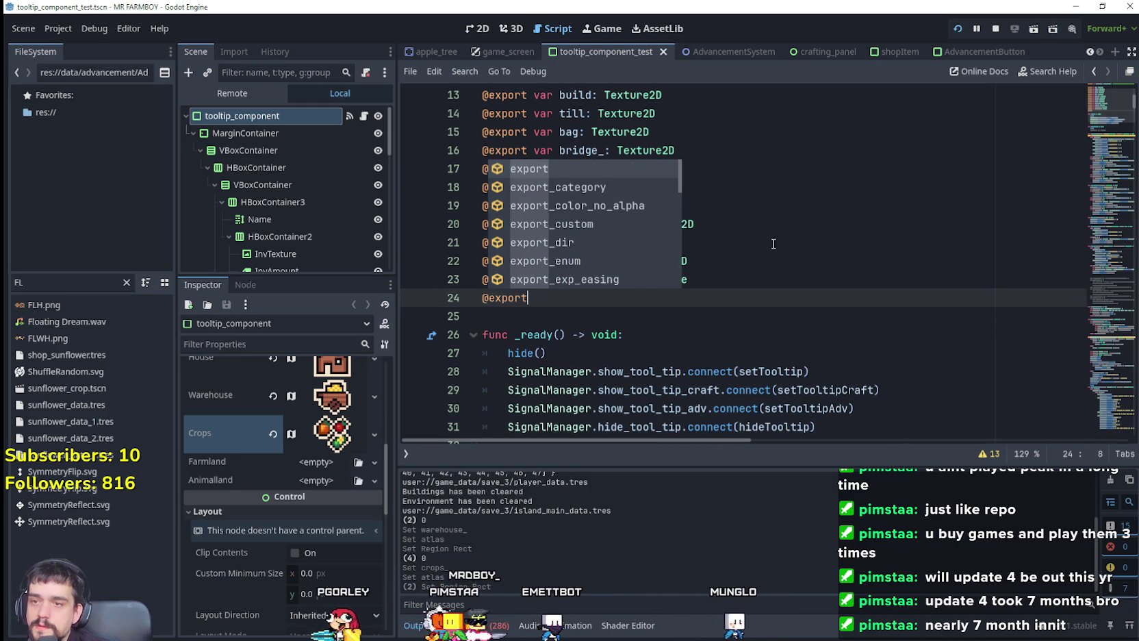
{"action": "left_click", "coordinate": [773, 244]}
Rename them to farm_tile and animal_tile, add forestry_tile and mining_tile Texture2D exports, and save
{"action": "left_click", "coordinate": [602, 260]}
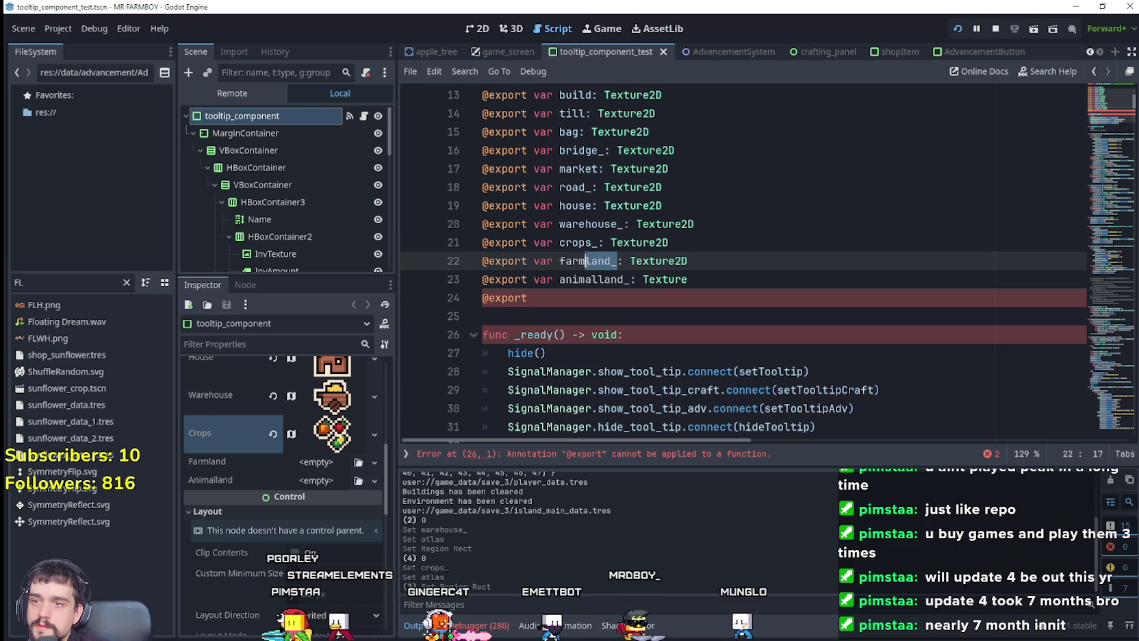
{"action": "type", "text": "_til"}
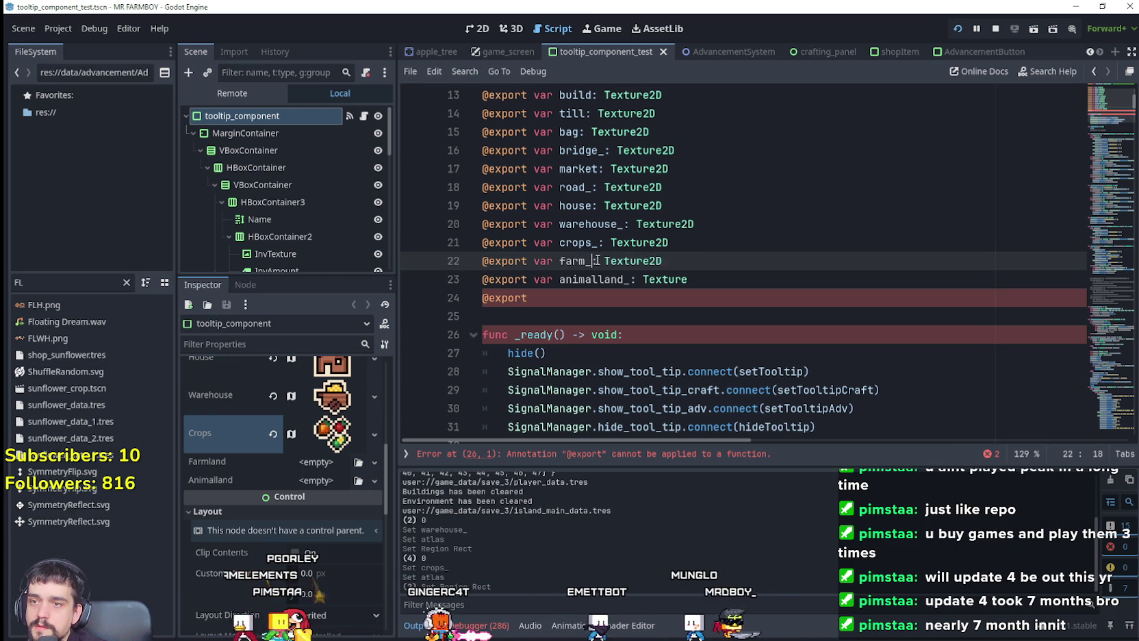
{"action": "type", "text": "e"}
{"action": "left_click_drag", "start_coordinate": [630, 279], "coordinate": [603, 280]}
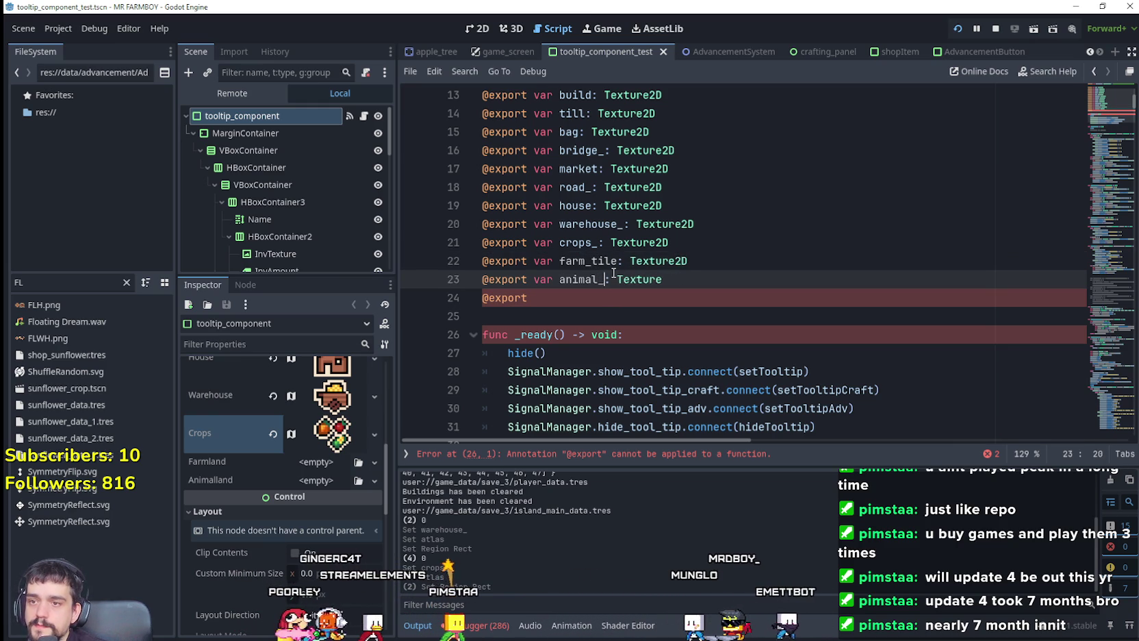
{"action": "type", "text": "tile"}
{"action": "left_click", "coordinate": [582, 293]}
{"action": "type", "text": "var forestry_tile: T"}
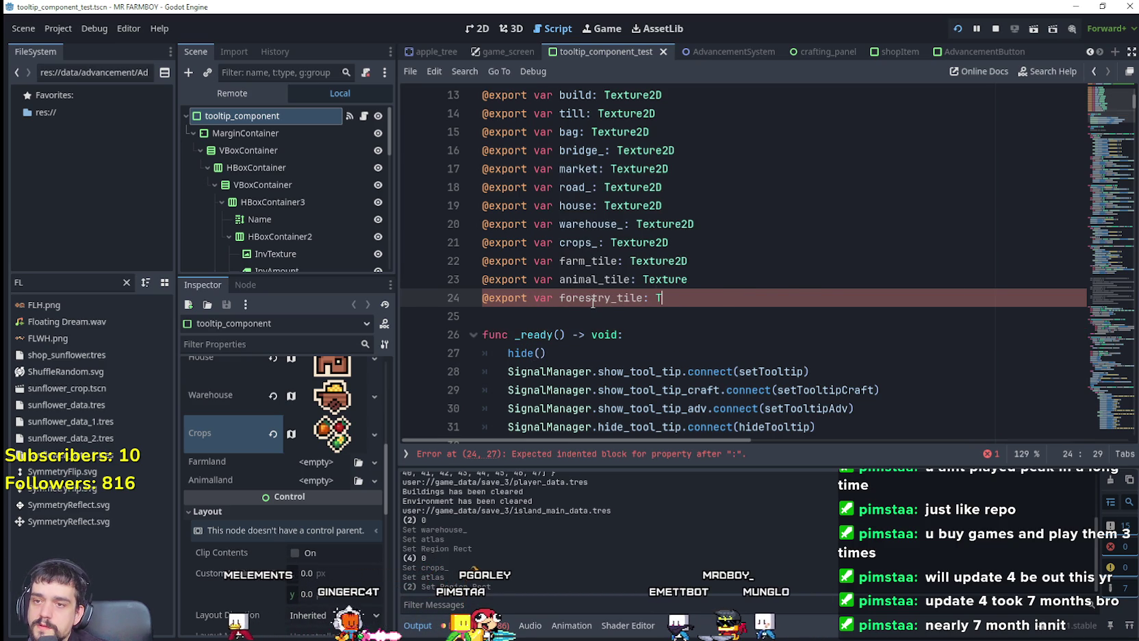
{"action": "type", "text": "exture"}
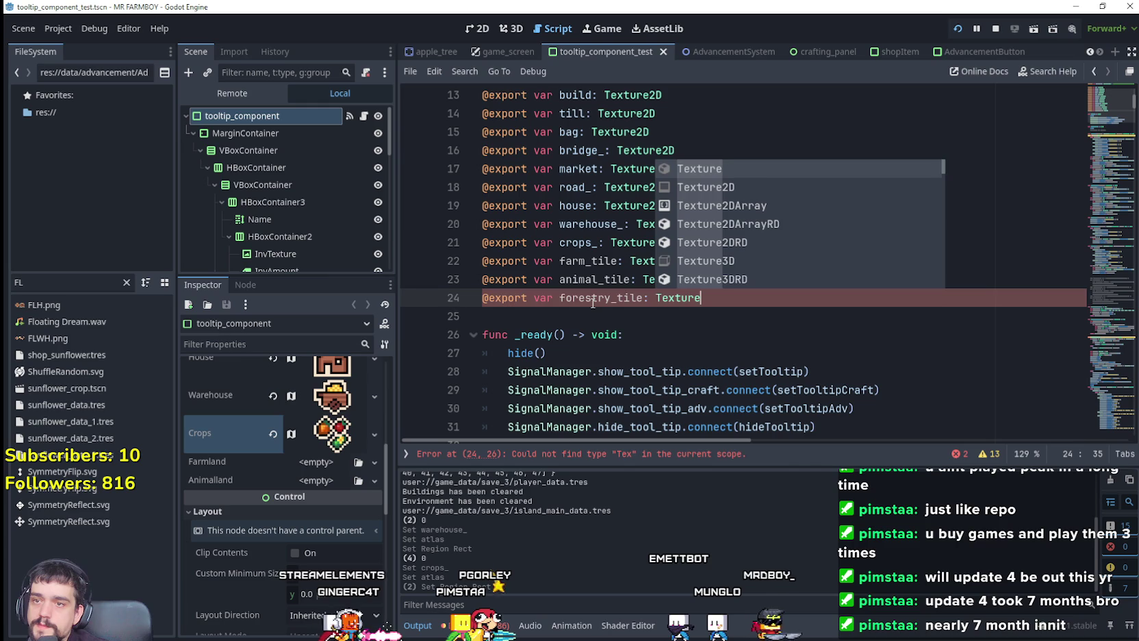
{"action": "type", "text": "2"}
{"action": "key", "text": "Return"}
{"action": "key", "text": "Return"}
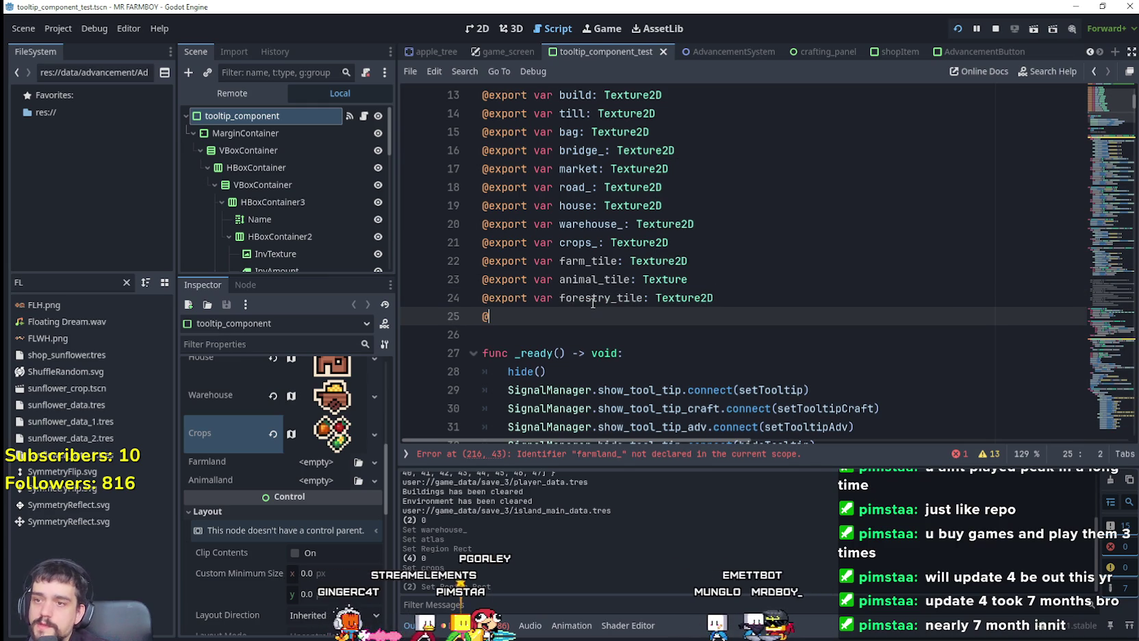
{"action": "type", "text": "export var mining_tile: T"}
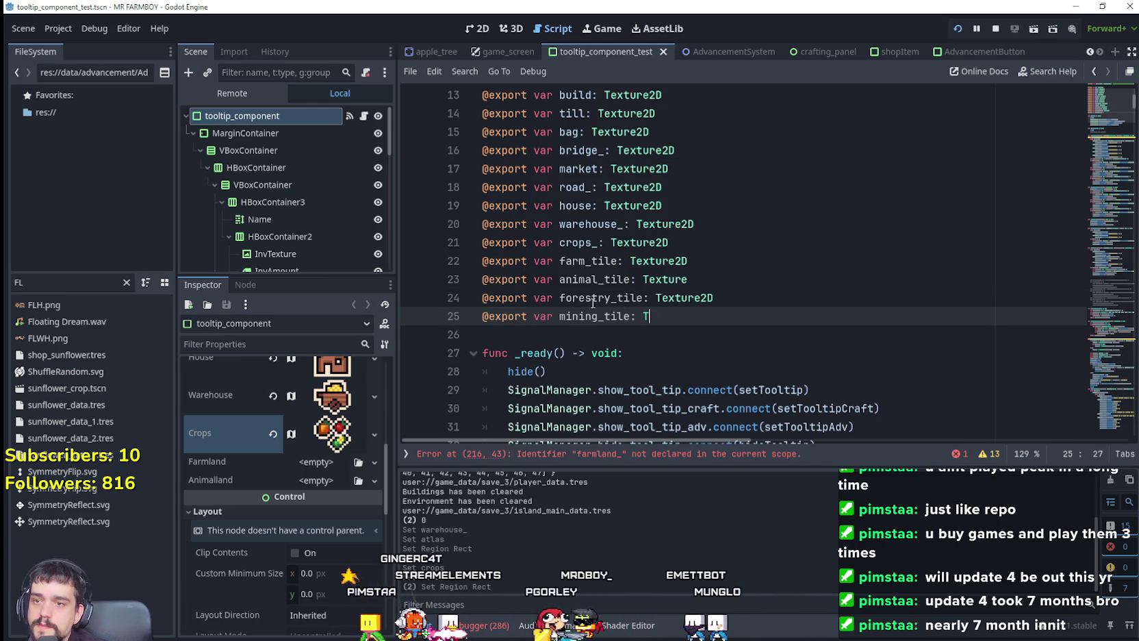
{"action": "type", "text": "exture2D"}
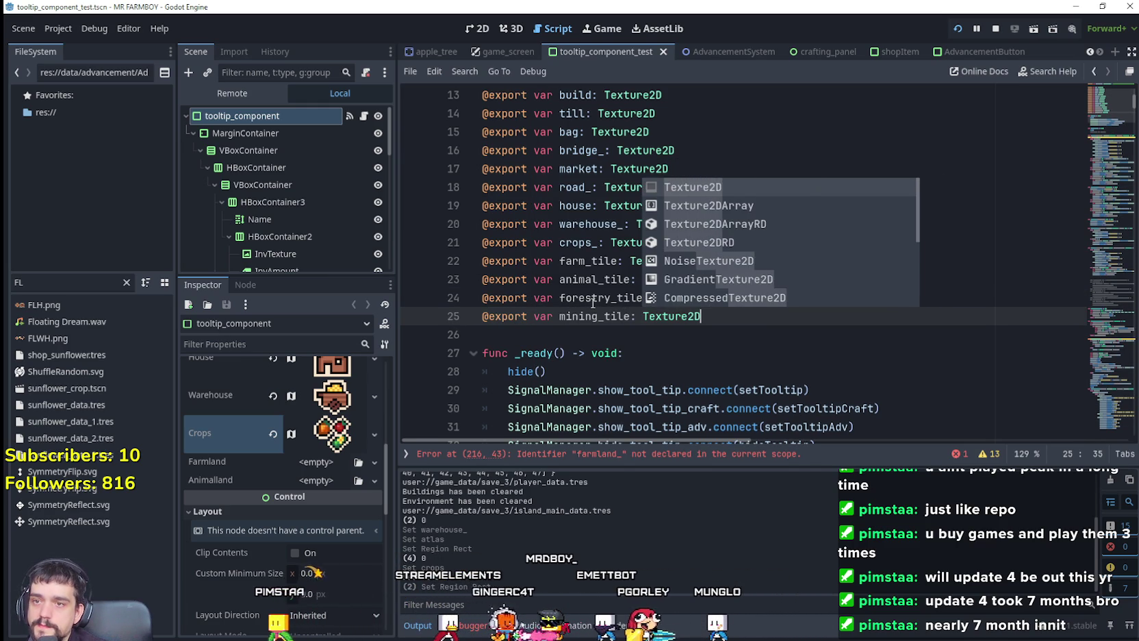
{"action": "key", "text": "Return"}
{"action": "left_click", "coordinate": [602, 338]}
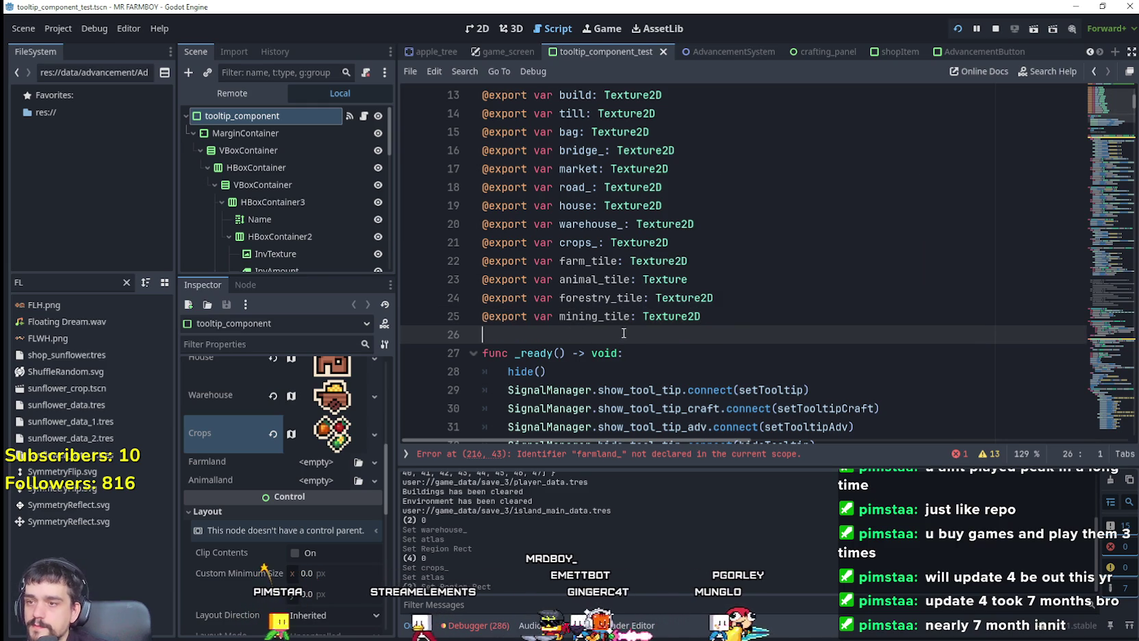
{"action": "key", "text": "ctrl+s"}
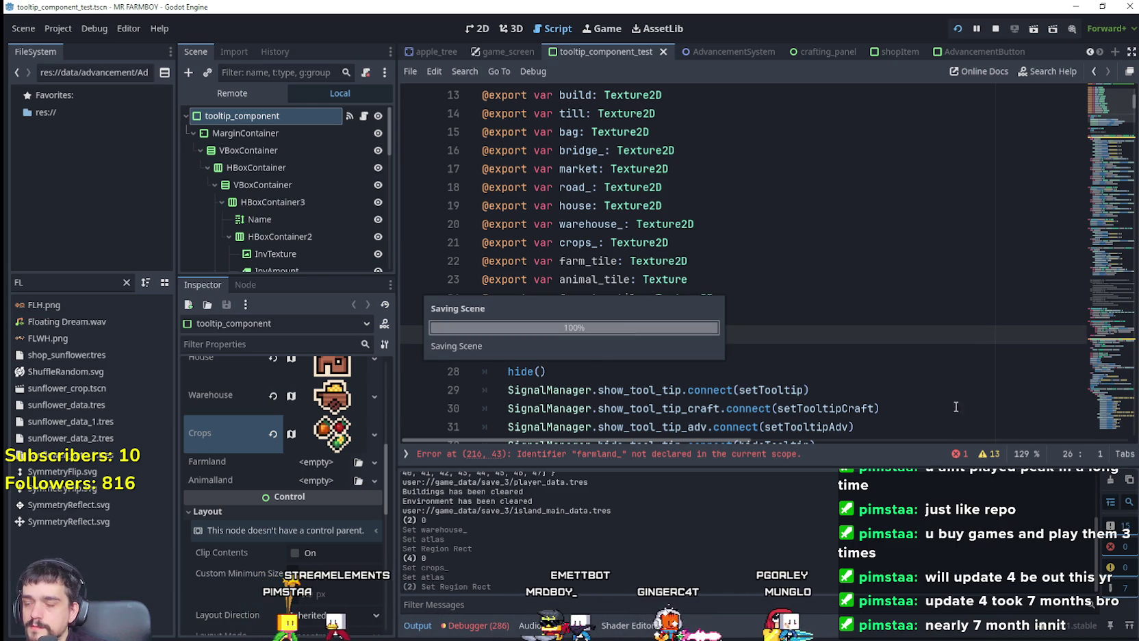
Change farmland_ to farm_tile in the Farmer description on line 216
{"action": "scroll", "coordinate": [1110, 262], "scroll_direction": "down", "scroll_amount": 20}
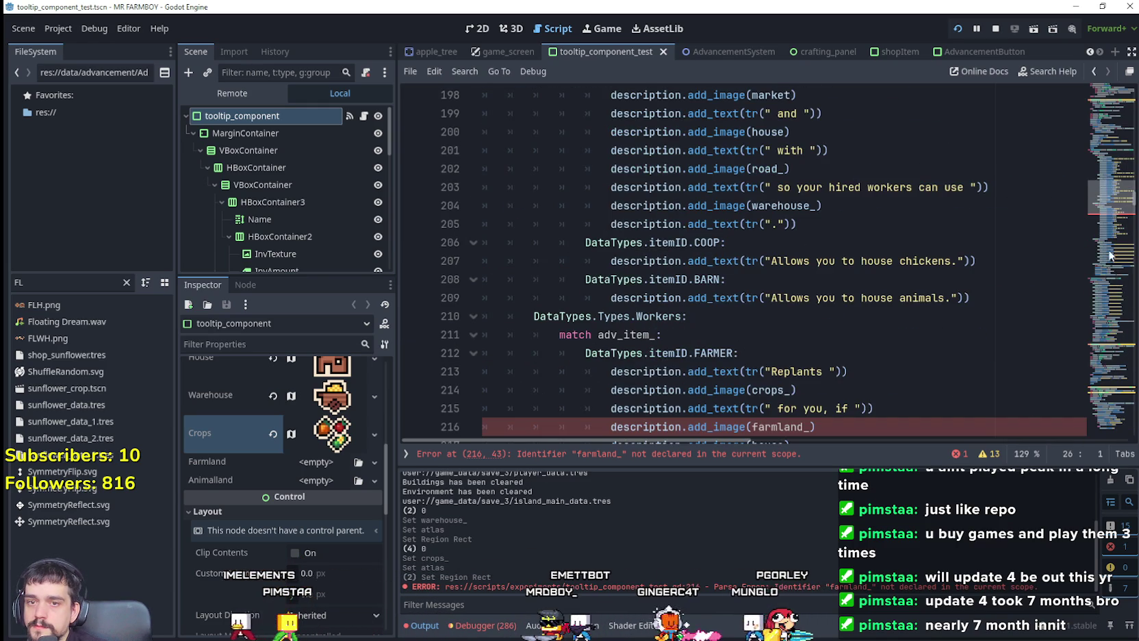
{"action": "scroll", "coordinate": [1104, 209], "scroll_direction": "down", "scroll_amount": 2}
{"action": "left_click", "coordinate": [782, 322]}
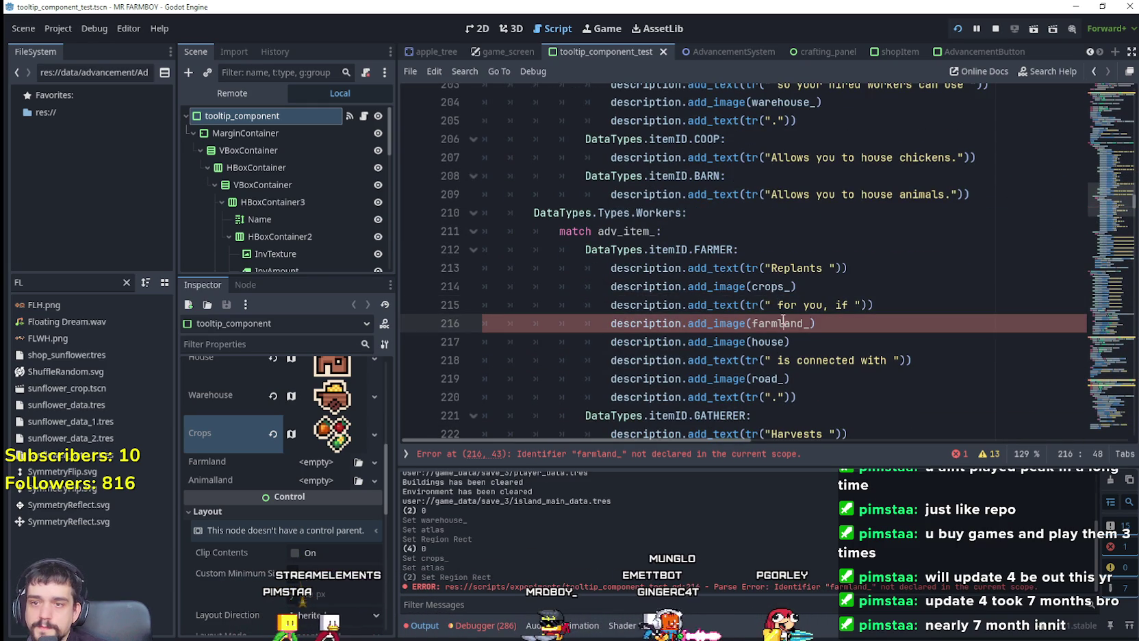
{"action": "type", "text": "arm_tile"}
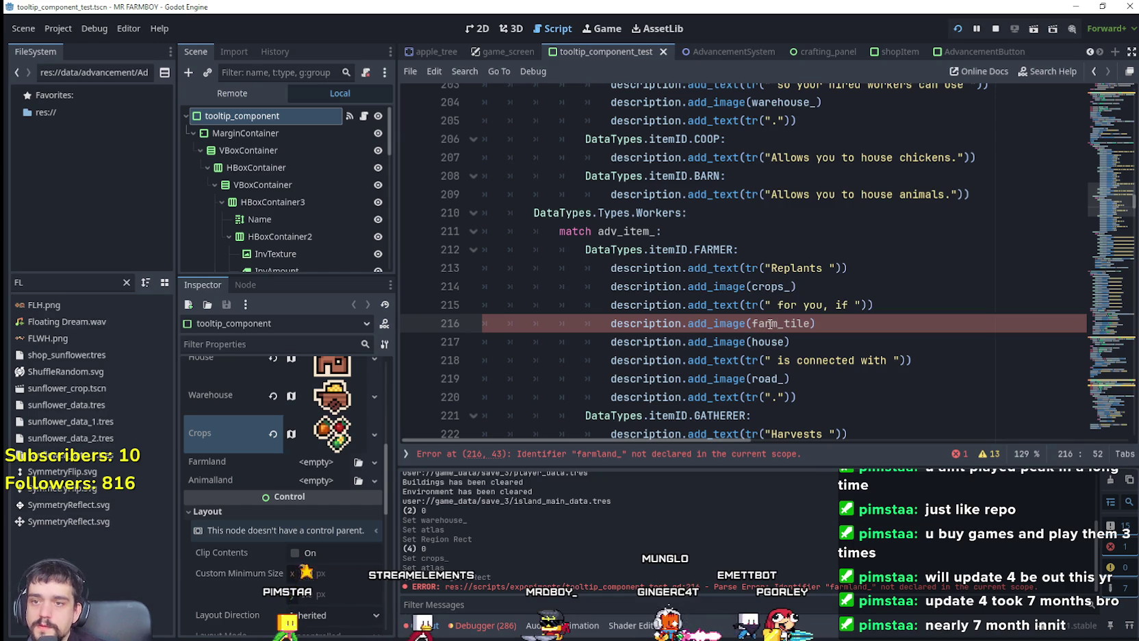
{"action": "left_click", "coordinate": [342, 461]}
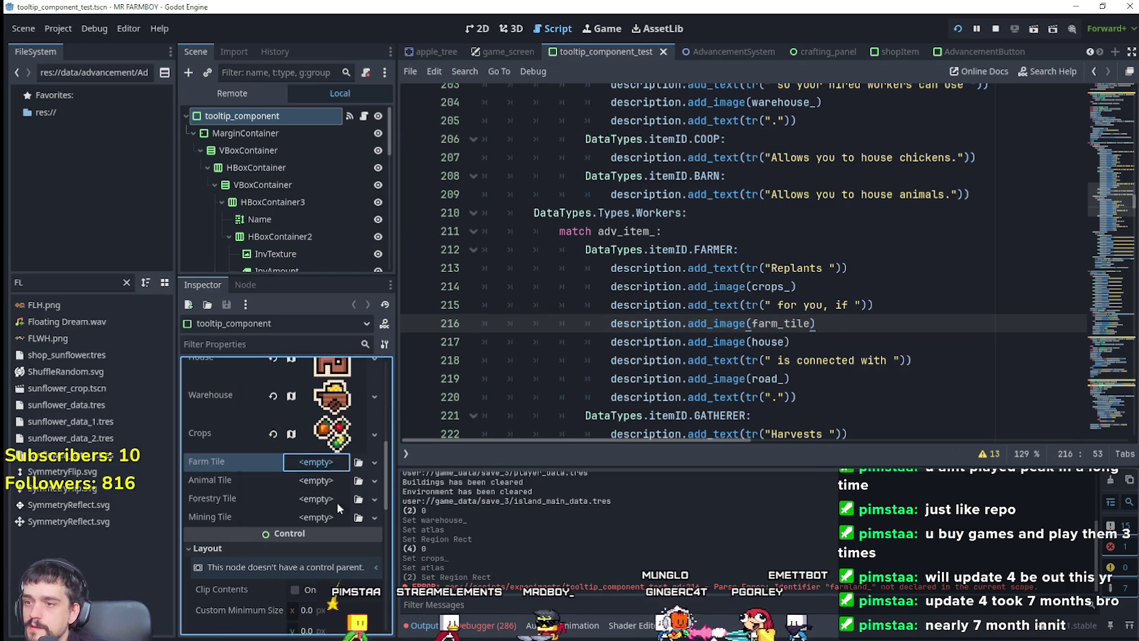
Give Farm Tile a new AtlasTexture from Player.png with a 16×16 farmland icon region
{"action": "left_click", "coordinate": [321, 461]}
{"action": "left_click", "coordinate": [302, 389]}
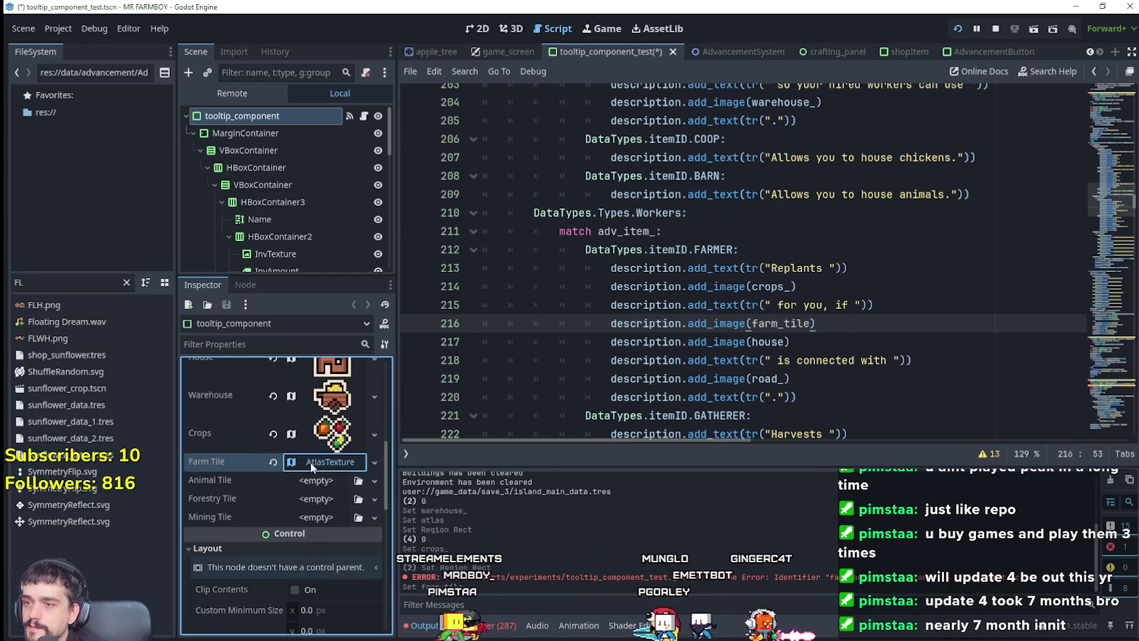
{"action": "left_click", "coordinate": [311, 463]}
{"action": "left_click", "coordinate": [315, 532]}
{"action": "left_click", "coordinate": [377, 478]}
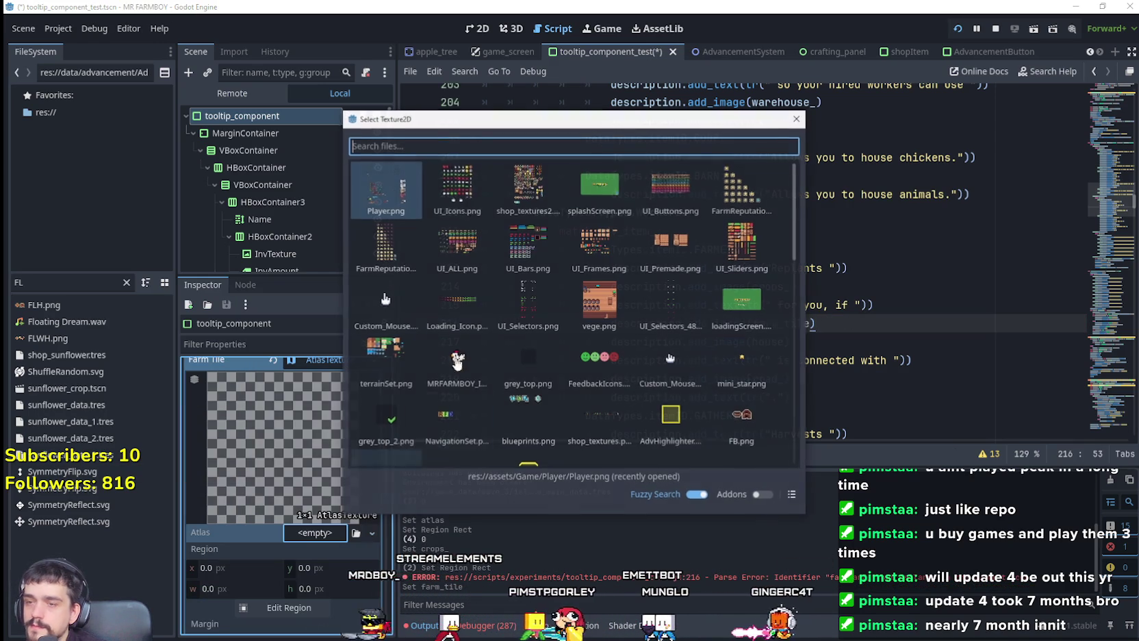
{"action": "double_click", "coordinate": [387, 188]}
{"action": "left_click", "coordinate": [284, 625]}
{"action": "scroll", "coordinate": [499, 284], "scroll_direction": "down", "scroll_amount": 8}
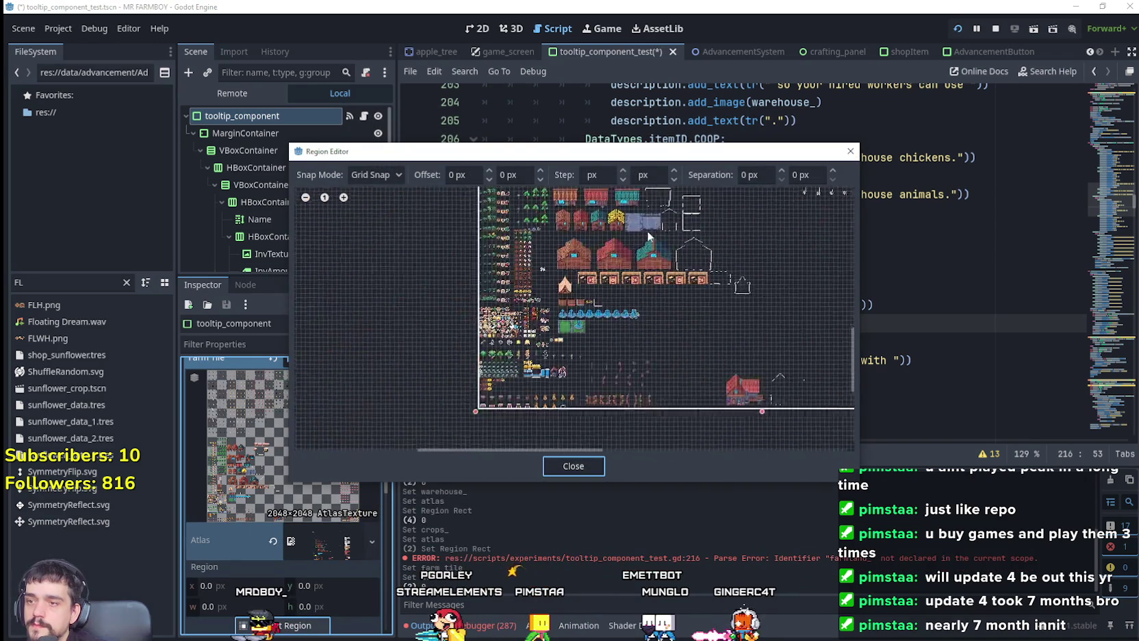
{"action": "scroll", "coordinate": [505, 277], "scroll_direction": "up", "scroll_amount": 8}
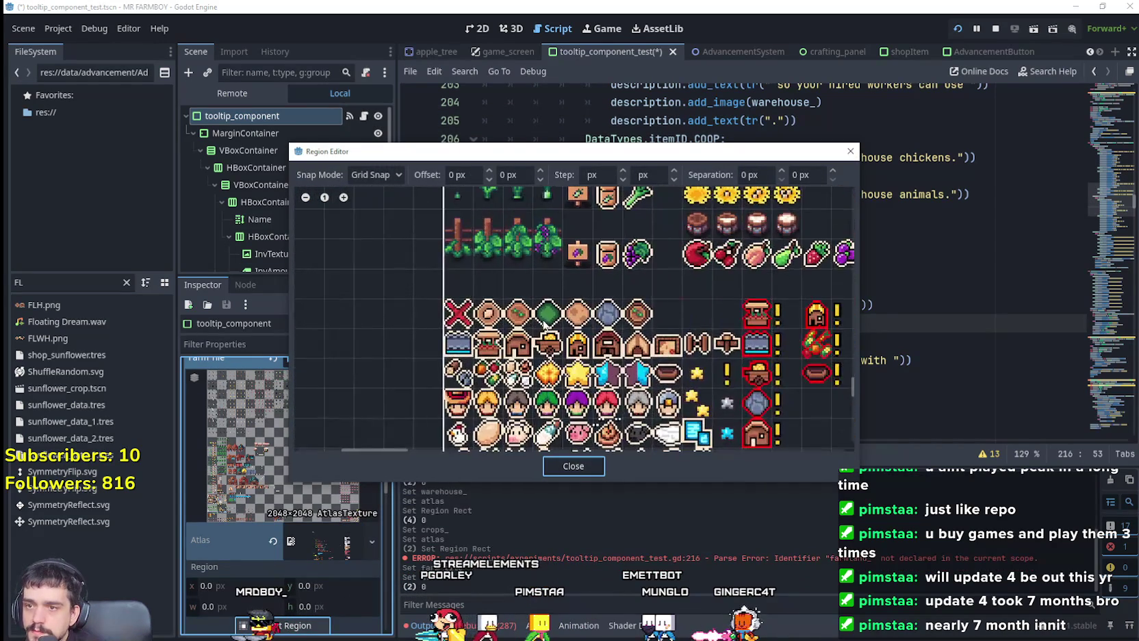
{"action": "scroll", "coordinate": [544, 328], "scroll_direction": "up", "scroll_amount": 2}
{"action": "left_click_drag", "start_coordinate": [490, 311], "coordinate": [524, 331]}
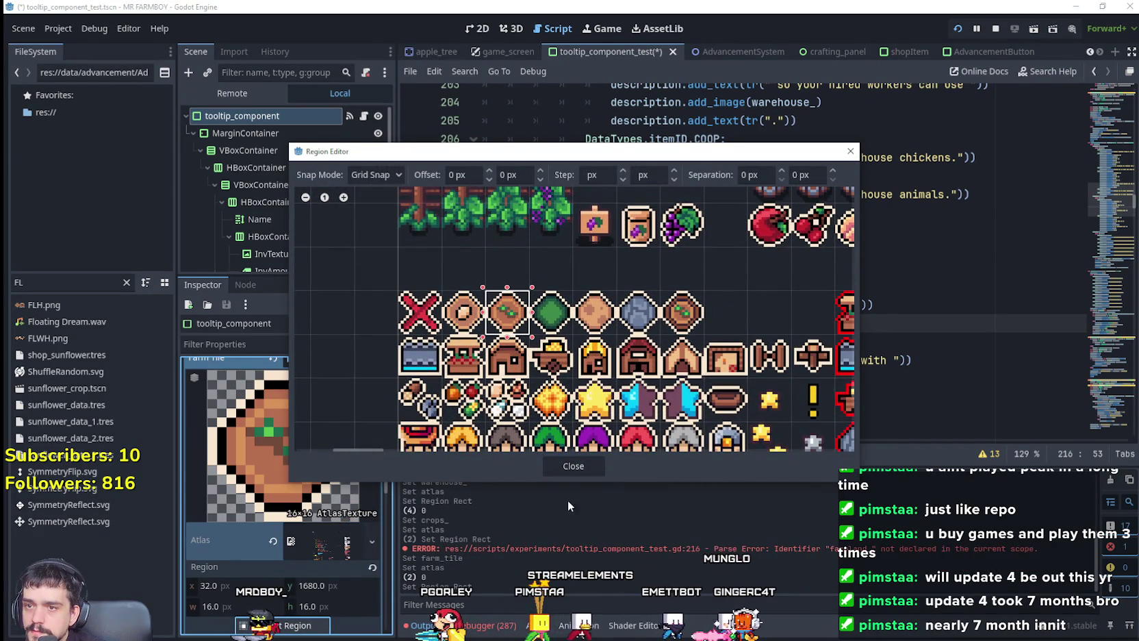
{"action": "left_click", "coordinate": [566, 469]}
{"action": "left_click", "coordinate": [341, 460]}
Assign a new, still empty AtlasTexture to Animal Tile
{"action": "left_click", "coordinate": [322, 498]}
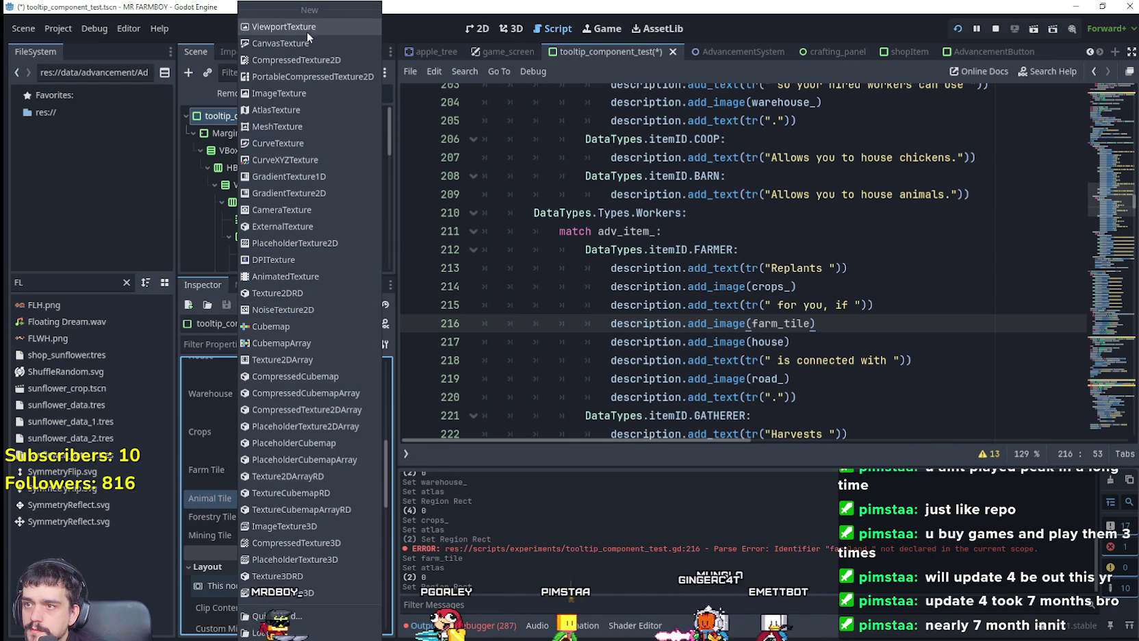
{"action": "left_click", "coordinate": [288, 110]}
{"action": "left_click", "coordinate": [311, 505]}
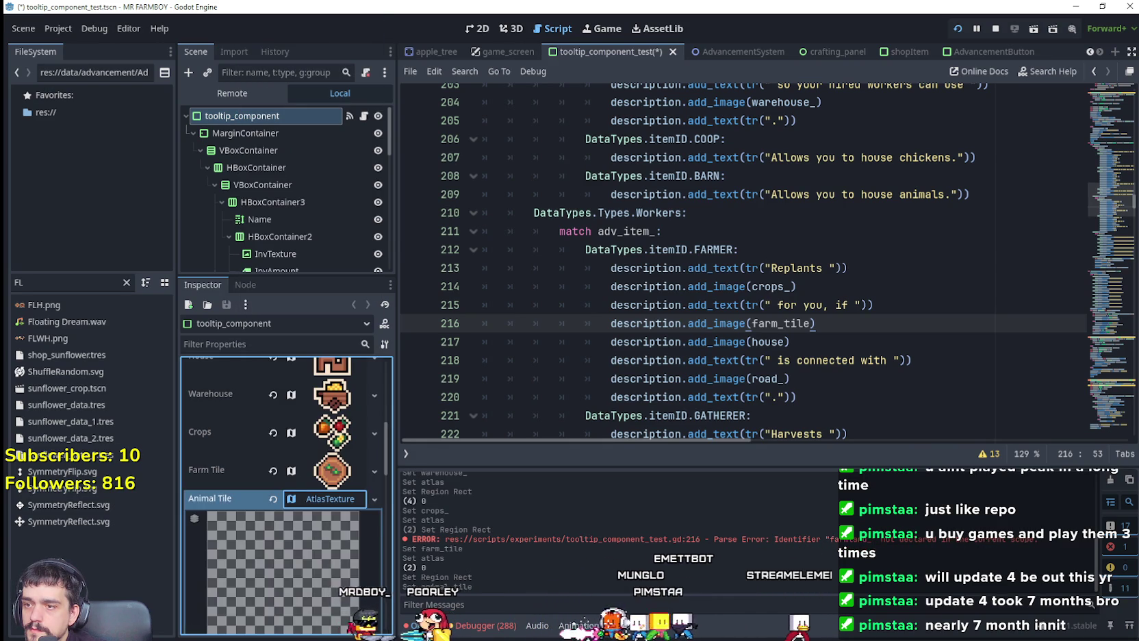
Load the 2048×2048 sprite sheet as Animal Tile's atlas and select the brown round 16×16 icon region
{"action": "left_click", "coordinate": [316, 504]}
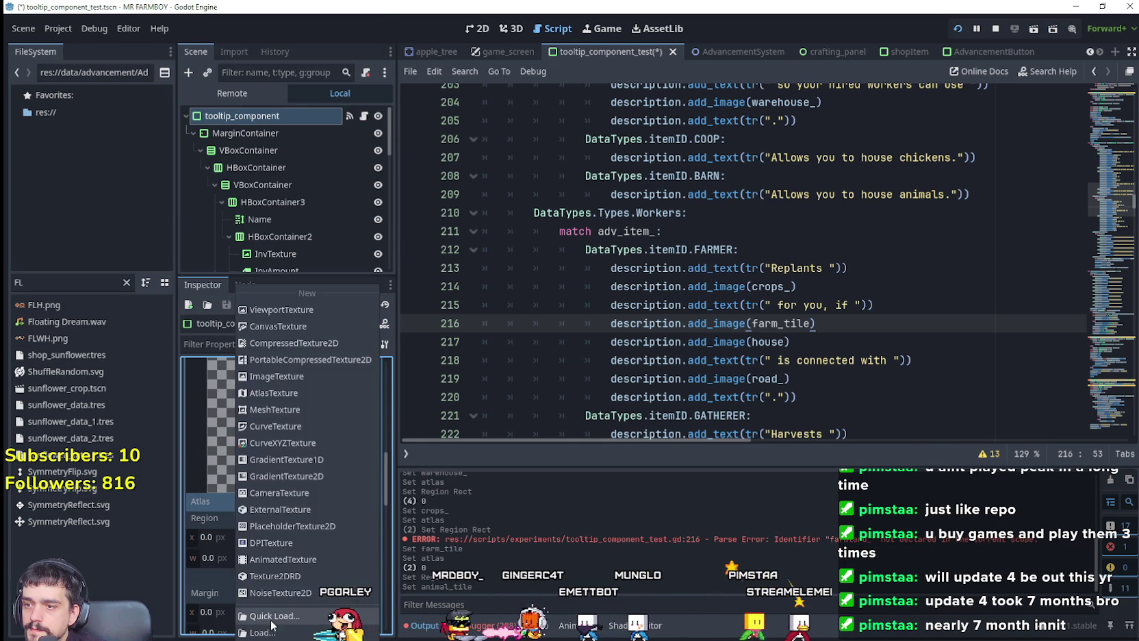
{"action": "left_click", "coordinate": [274, 531]}
{"action": "double_click", "coordinate": [385, 292]}
{"action": "left_click", "coordinate": [314, 594]}
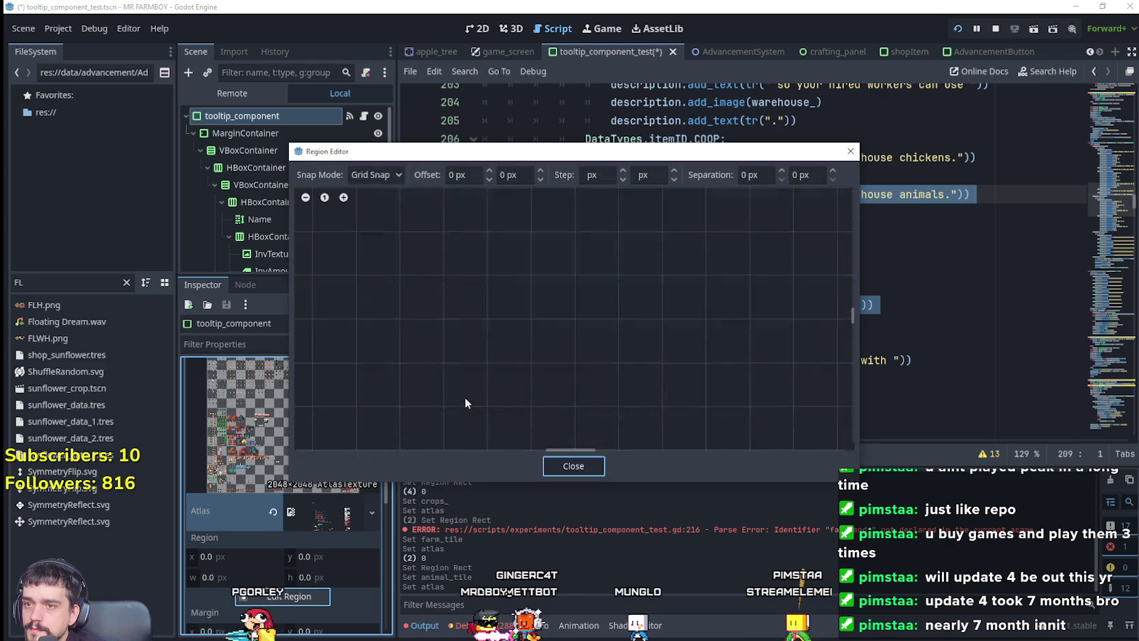
{"action": "scroll", "coordinate": [381, 358], "scroll_direction": "down", "scroll_amount": 5}
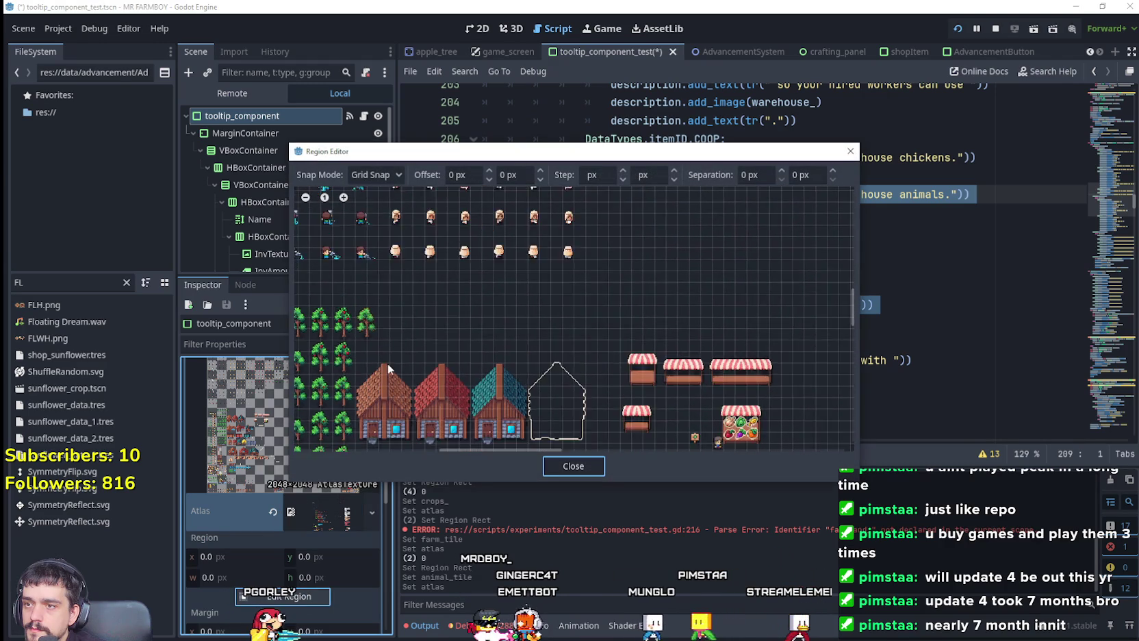
{"action": "scroll", "coordinate": [601, 291], "scroll_direction": "up", "scroll_amount": 5}
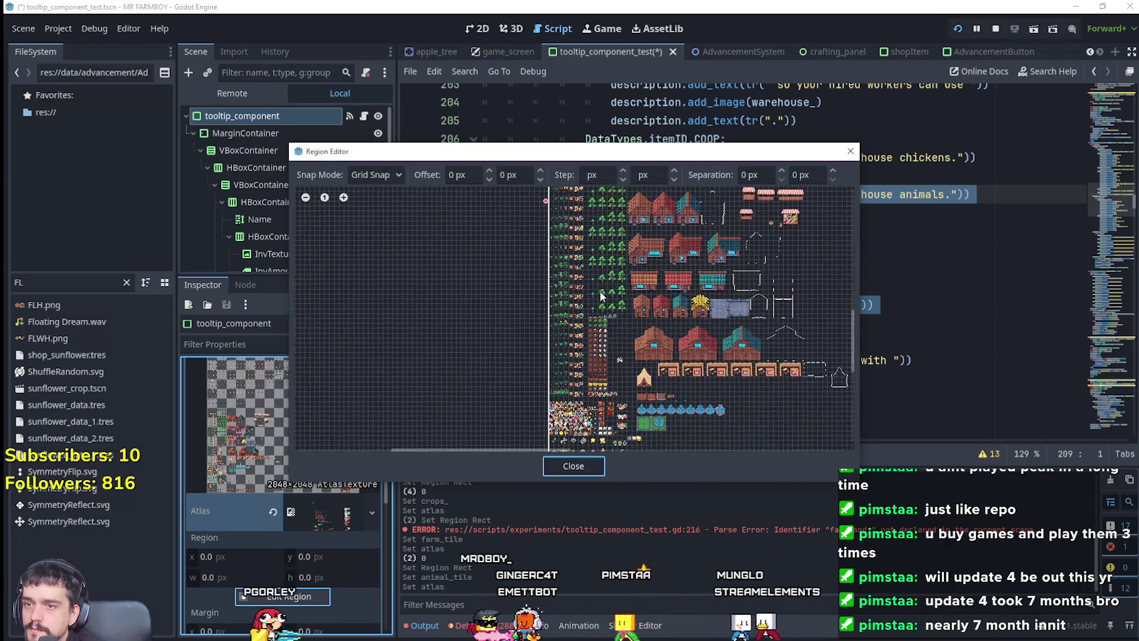
{"action": "scroll", "coordinate": [582, 380], "scroll_direction": "up", "scroll_amount": 3}
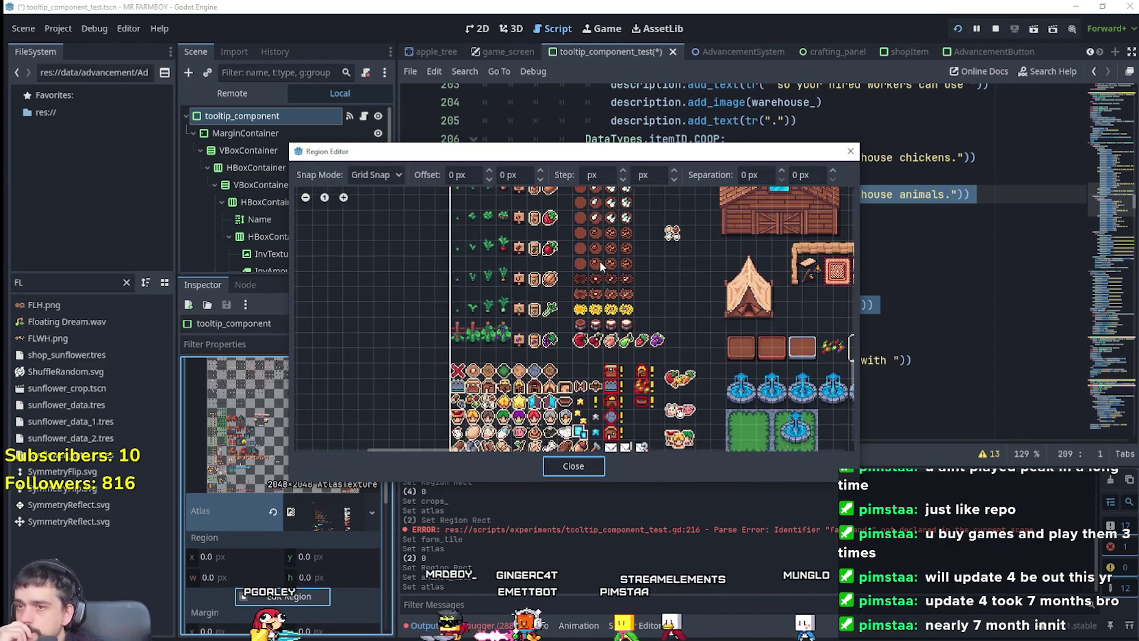
{"action": "scroll", "coordinate": [487, 310], "scroll_direction": "left", "scroll_amount": 2}
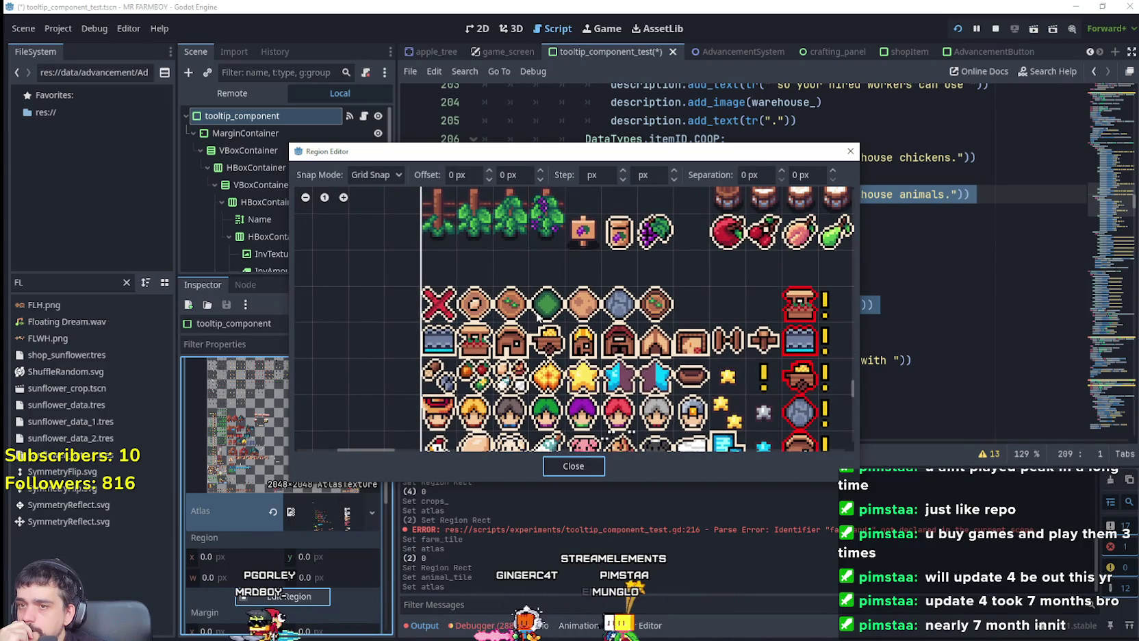
{"action": "mouse_move", "coordinate": [567, 159]}
{"action": "left_mouse_down"}
{"action": "mouse_move", "coordinate": [739, 520]}
{"action": "mouse_move", "coordinate": [608, 172]}
{"action": "left_mouse_up"}
{"action": "left_click_drag", "start_coordinate": [515, 309], "coordinate": [532, 330]}
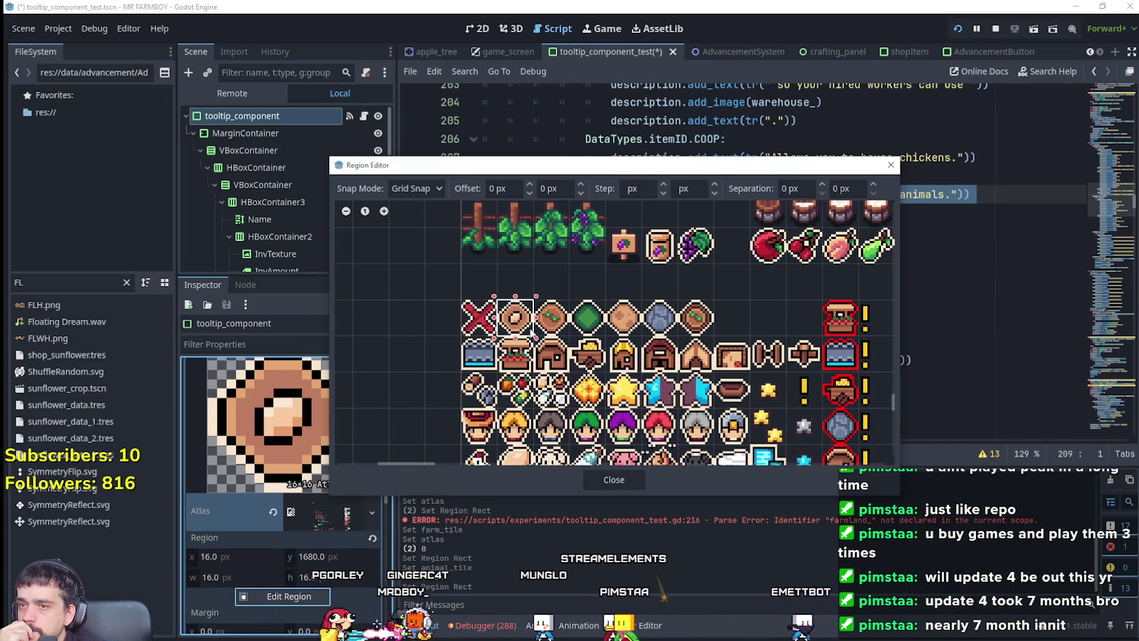
{"action": "left_click", "coordinate": [630, 474]}
{"action": "scroll", "coordinate": [325, 438], "scroll_direction": "down", "scroll_amount": 5}
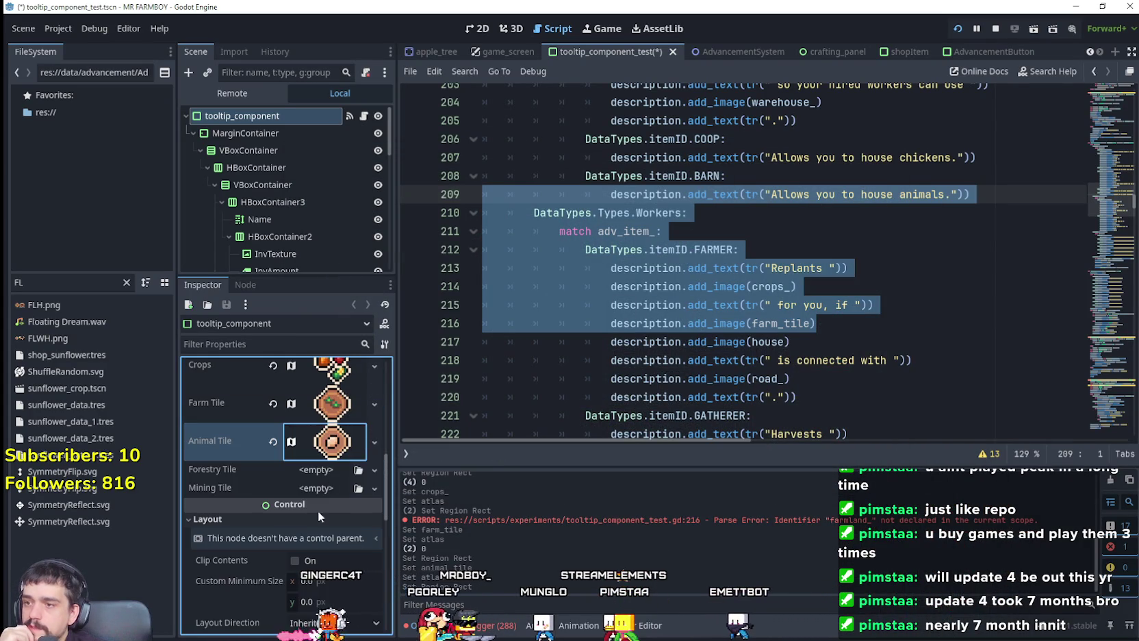
{"action": "left_click", "coordinate": [316, 470]}
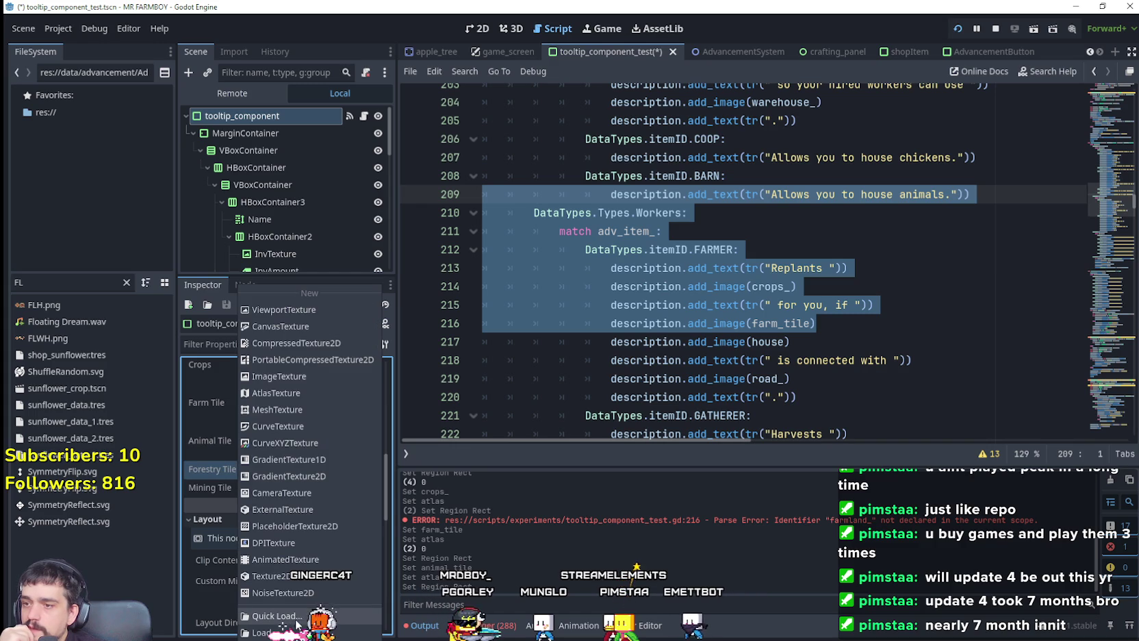
Make Forestry Tile a new AtlasTexture from the sprite sheet with the green gem icon as its region
{"action": "left_click", "coordinate": [302, 393]}
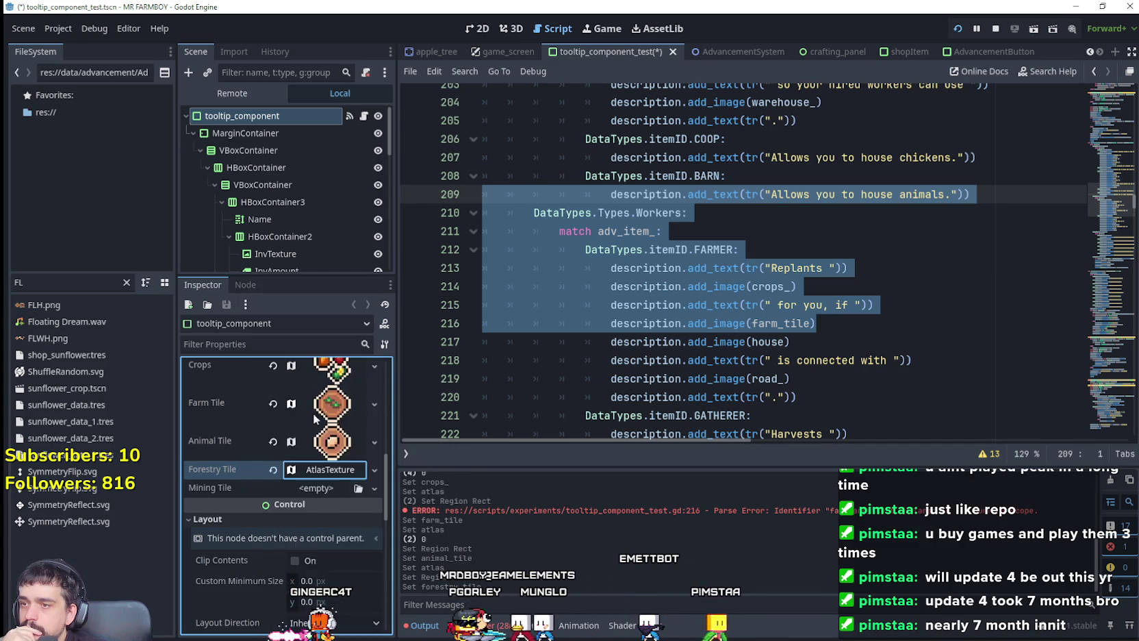
{"action": "left_click", "coordinate": [315, 405]}
{"action": "scroll", "coordinate": [310, 452], "scroll_direction": "down", "scroll_amount": 3}
{"action": "left_click", "coordinate": [306, 408]}
{"action": "left_click", "coordinate": [291, 616]}
{"action": "double_click", "coordinate": [385, 292]}
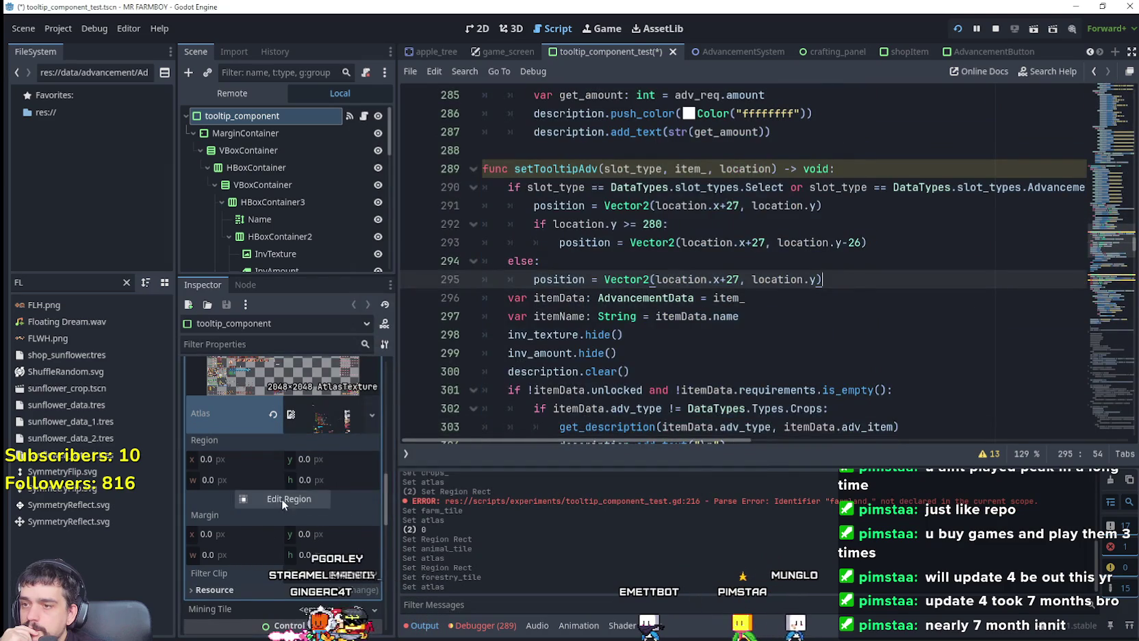
{"action": "left_click", "coordinate": [282, 499]}
{"action": "scroll", "coordinate": [649, 382], "scroll_direction": "down", "scroll_amount": 3}
{"action": "scroll", "coordinate": [584, 330], "scroll_direction": "up", "scroll_amount": 5}
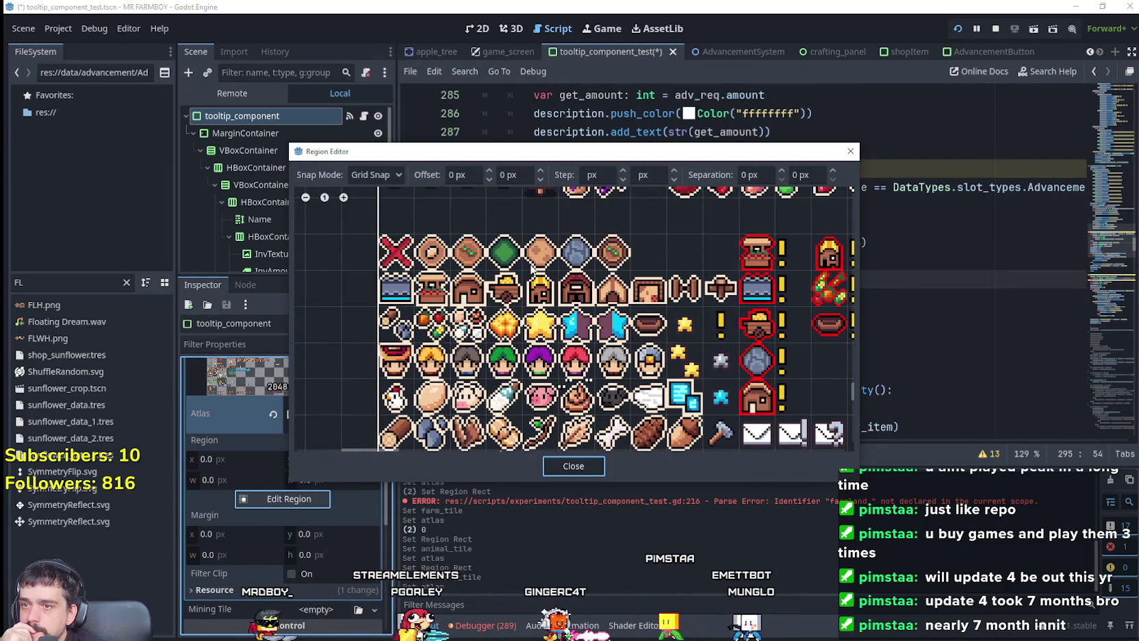
{"action": "left_click_drag", "start_coordinate": [488, 235], "coordinate": [521, 268]}
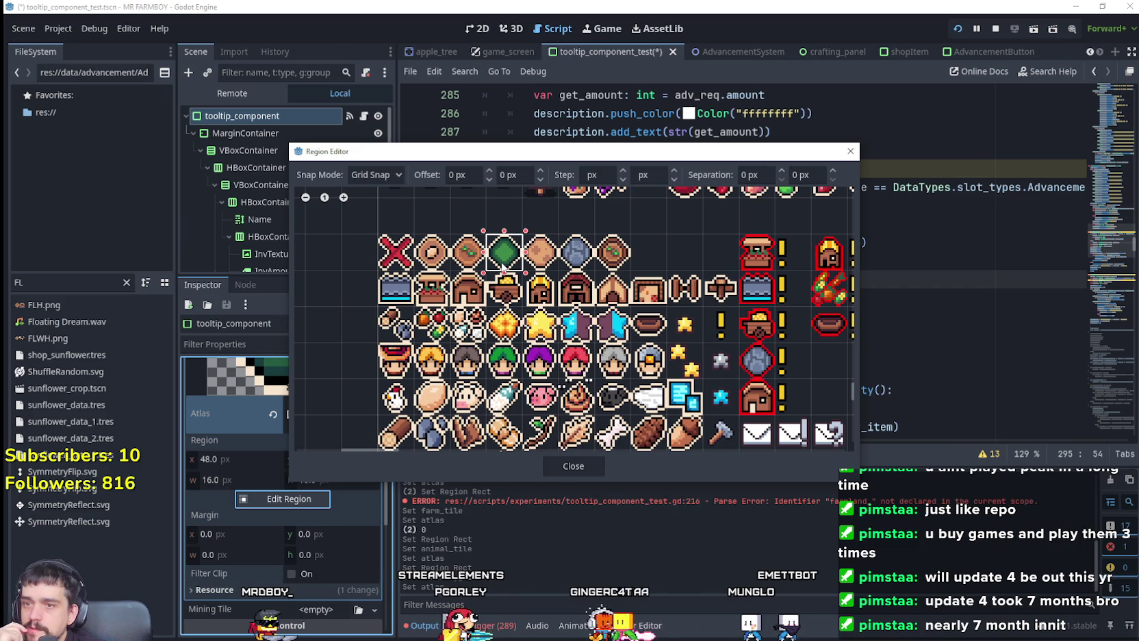
{"action": "left_click", "coordinate": [581, 464]}
{"action": "scroll", "coordinate": [305, 479], "scroll_direction": "up", "scroll_amount": 3}
{"action": "left_click", "coordinate": [317, 411]}
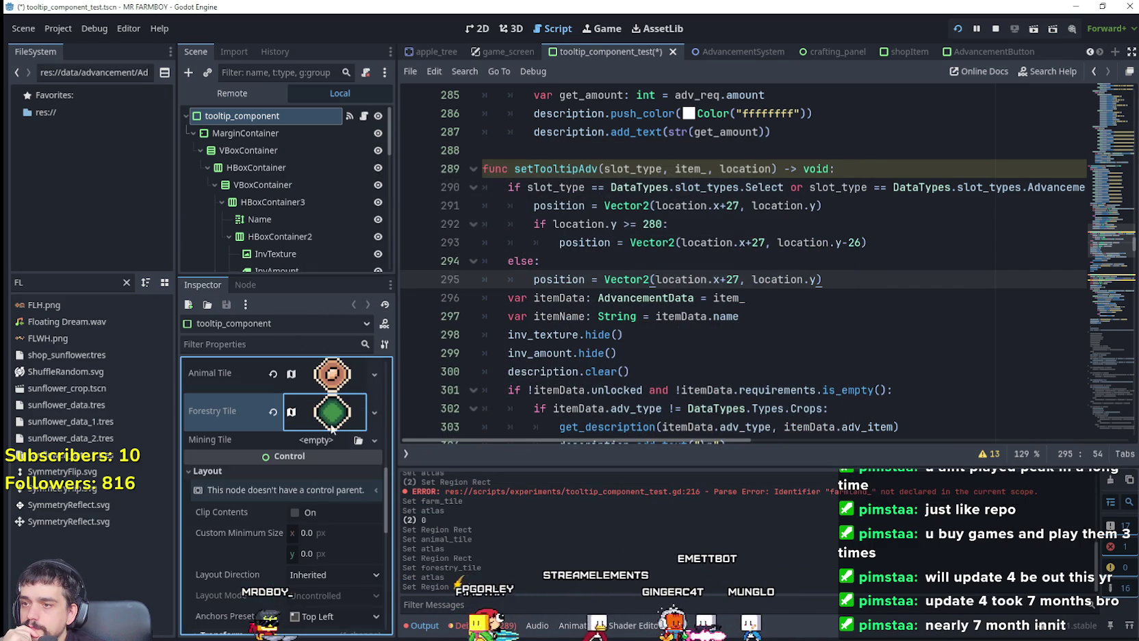
{"action": "left_click", "coordinate": [308, 442]}
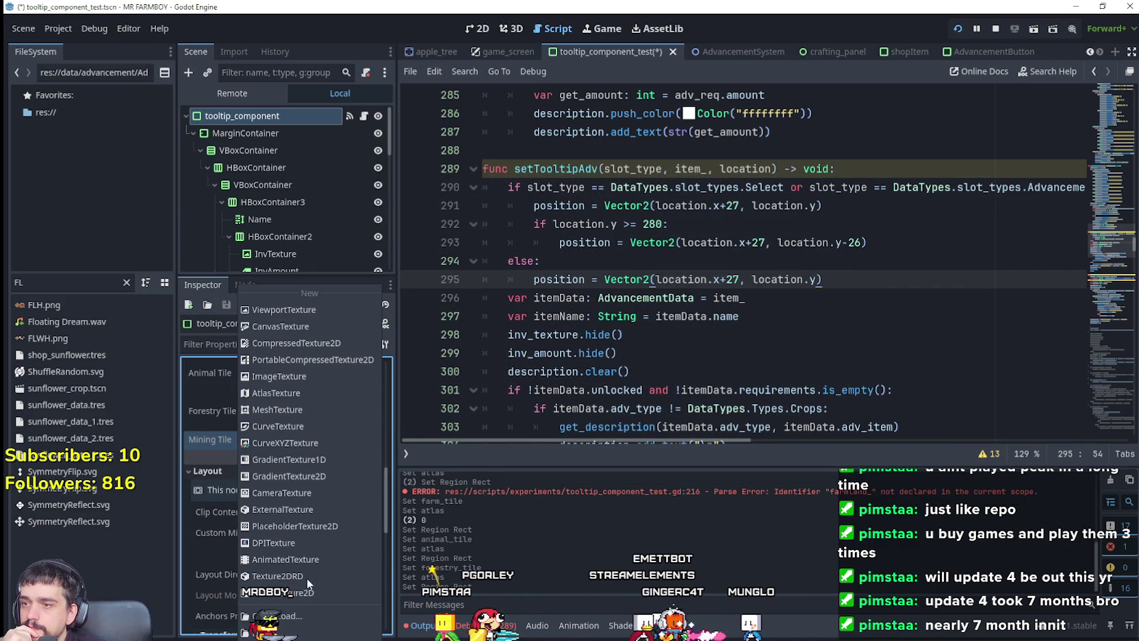
Create a new AtlasTexture for Mining Tile with the 2048×2048 sprite sheet as its atlas
{"action": "left_click", "coordinate": [297, 394]}
{"action": "left_click", "coordinate": [328, 444]}
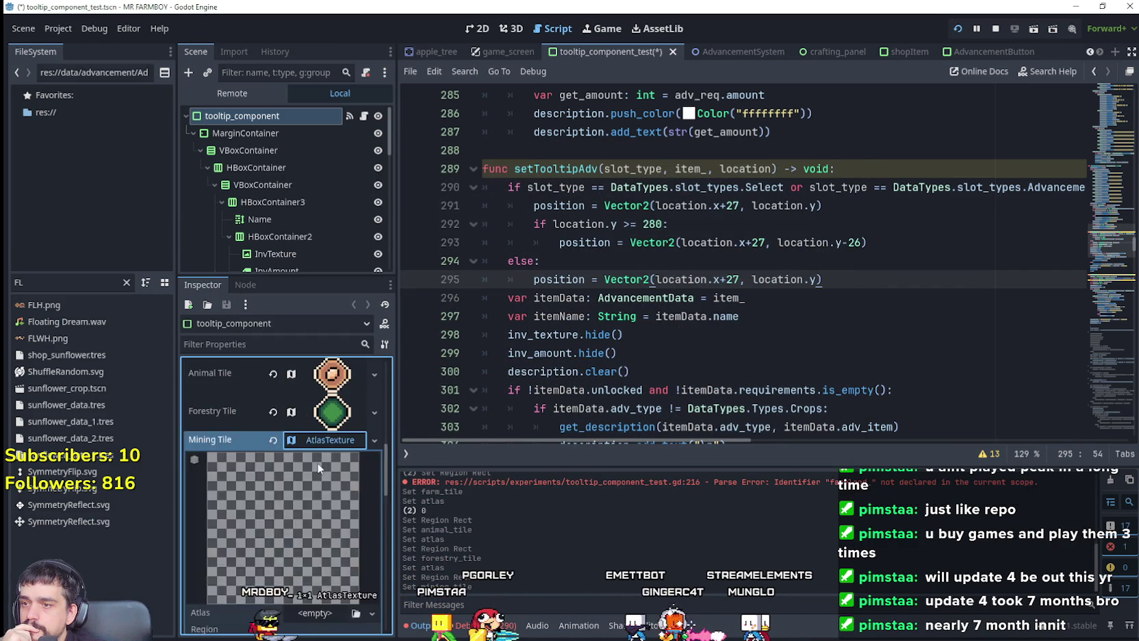
{"action": "scroll", "coordinate": [315, 493], "scroll_direction": "down", "scroll_amount": 3}
{"action": "left_click", "coordinate": [315, 555]}
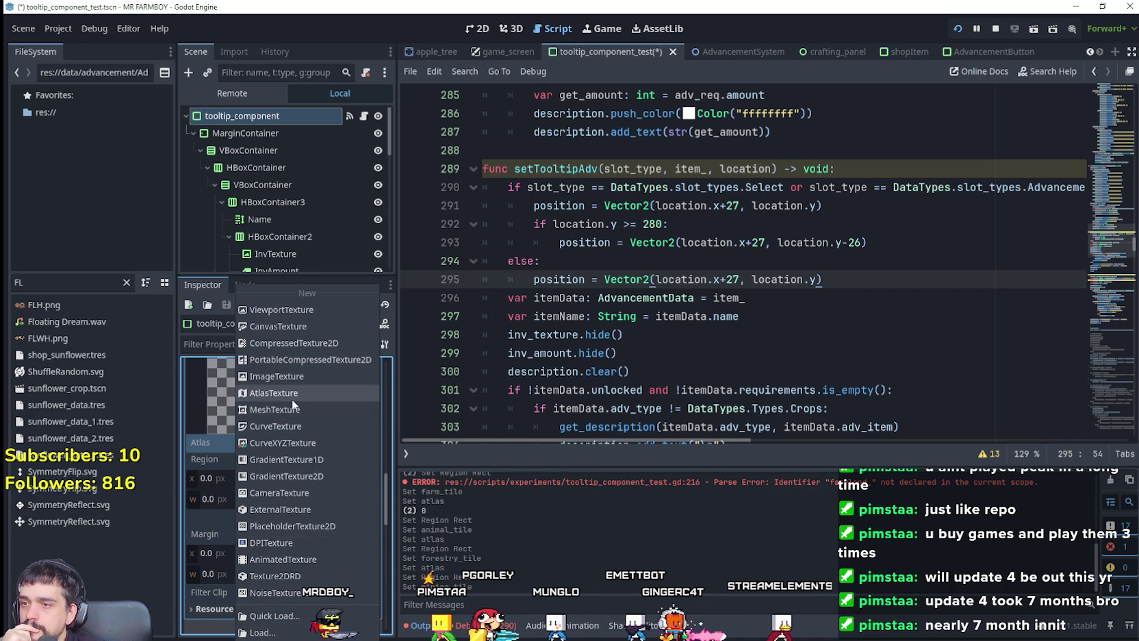
{"action": "left_click", "coordinate": [274, 616]}
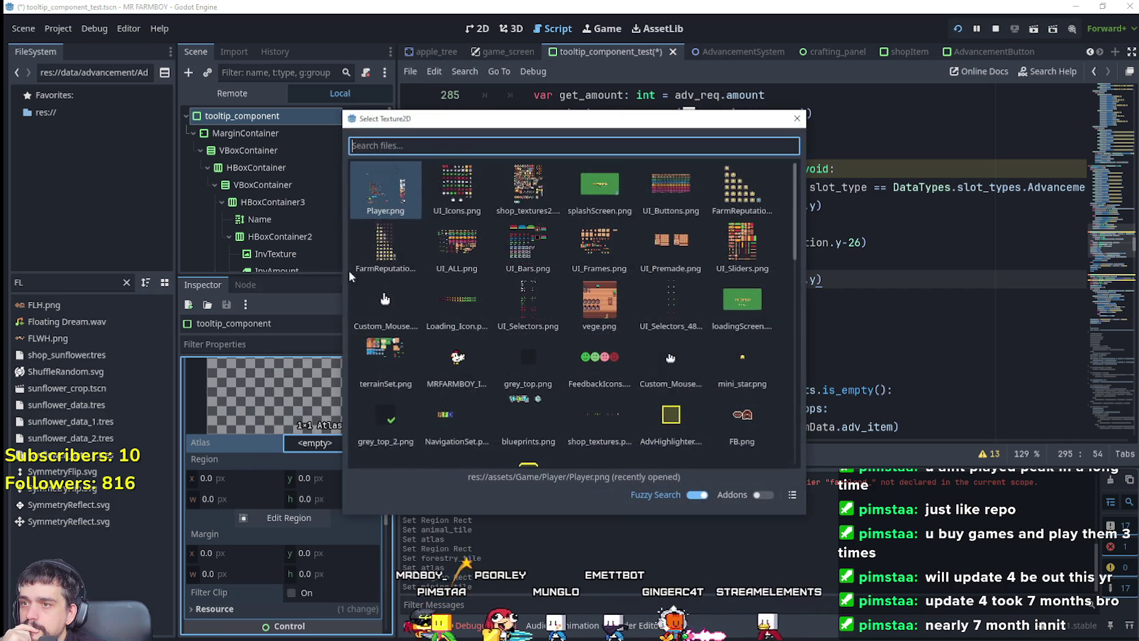
{"action": "double_click", "coordinate": [354, 407]}
Pick the brown round icon at x 64, y 1680 as Mining Tile's 16×16 region
{"action": "left_click", "coordinate": [294, 537]}
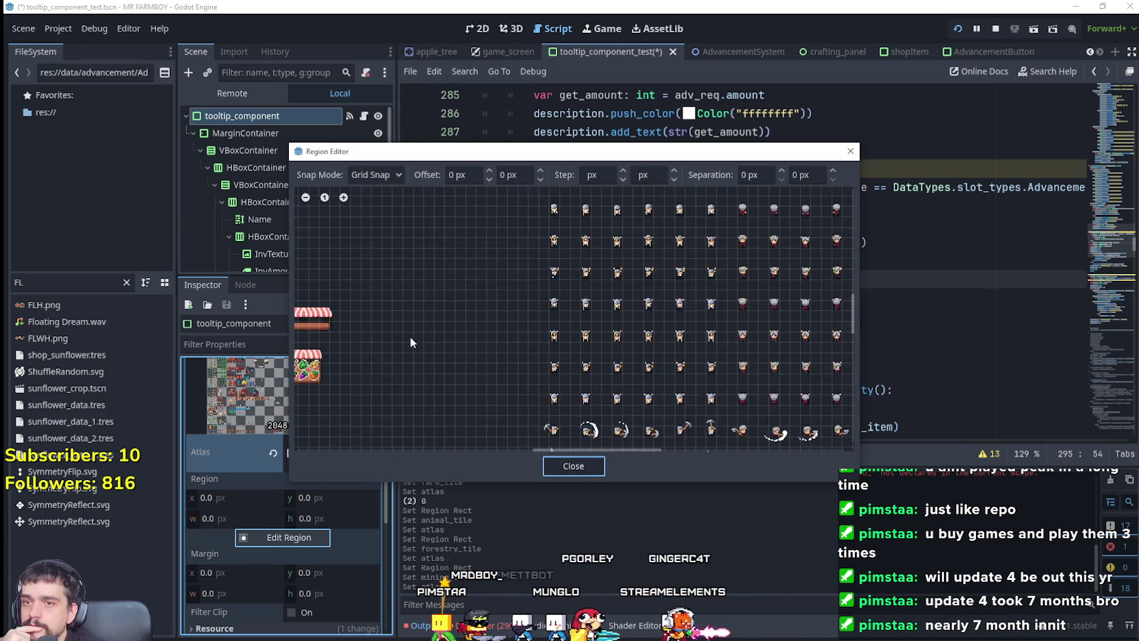
{"action": "scroll", "coordinate": [392, 352], "scroll_direction": "left", "scroll_amount": 10}
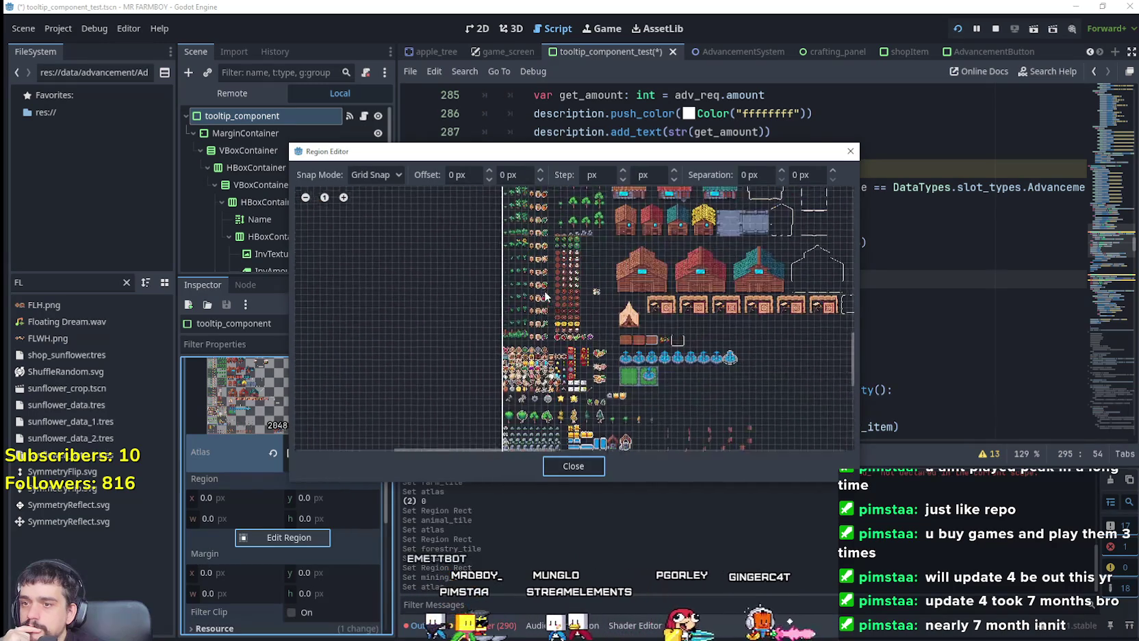
{"action": "scroll", "coordinate": [558, 339], "scroll_direction": "up", "scroll_amount": 2}
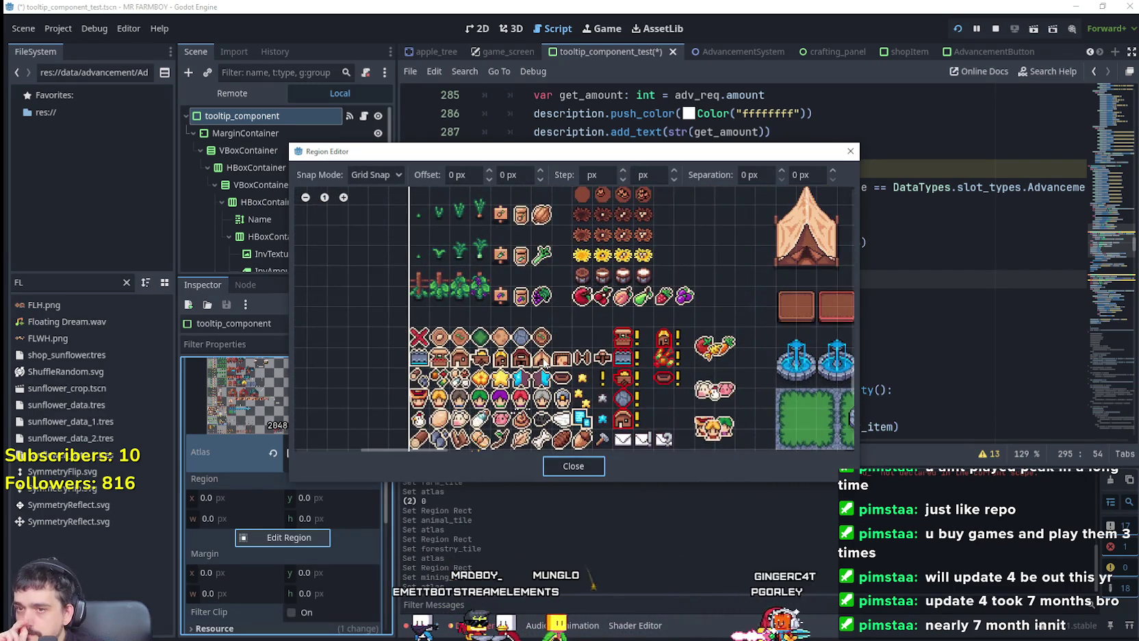
{"action": "scroll", "coordinate": [558, 339], "scroll_direction": "up", "scroll_amount": 2}
{"action": "scroll", "coordinate": [575, 318], "scroll_direction": "down", "scroll_amount": 5}
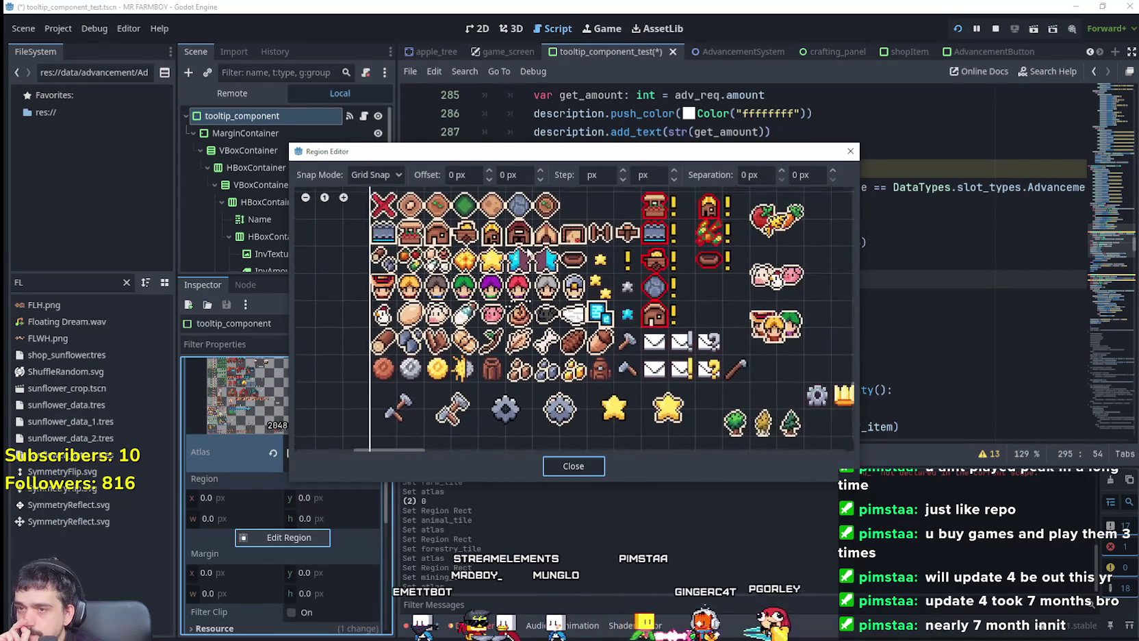
{"action": "scroll", "coordinate": [561, 301], "scroll_direction": "down", "scroll_amount": 5}
{"action": "scroll", "coordinate": [616, 288], "scroll_direction": "up", "scroll_amount": 5}
{"action": "scroll", "coordinate": [763, 288], "scroll_direction": "down", "scroll_amount": 5}
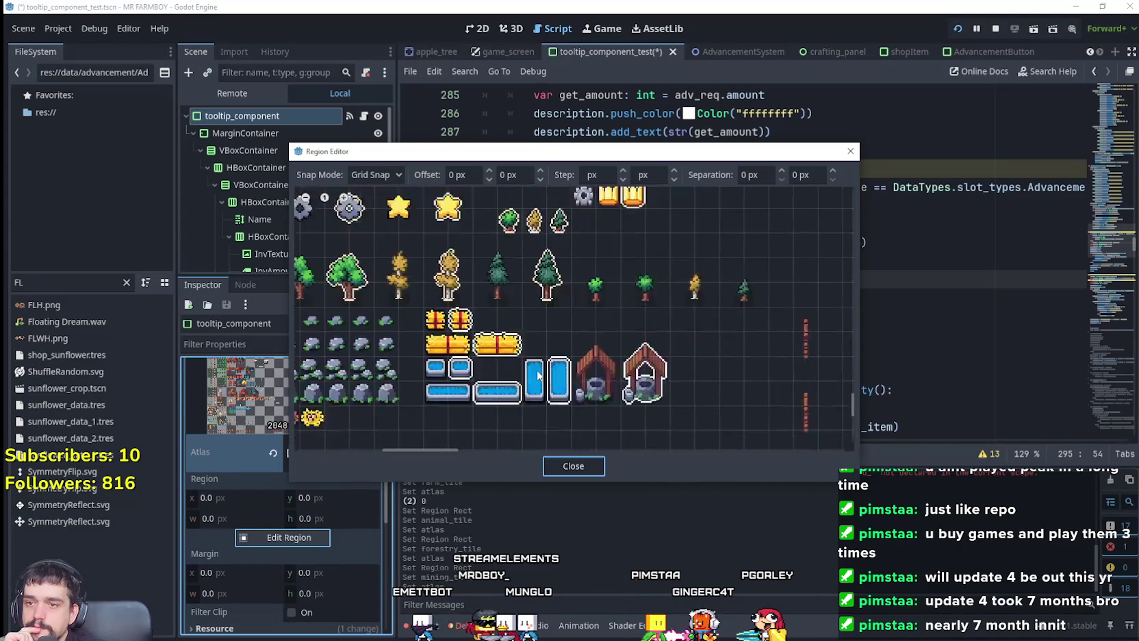
{"action": "scroll", "coordinate": [825, 445], "scroll_direction": "right", "scroll_amount": 5}
{"action": "scroll", "coordinate": [471, 441], "scroll_direction": "down", "scroll_amount": 3}
{"action": "scroll", "coordinate": [701, 267], "scroll_direction": "up", "scroll_amount": 5}
{"action": "scroll", "coordinate": [701, 266], "scroll_direction": "left", "scroll_amount": 5}
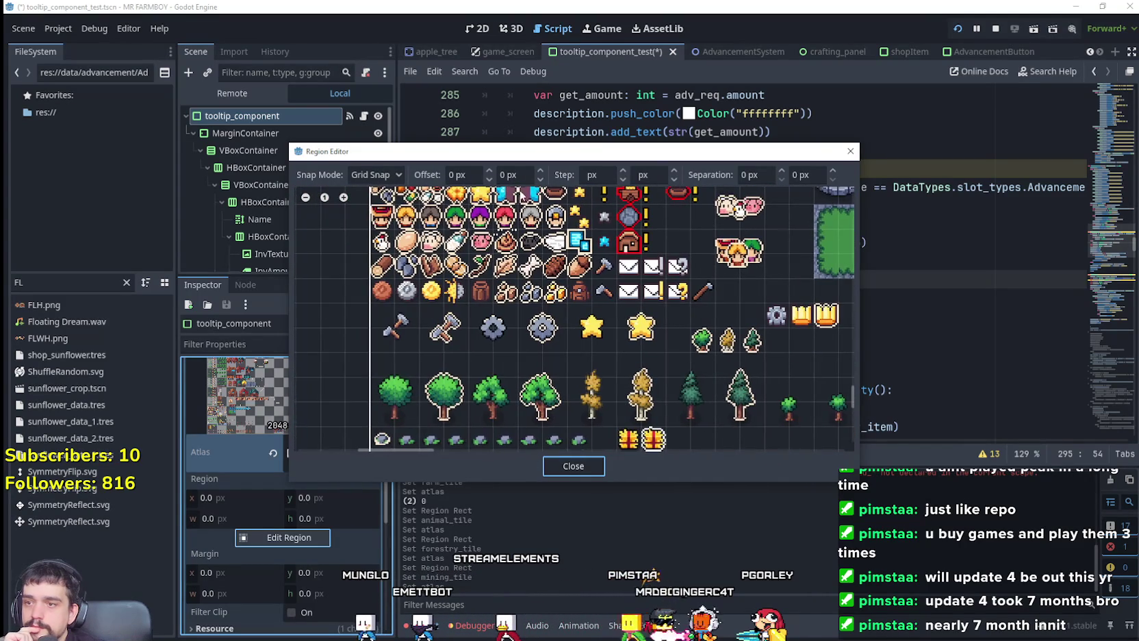
{"action": "scroll", "coordinate": [451, 288], "scroll_direction": "down", "scroll_amount": 8}
{"action": "scroll", "coordinate": [451, 289], "scroll_direction": "right", "scroll_amount": 5}
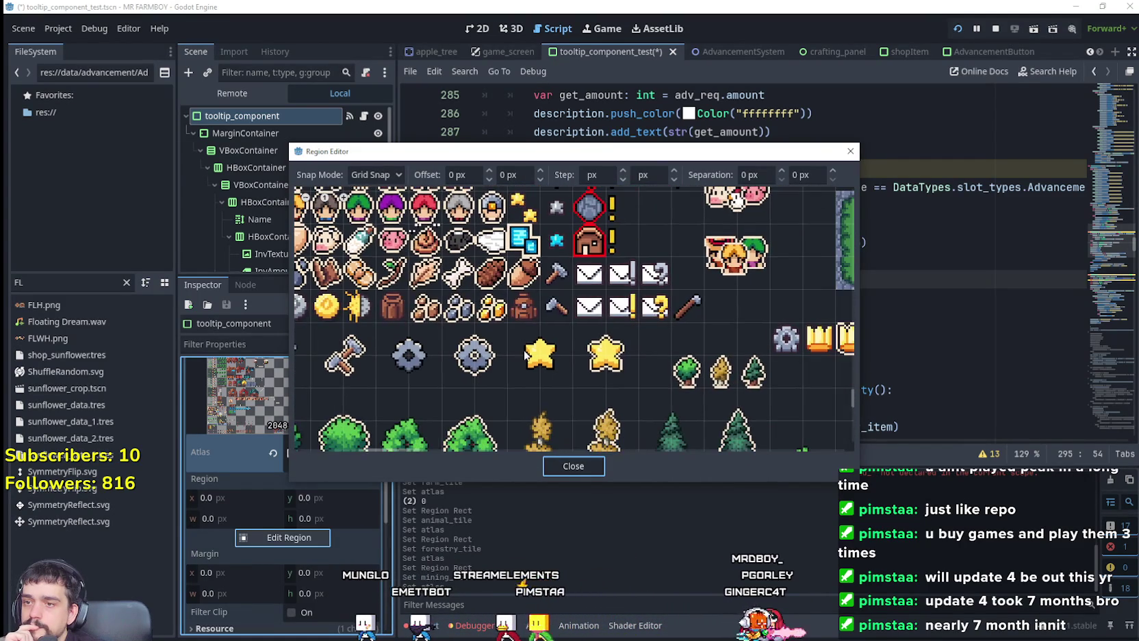
{"action": "scroll", "coordinate": [451, 290], "scroll_direction": "up", "scroll_amount": 5}
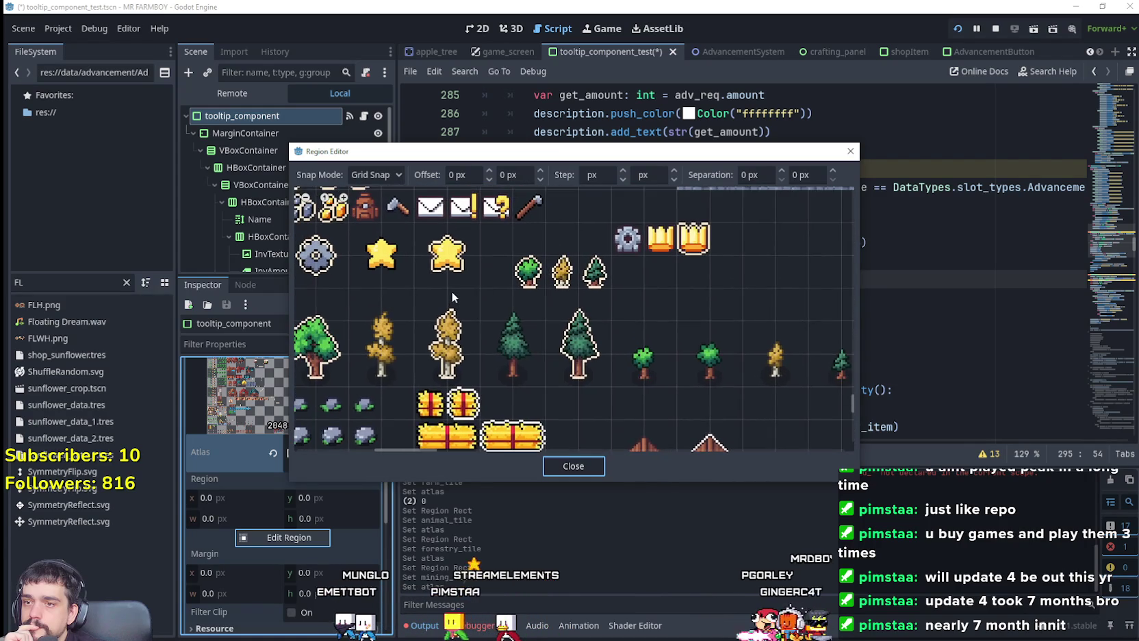
{"action": "scroll", "coordinate": [457, 271], "scroll_direction": "left", "scroll_amount": 3}
{"action": "scroll", "coordinate": [750, 345], "scroll_direction": "up", "scroll_amount": 6}
{"action": "scroll", "coordinate": [750, 344], "scroll_direction": "left", "scroll_amount": 2}
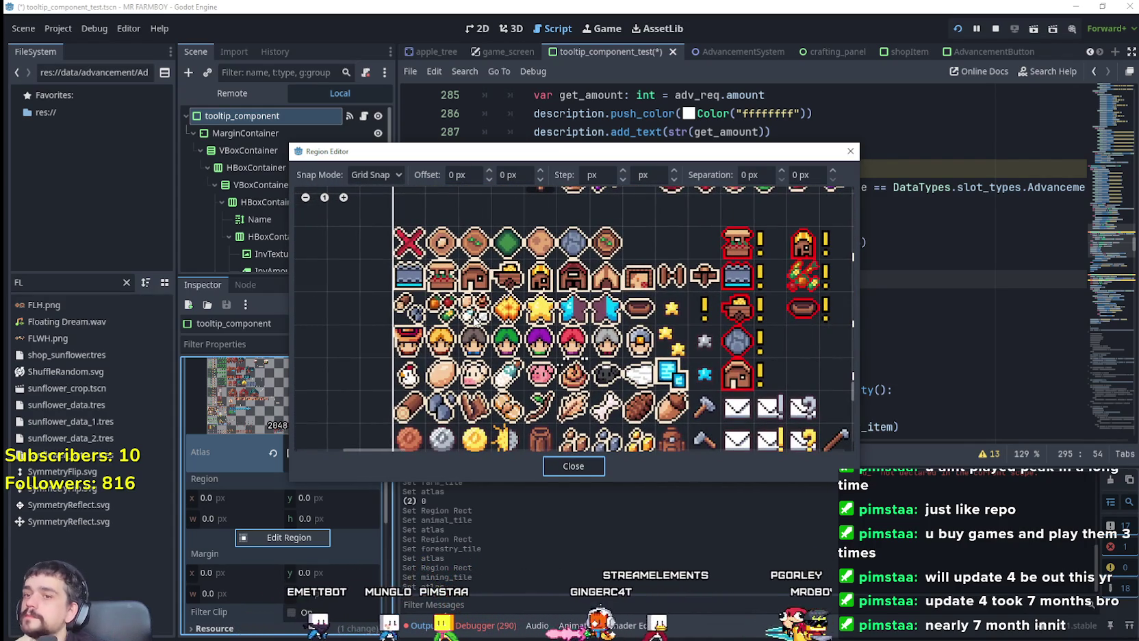
{"action": "scroll", "coordinate": [504, 308], "scroll_direction": "up", "scroll_amount": 1}
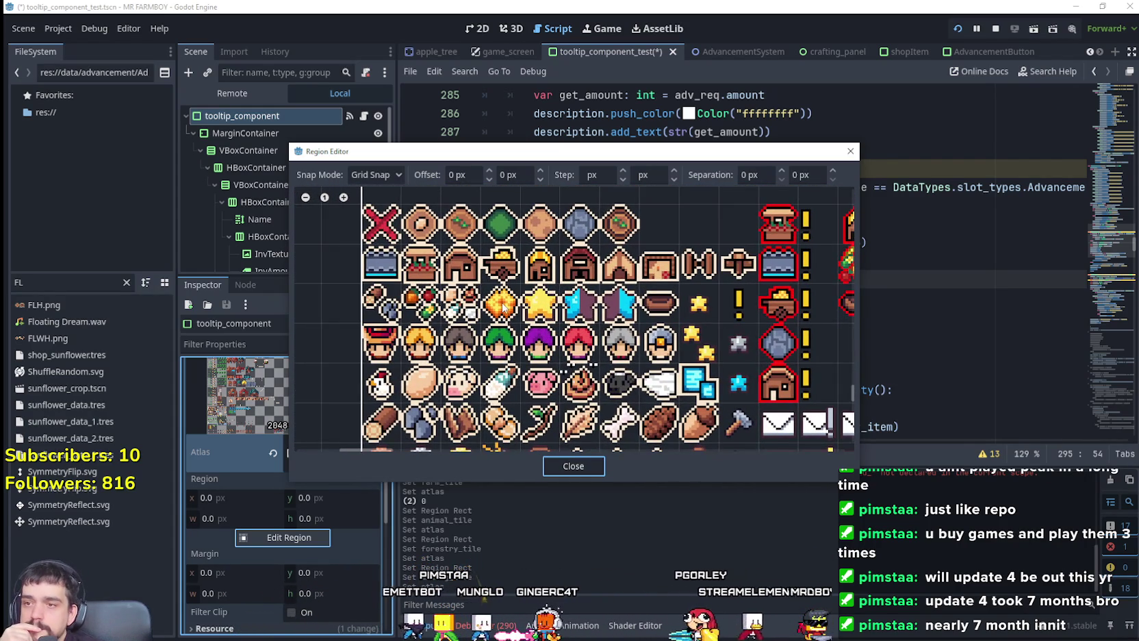
{"action": "scroll", "coordinate": [639, 371], "scroll_direction": "up", "scroll_amount": 3}
{"action": "left_click", "coordinate": [565, 311]}
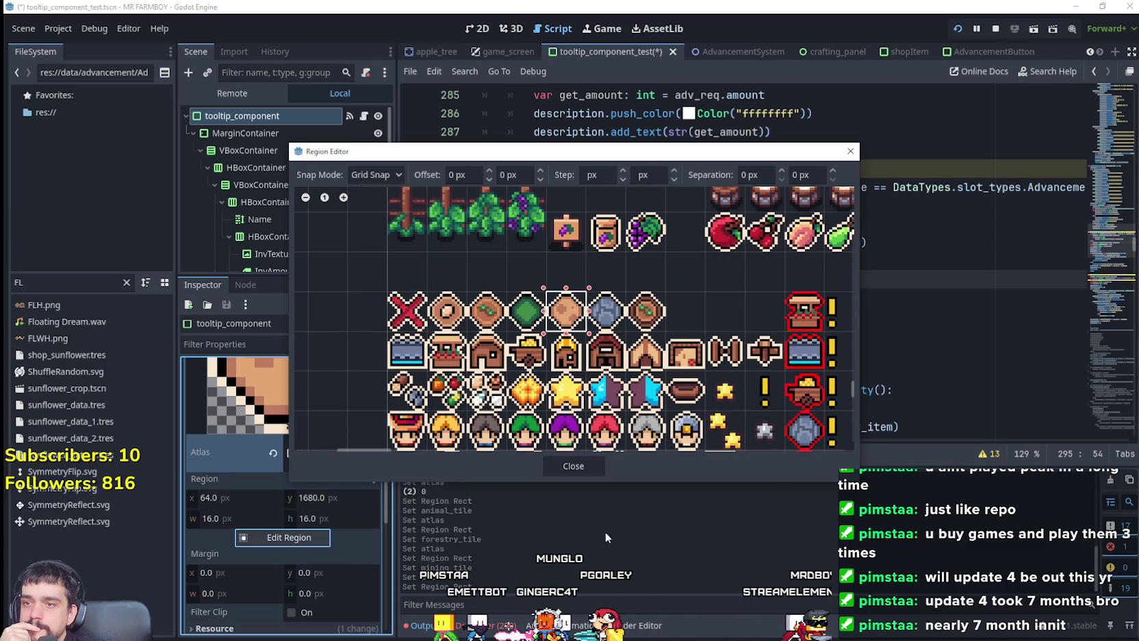
{"action": "left_click", "coordinate": [561, 463]}
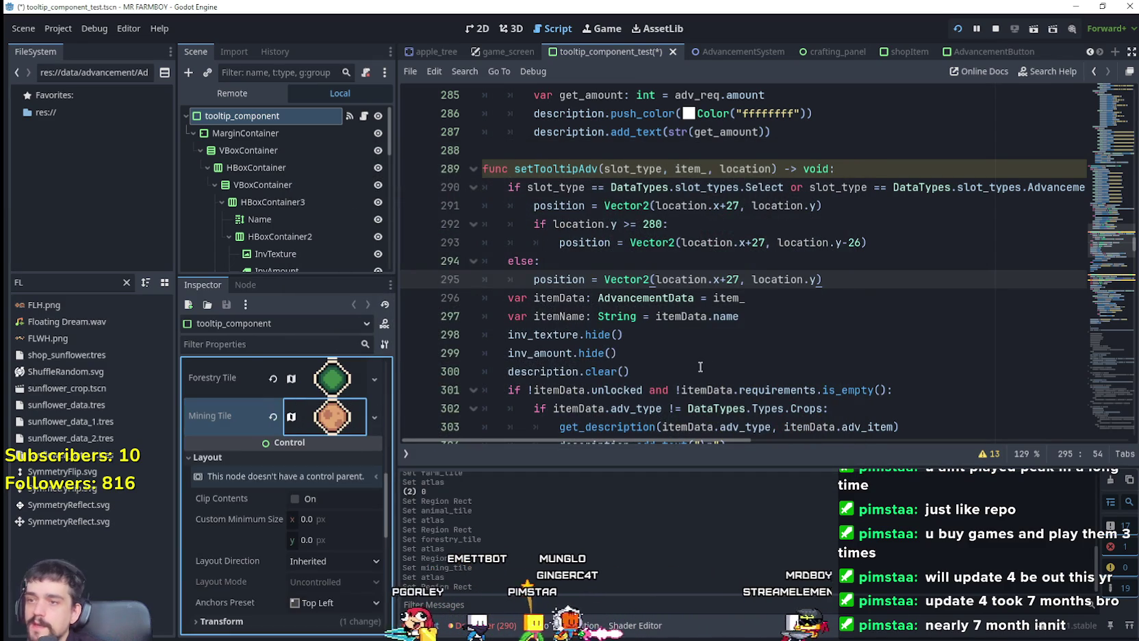
{"action": "left_click", "coordinate": [700, 353]}
Add a description.add_image(farm_tile) line after " for you, if " in the Gatherer case
{"action": "left_click_drag", "start_coordinate": [1106, 229], "coordinate": [1097, 200]}
{"action": "scroll", "coordinate": [799, 277], "scroll_direction": "up", "scroll_amount": 3}
{"action": "scroll", "coordinate": [800, 277], "scroll_direction": "down", "scroll_amount": 4}
{"action": "left_click", "coordinate": [810, 303]}
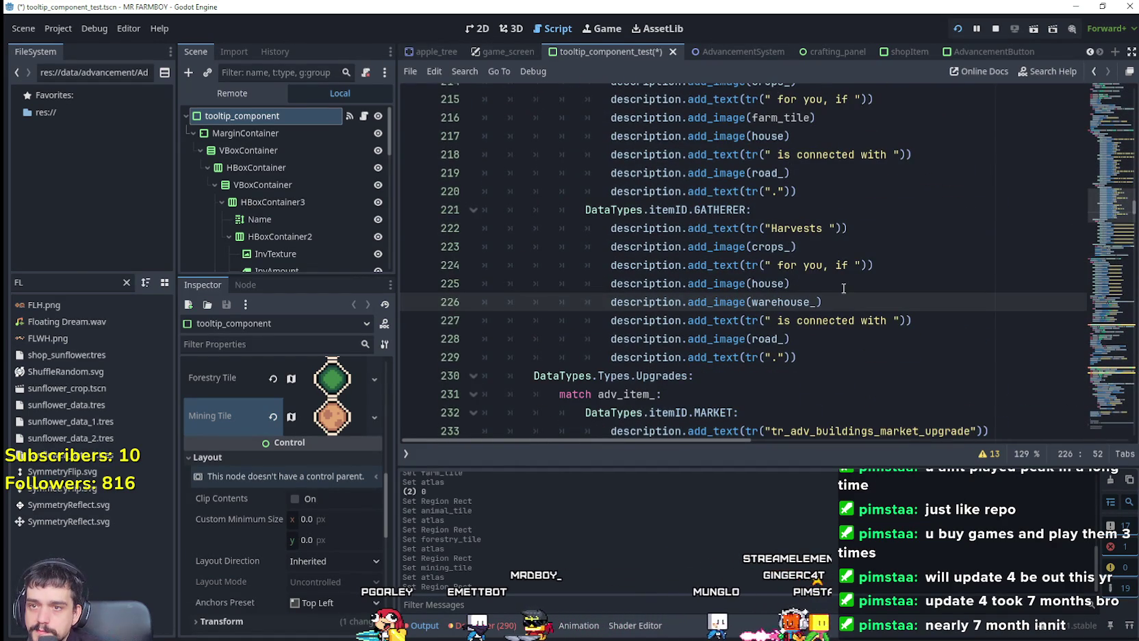
{"action": "scroll", "coordinate": [849, 282], "scroll_direction": "up", "scroll_amount": 2}
{"action": "left_click", "coordinate": [838, 235]}
{"action": "left_click", "coordinate": [837, 209]}
{"action": "key", "text": "Home"}
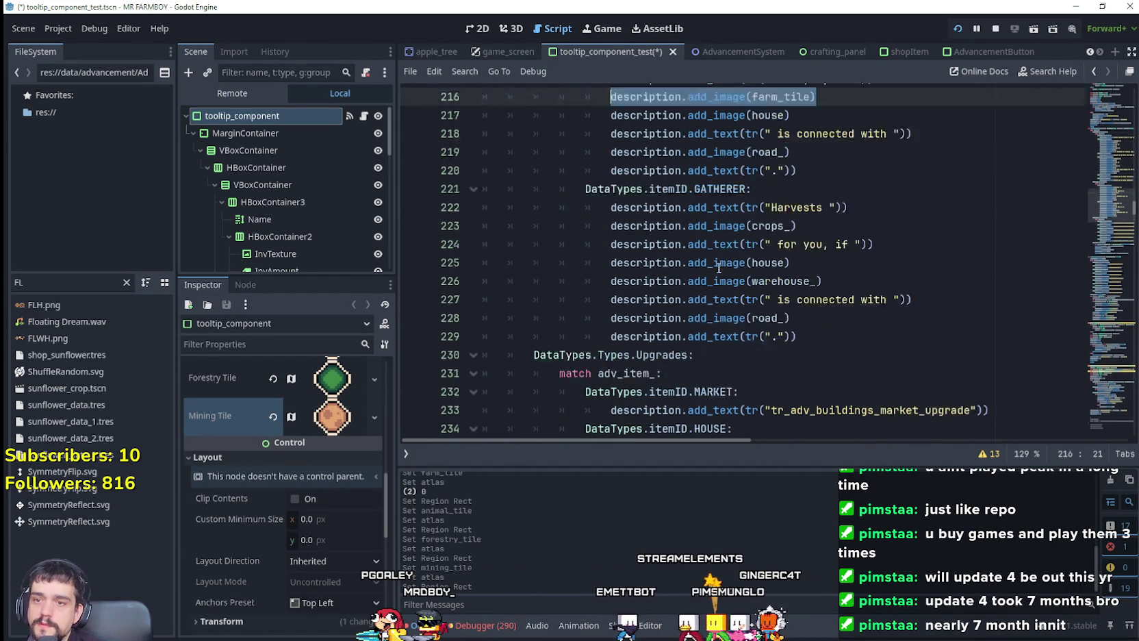
{"action": "scroll", "coordinate": [849, 189], "scroll_direction": "down", "scroll_amount": 3}
{"action": "left_click", "coordinate": [883, 217]}
{"action": "left_click", "coordinate": [902, 199]}
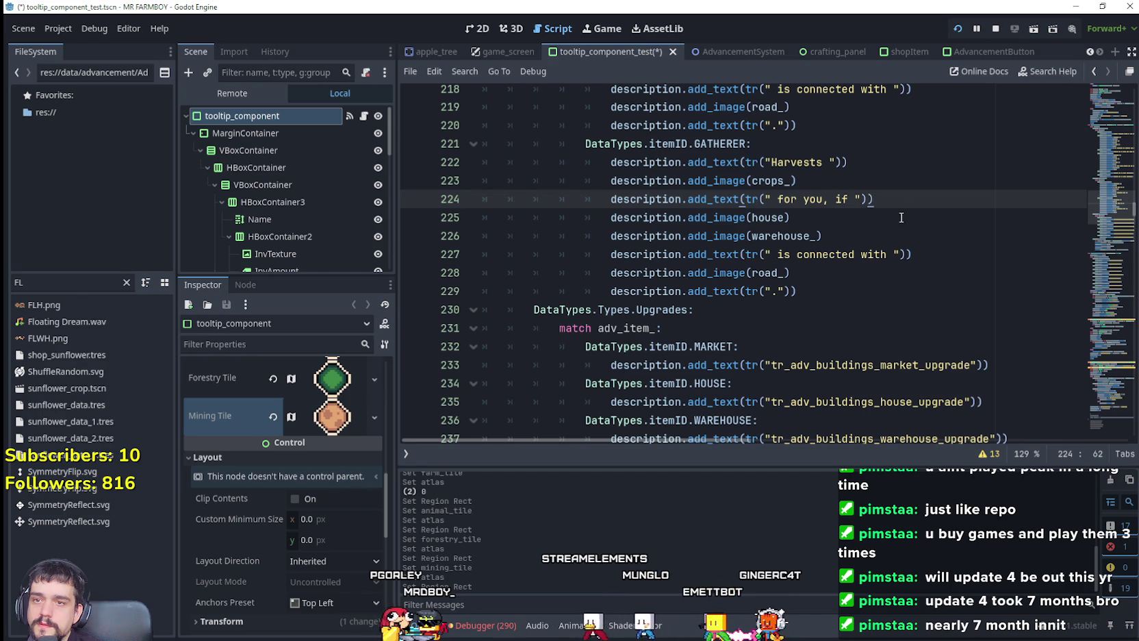
{"action": "key", "text": "Return"}
{"action": "type", "text": "description.add_image(farm_tile)"}
Save the updated tooltip script and scene with Ctrl+S
{"action": "left_click", "coordinate": [866, 255]}
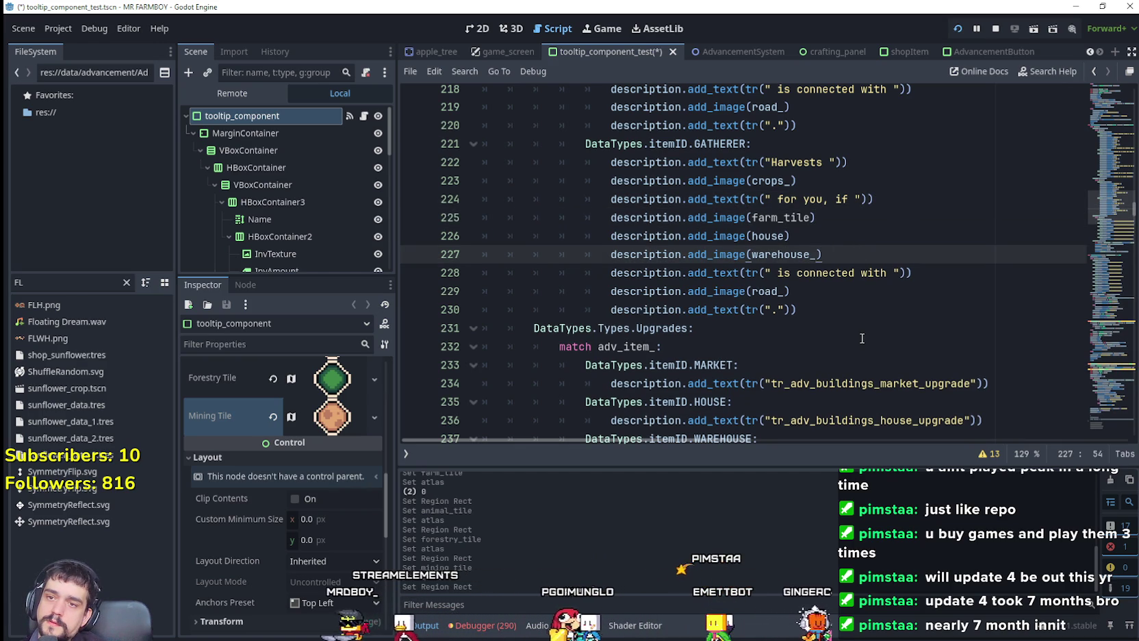
{"action": "key", "text": "Down"}
{"action": "key", "text": "Down"}
{"action": "key", "text": "Down"}
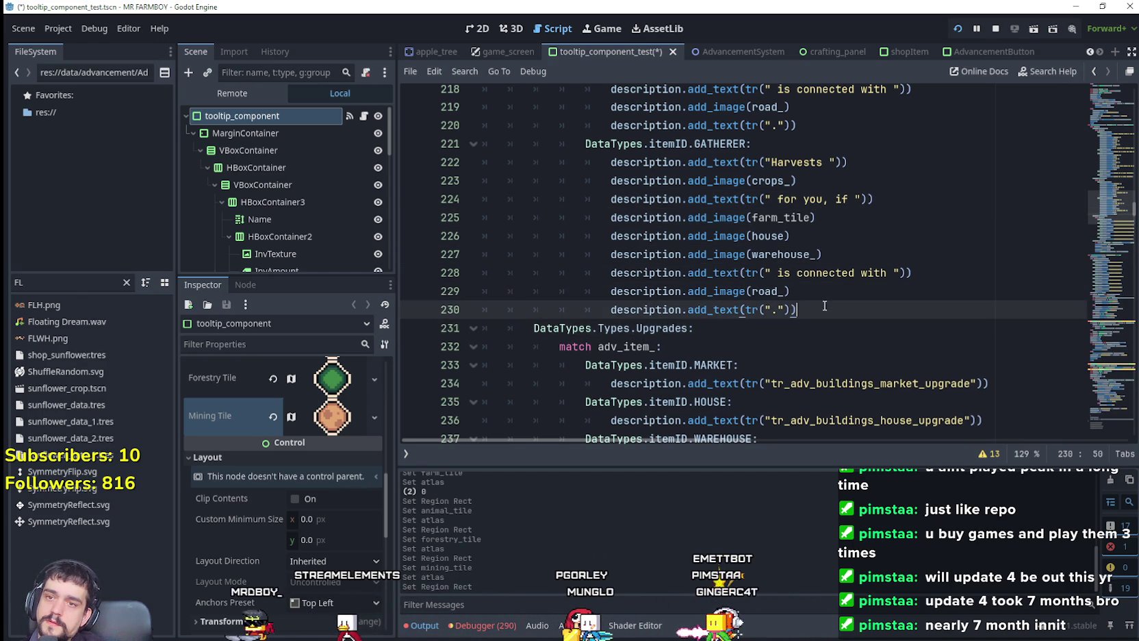
{"action": "key", "text": "ctrl+s"}
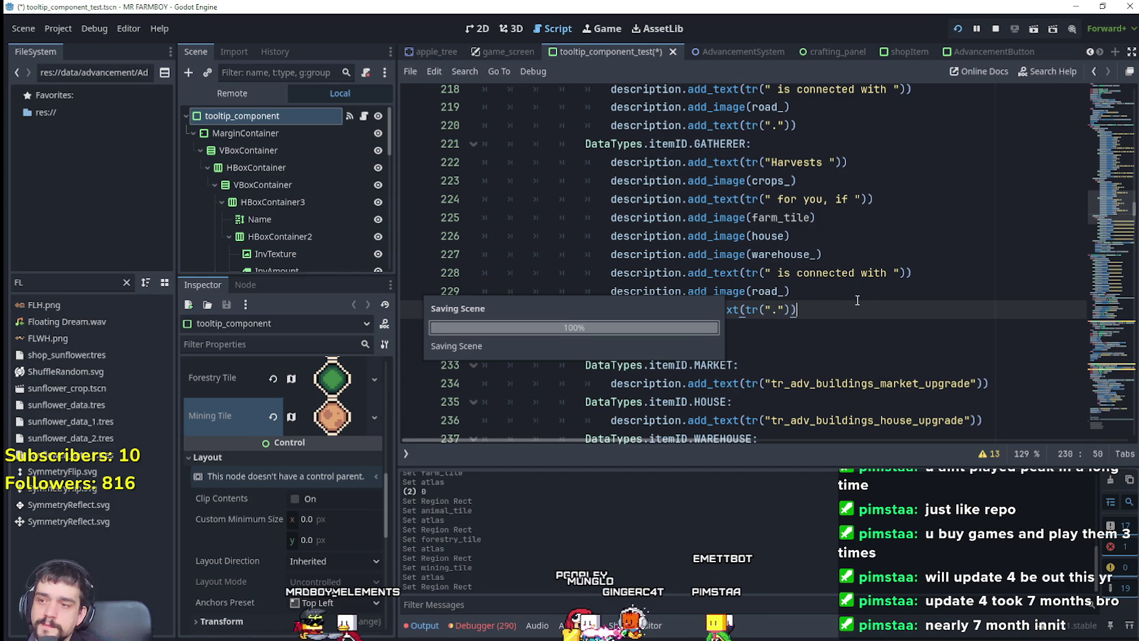
{"action": "key", "text": "alt+Tab"}
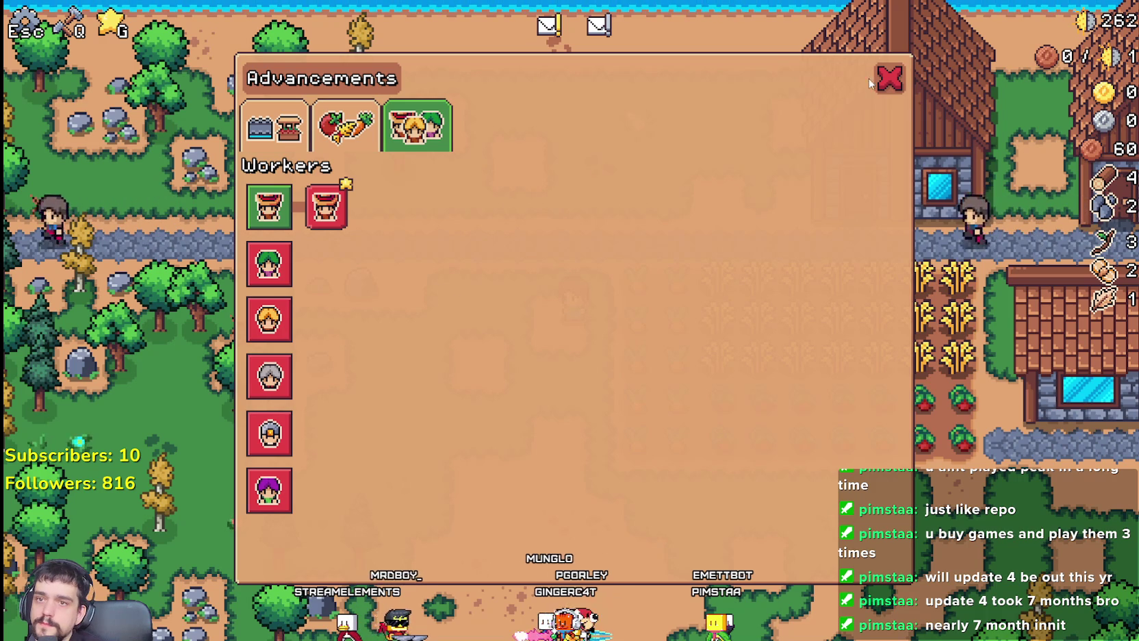
Stop the game, relaunch it with F5, and load Save 3
{"action": "key", "text": "Escape"}
{"action": "key", "text": "Escape"}
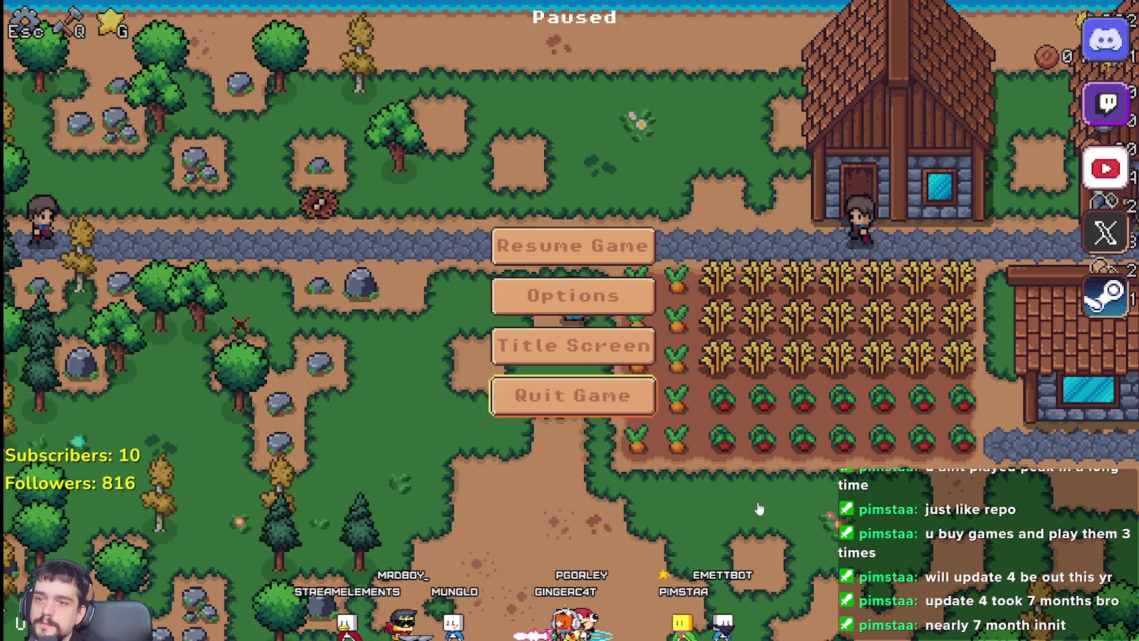
{"action": "key", "text": "alt+F4"}
{"action": "key", "text": "F5"}
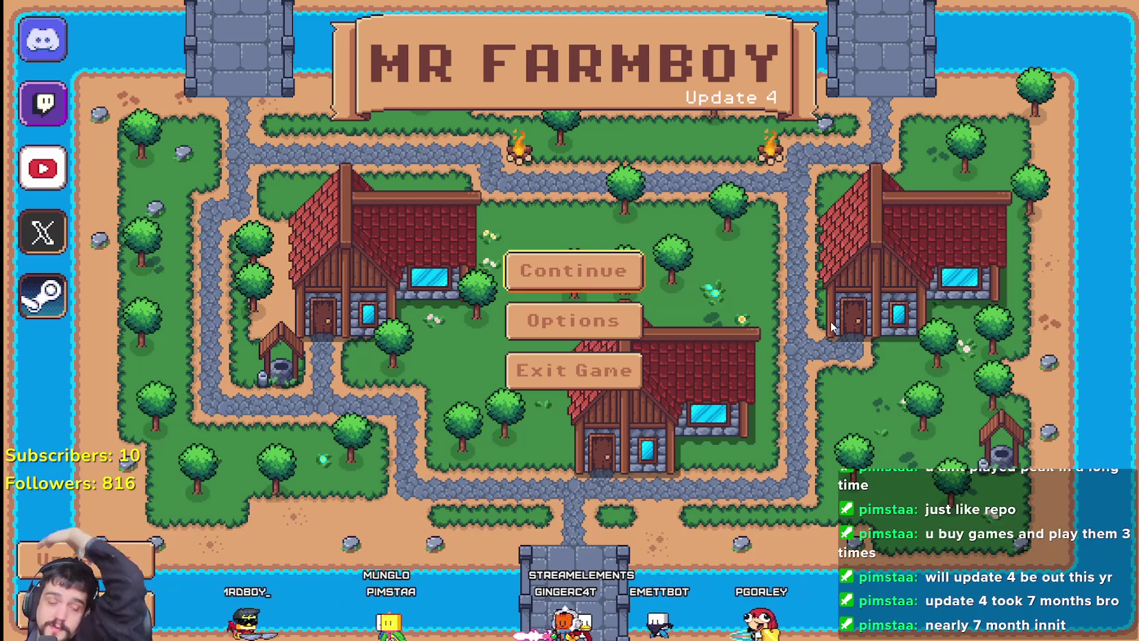
{"action": "left_click", "coordinate": [593, 295]}
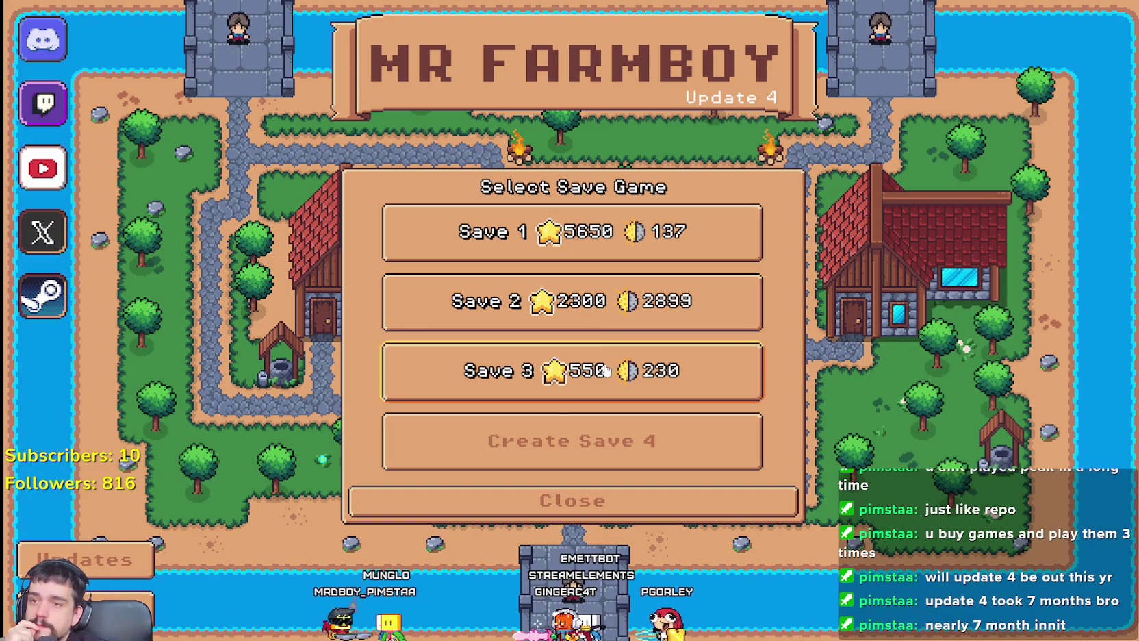
{"action": "left_click", "coordinate": [574, 368]}
{"action": "left_click", "coordinate": [499, 384]}
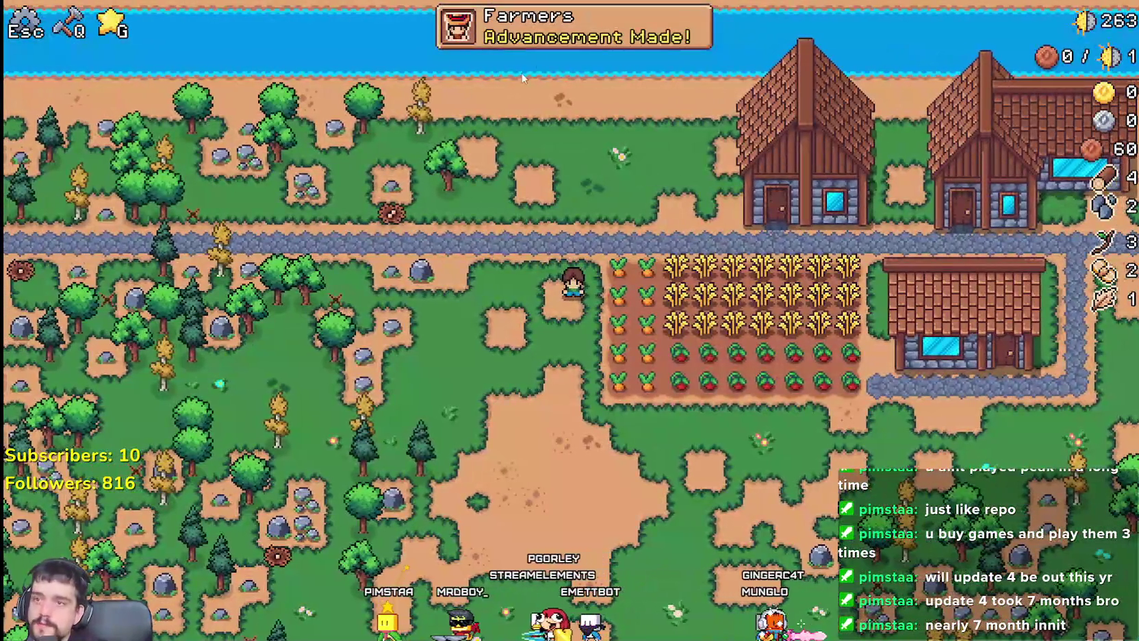
Open the Advancements panel's Workers tab and check the worker icons' tooltips
{"action": "left_click", "coordinate": [522, 38]}
{"action": "mouse_move", "coordinate": [253, 217]}
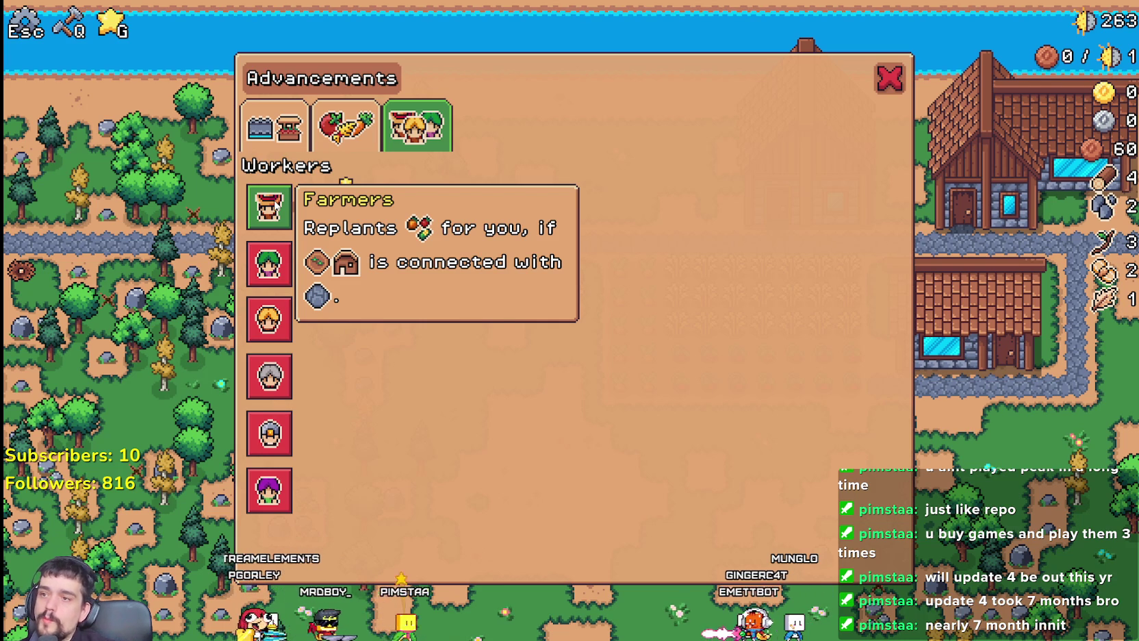
{"action": "mouse_move", "coordinate": [279, 263]}
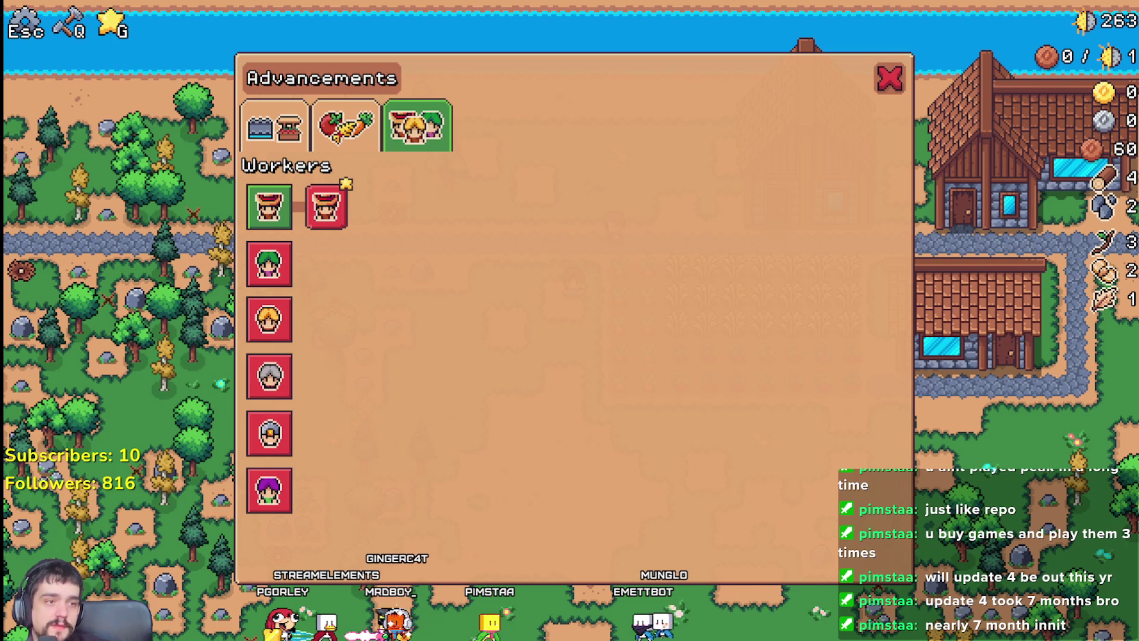
{"action": "key", "text": "alt+Tab"}
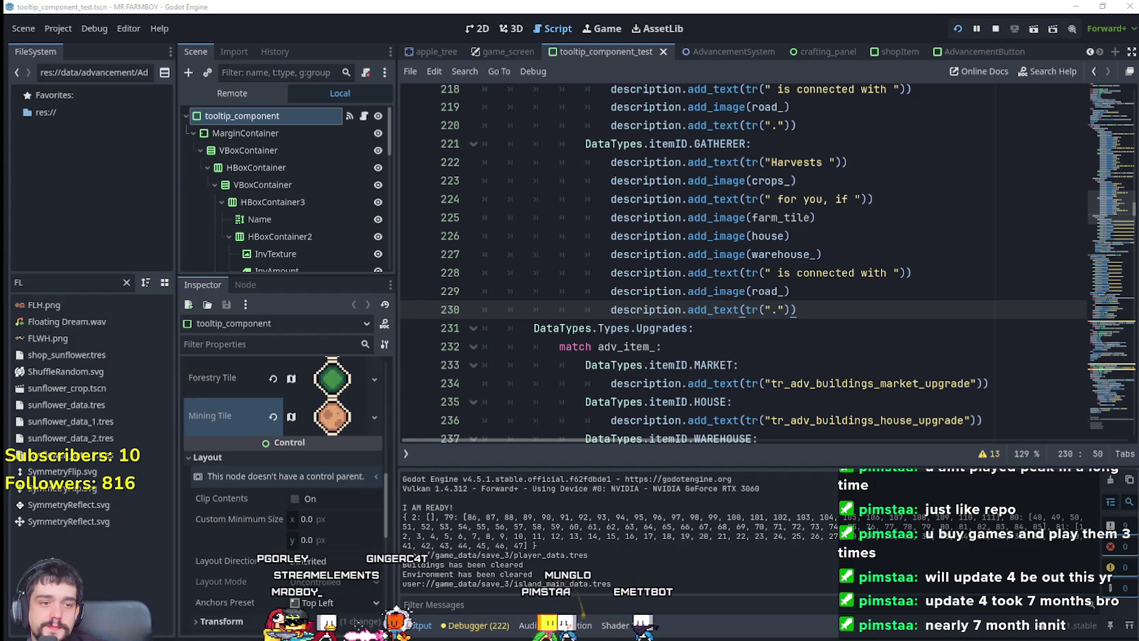
Duplicate the GATHERER case below itself and relabel the copy CARRIER
{"action": "mouse_move", "coordinate": [828, 320]}
{"action": "left_mouse_down"}
{"action": "mouse_move", "coordinate": [616, 92]}
{"action": "mouse_move", "coordinate": [685, 291]}
{"action": "mouse_move", "coordinate": [640, 328]}
{"action": "mouse_move", "coordinate": [832, 312]}
{"action": "mouse_move", "coordinate": [482, 144]}
{"action": "left_mouse_up"}
{"action": "key", "text": "ctrl+c"}
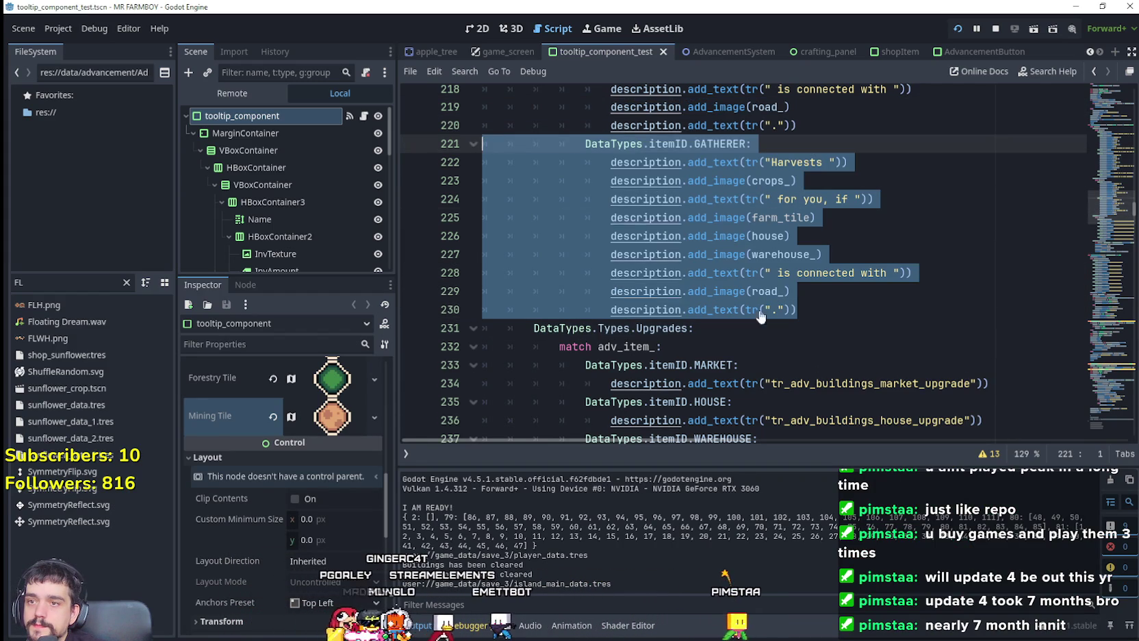
{"action": "left_click", "coordinate": [830, 311]}
{"action": "key", "text": "Return"}
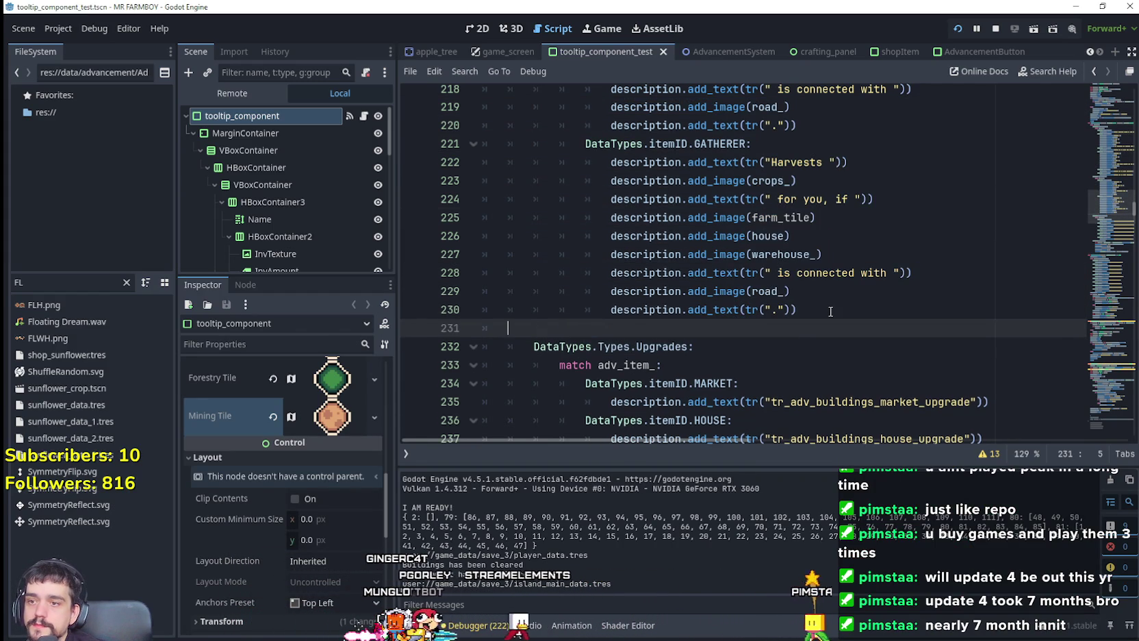
{"action": "key", "text": "ctrl+v"}
{"action": "left_click", "coordinate": [710, 248]}
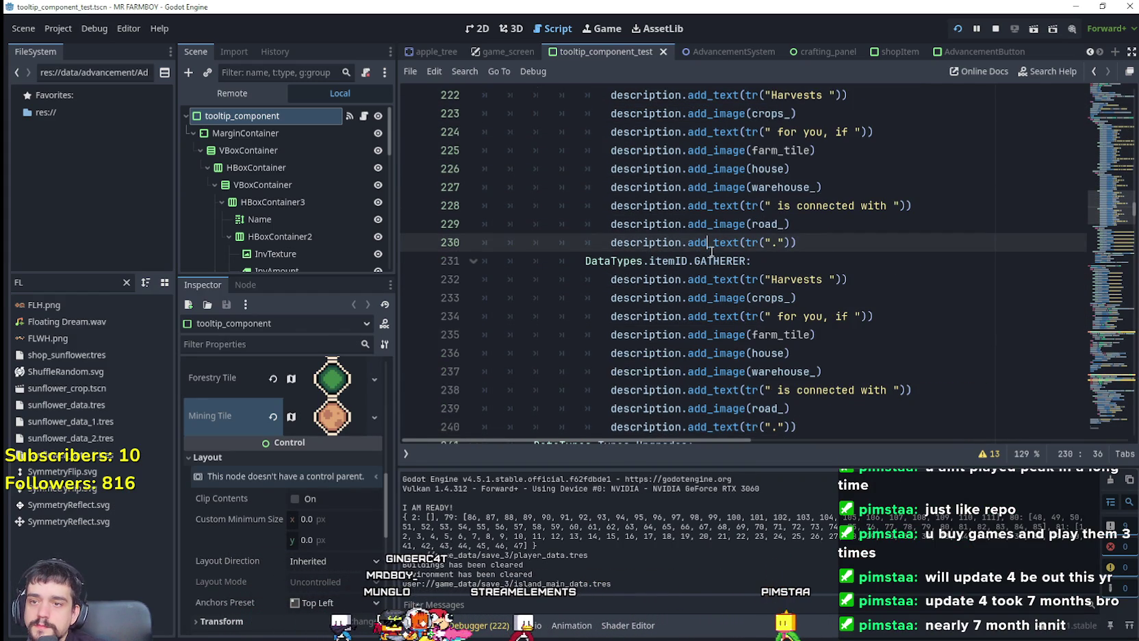
{"action": "double_click", "coordinate": [715, 258]}
{"action": "type", "text": "Car"}
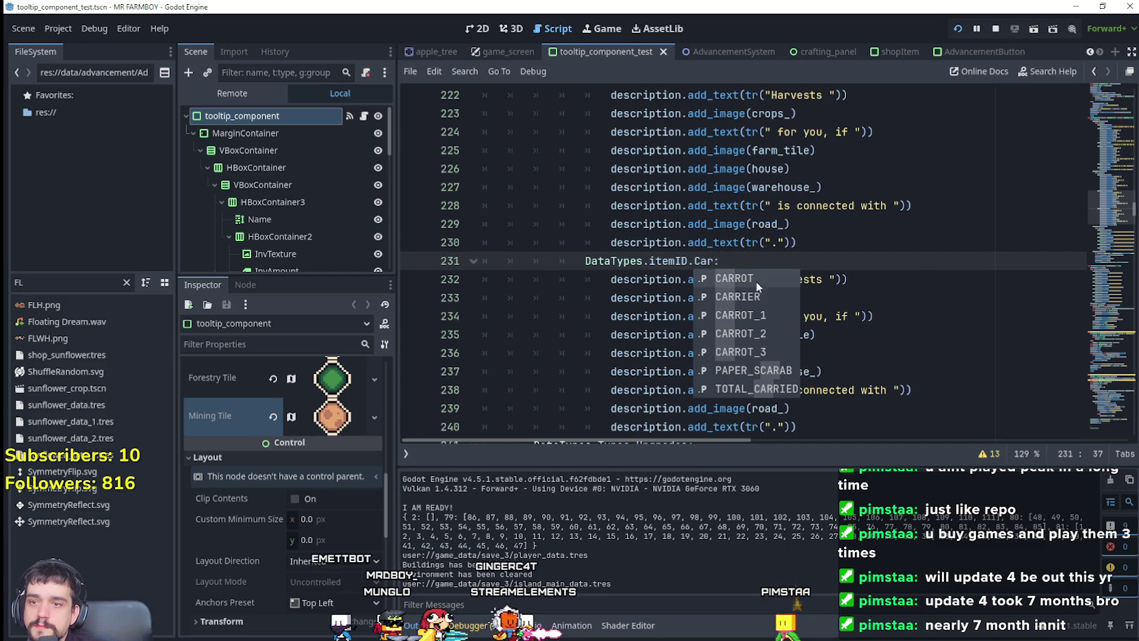
{"action": "left_click", "coordinate": [765, 298]}
{"action": "left_click", "coordinate": [845, 316]}
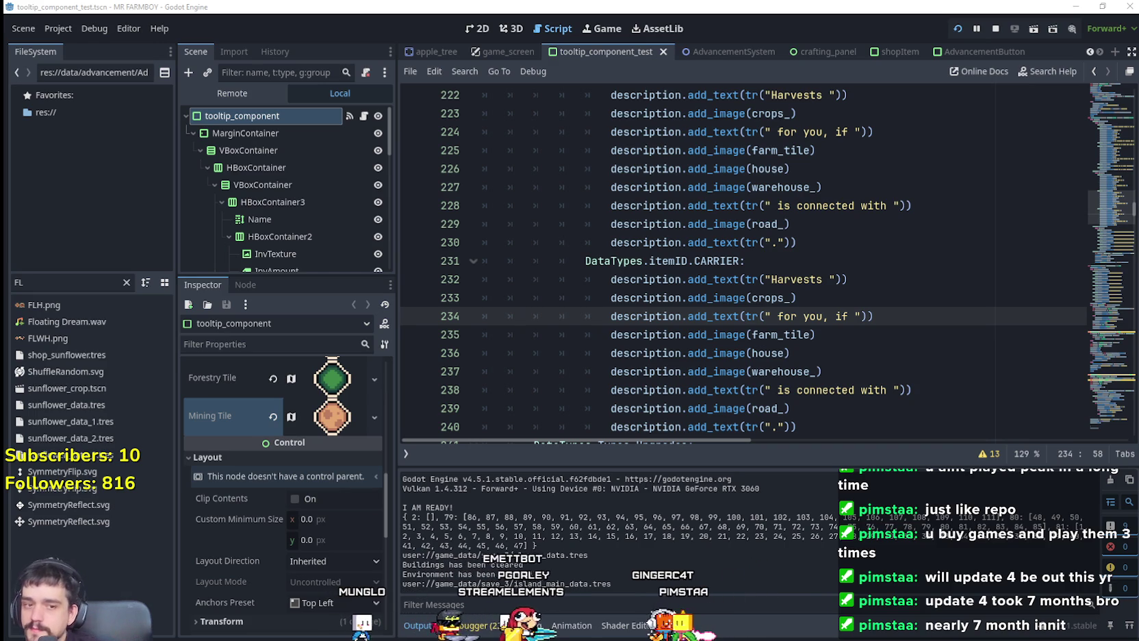
Select 'Harvests' in the Carrier text and look over its ' for you, if ' line
{"action": "double_click", "coordinate": [796, 280]}
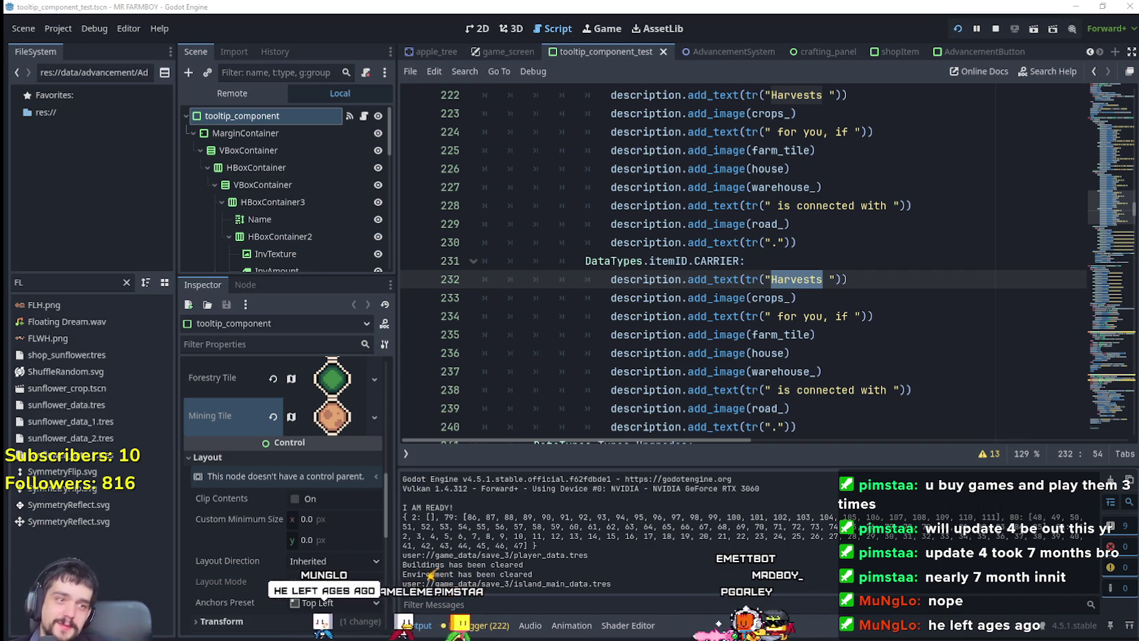
{"action": "left_click", "coordinate": [776, 316]}
{"action": "scroll", "coordinate": [898, 326], "scroll_direction": "down", "scroll_amount": 3}
{"action": "scroll", "coordinate": [899, 325], "scroll_direction": "up", "scroll_amount": 3}
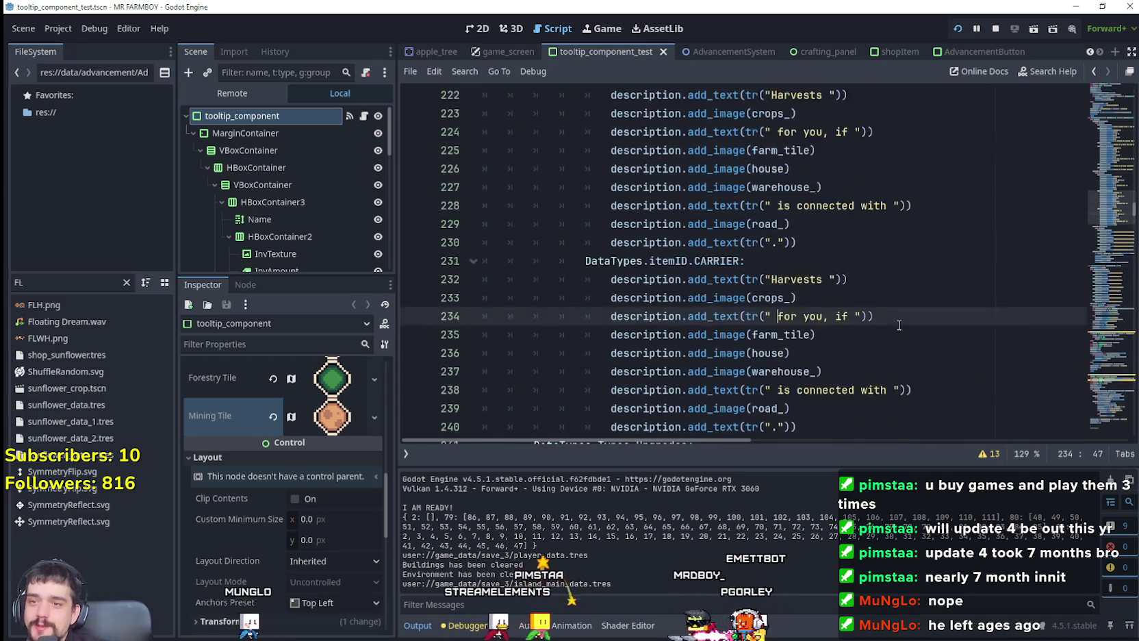
{"action": "scroll", "coordinate": [899, 325], "scroll_direction": "up", "scroll_amount": 5}
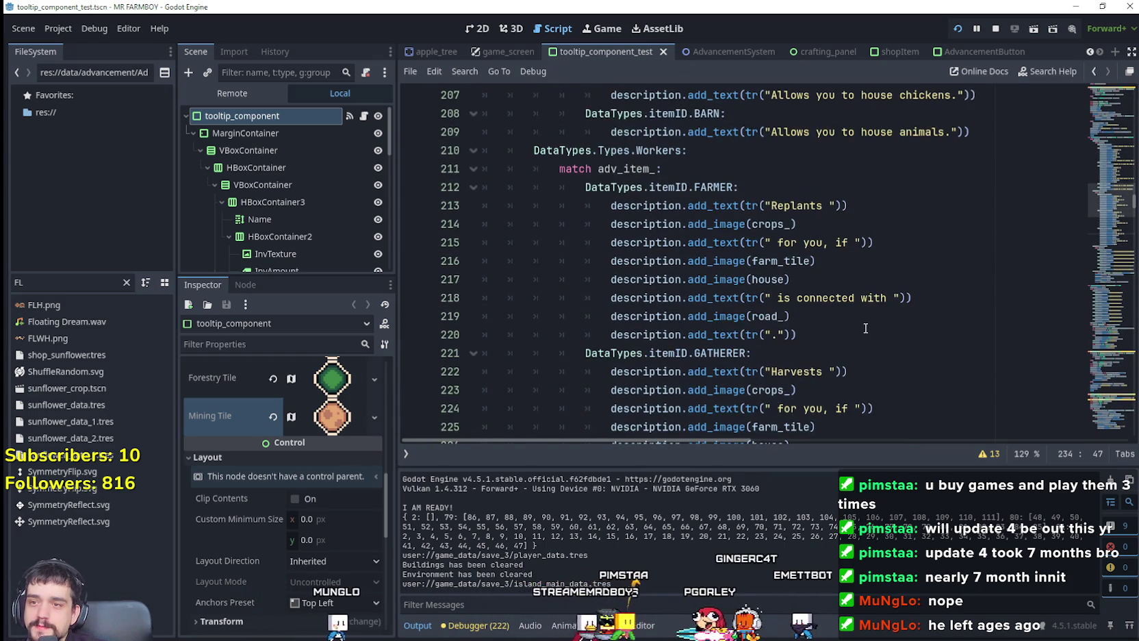
{"action": "scroll", "coordinate": [865, 327], "scroll_direction": "down", "scroll_amount": 1}
{"action": "scroll", "coordinate": [842, 308], "scroll_direction": "up", "scroll_amount": 2}
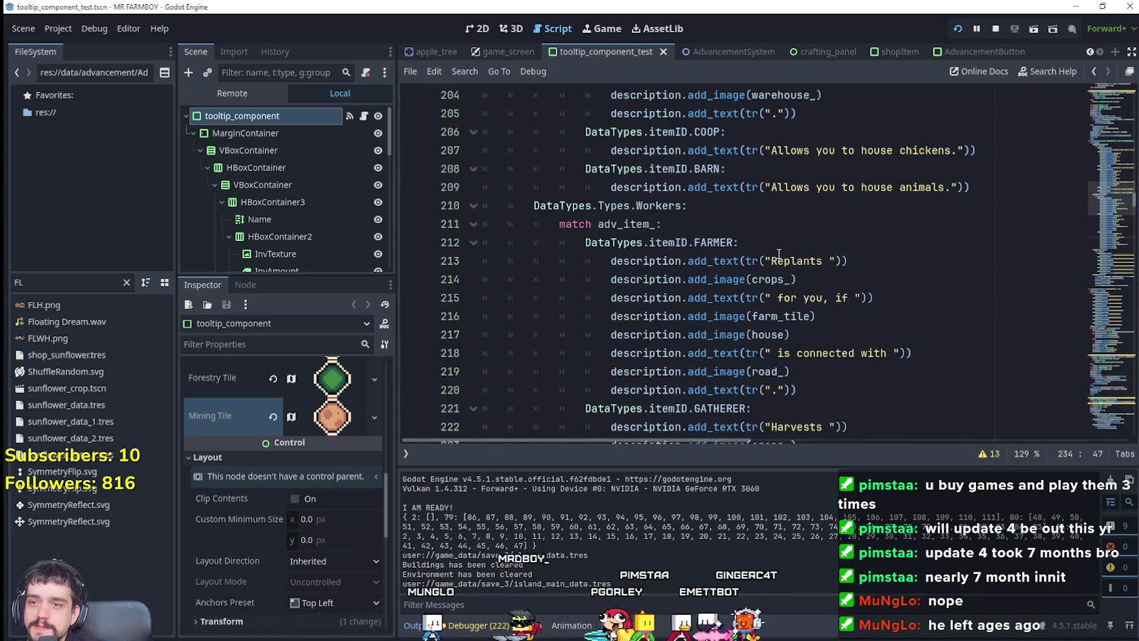
Compare the Farmer block's 'Replants' wording with the Warehouse description's 'Connect' wording
{"action": "mouse_move", "coordinate": [771, 261]}
{"action": "left_mouse_down"}
{"action": "mouse_move", "coordinate": [821, 280]}
{"action": "mouse_move", "coordinate": [829, 262]}
{"action": "left_mouse_up"}
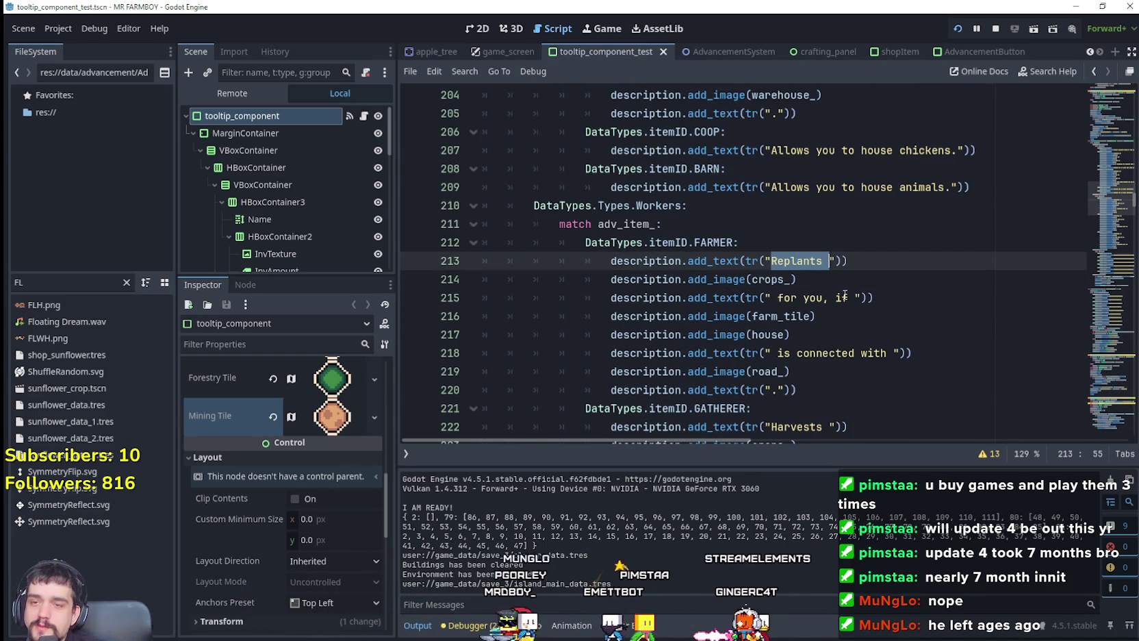
{"action": "left_click", "coordinate": [784, 297]}
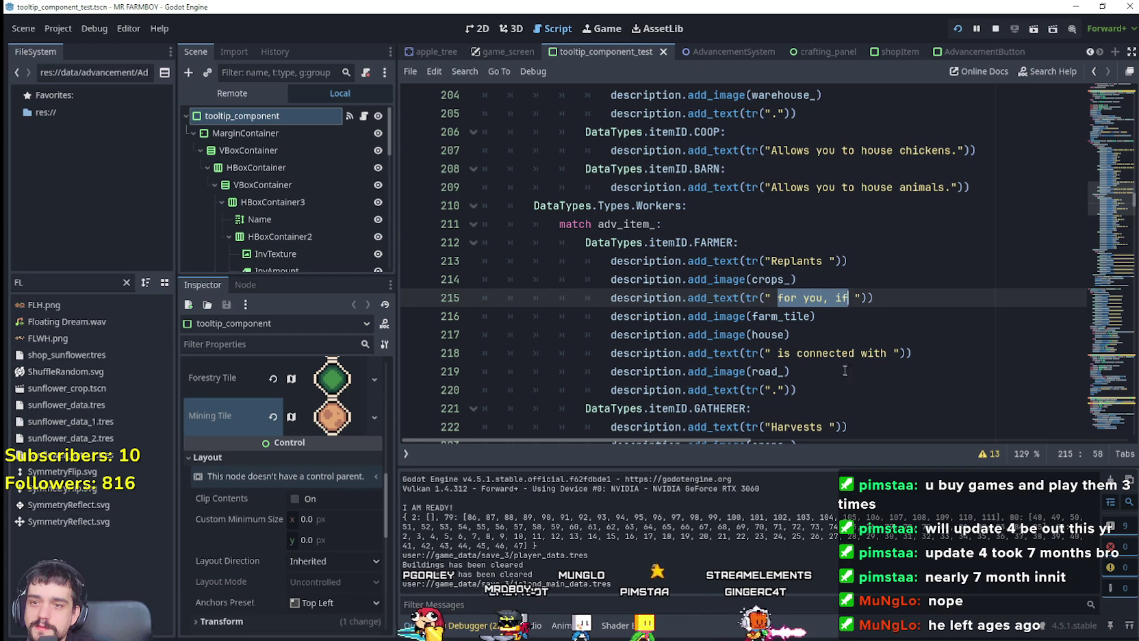
{"action": "scroll", "coordinate": [794, 312], "scroll_direction": "up", "scroll_amount": 5}
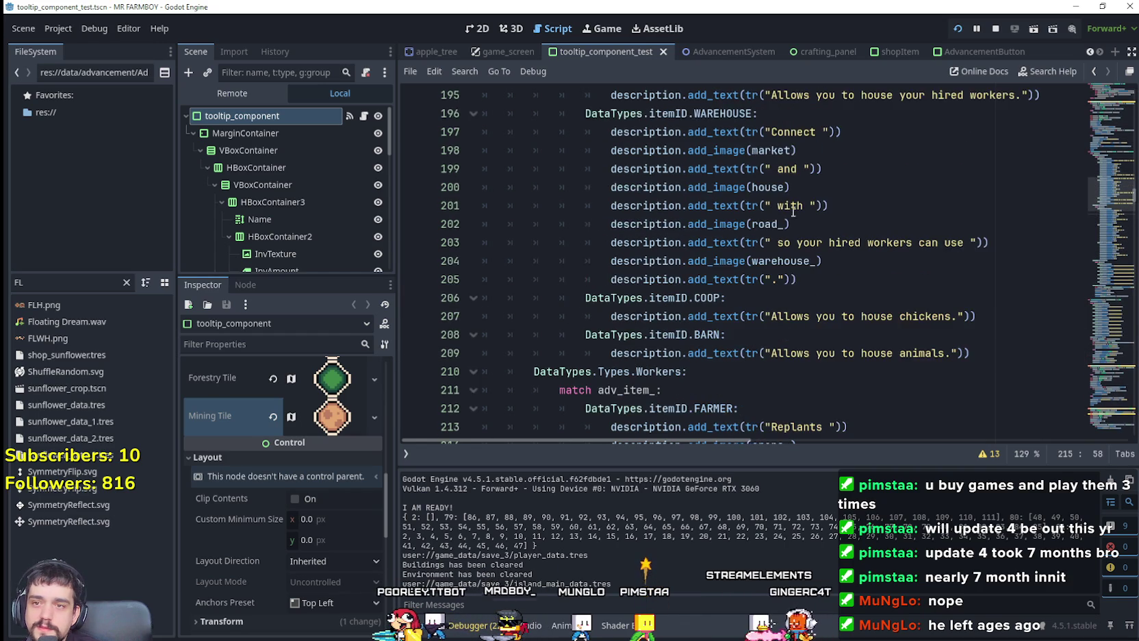
{"action": "left_click_drag", "start_coordinate": [772, 242], "coordinate": [825, 239]}
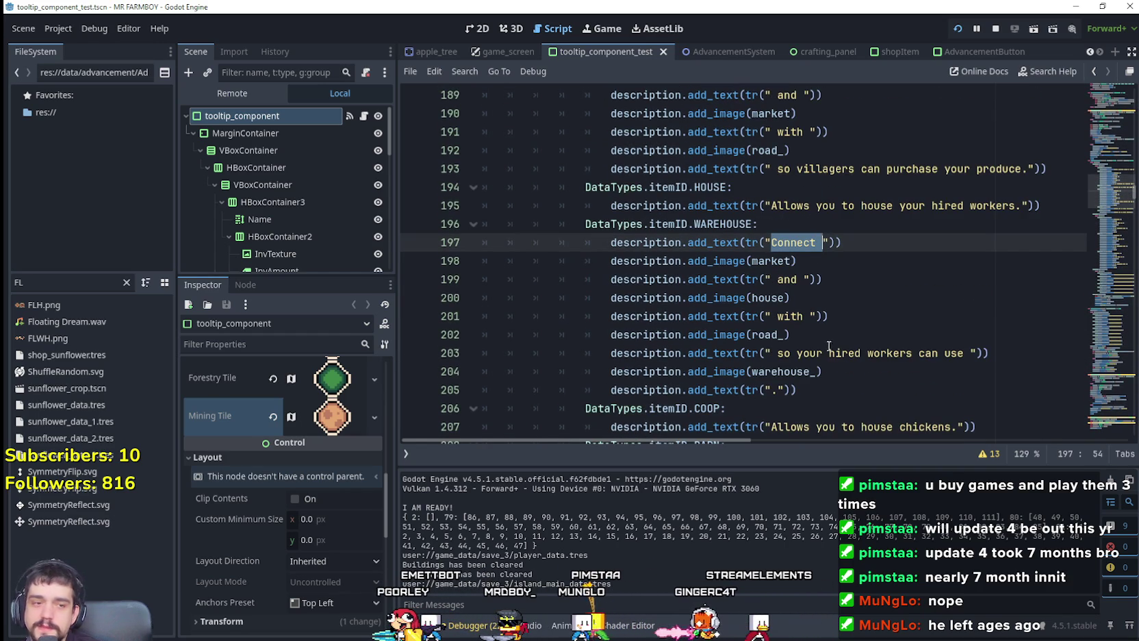
{"action": "scroll", "coordinate": [548, 285], "scroll_direction": "up", "scroll_amount": 5}
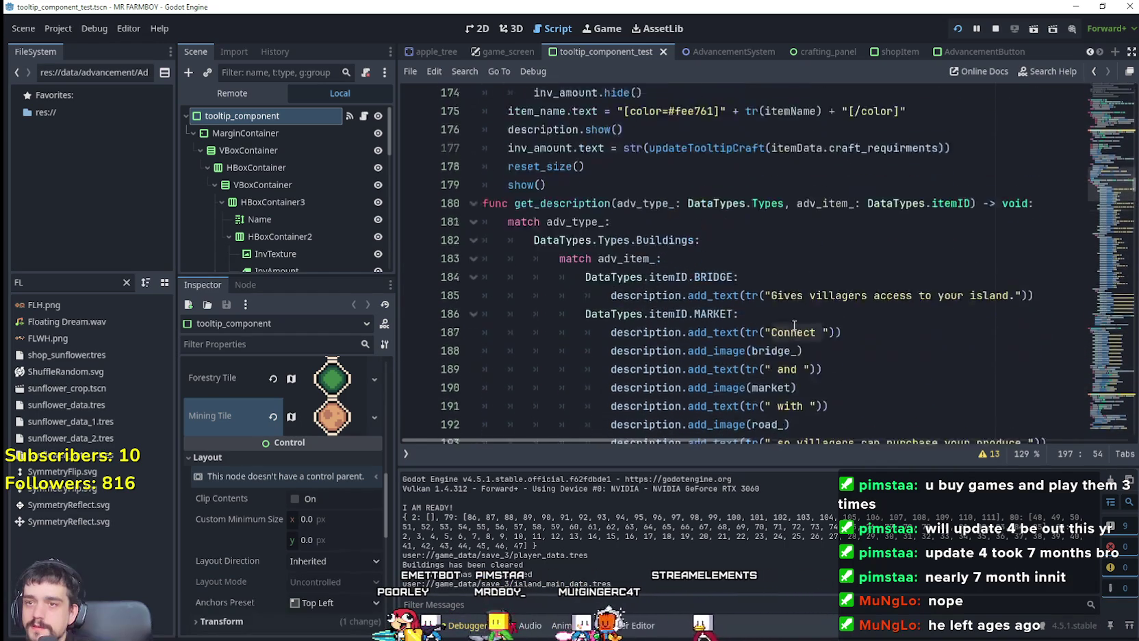
{"action": "scroll", "coordinate": [788, 301], "scroll_direction": "down", "scroll_amount": 2}
{"action": "scroll", "coordinate": [788, 302], "scroll_direction": "down", "scroll_amount": 4}
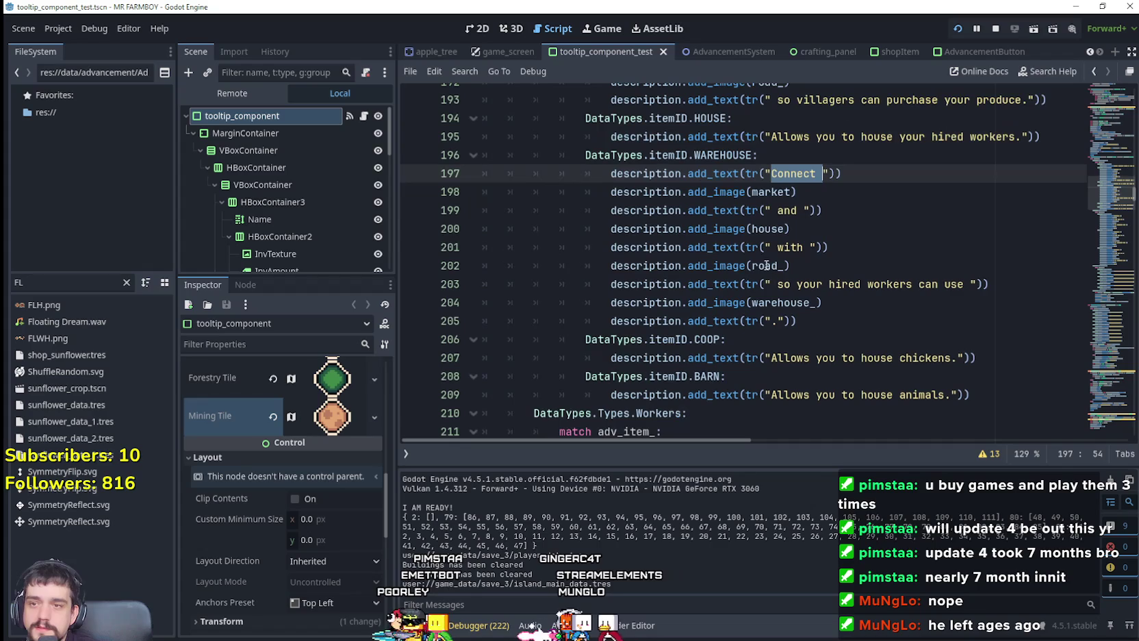
Select the whole WAREHOUSE description block for reference
{"action": "mouse_move", "coordinate": [936, 326]}
{"action": "left_mouse_down"}
{"action": "mouse_move", "coordinate": [540, 205]}
{"action": "mouse_move", "coordinate": [490, 159]}
{"action": "left_mouse_up"}
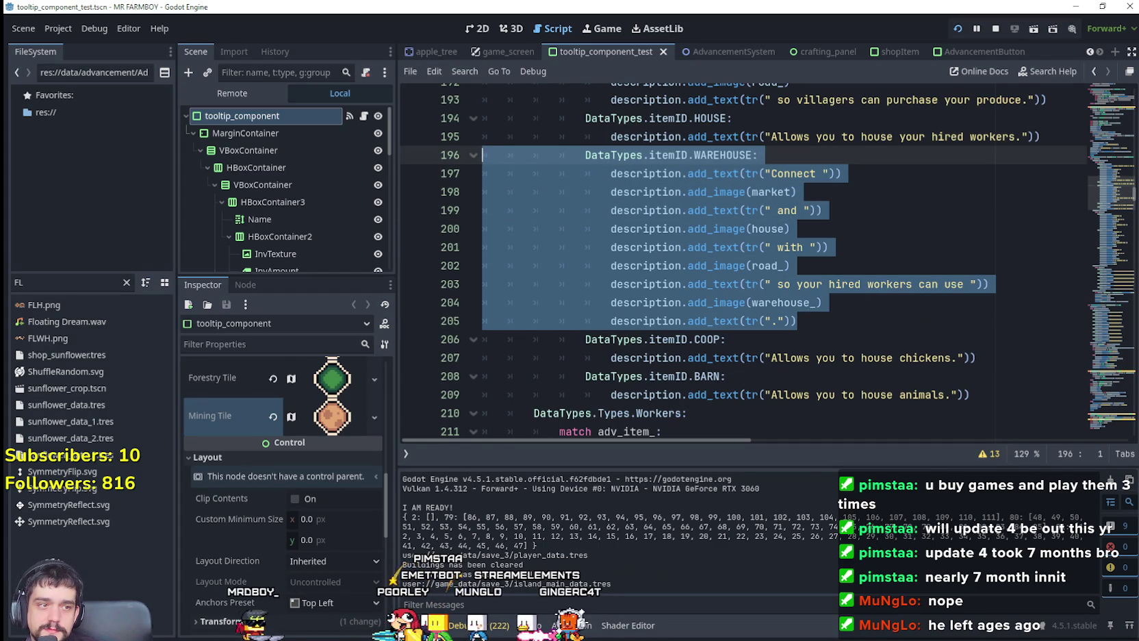
{"action": "scroll", "coordinate": [752, 299], "scroll_direction": "up", "scroll_amount": 8}
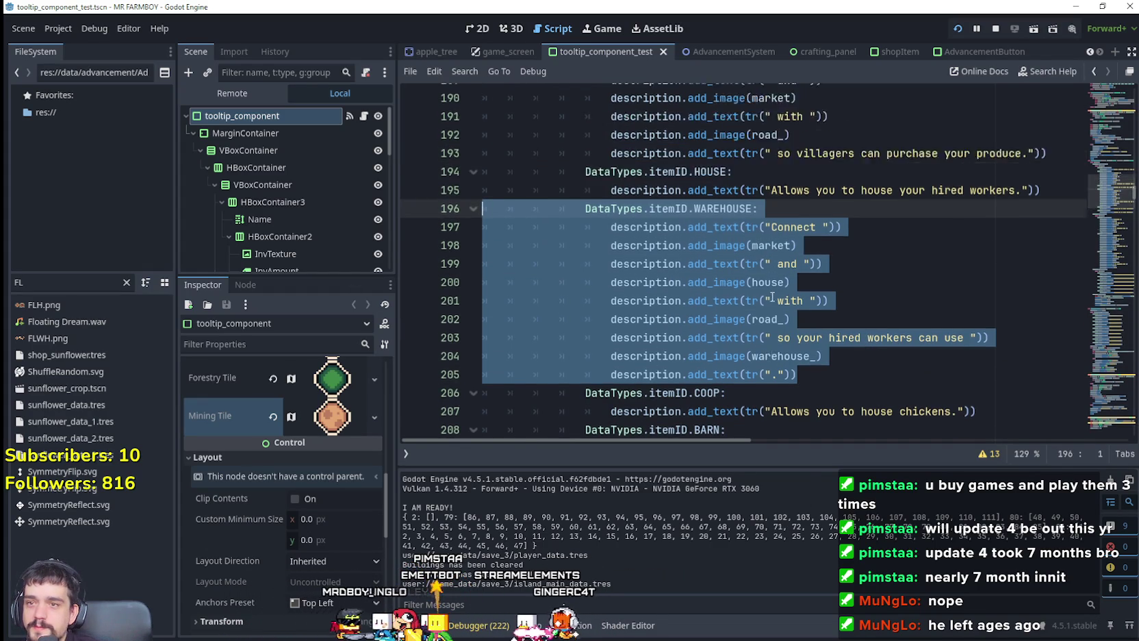
{"action": "scroll", "coordinate": [738, 223], "scroll_direction": "down", "scroll_amount": 8}
{"action": "scroll", "coordinate": [739, 222], "scroll_direction": "down", "scroll_amount": 13}
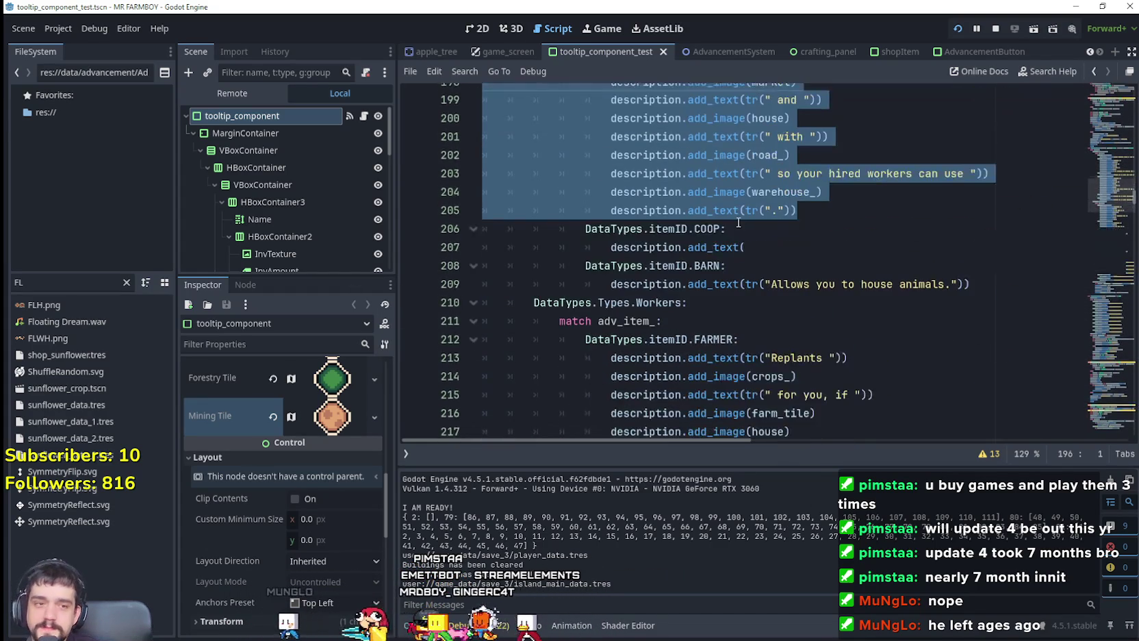
{"action": "scroll", "coordinate": [775, 299], "scroll_direction": "down", "scroll_amount": 2}
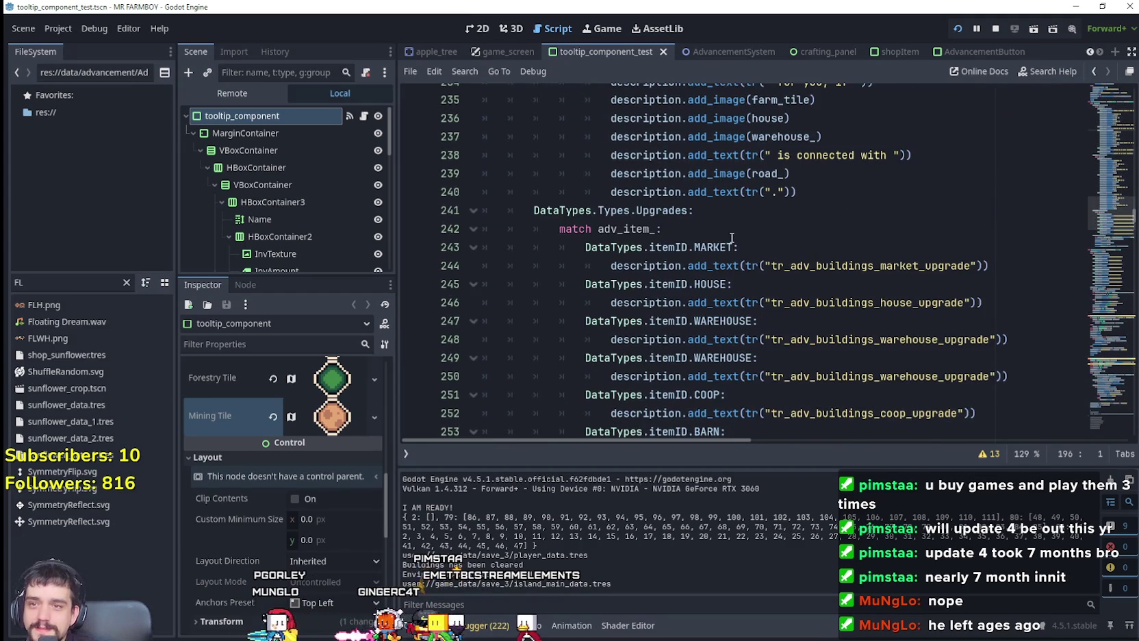
{"action": "scroll", "coordinate": [780, 295], "scroll_direction": "up", "scroll_amount": 3}
{"action": "scroll", "coordinate": [794, 288], "scroll_direction": "down", "scroll_amount": 2}
Look through the upgrade cases, then return to the CARRIER case and select 'Harvests'
{"action": "left_click", "coordinate": [803, 284]}
{"action": "left_click", "coordinate": [800, 265]}
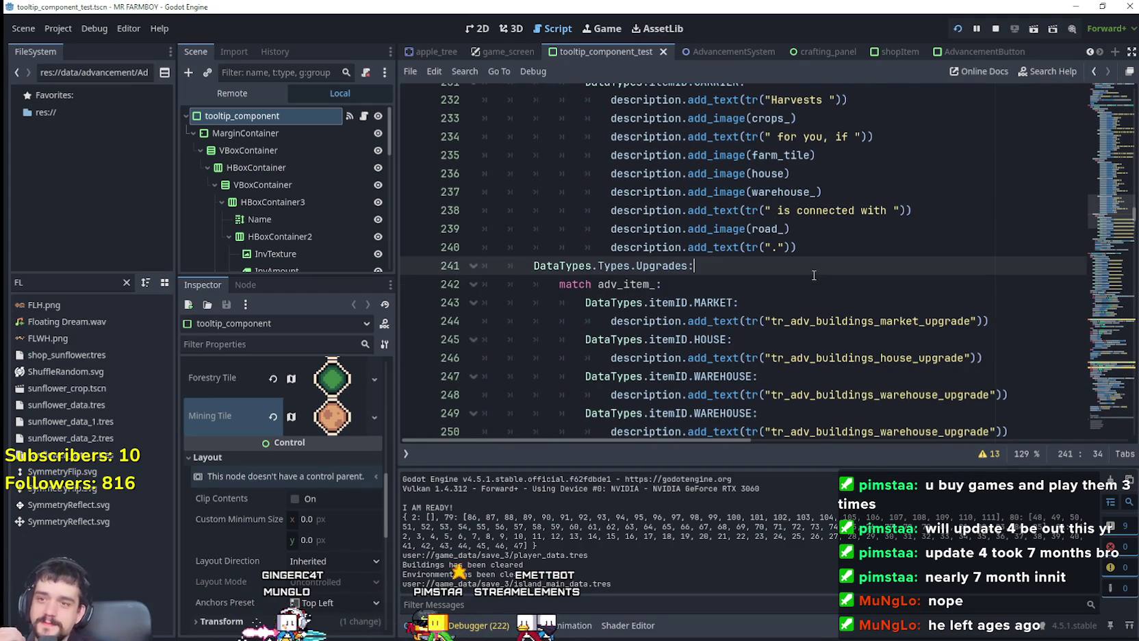
{"action": "scroll", "coordinate": [782, 291], "scroll_direction": "down", "scroll_amount": 2}
{"action": "scroll", "coordinate": [773, 279], "scroll_direction": "down", "scroll_amount": 3}
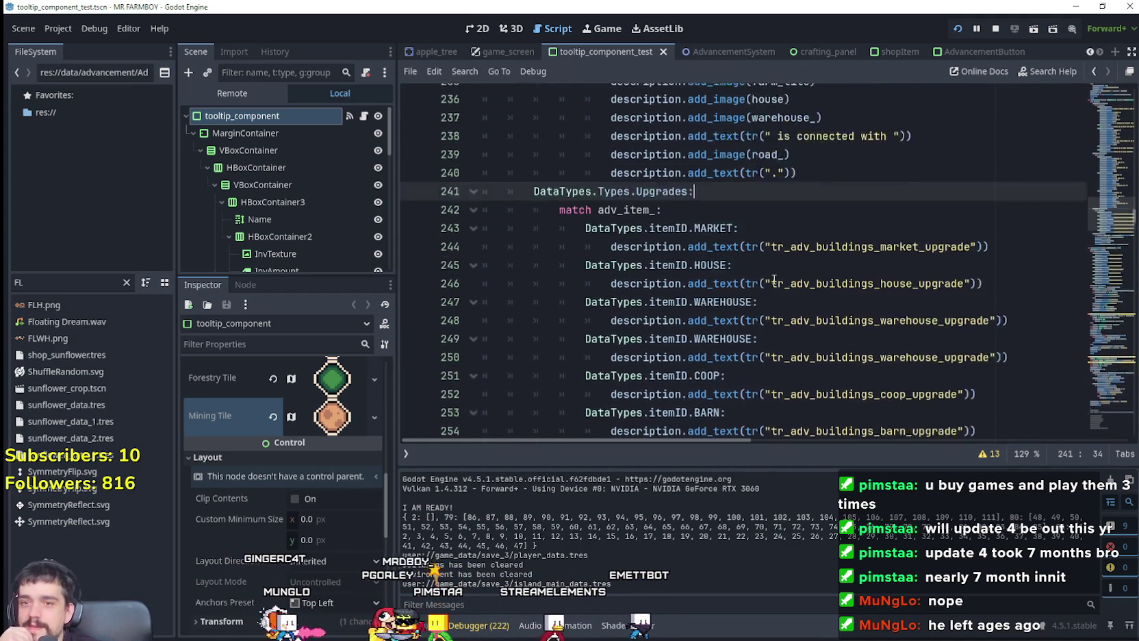
{"action": "left_click", "coordinate": [902, 285]}
{"action": "left_click", "coordinate": [939, 267]}
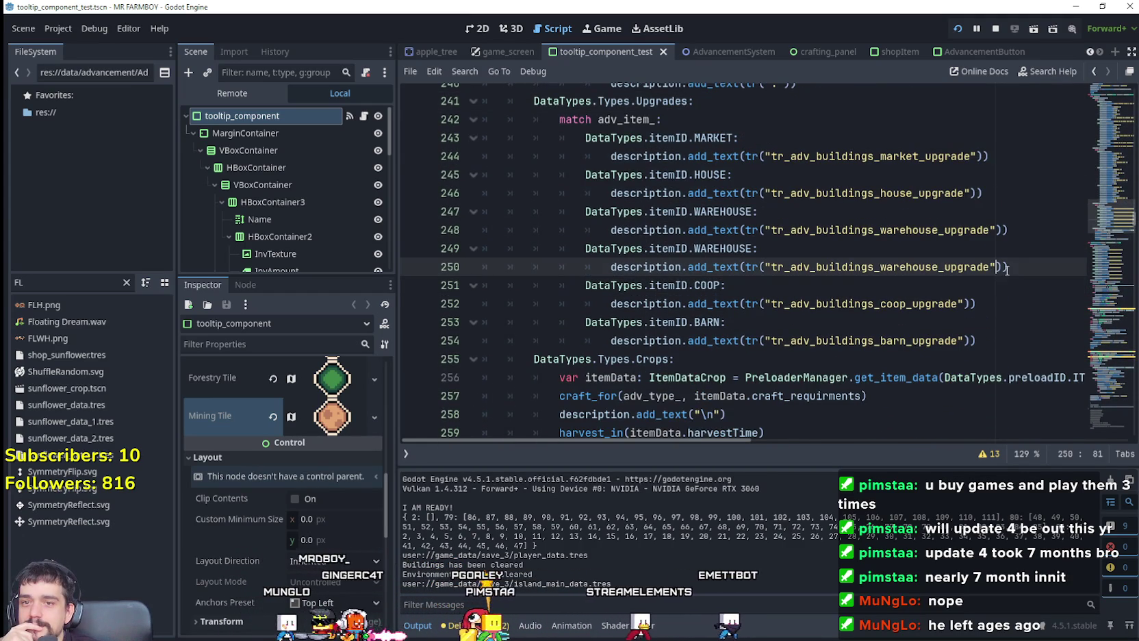
{"action": "scroll", "coordinate": [942, 269], "scroll_direction": "down", "scroll_amount": 3}
{"action": "scroll", "coordinate": [942, 269], "scroll_direction": "up", "scroll_amount": 8}
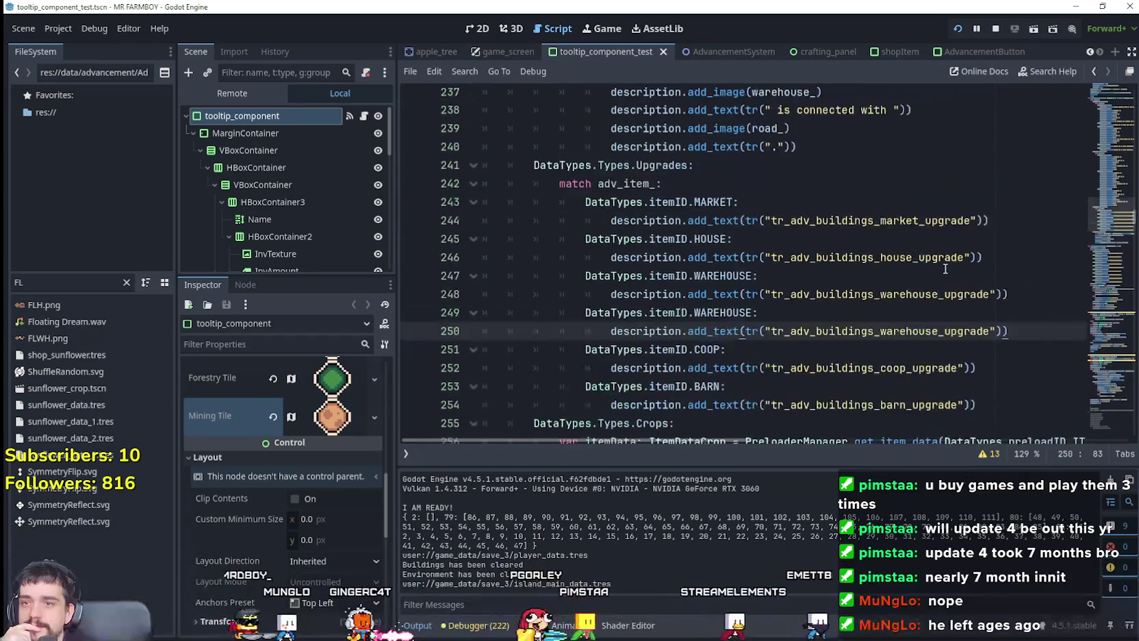
{"action": "left_click", "coordinate": [816, 361]}
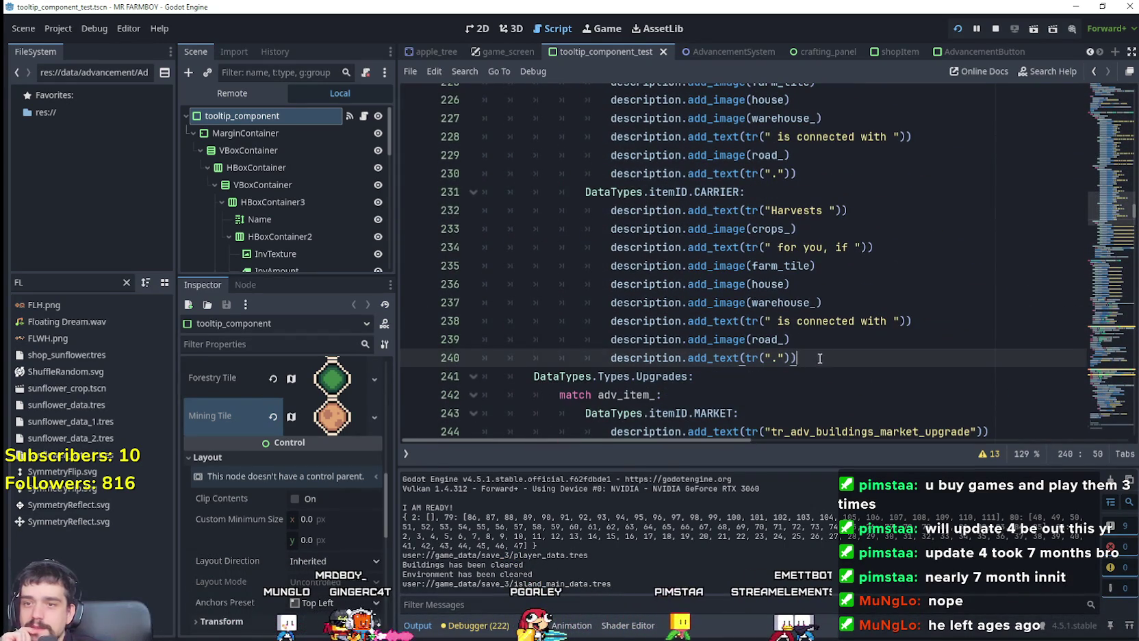
{"action": "double_click", "coordinate": [805, 211]}
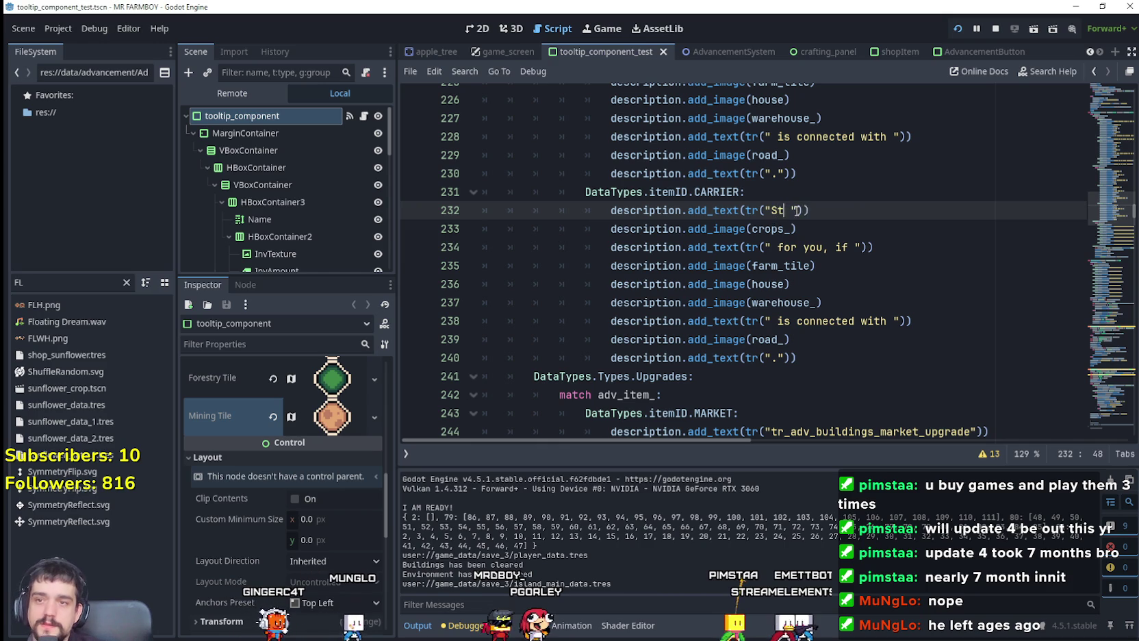
Change the Carrier's opening word from 'Harvests' to 'Stocks'
{"action": "type", "text": "ocks"}
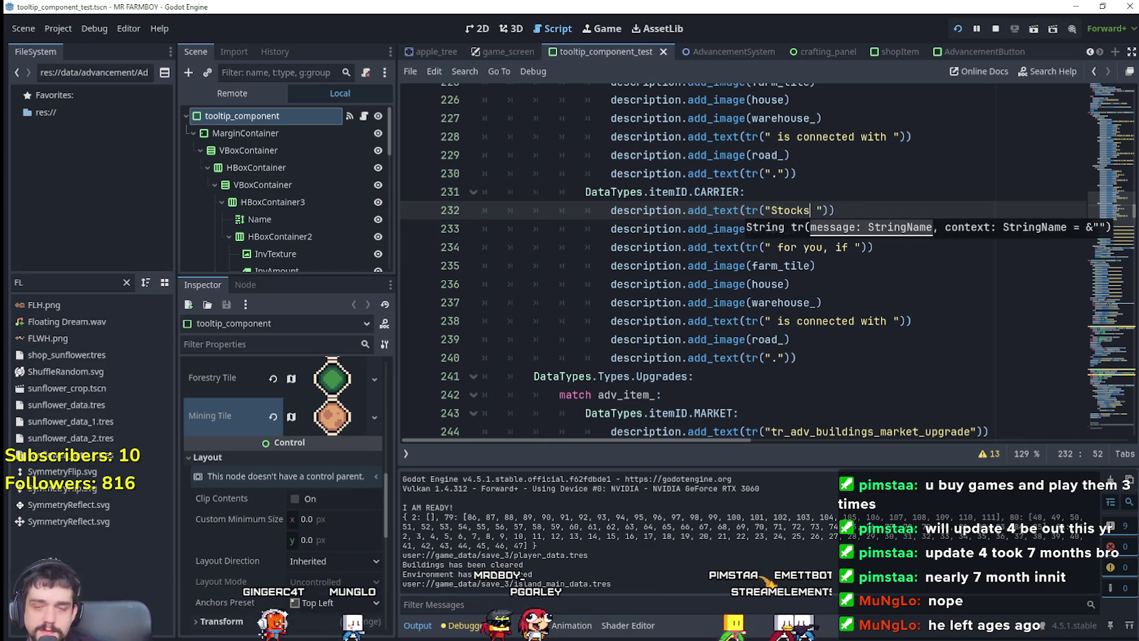
{"action": "key", "text": "Right"}
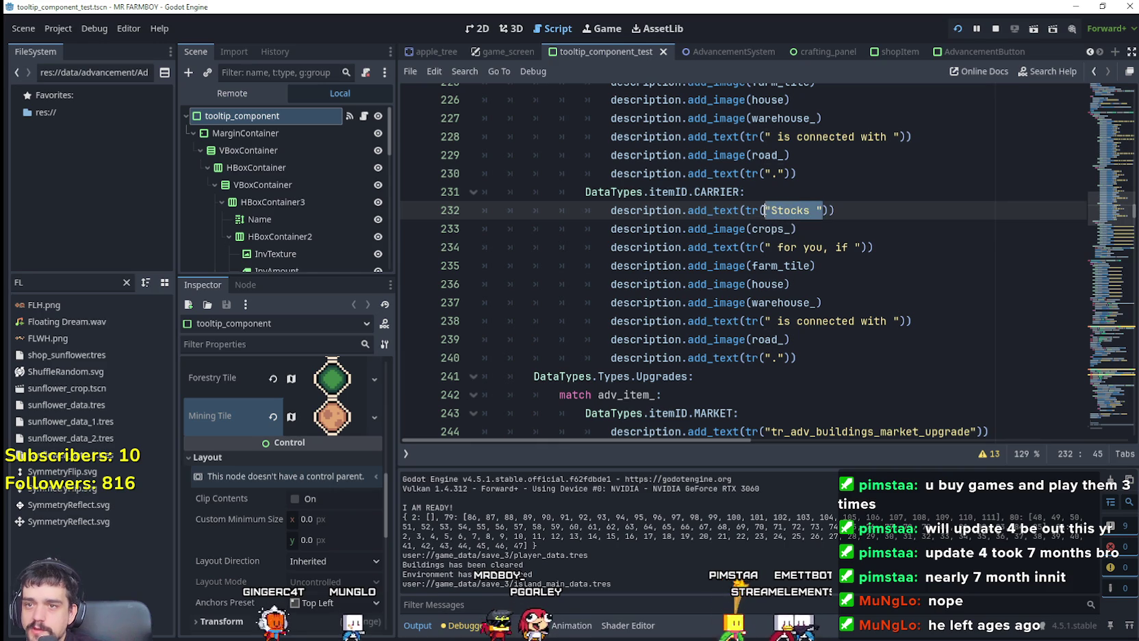
{"action": "left_click", "coordinate": [862, 261]}
{"action": "double_click", "coordinate": [805, 215]}
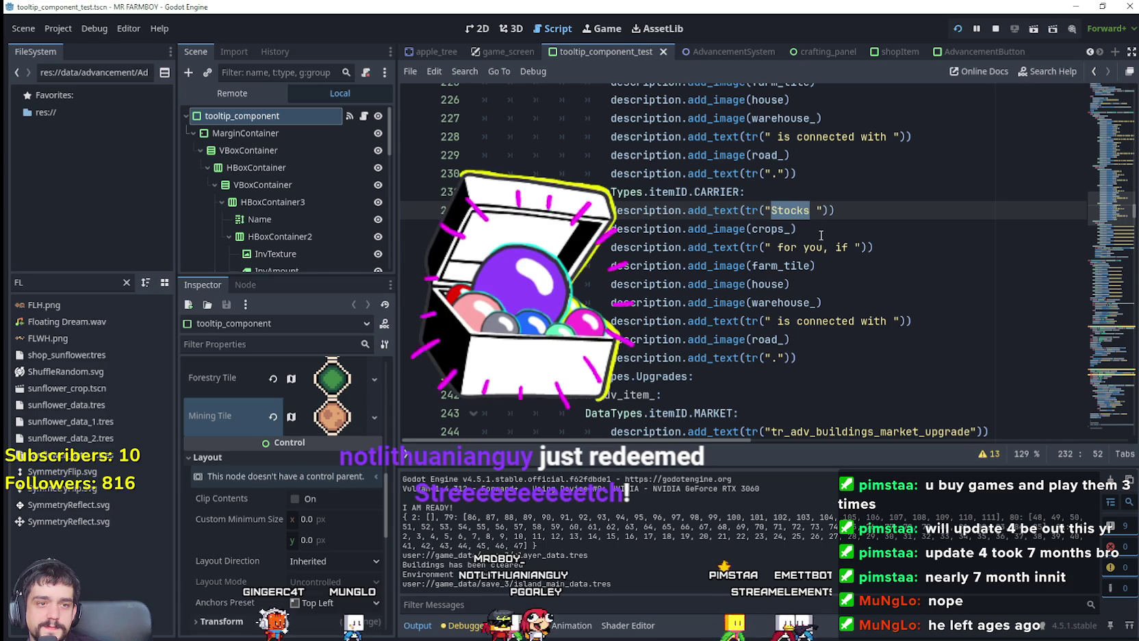
Replace the crops_ image with market and start filtering FileSystem for 'wm'
{"action": "left_click", "coordinate": [774, 230]}
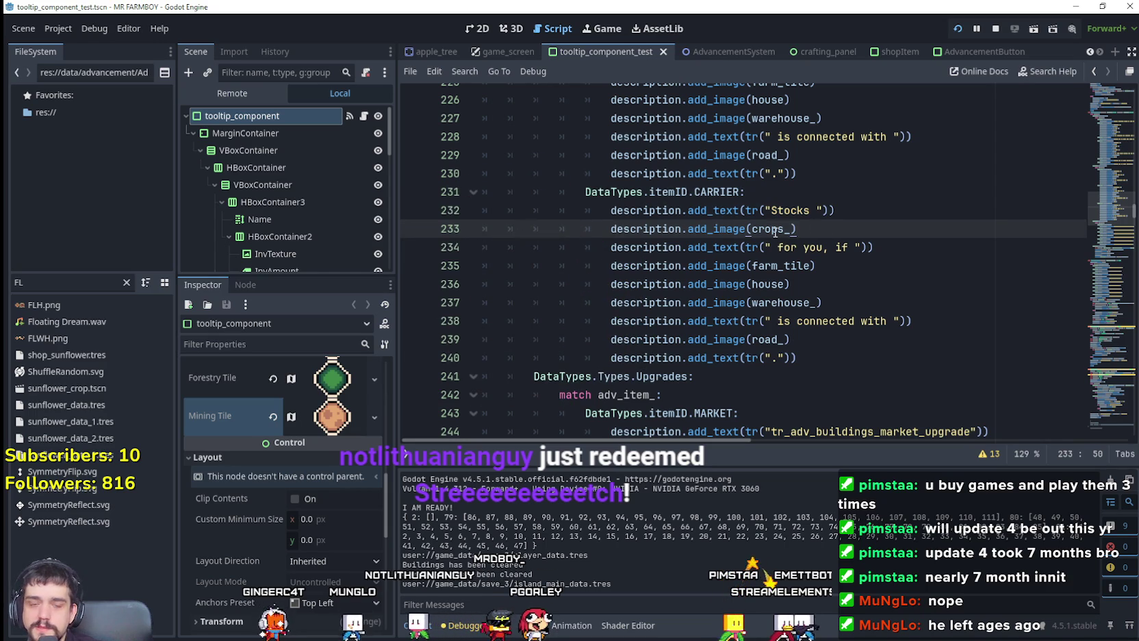
{"action": "double_click", "coordinate": [774, 230]}
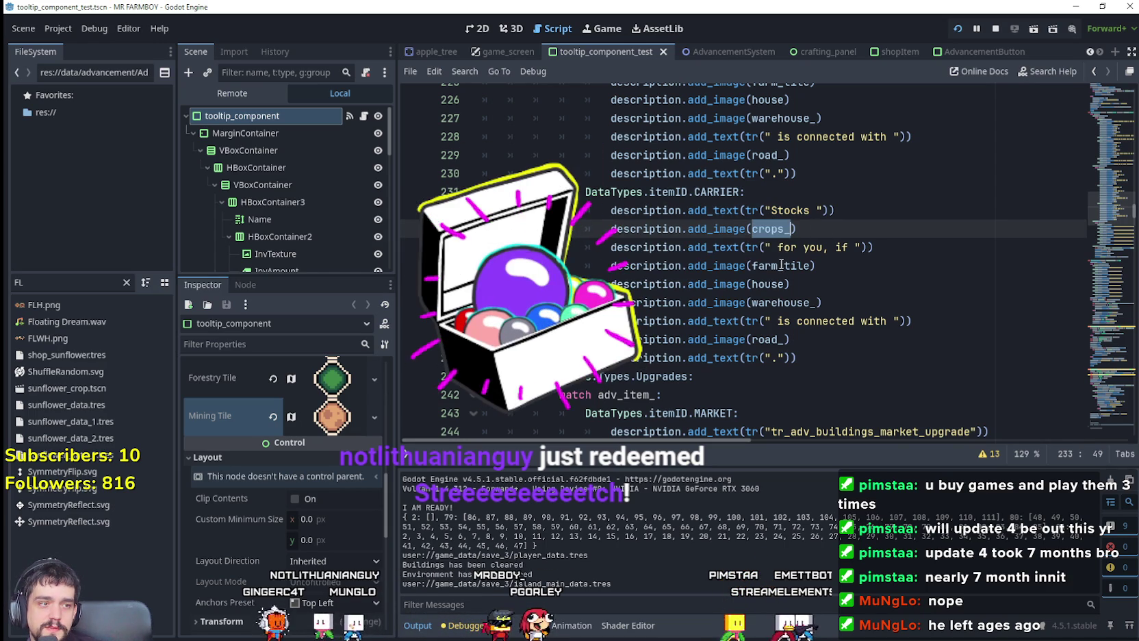
{"action": "type", "text": "m"}
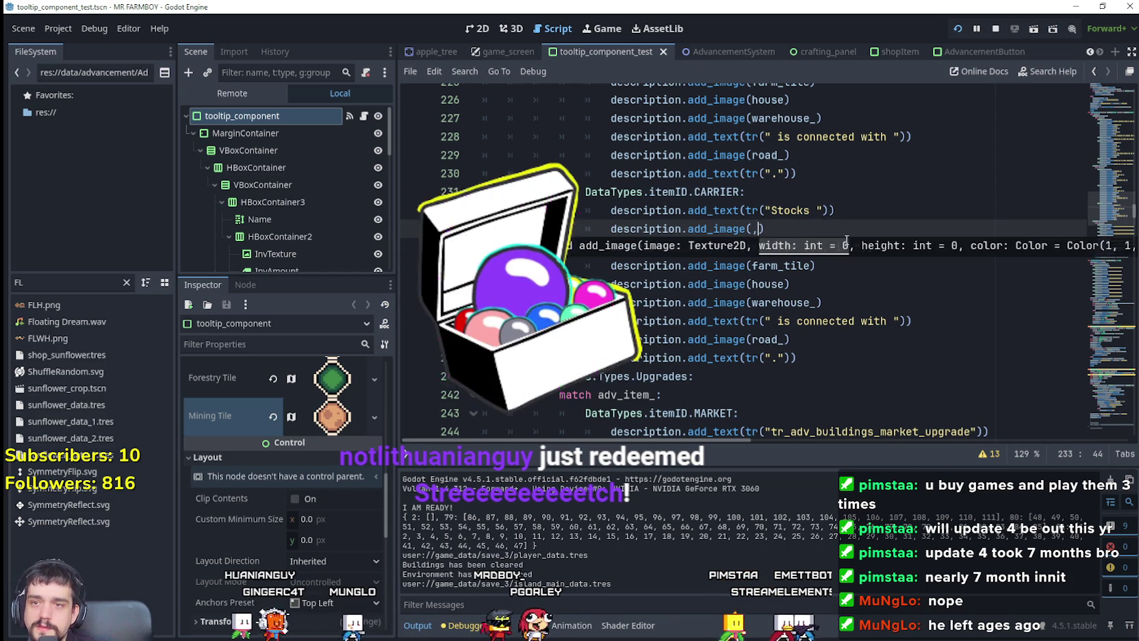
{"action": "type", "text": "ark"}
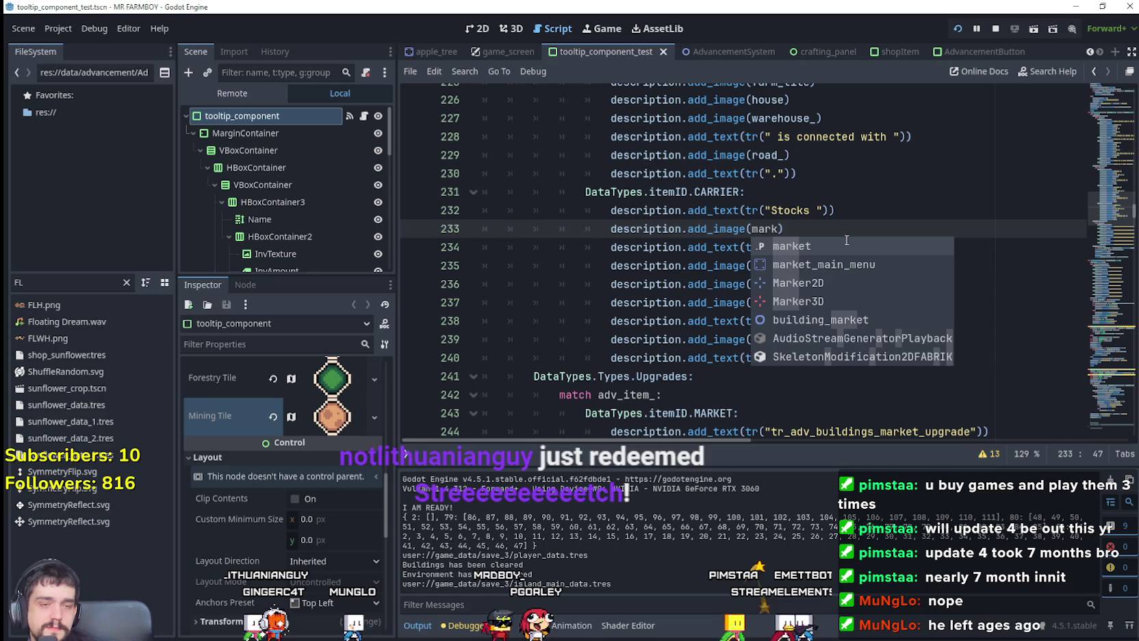
{"action": "type", "text": "et"}
{"action": "key", "text": "Return"}
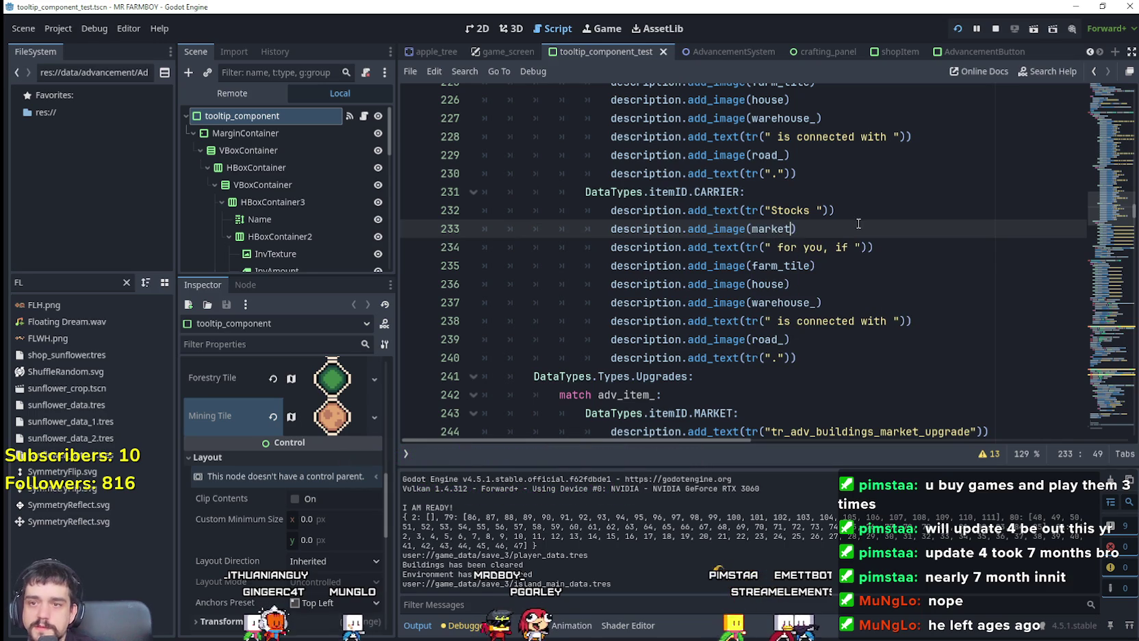
{"action": "left_click", "coordinate": [779, 247]}
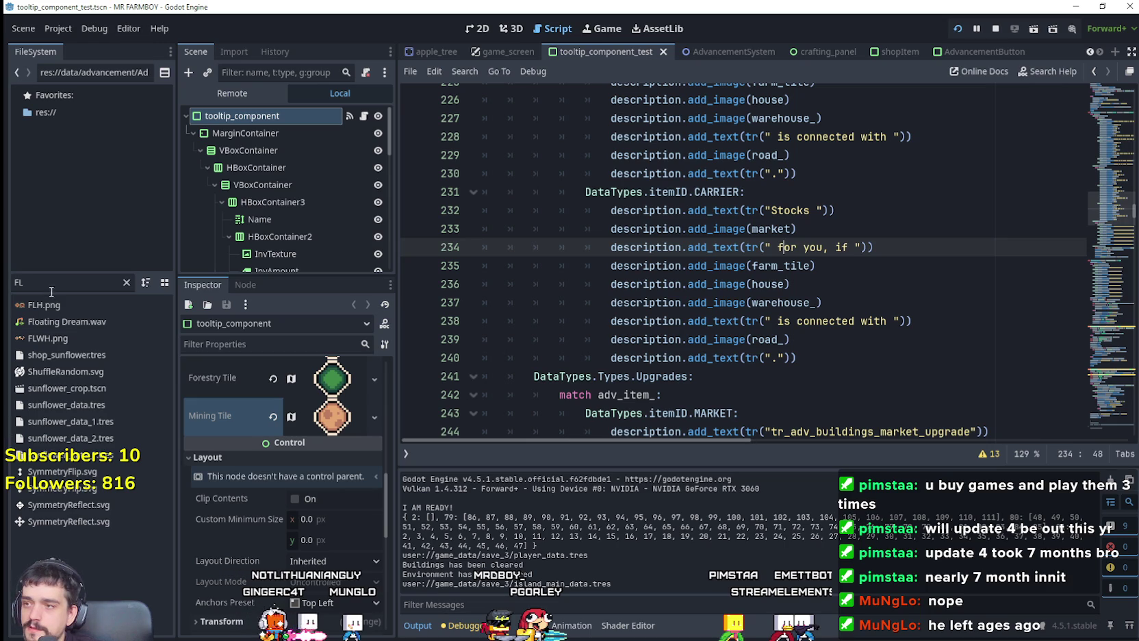
{"action": "left_click_drag", "start_coordinate": [45, 281], "coordinate": [6, 287]}
{"action": "type", "text": "w"}
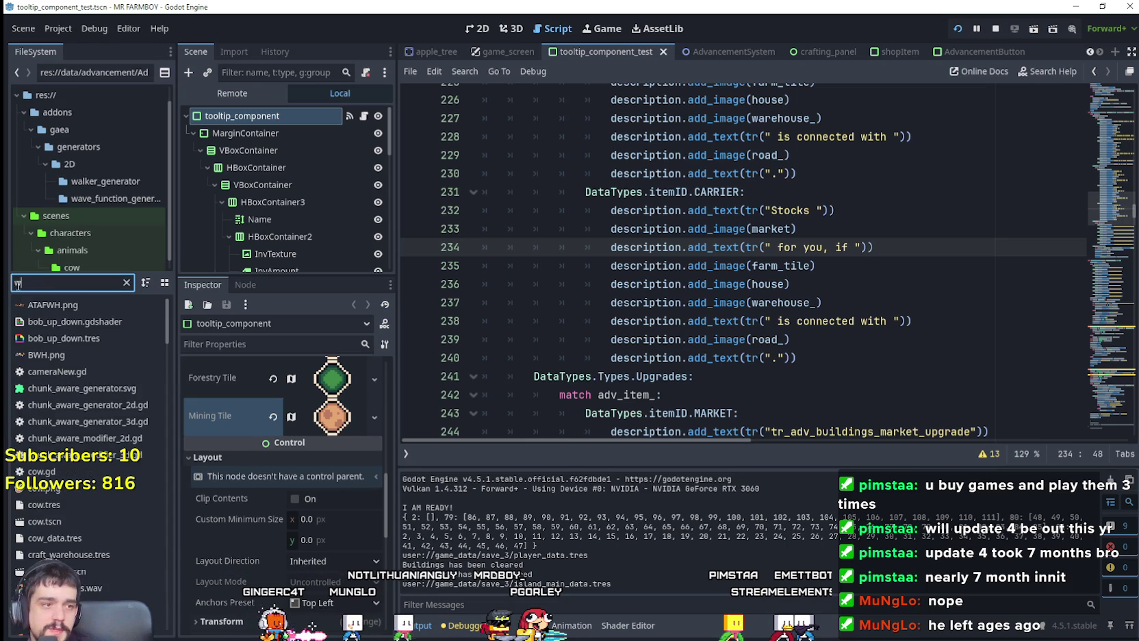
{"action": "type", "text": "mh"}
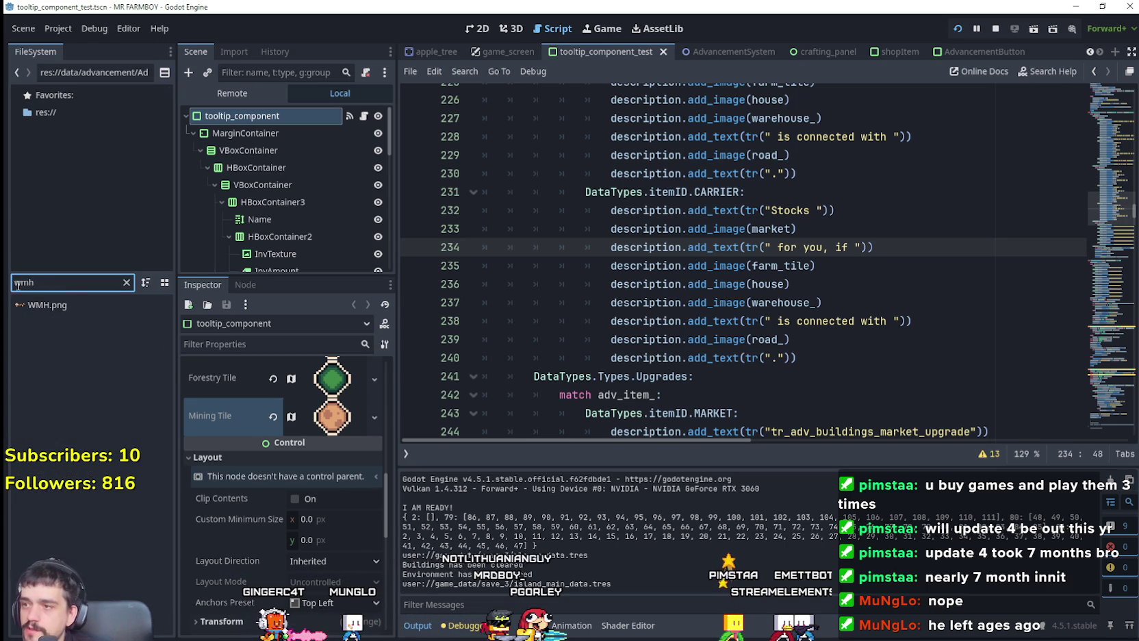
Set the Carrier condition images to warehouse_, market and house
{"action": "mouse_move", "coordinate": [27, 301]}
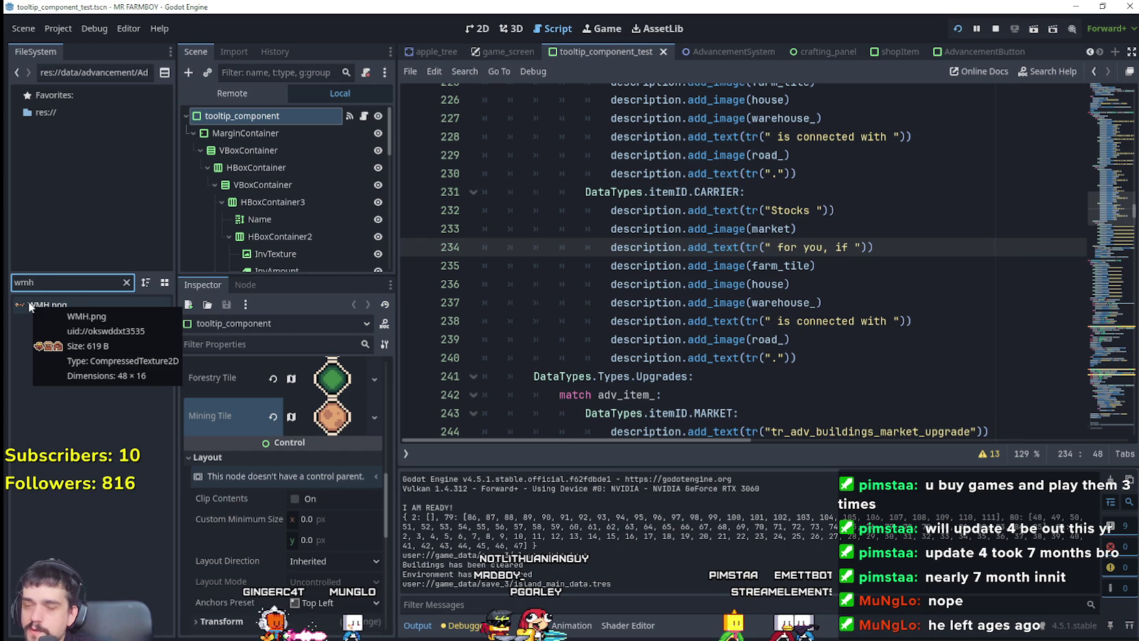
{"action": "left_click", "coordinate": [784, 265]}
{"action": "type", "text": "ar"}
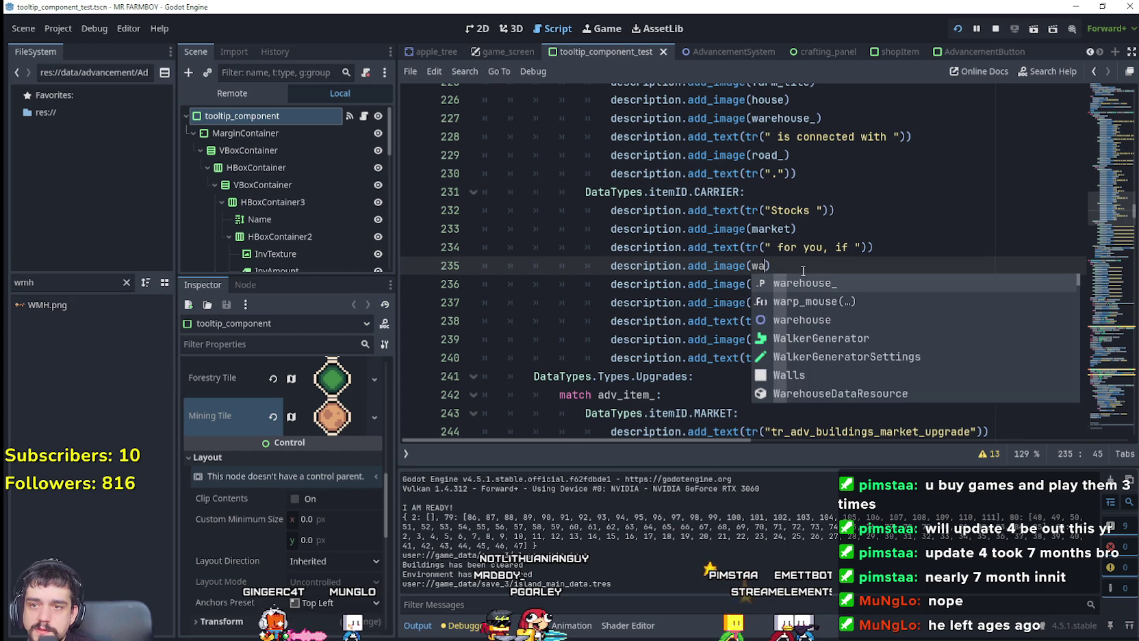
{"action": "key", "text": "Return"}
{"action": "double_click", "coordinate": [785, 286]}
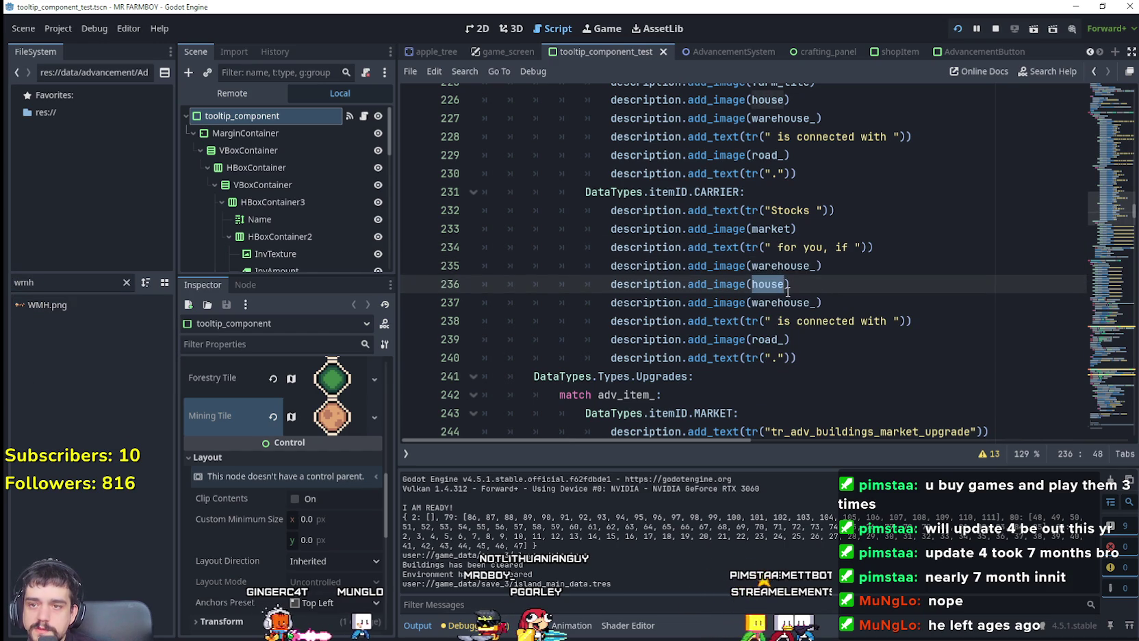
{"action": "type", "text": "market"}
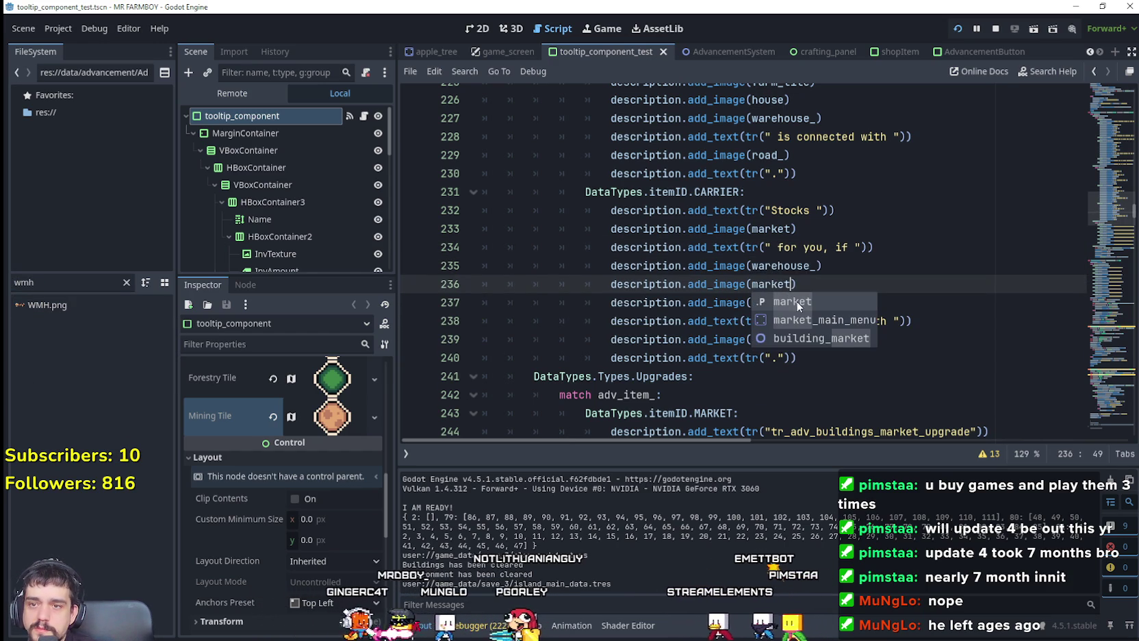
{"action": "double_click", "coordinate": [787, 302]}
{"action": "type", "text": "house"}
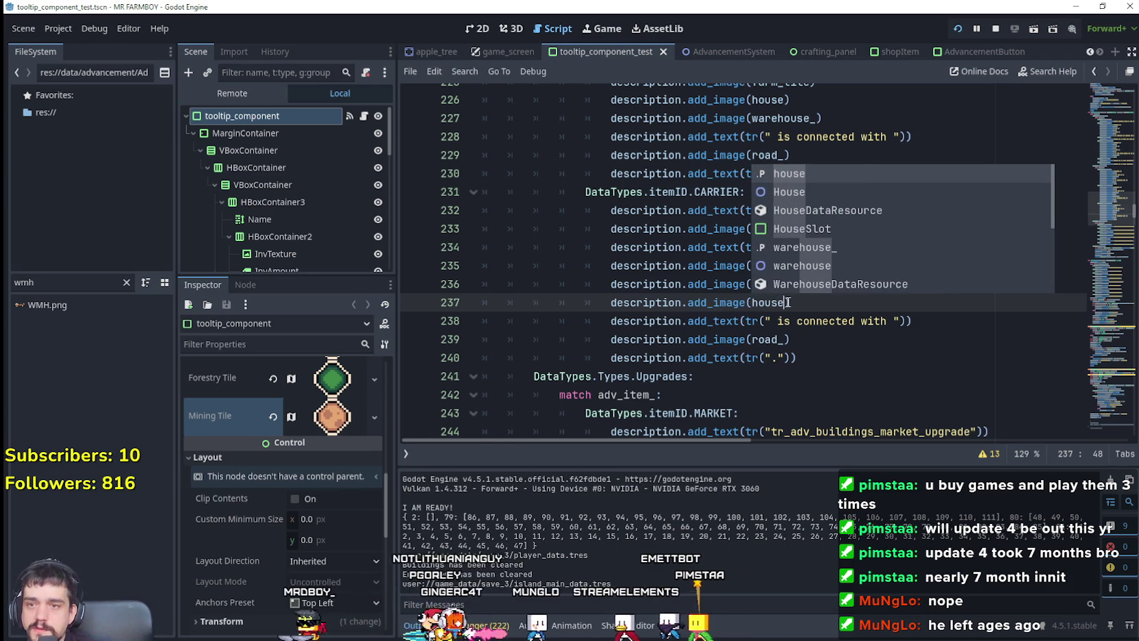
{"action": "key", "text": "Return"}
{"action": "key", "text": "Down"}
{"action": "key", "text": "Down"}
{"action": "key", "text": "Down"}
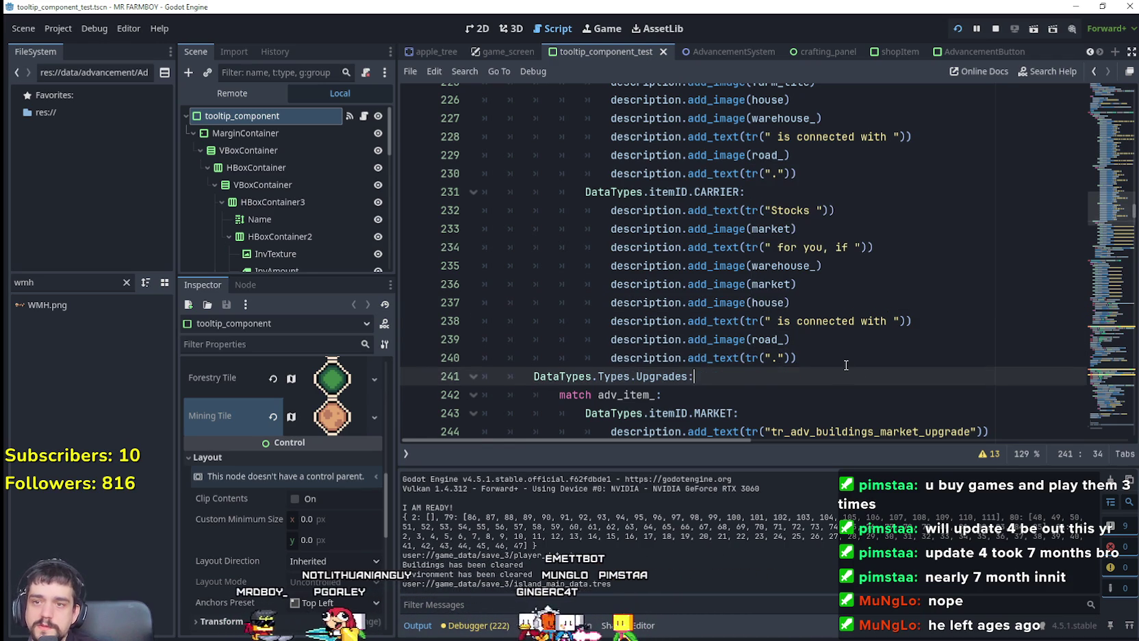
{"action": "key", "text": "End"}
Save the script and check the Carriers tooltip in the running game
{"action": "key", "text": "ctrl+s"}
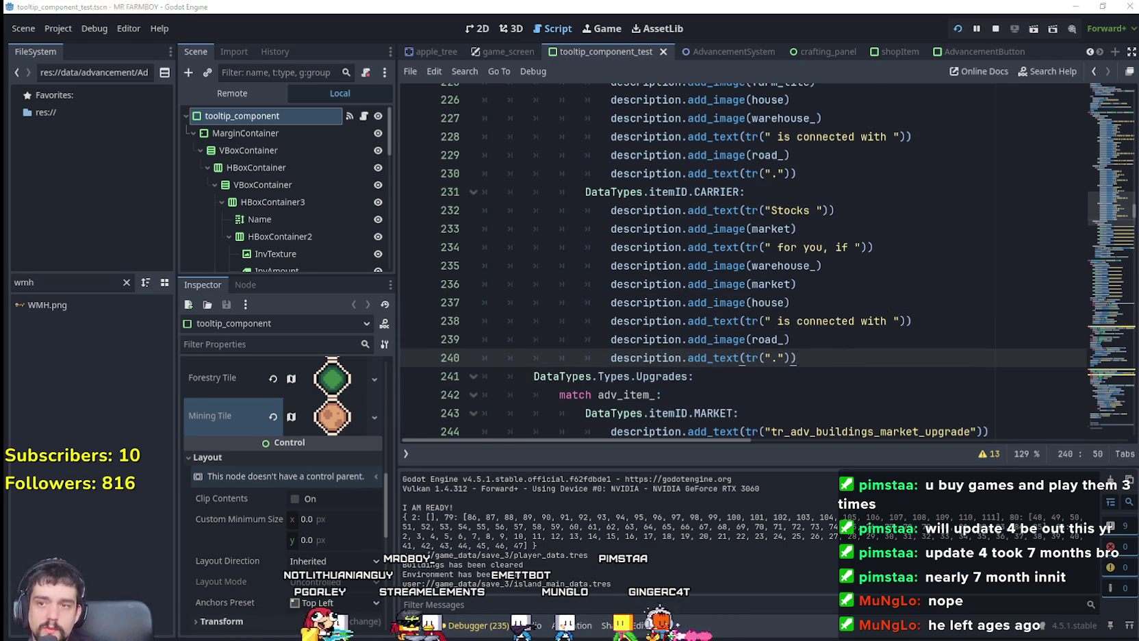
{"action": "key", "text": "alt+Tab"}
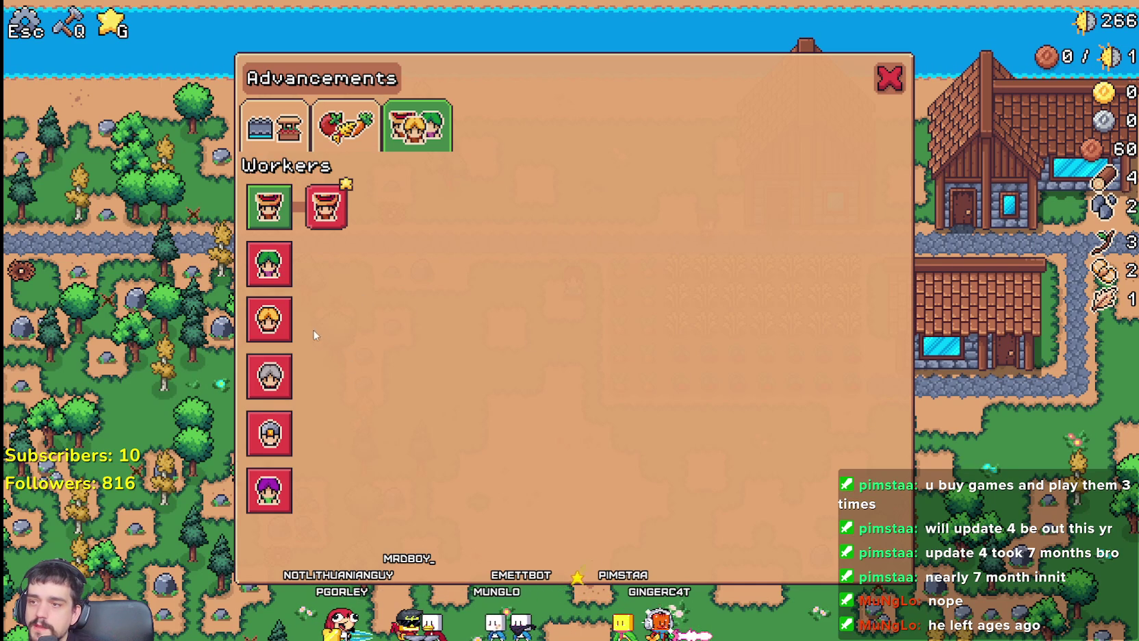
{"action": "mouse_move", "coordinate": [267, 323]}
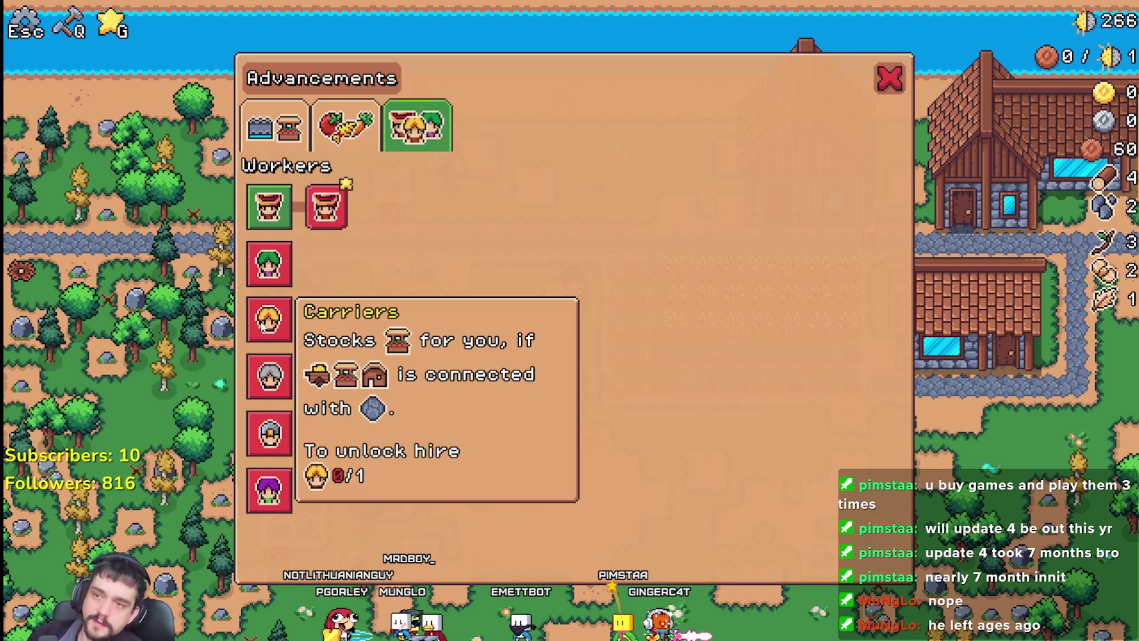
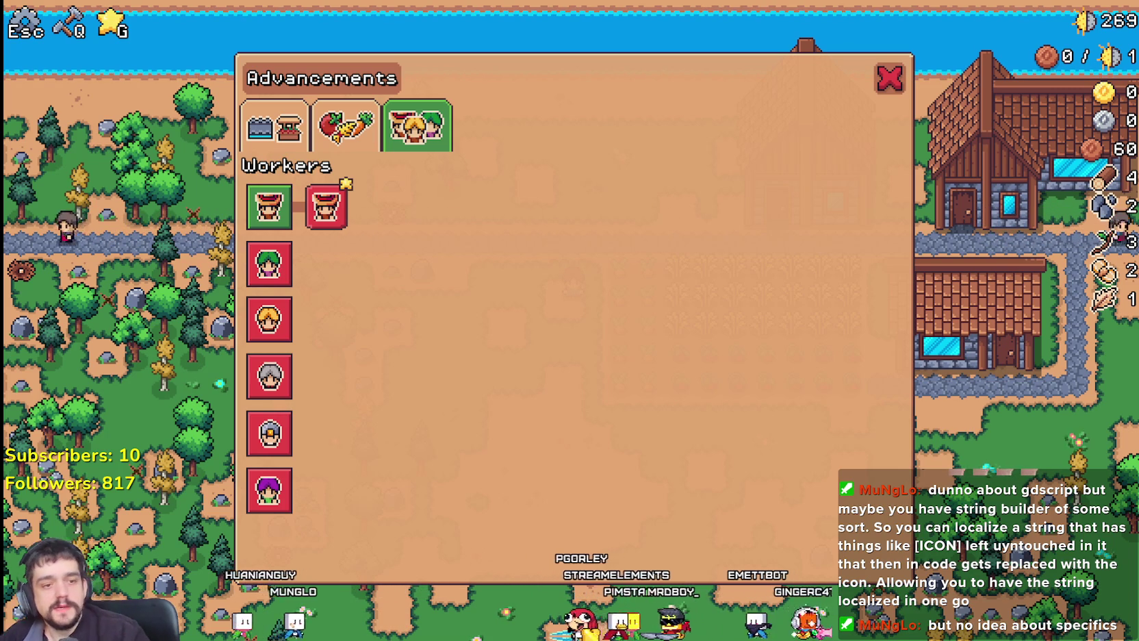
Return to the tooltip script and add a new line after line 240, the carrier's last text call
{"action": "key", "text": "alt+Tab"}
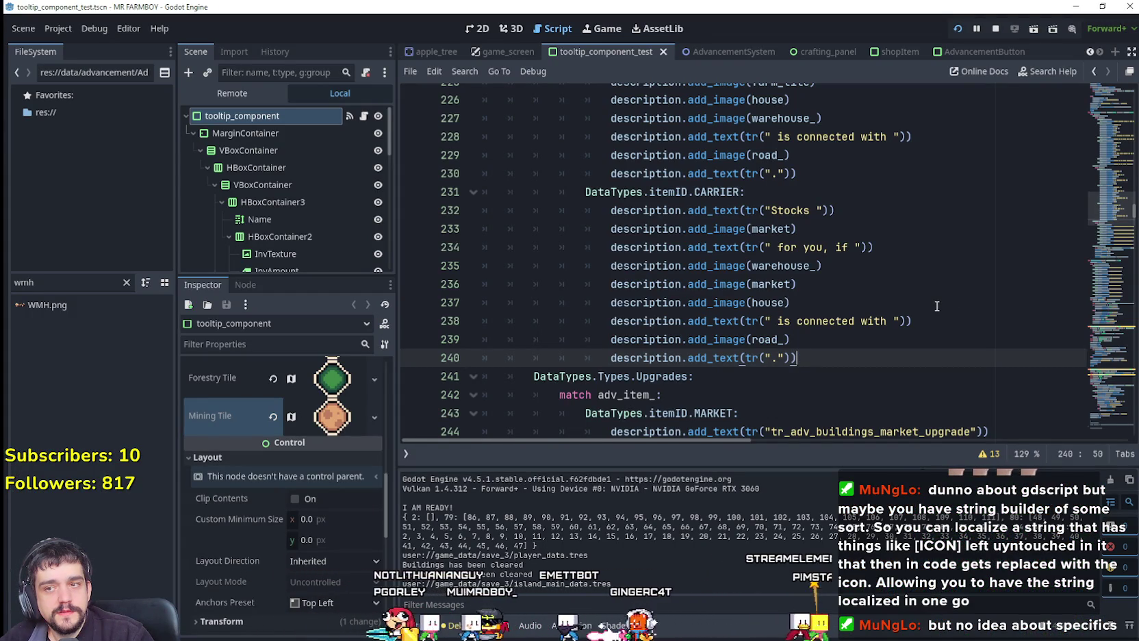
{"action": "scroll", "coordinate": [936, 304], "scroll_direction": "up", "scroll_amount": 1}
{"action": "scroll", "coordinate": [937, 303], "scroll_direction": "up", "scroll_amount": 1}
{"action": "scroll", "coordinate": [889, 308], "scroll_direction": "down", "scroll_amount": 3}
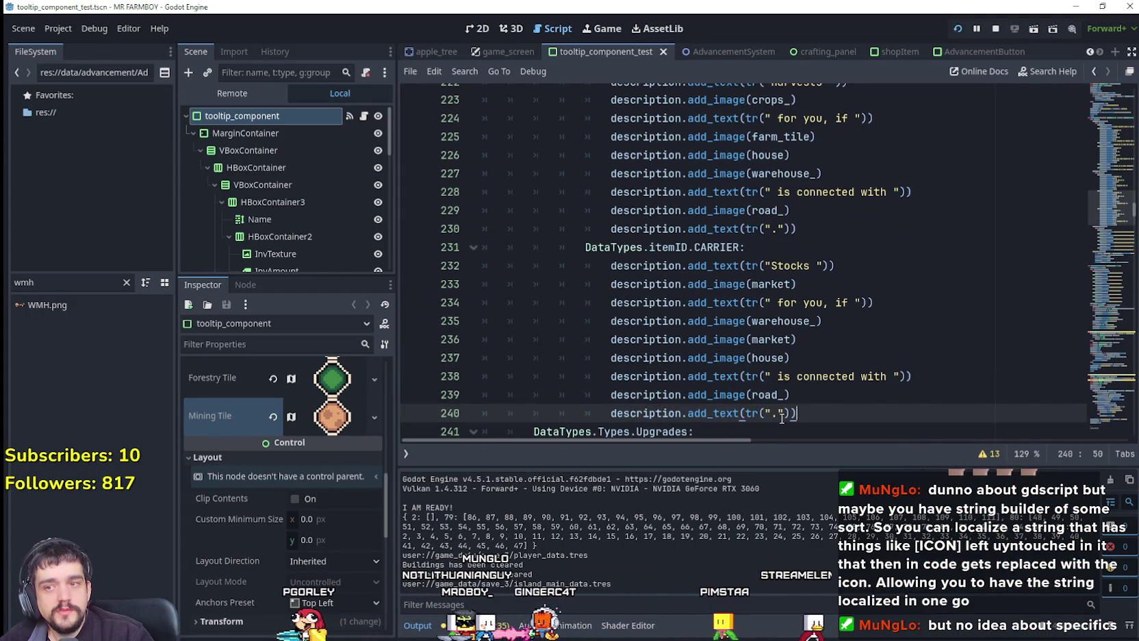
{"action": "left_click", "coordinate": [871, 320]}
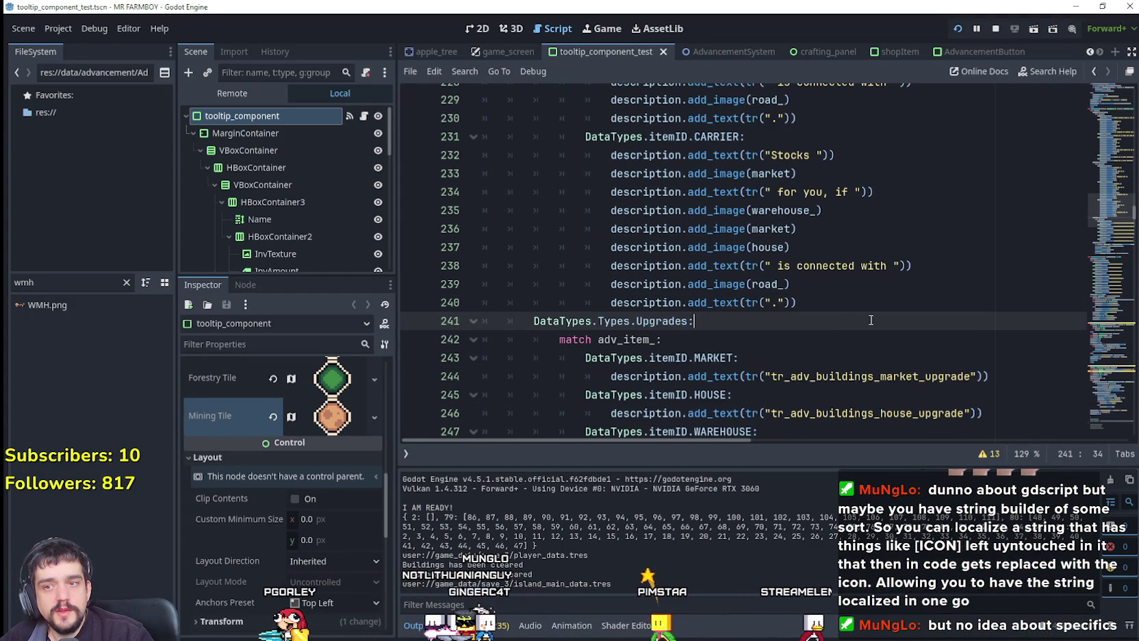
{"action": "left_click", "coordinate": [817, 302]}
{"action": "key", "text": "Return"}
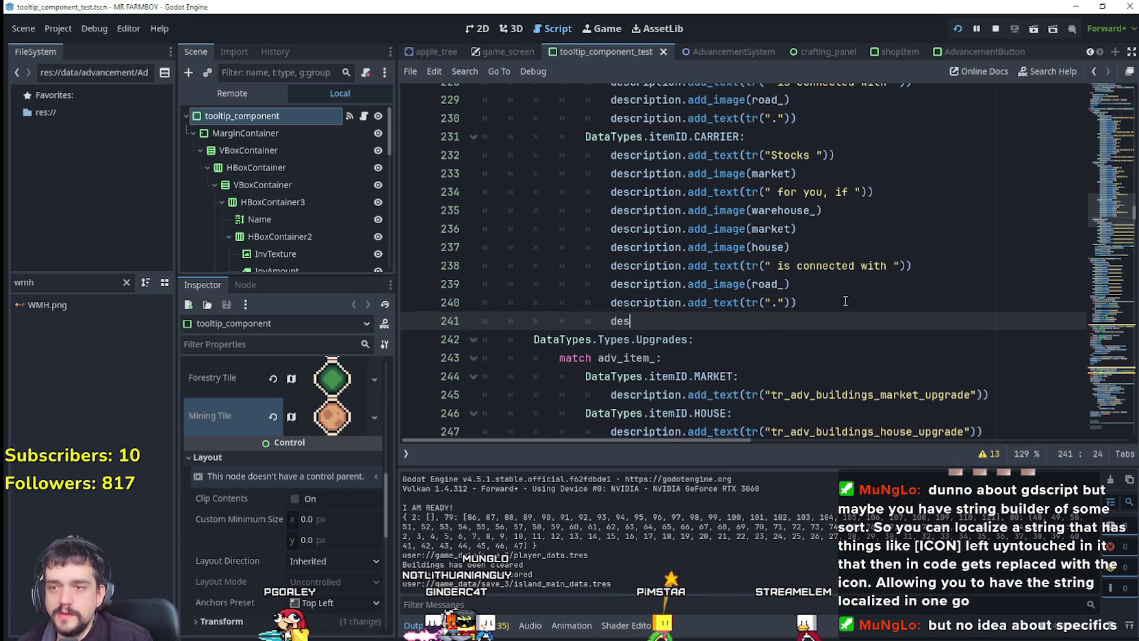
Type description.text = tr("tr_whatever") + "[ICON]" on line 241
{"action": "type", "text": "cription"}
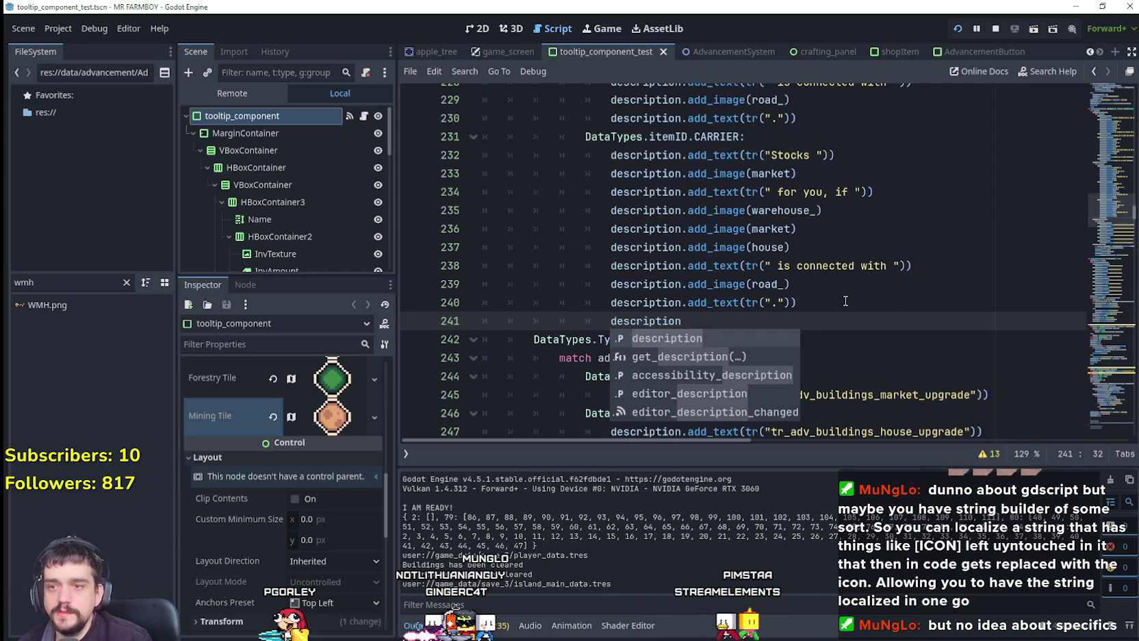
{"action": "type", "text": ".text"}
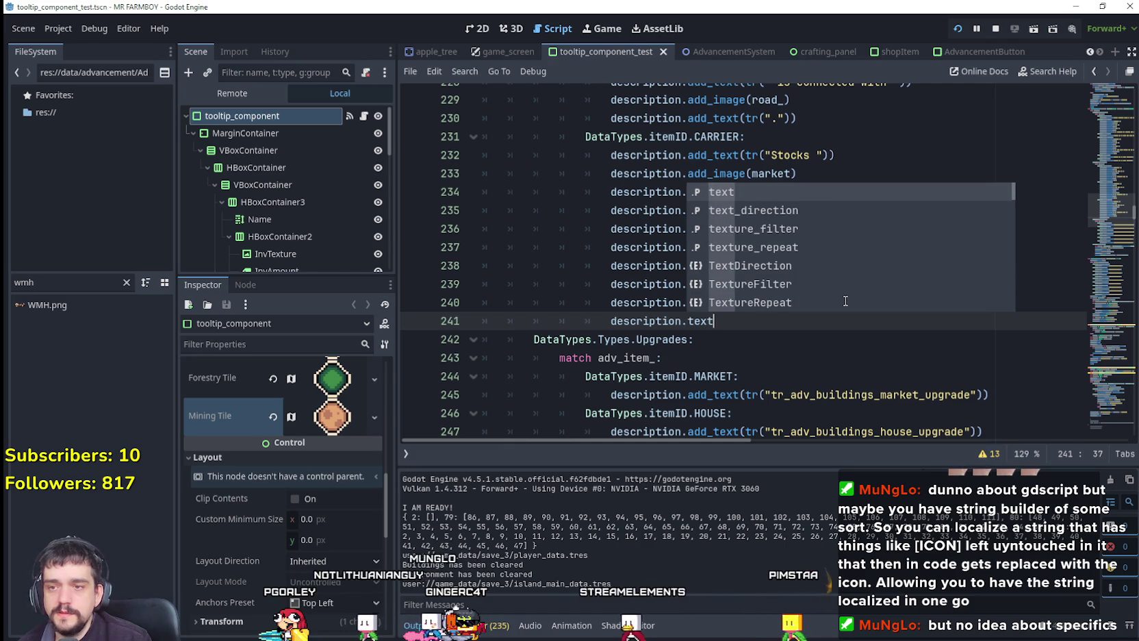
{"action": "type", "text": " ="}
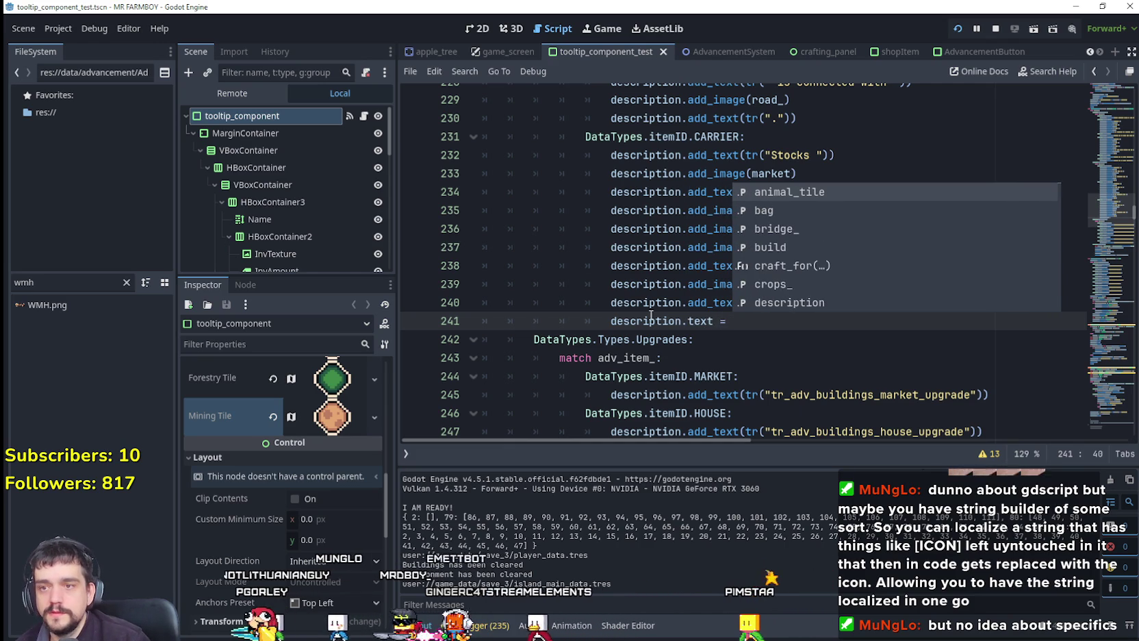
{"action": "left_click", "coordinate": [789, 323]}
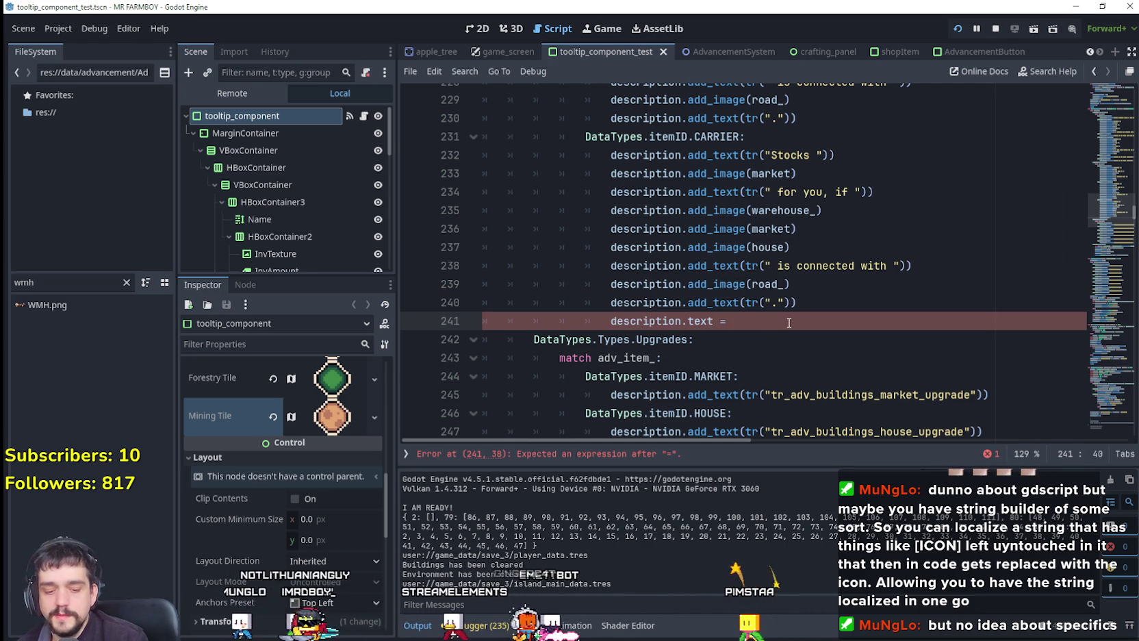
{"action": "type", "text": "tr"}
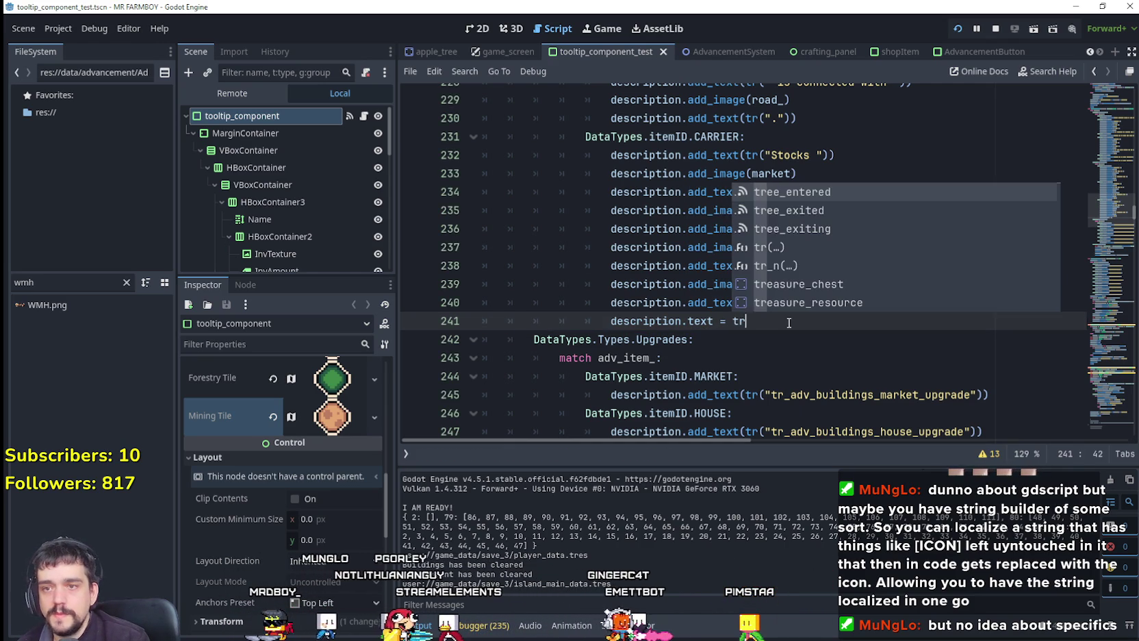
{"action": "type", "text": "(\"tr_whatever"}
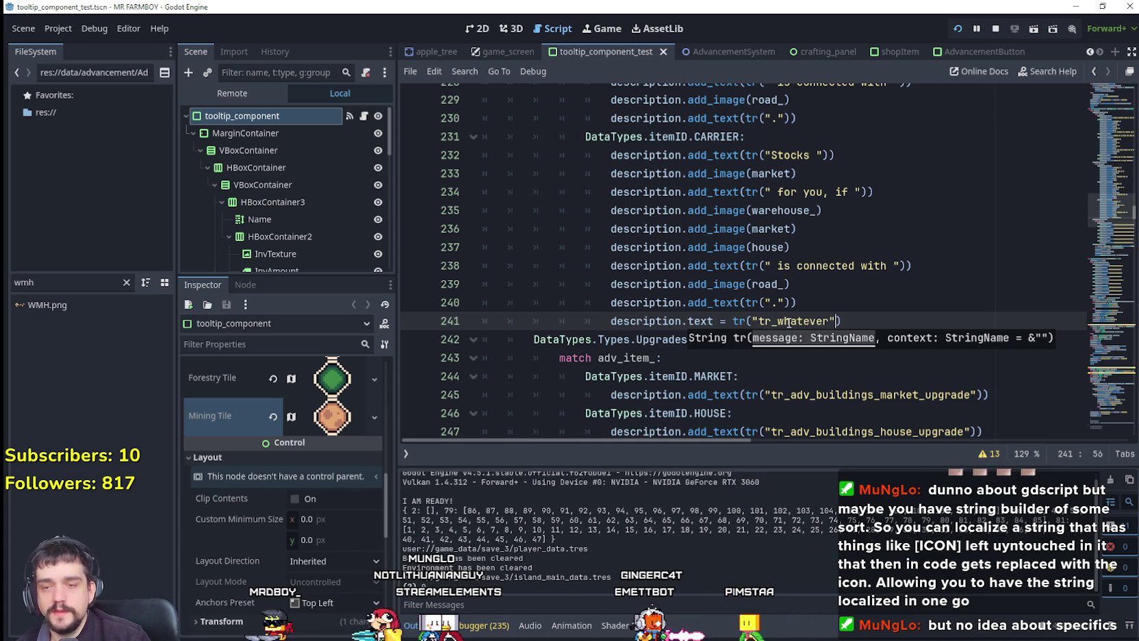
{"action": "type", "text": "+ "}
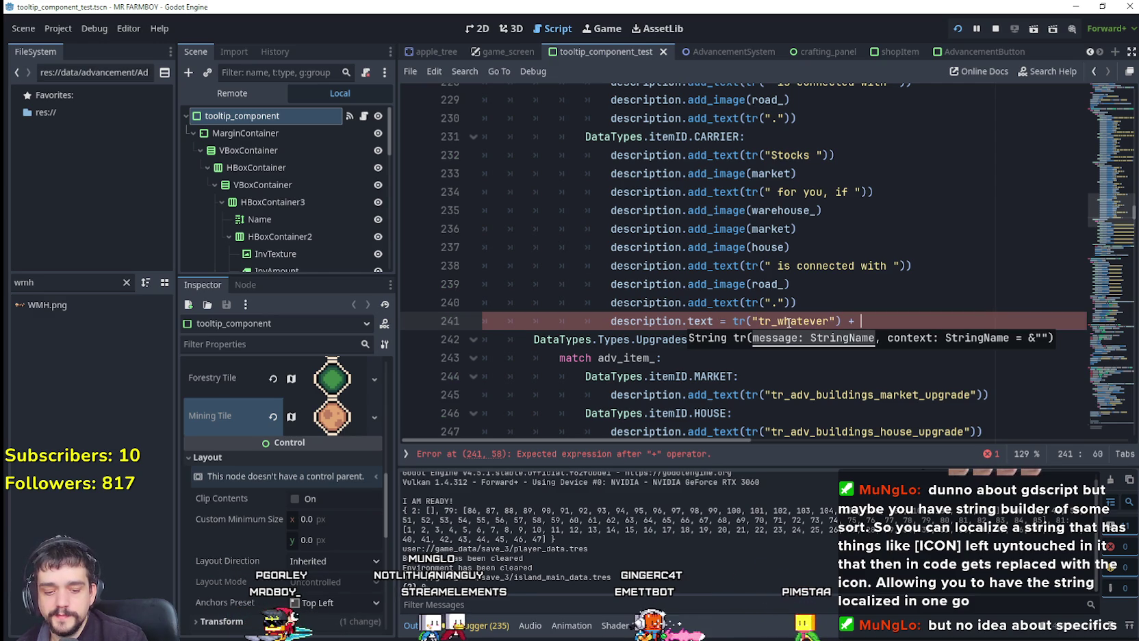
{"action": "type", "text": "\""}
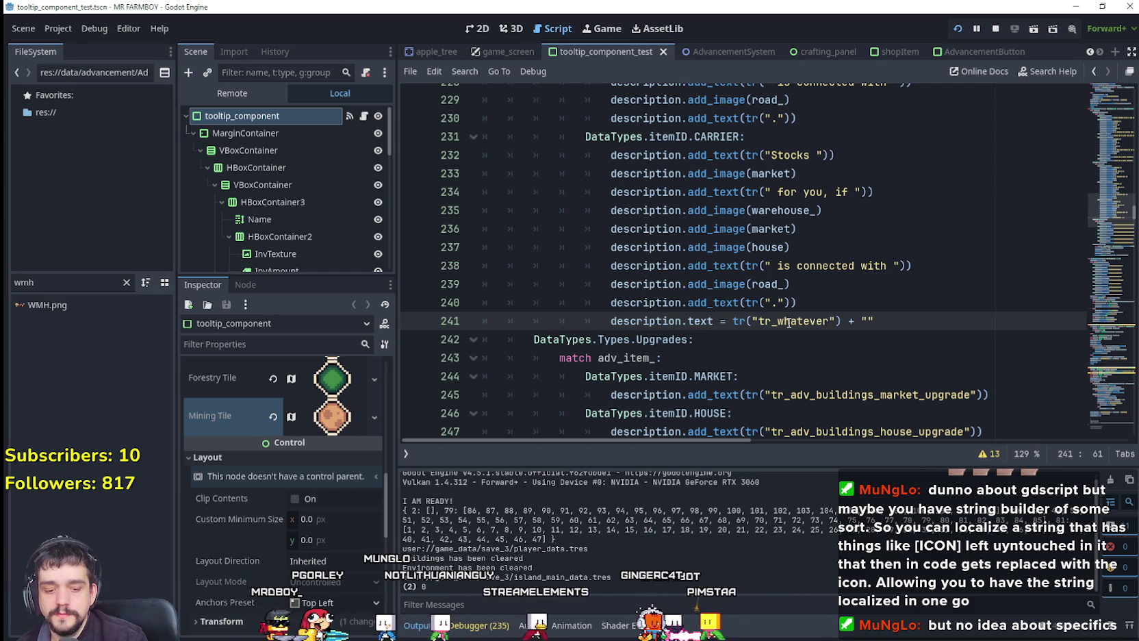
{"action": "type", "text": "[IC"}
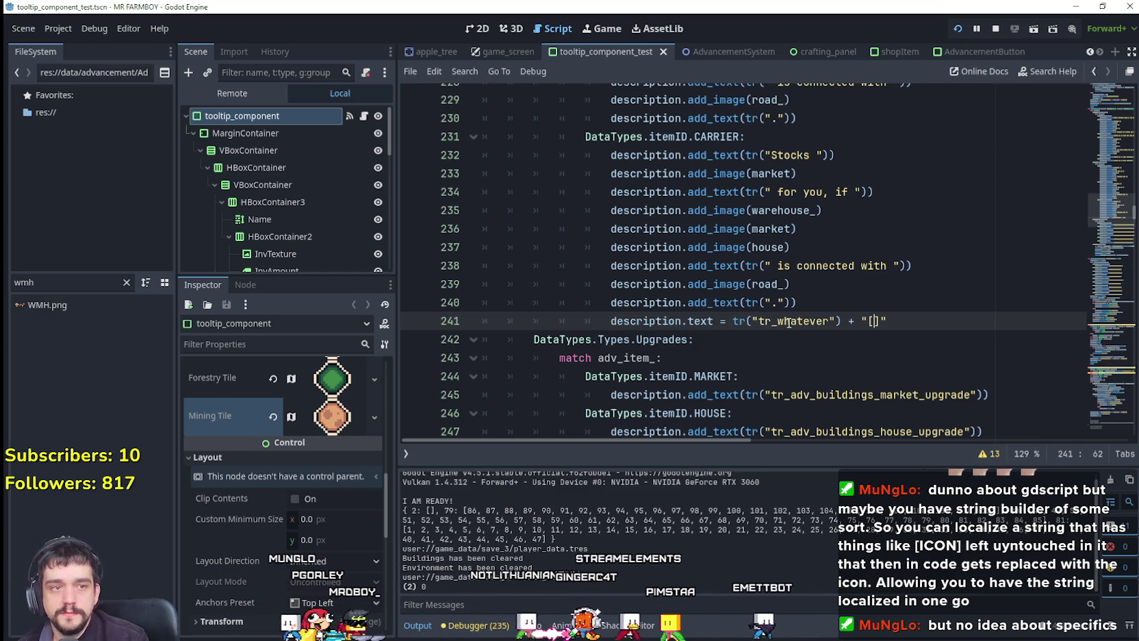
{"action": "type", "text": "ON]\""}
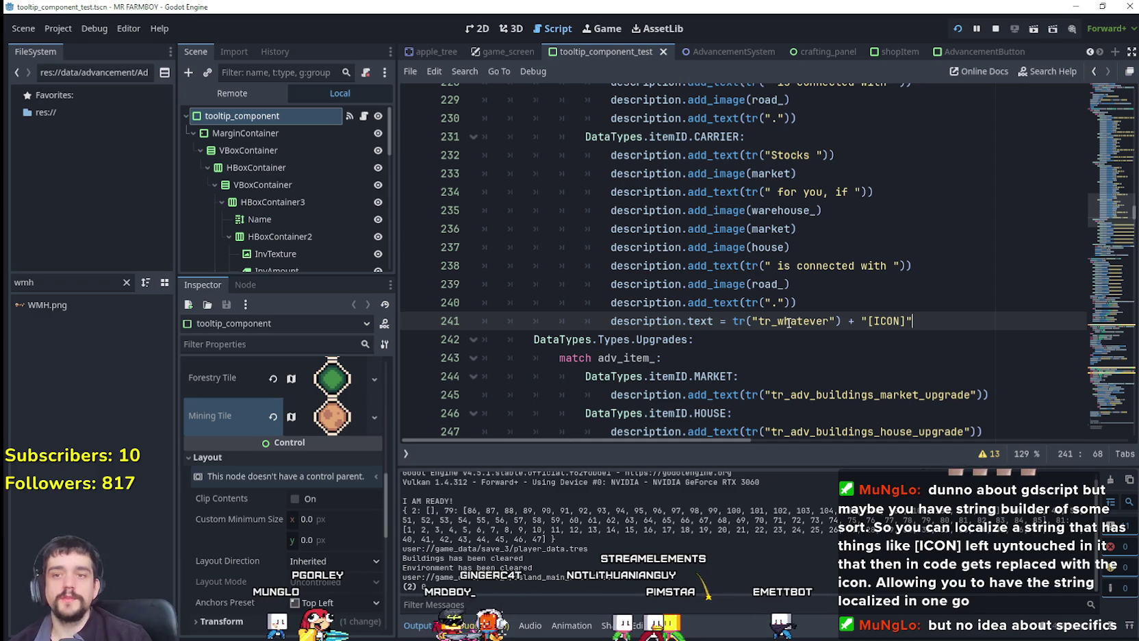
Select the tr_whatever call, then the Stocks text and market image lines, to compare them
{"action": "left_click", "coordinate": [702, 322]}
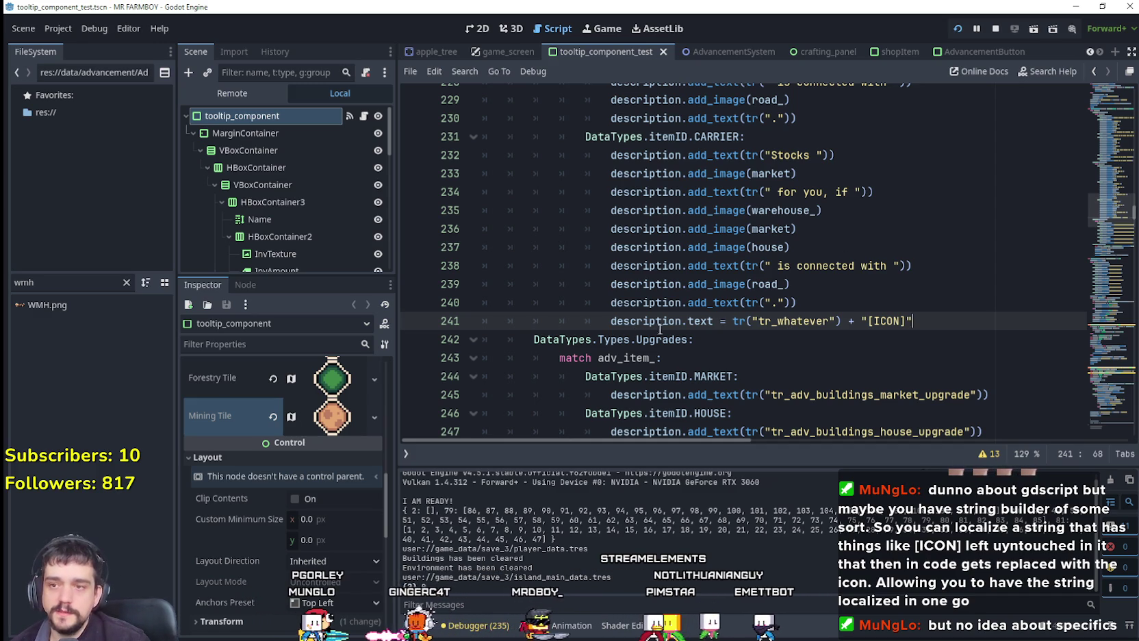
{"action": "left_click_drag", "start_coordinate": [702, 322], "coordinate": [816, 317]}
{"action": "key", "text": "End"}
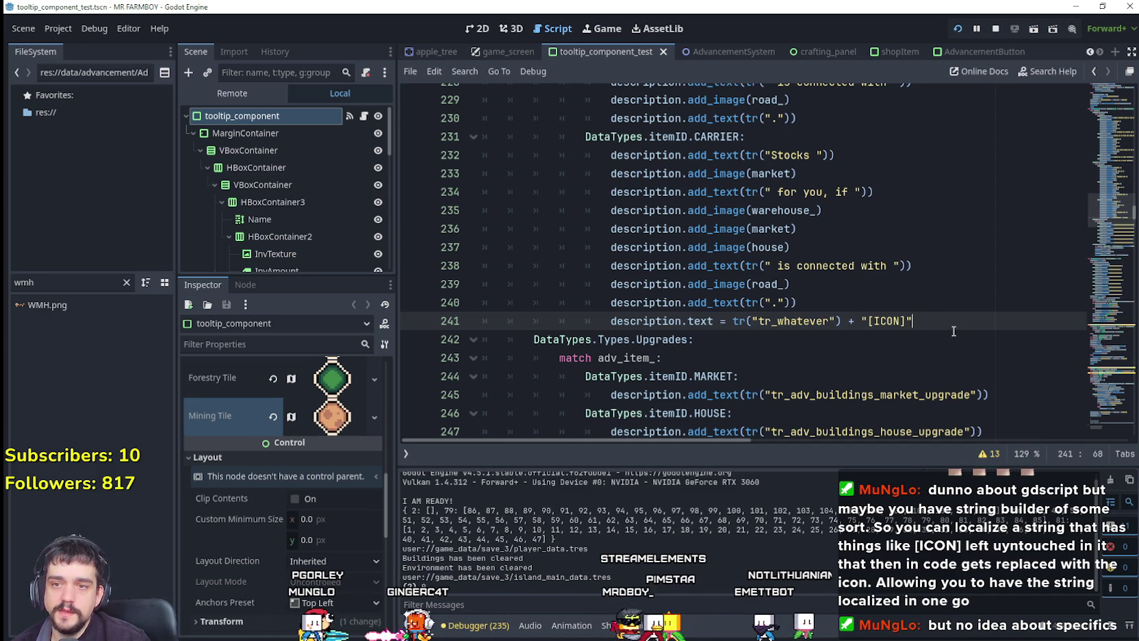
{"action": "left_click", "coordinate": [724, 320], "text": "shift"}
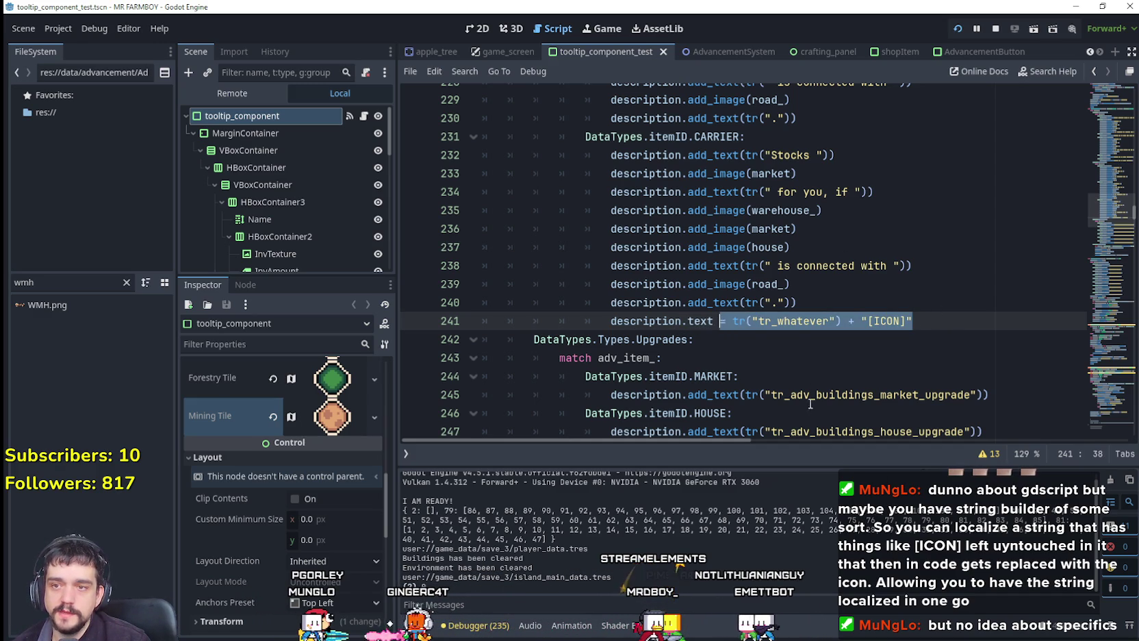
{"action": "left_click", "coordinate": [790, 321]}
{"action": "mouse_move", "coordinate": [737, 326]}
{"action": "left_mouse_down"}
{"action": "mouse_move", "coordinate": [920, 328]}
{"action": "mouse_move", "coordinate": [828, 323]}
{"action": "left_mouse_up"}
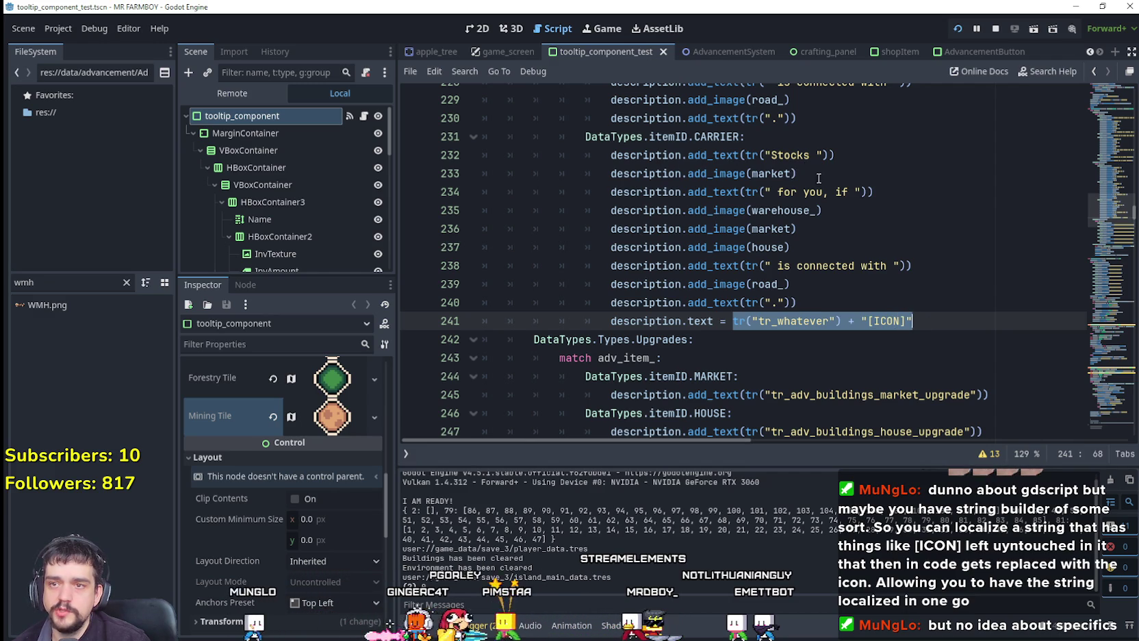
{"action": "mouse_move", "coordinate": [805, 172]}
{"action": "left_mouse_down"}
{"action": "mouse_move", "coordinate": [611, 175]}
{"action": "mouse_move", "coordinate": [630, 158]}
{"action": "mouse_move", "coordinate": [651, 159]}
{"action": "left_mouse_up"}
{"action": "key", "text": "End"}
{"action": "key", "text": "shift+ctrl+Left"}
{"action": "key", "text": "shift+ctrl+Left"}
{"action": "key", "text": "shift+ctrl+Left"}
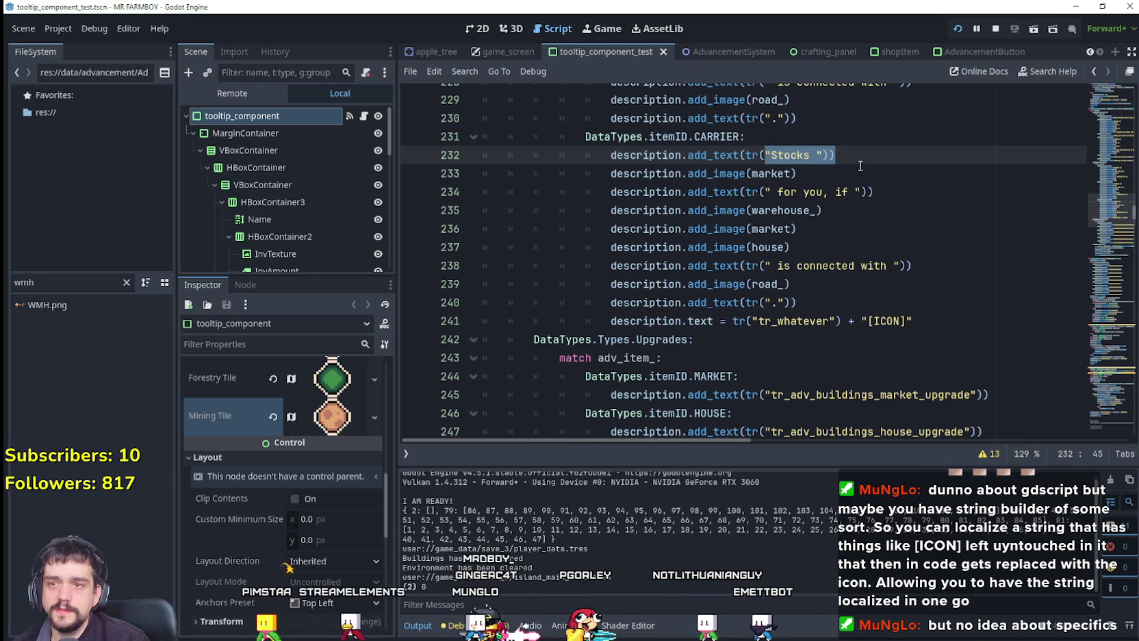
{"action": "left_click", "coordinate": [854, 337]}
{"action": "key", "text": "Up"}
{"action": "key", "text": "End"}
{"action": "key", "text": "shift+ctrl+Left"}
{"action": "key", "text": "shift+ctrl+Left"}
{"action": "key", "text": "shift+ctrl+Left"}
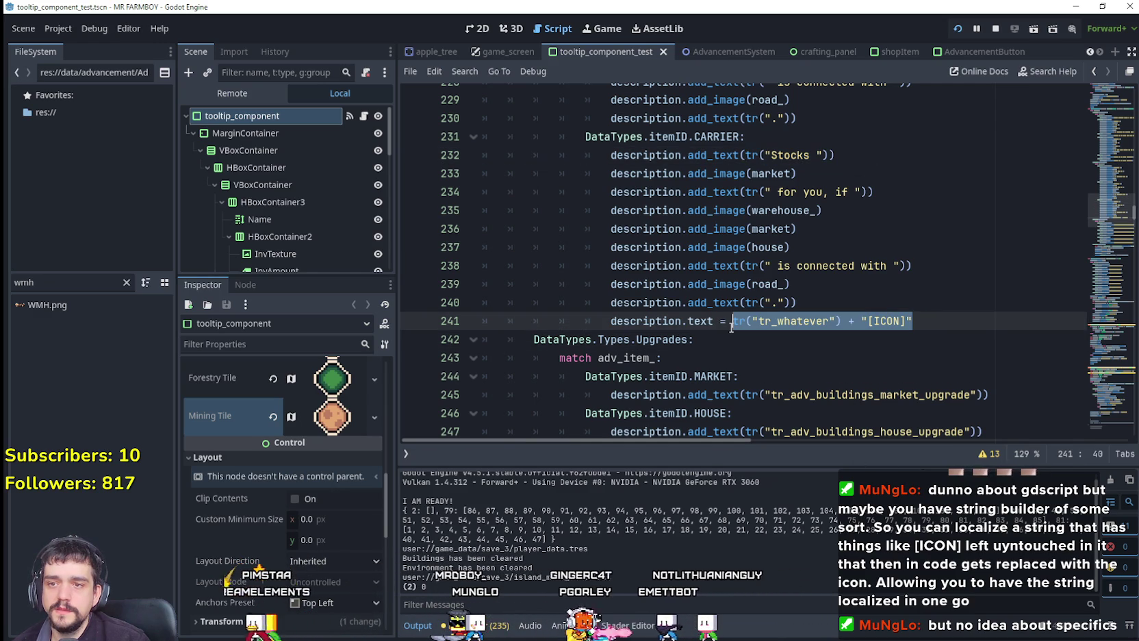
{"action": "scroll", "coordinate": [818, 335], "scroll_direction": "down", "scroll_amount": 1}
{"action": "left_click", "coordinate": [818, 338]}
{"action": "double_click", "coordinate": [818, 339]}
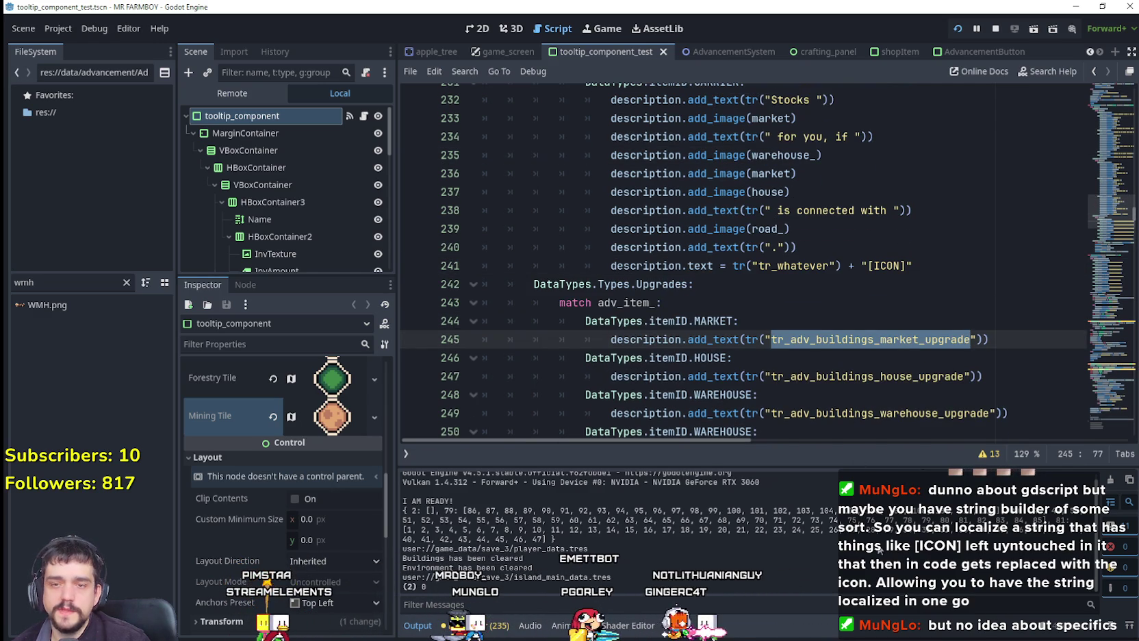
{"action": "scroll", "coordinate": [835, 321], "scroll_direction": "down", "scroll_amount": 1}
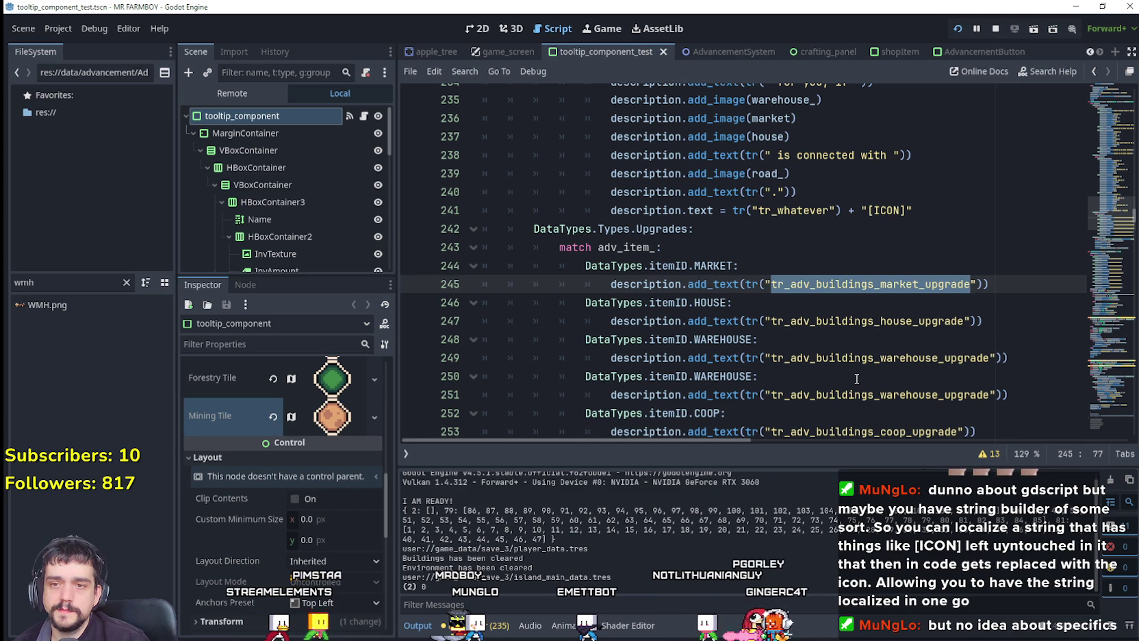
{"action": "scroll", "coordinate": [856, 376], "scroll_direction": "up", "scroll_amount": 2}
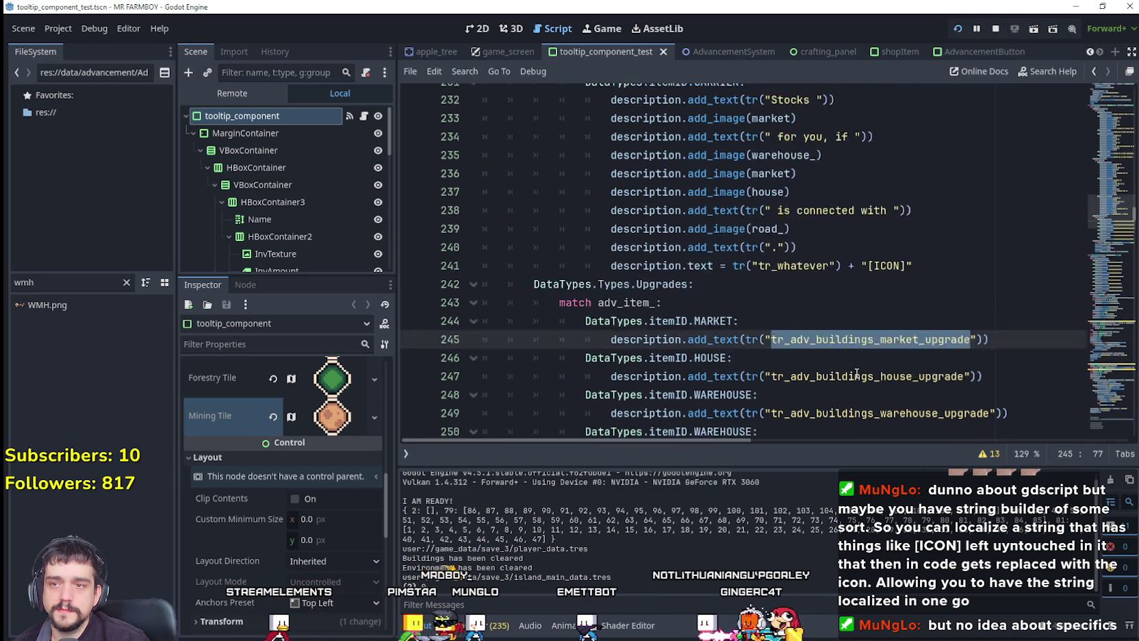
{"action": "left_click", "coordinate": [876, 322]}
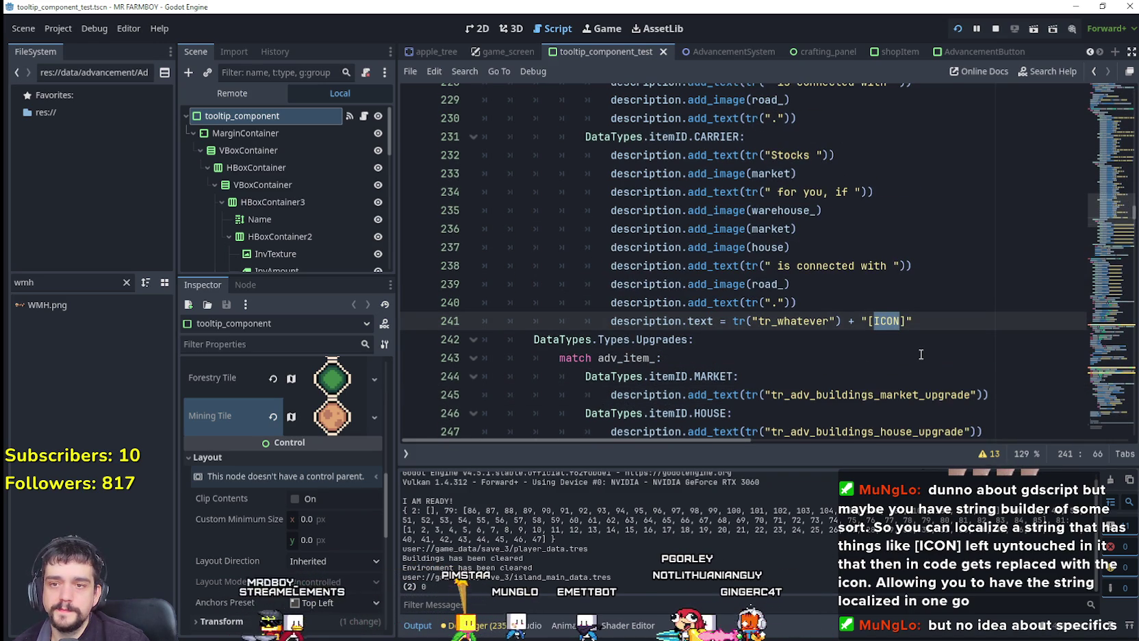
{"action": "key", "text": "End"}
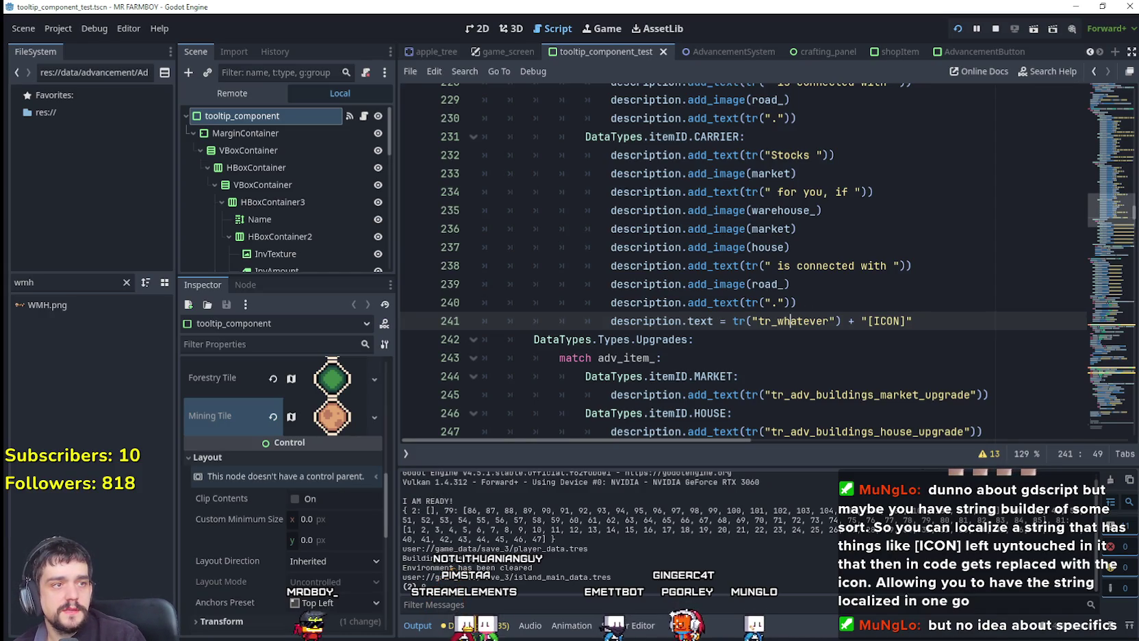
{"action": "key", "text": "alt+Tab"}
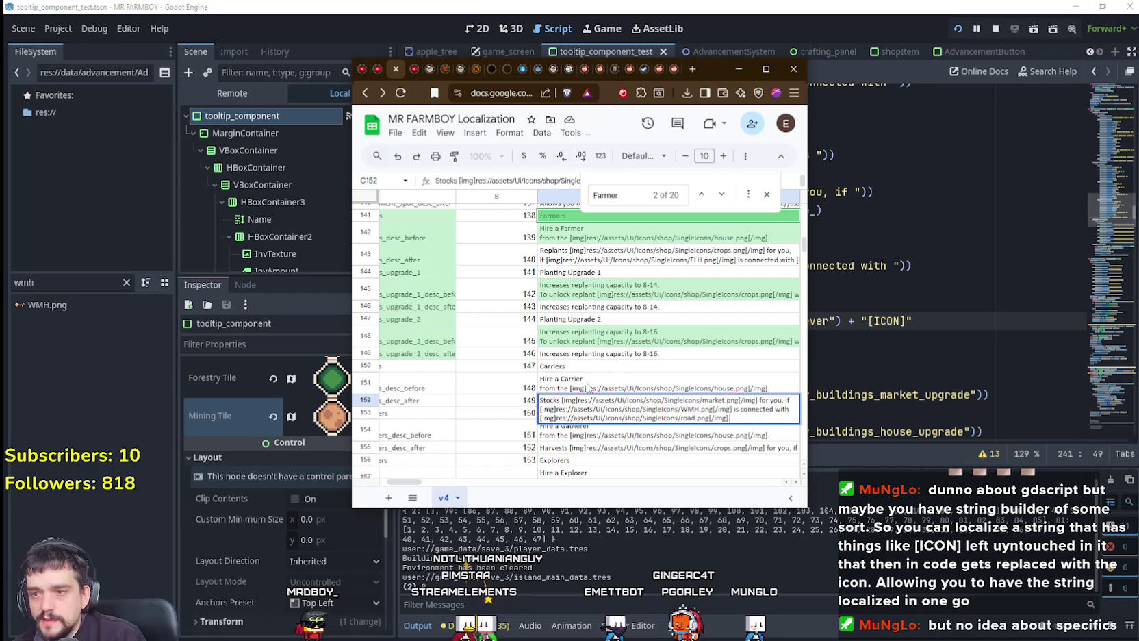
In C152, replace the market image tag with the [MARKET] placeholder
{"action": "left_click", "coordinate": [572, 366]}
{"action": "key", "text": "Return"}
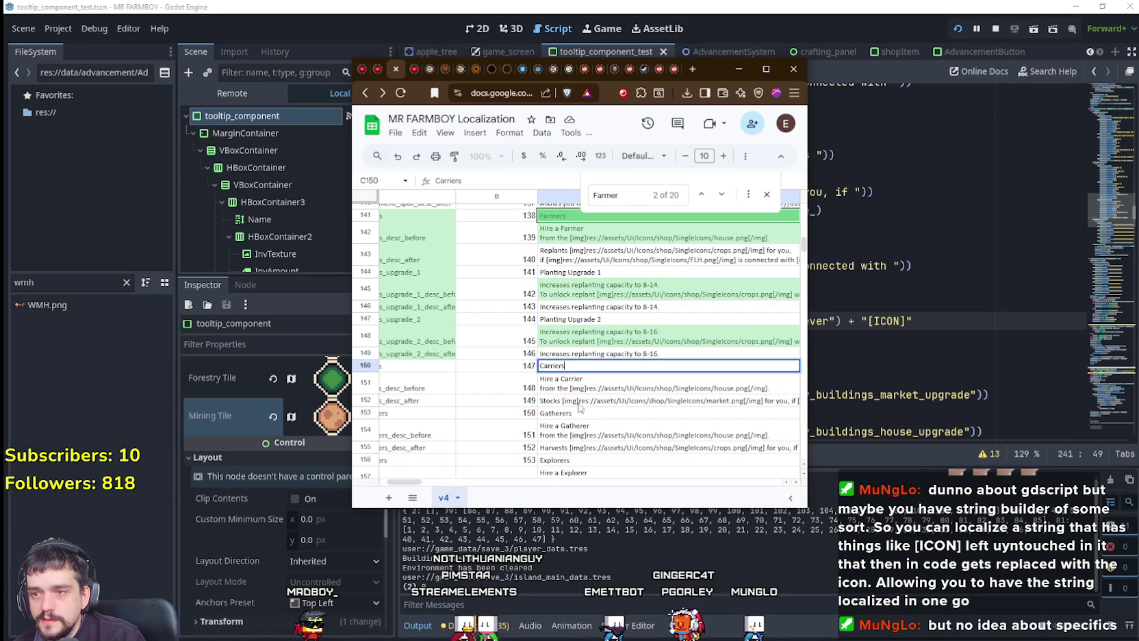
{"action": "key", "text": "Return"}
{"action": "key", "text": "Return"}
{"action": "left_click", "coordinate": [631, 413]}
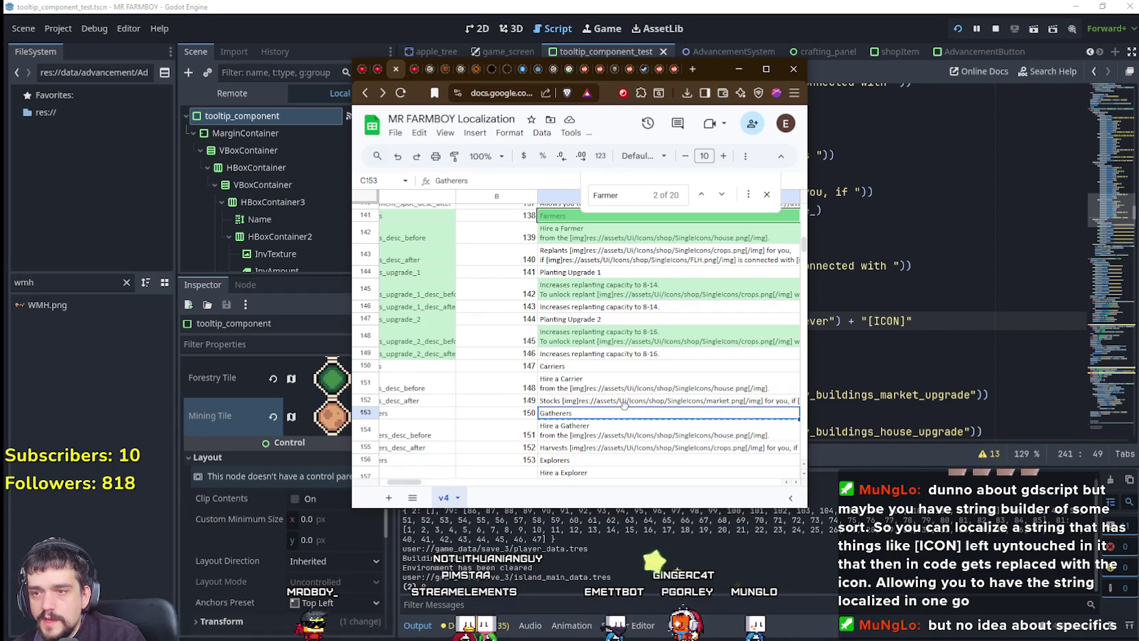
{"action": "double_click", "coordinate": [628, 403]}
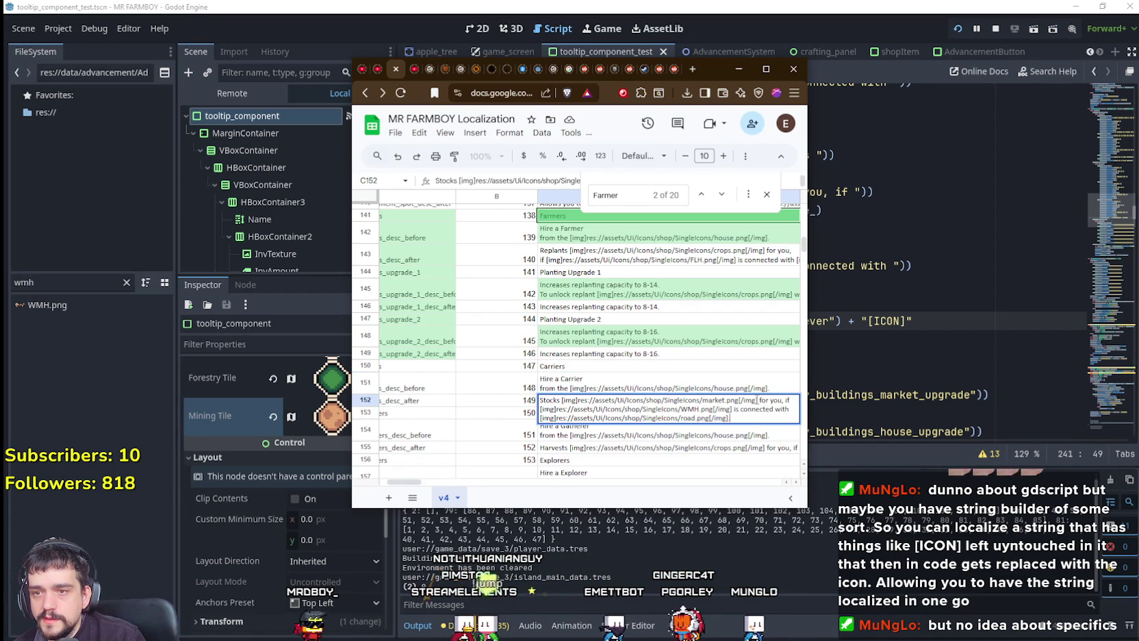
{"action": "left_click_drag", "start_coordinate": [757, 402], "coordinate": [562, 403]}
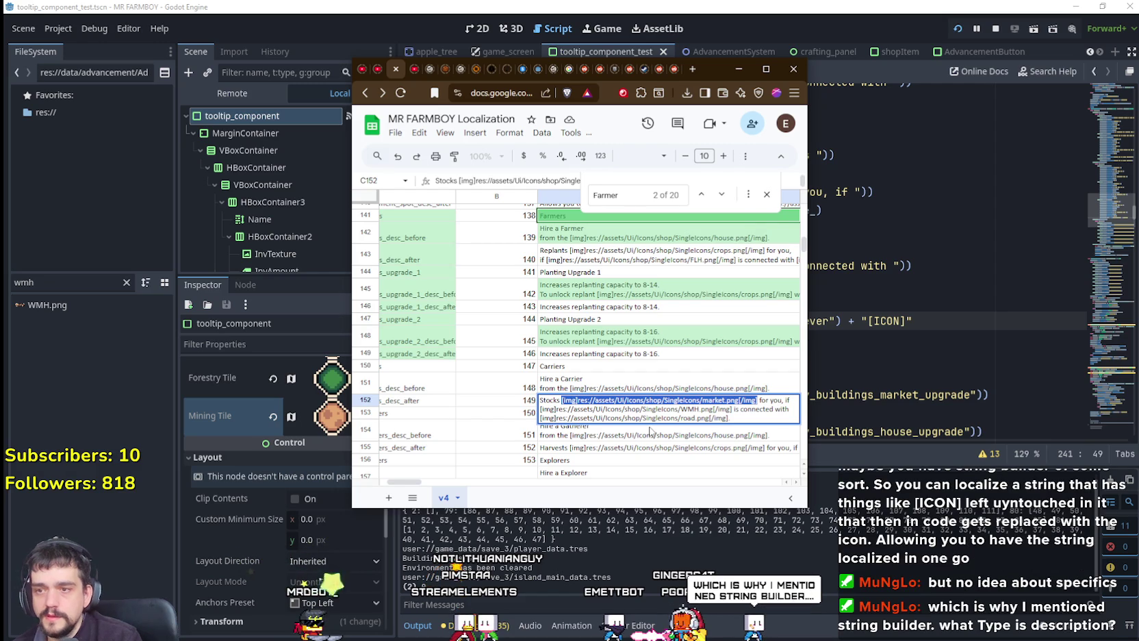
{"action": "key", "text": "BackSpace"}
{"action": "type", "text": "[MARKET"}
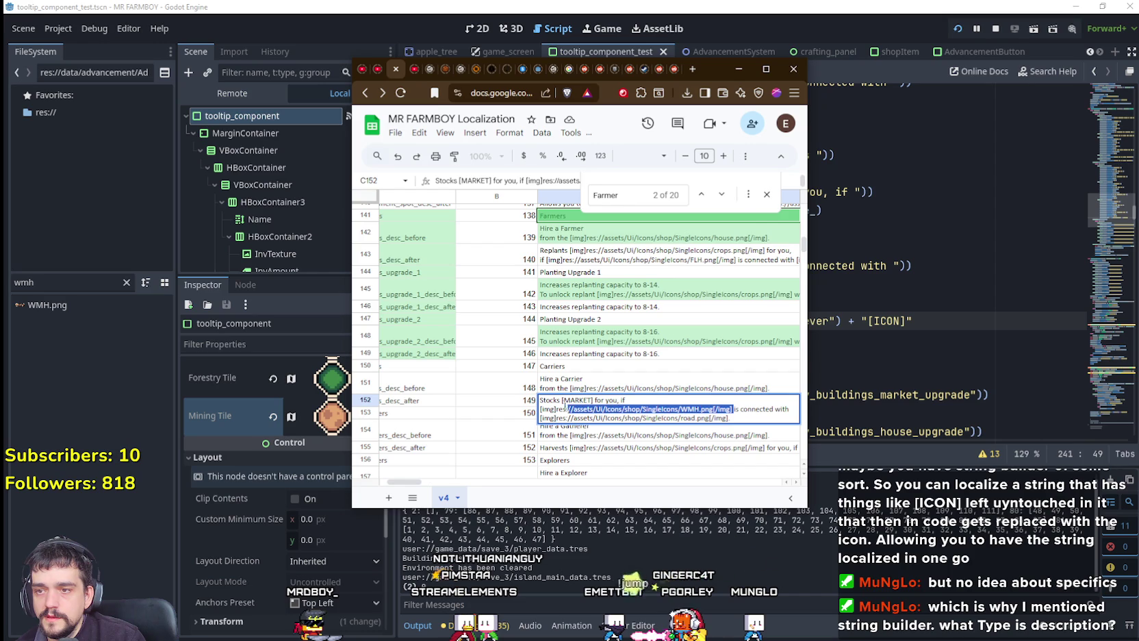
Replace the warehouse and road image tags with [WAREHOUSE,HOUSE] and [ROAD], then commit
{"action": "key", "text": "BackSpace"}
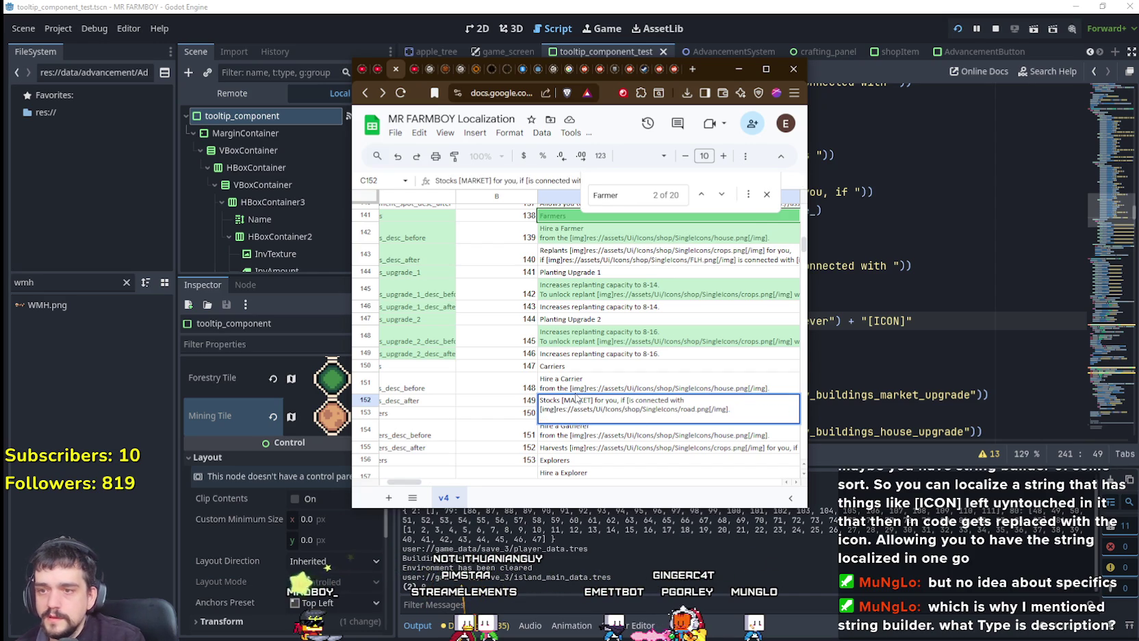
{"action": "type", "text": "[WAREHOUSE]"}
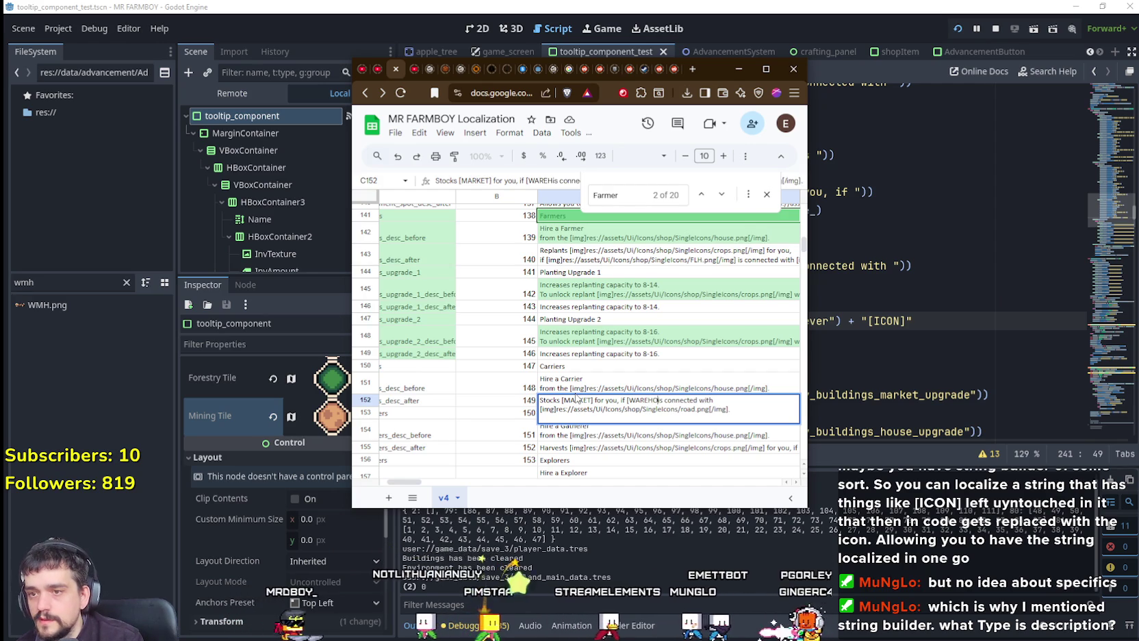
{"action": "type", "text": ",MARKET"}
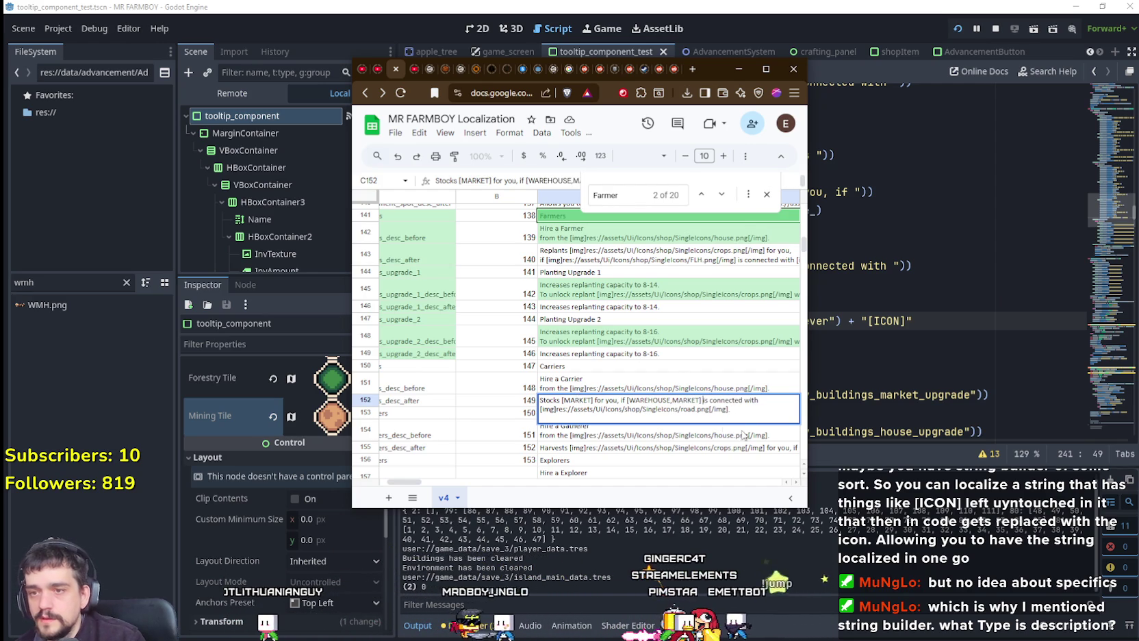
{"action": "left_click_drag", "start_coordinate": [729, 408], "coordinate": [542, 411]}
{"action": "key", "text": "BackSpace"}
{"action": "type", "text": "ROAD"}
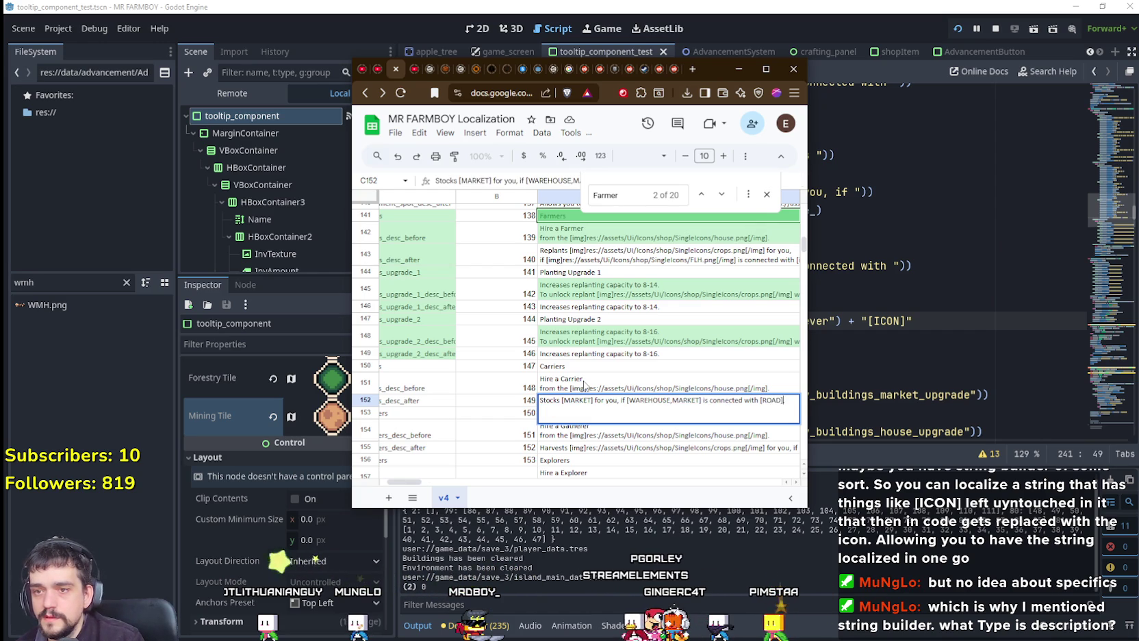
{"action": "left_click", "coordinate": [409, 403]}
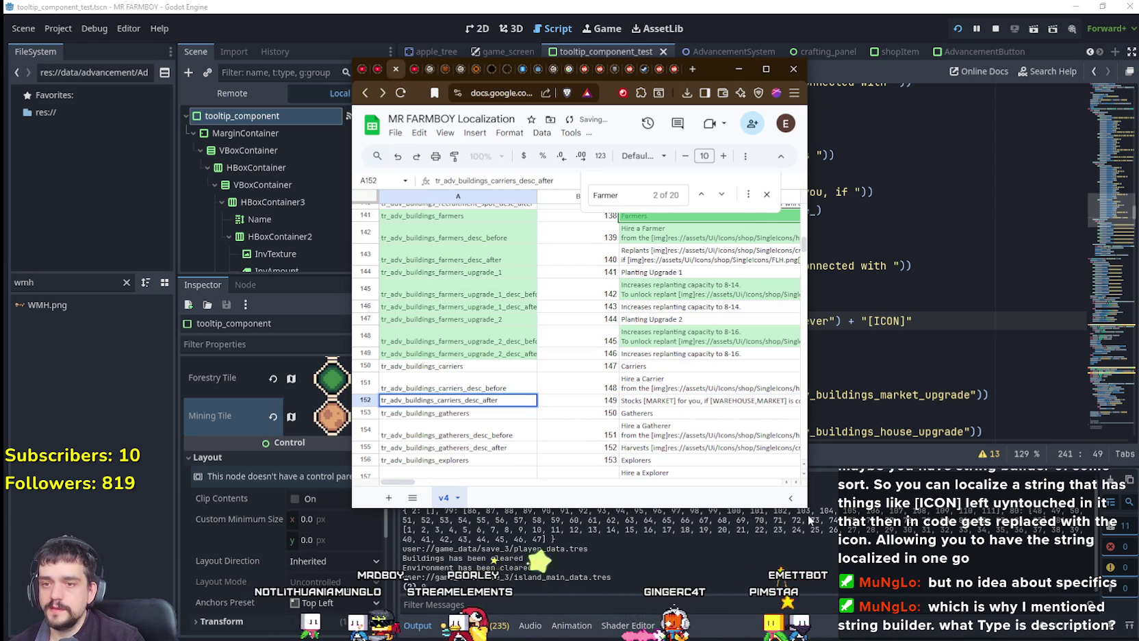
Widen the browser window and reselect the [MARKET text in C152
{"action": "left_click_drag", "start_coordinate": [808, 508], "coordinate": [982, 491]}
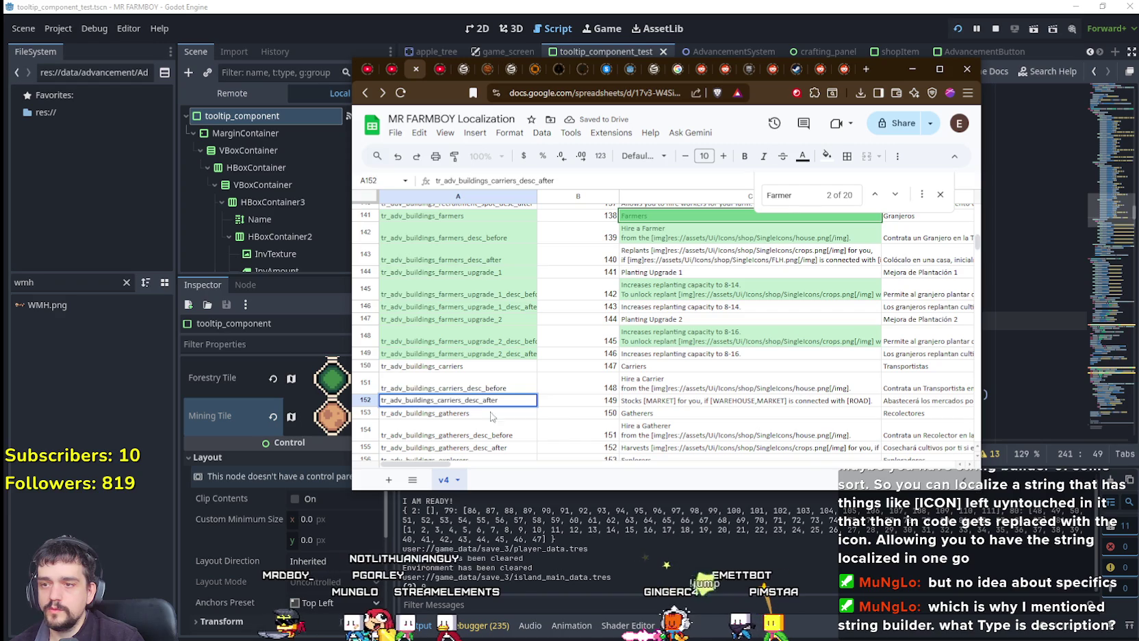
{"action": "left_click", "coordinate": [667, 402]}
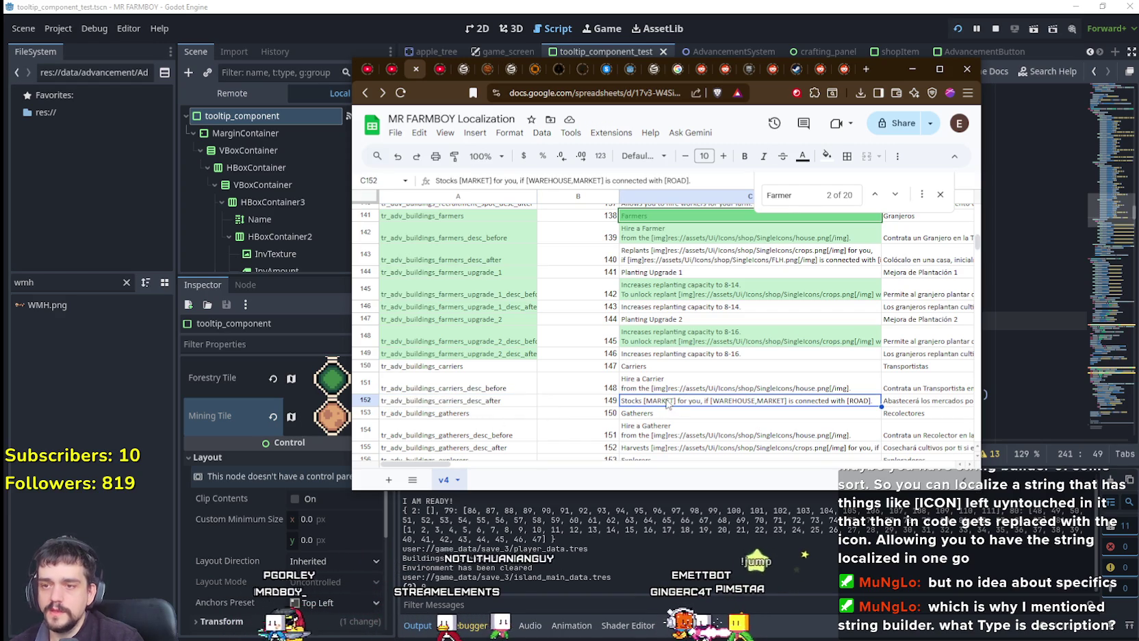
{"action": "double_click", "coordinate": [667, 403]}
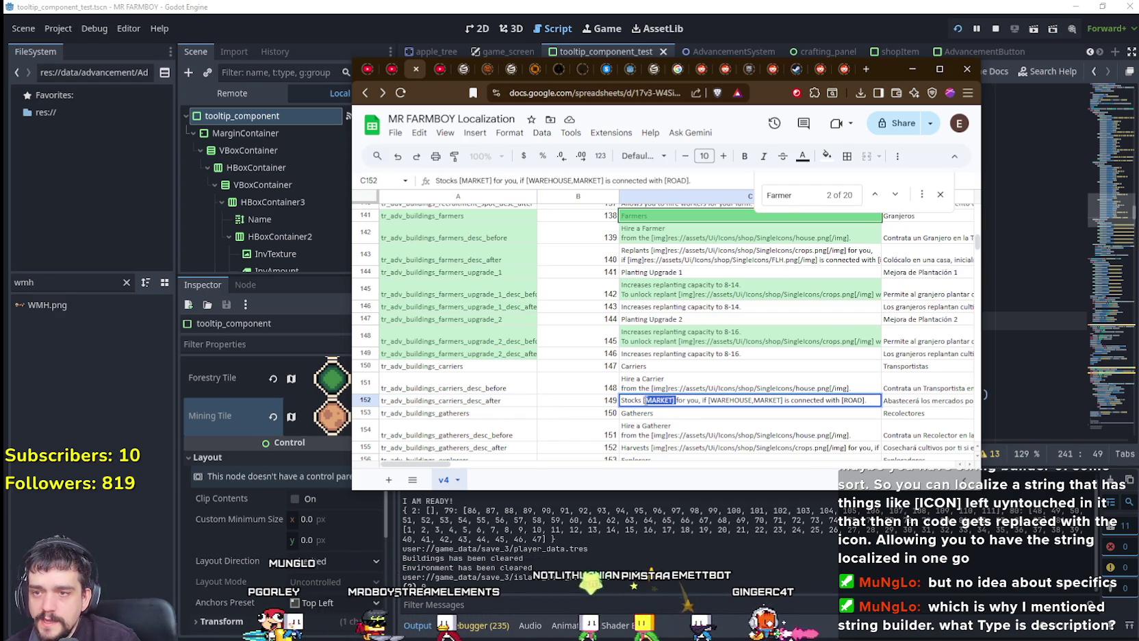
{"action": "left_click", "coordinate": [676, 400]}
{"action": "left_click_drag", "start_coordinate": [676, 400], "coordinate": [644, 400]}
{"action": "type", "text": "HOUS"}
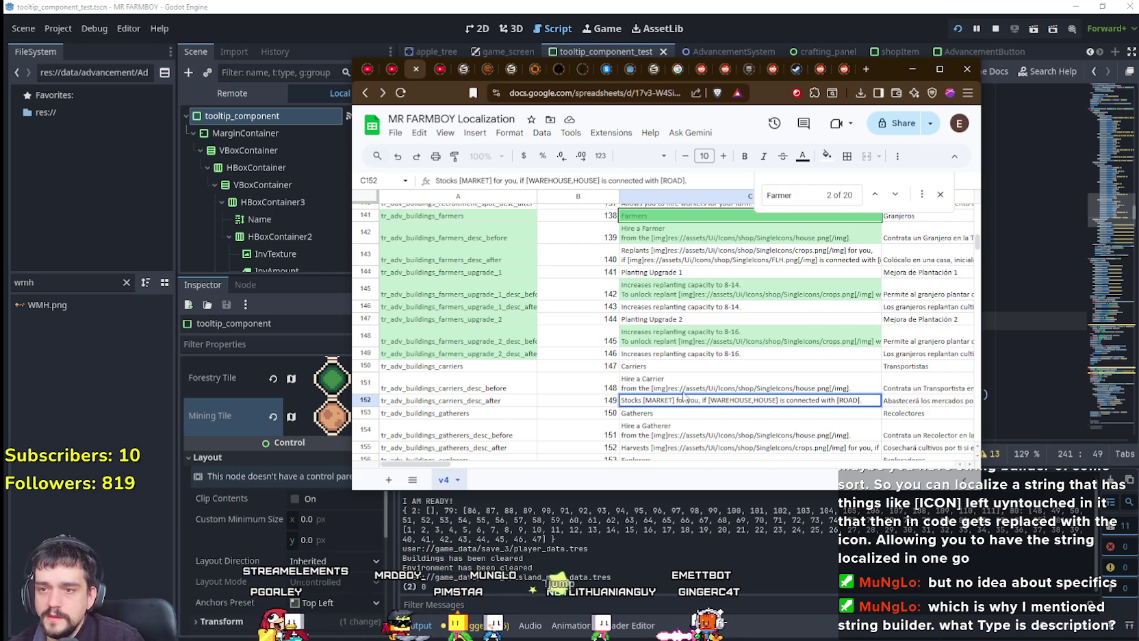
{"action": "left_click", "coordinate": [1014, 324]}
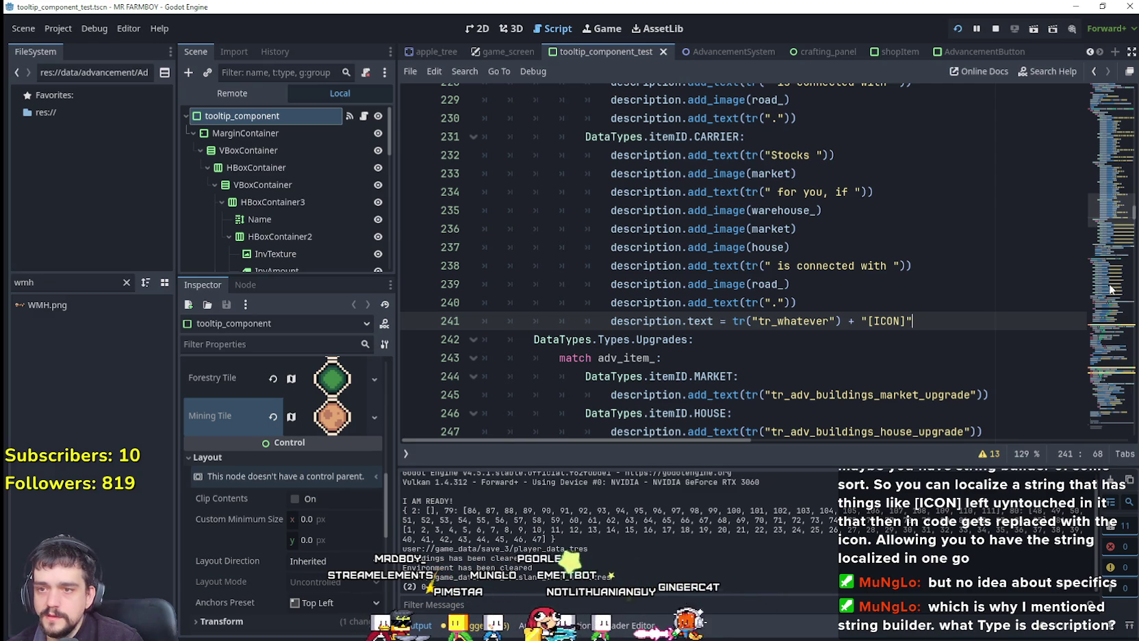
Copy description.text from line 241 and paste it onto a new line 242
{"action": "double_click", "coordinate": [643, 321]}
{"action": "left_click", "coordinate": [714, 321], "text": "shift"}
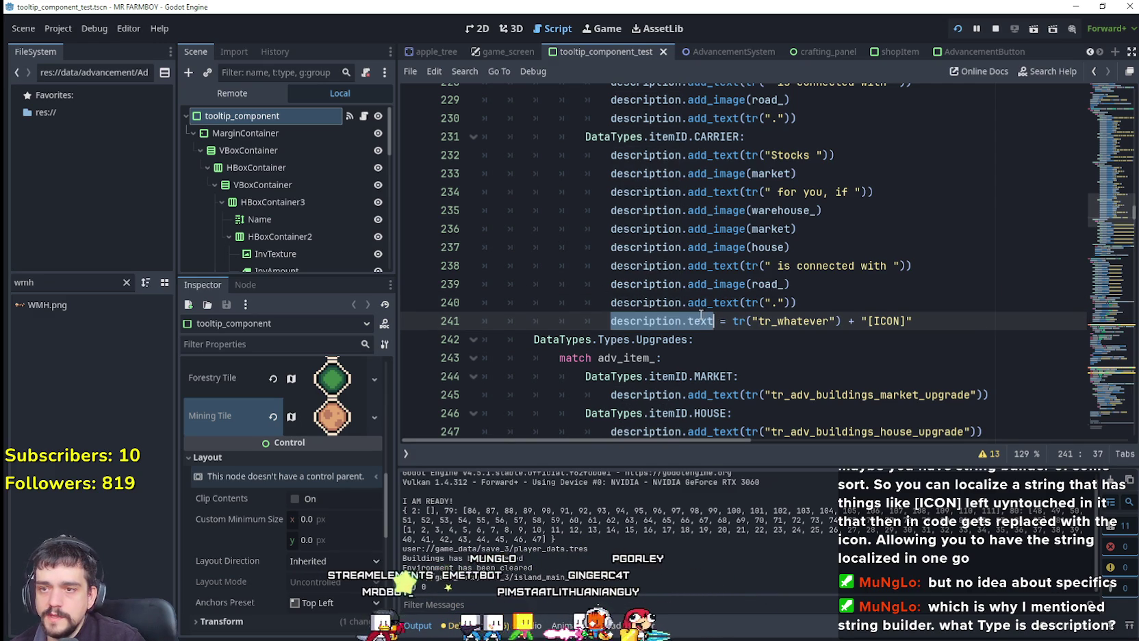
{"action": "key", "text": "ctrl+c"}
{"action": "key", "text": "End"}
{"action": "key", "text": "Return"}
{"action": "key", "text": "ctrl+v"}
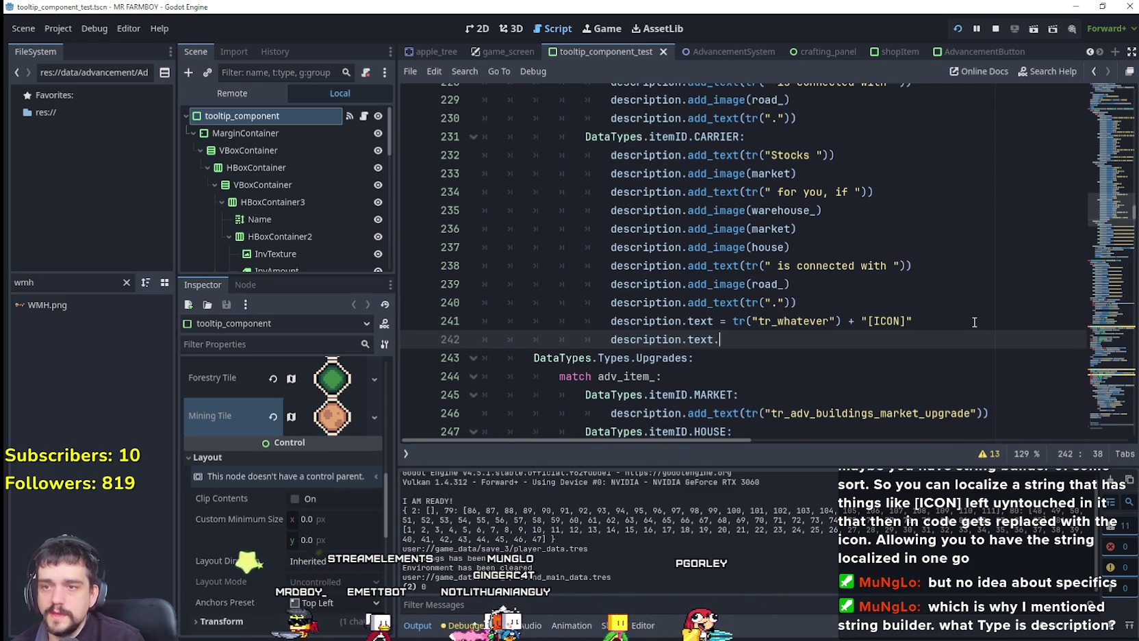
Try the replace, replace_char and replace_chars autocomplete suggestions after description.text
{"action": "type", "text": ".replac"}
{"action": "key", "text": "Return"}
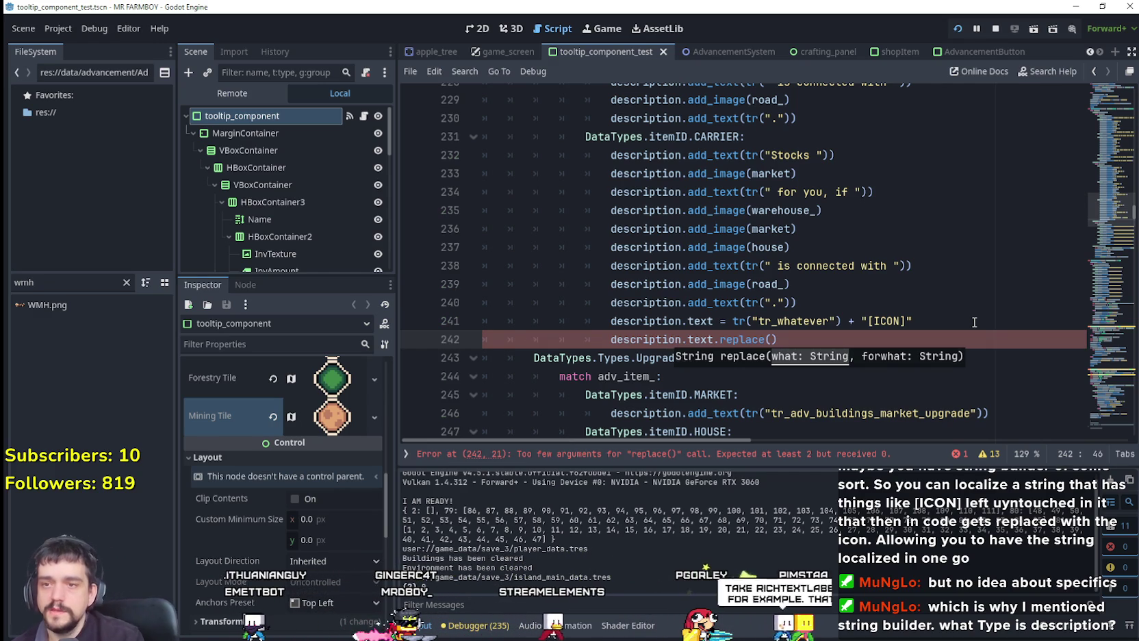
{"action": "key", "text": "BackSpace"}
{"action": "key", "text": "BackSpace"}
{"action": "key", "text": "BackSpace"}
{"action": "type", "text": "repl"}
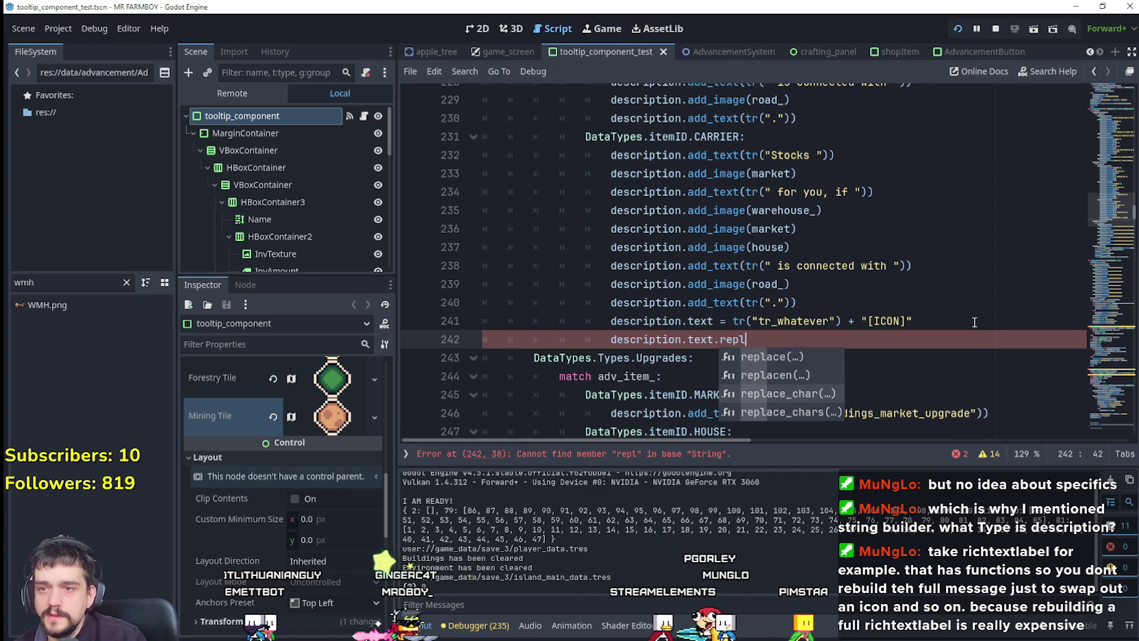
{"action": "key", "text": "Down"}
{"action": "key", "text": "Down"}
{"action": "key", "text": "Return"}
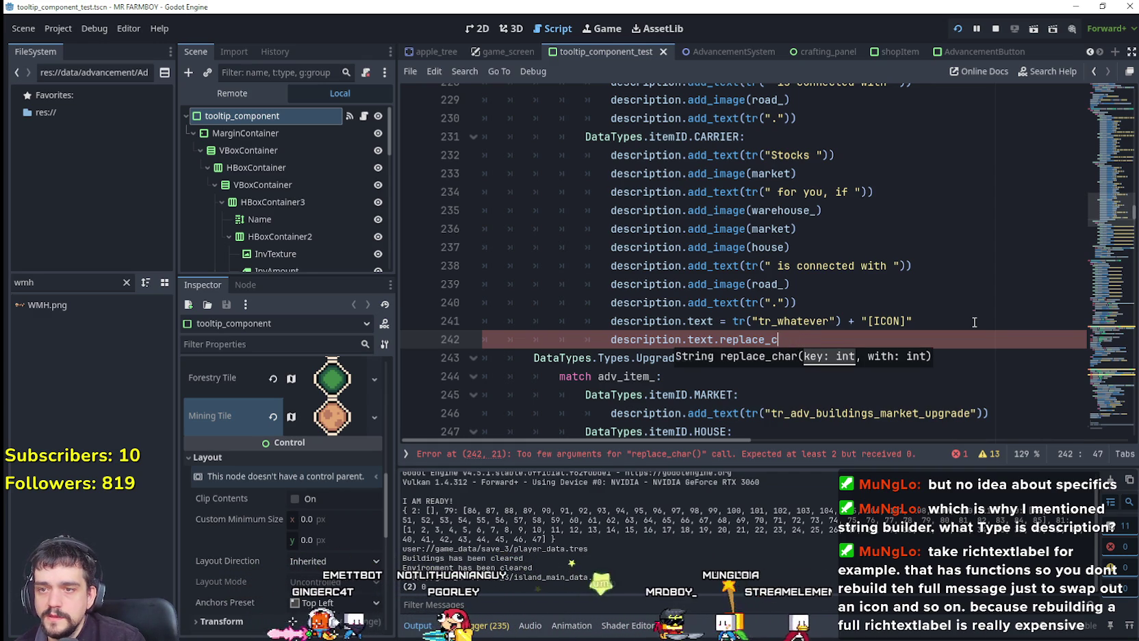
{"action": "key", "text": "BackSpace"}
{"action": "key", "text": "BackSpace"}
{"action": "key", "text": "BackSpace"}
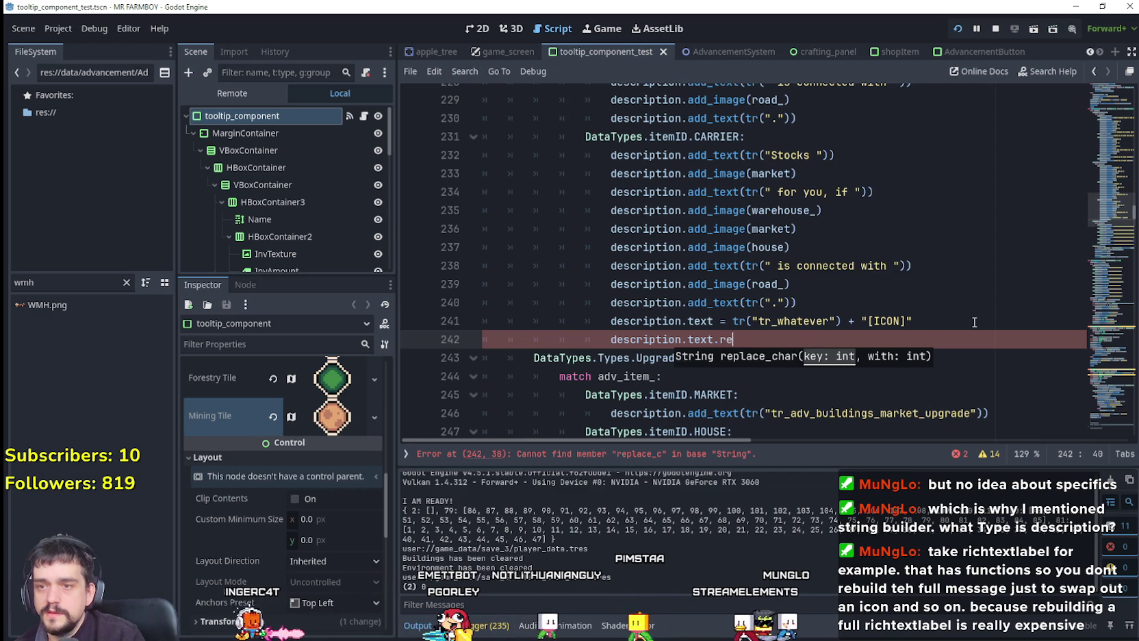
{"action": "type", "text": "place"}
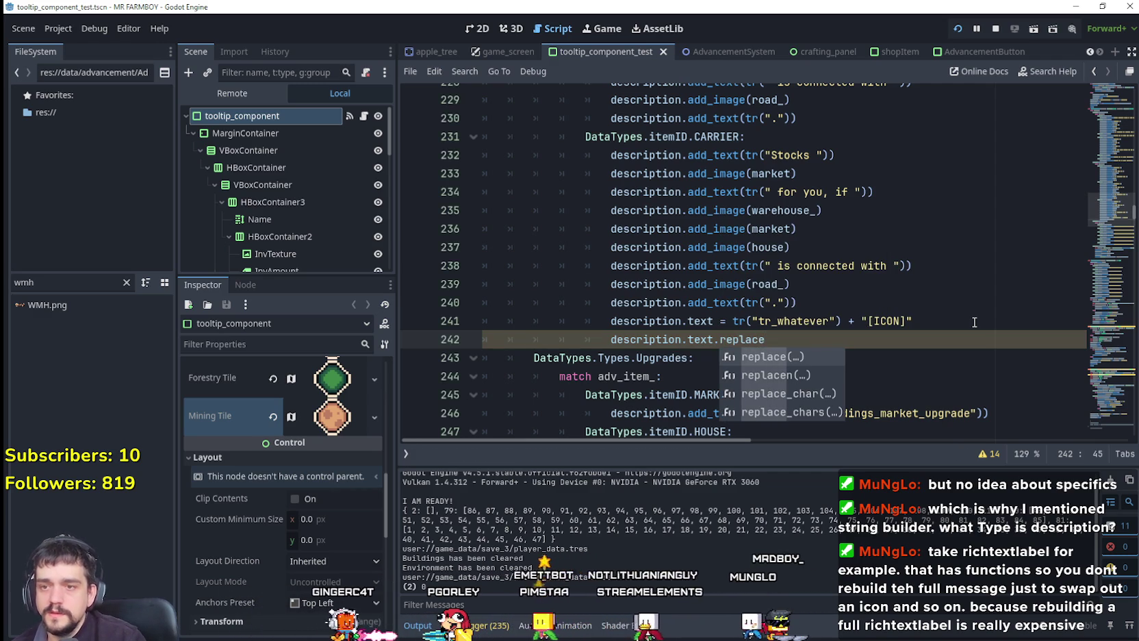
{"action": "key", "text": "Down"}
{"action": "key", "text": "Down"}
{"action": "key", "text": "Down"}
{"action": "key", "text": "Return"}
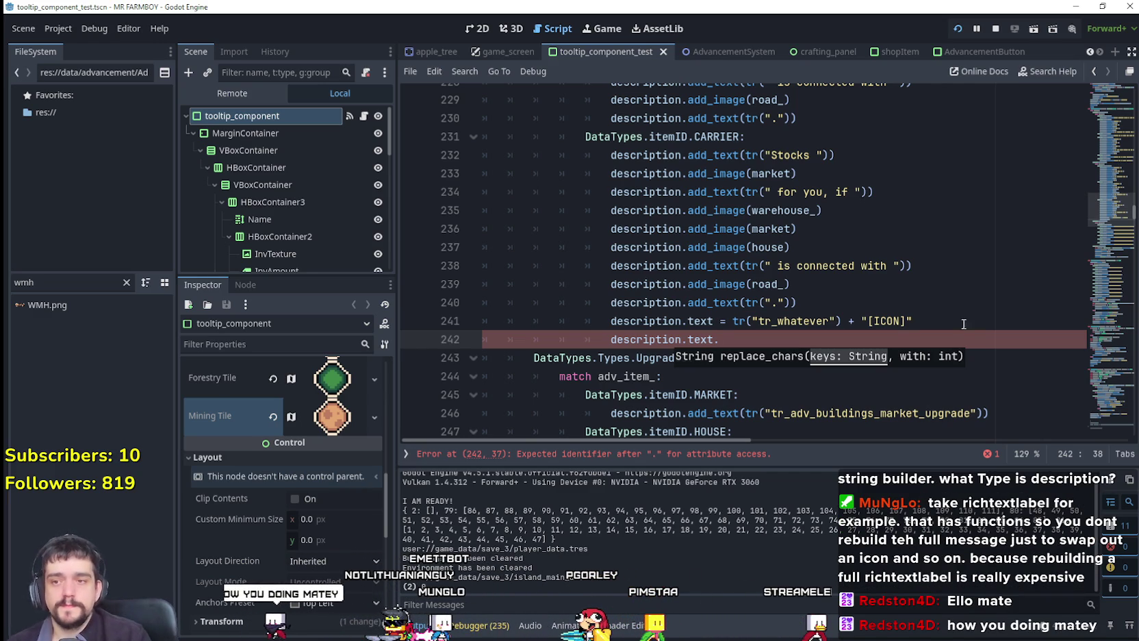
Review the gatherer case code, lines 221–231, above the carrier case
{"action": "left_click", "coordinate": [895, 324]}
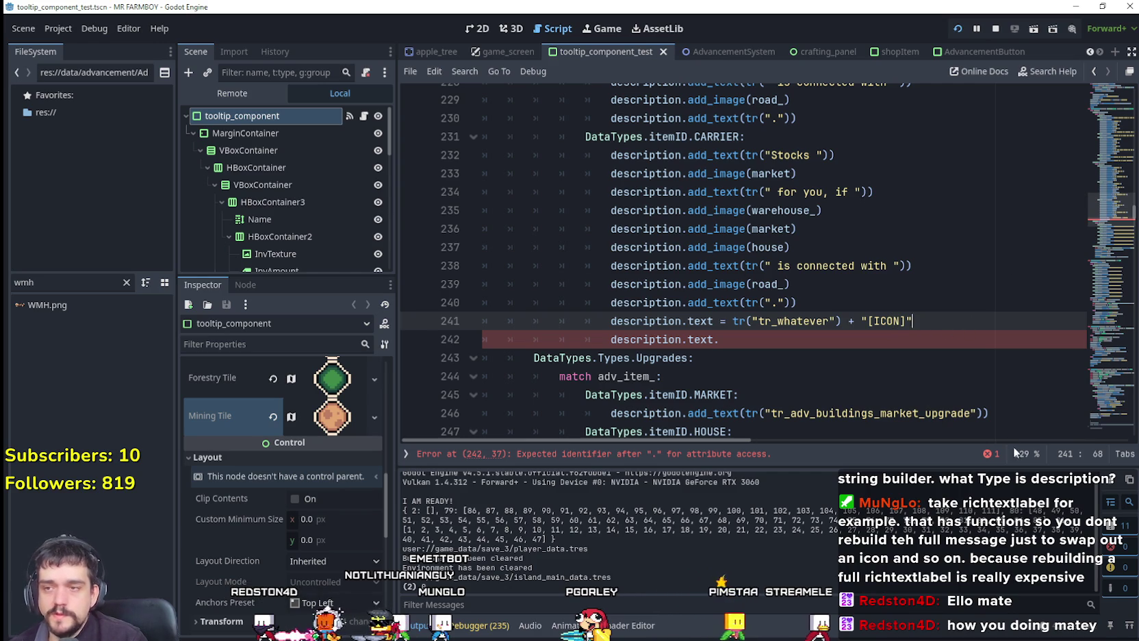
{"action": "scroll", "coordinate": [824, 322], "scroll_direction": "up", "scroll_amount": 4}
{"action": "mouse_move", "coordinate": [753, 357]}
{"action": "left_mouse_down"}
{"action": "mouse_move", "coordinate": [794, 340]}
{"action": "mouse_move", "coordinate": [616, 193]}
{"action": "mouse_move", "coordinate": [472, 175]}
{"action": "left_mouse_up"}
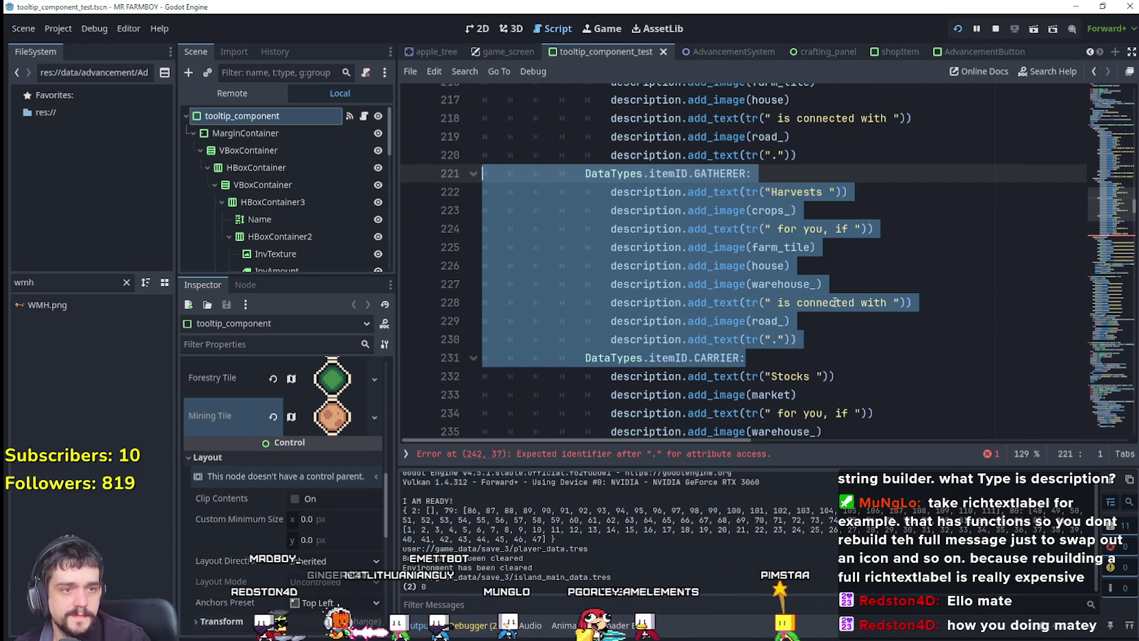
{"action": "scroll", "coordinate": [849, 315], "scroll_direction": "up", "scroll_amount": 5}
{"action": "scroll", "coordinate": [834, 301], "scroll_direction": "up", "scroll_amount": 3}
{"action": "scroll", "coordinate": [821, 284], "scroll_direction": "down", "scroll_amount": 10}
{"action": "scroll", "coordinate": [807, 267], "scroll_direction": "down", "scroll_amount": 3}
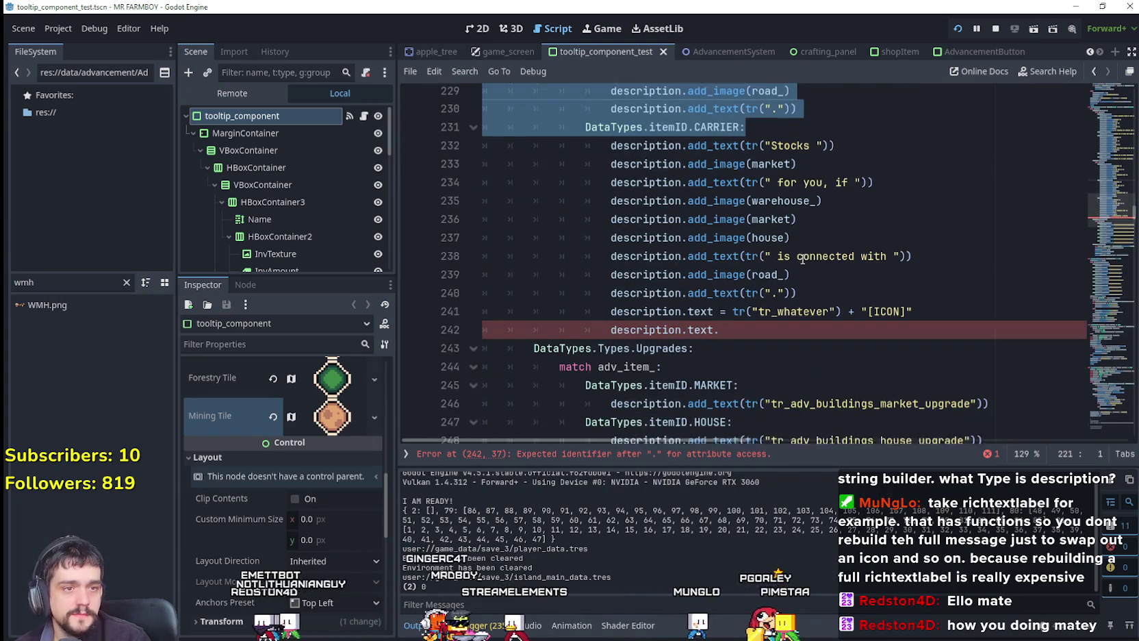
{"action": "scroll", "coordinate": [797, 254], "scroll_direction": "up", "scroll_amount": 4}
{"action": "scroll", "coordinate": [793, 247], "scroll_direction": "down", "scroll_amount": 4}
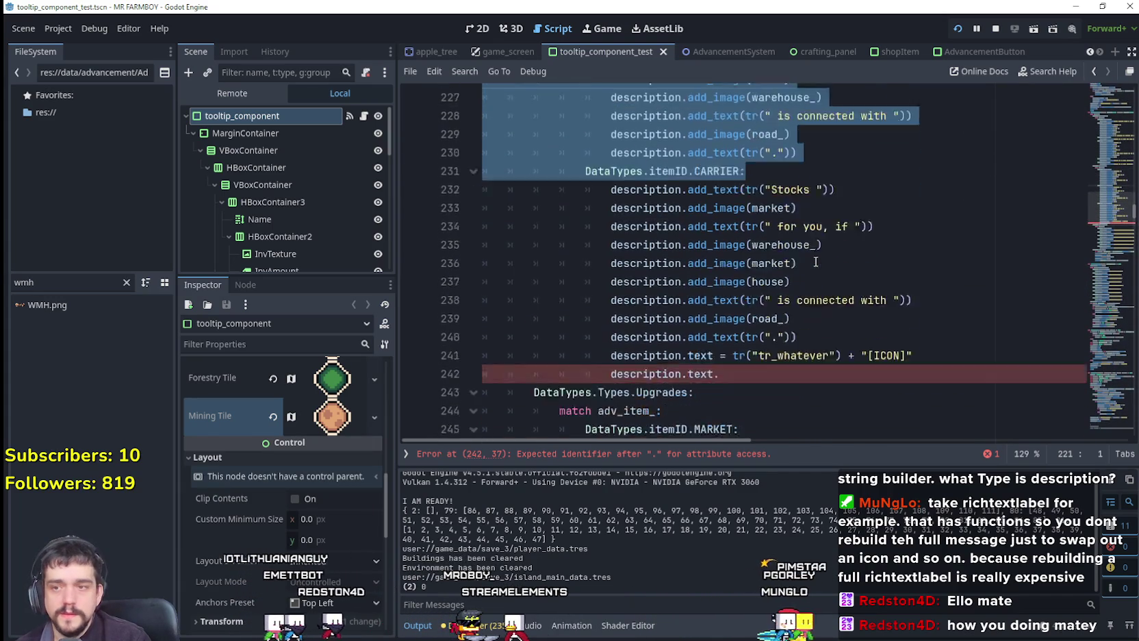
{"action": "left_click_drag", "start_coordinate": [720, 284], "coordinate": [529, 102]}
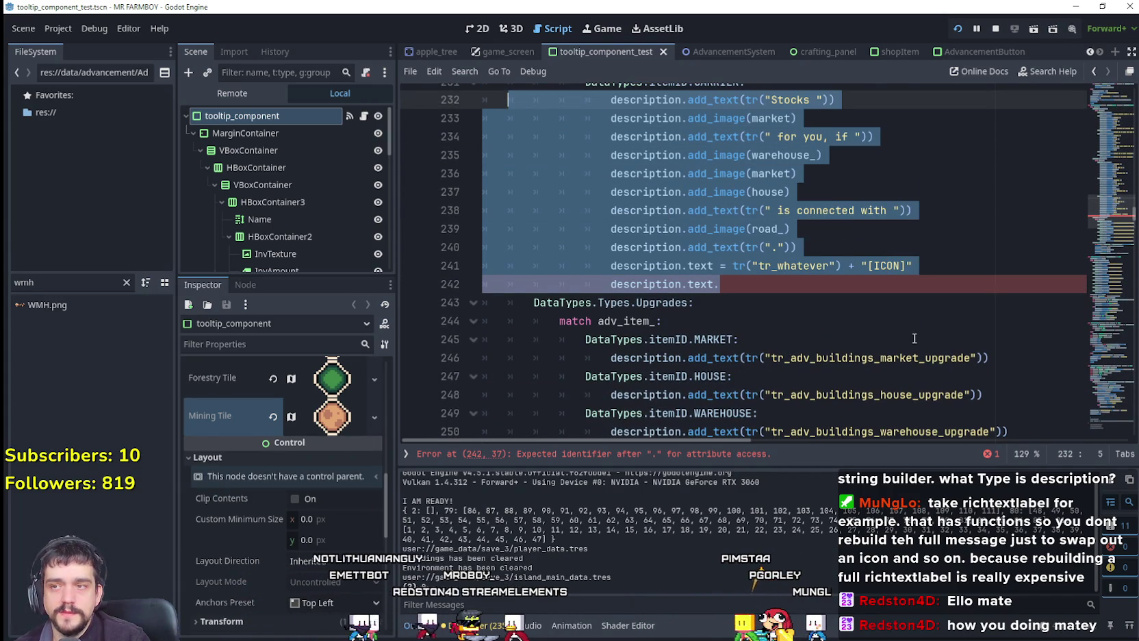
{"action": "scroll", "coordinate": [879, 342], "scroll_direction": "up", "scroll_amount": 2}
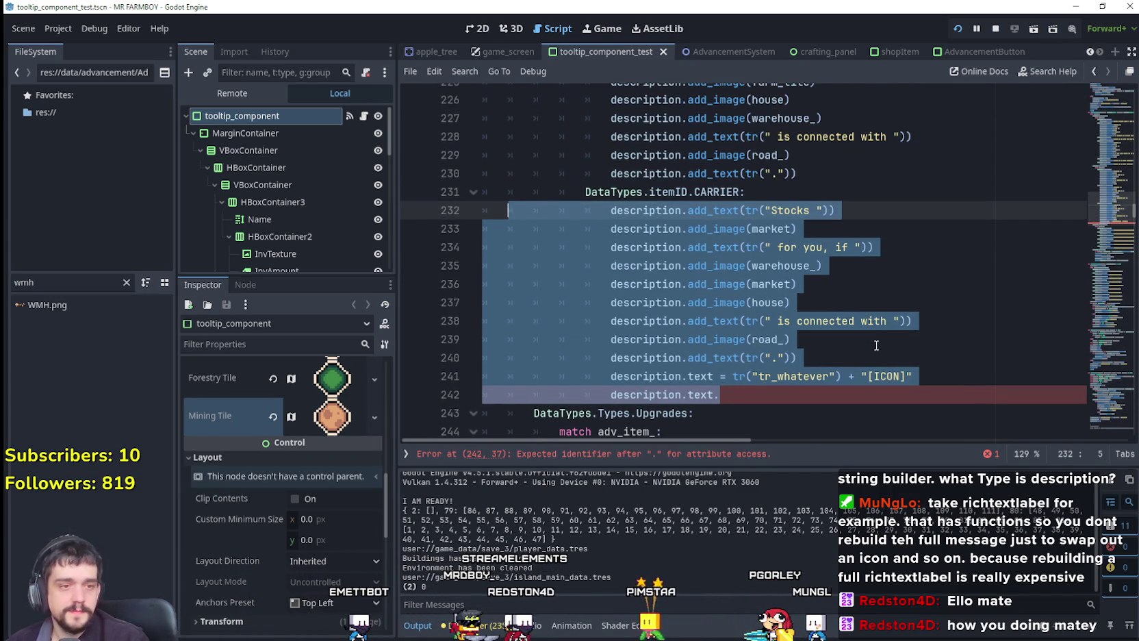
{"action": "scroll", "coordinate": [873, 341], "scroll_direction": "down", "scroll_amount": 1}
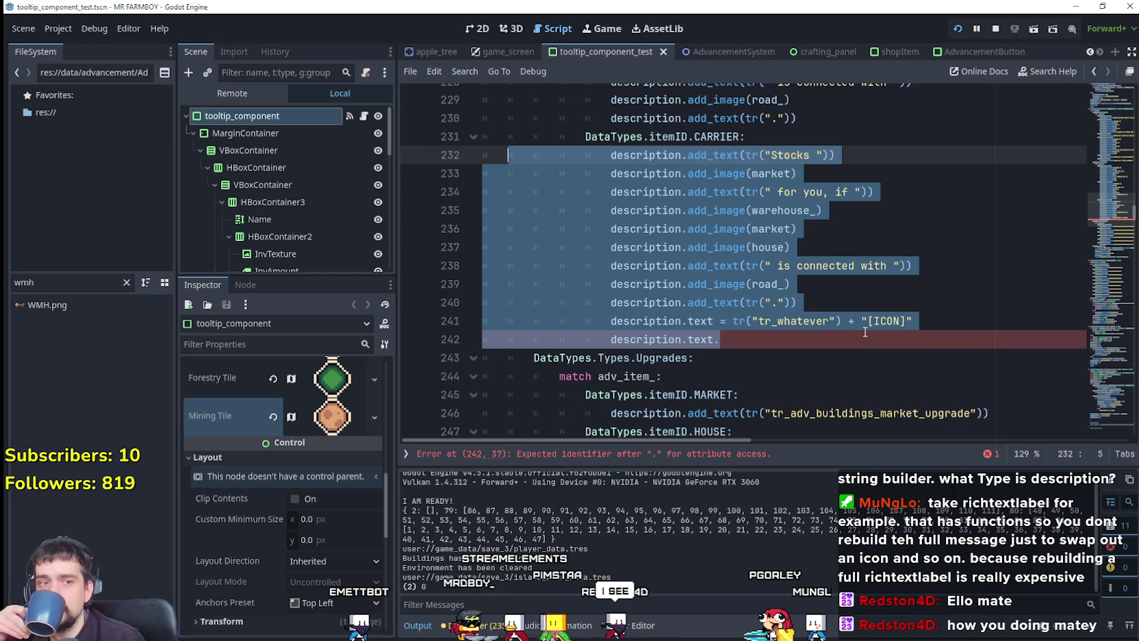
Comment out lines 241 and 242 with Ctrl+K
{"action": "left_click", "coordinate": [871, 346]}
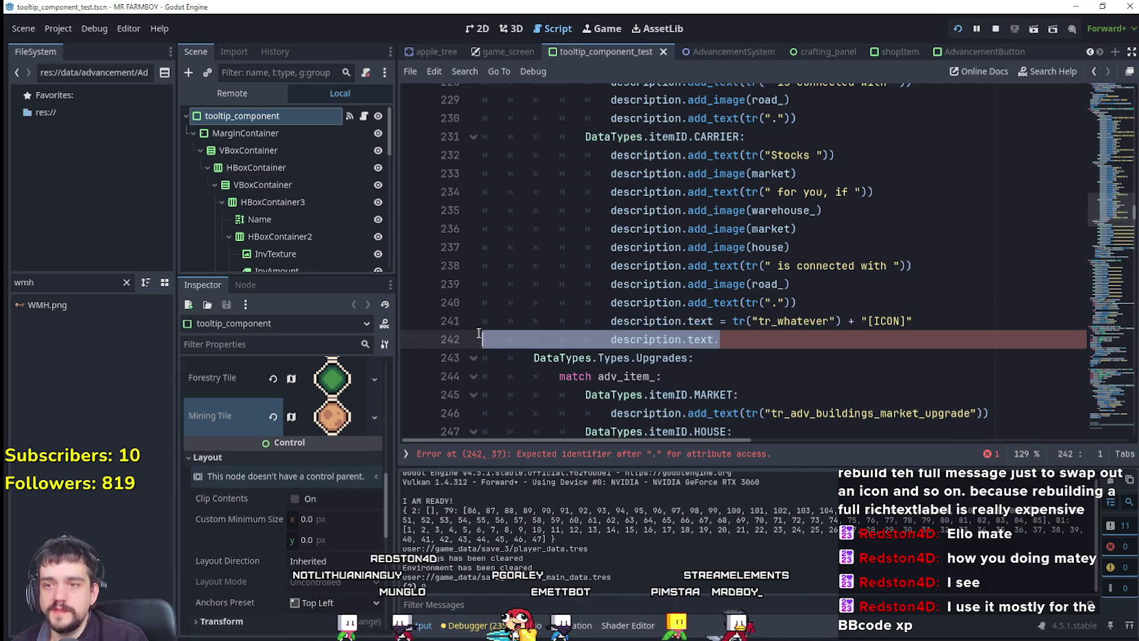
{"action": "left_click_drag", "start_coordinate": [751, 339], "coordinate": [474, 328]}
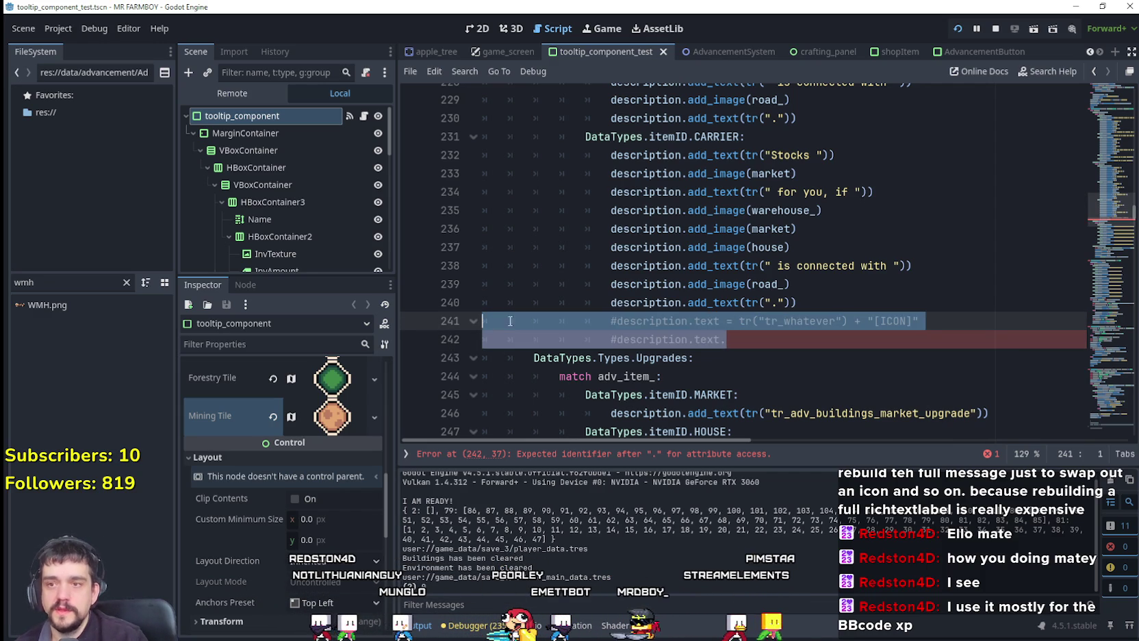
{"action": "key", "text": "ctrl+k"}
Compare the in-game Carriers tooltip with sheet row 152, then select the CARRIER text and image lines
{"action": "left_click", "coordinate": [882, 340]}
{"action": "key", "text": "alt+Tab"}
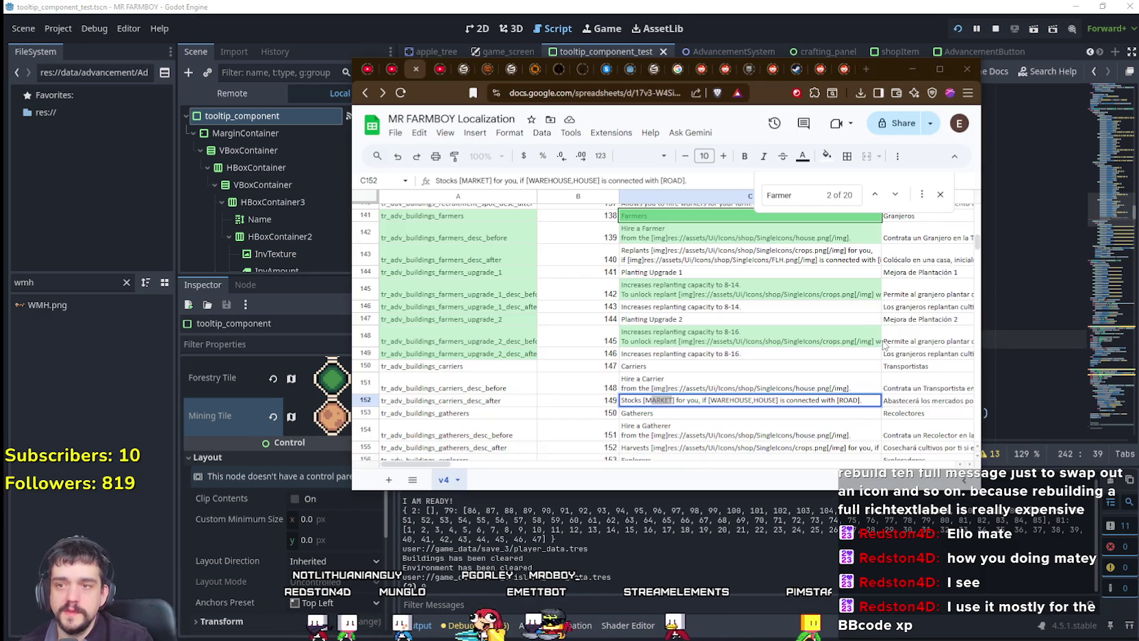
{"action": "key", "text": "alt+Tab"}
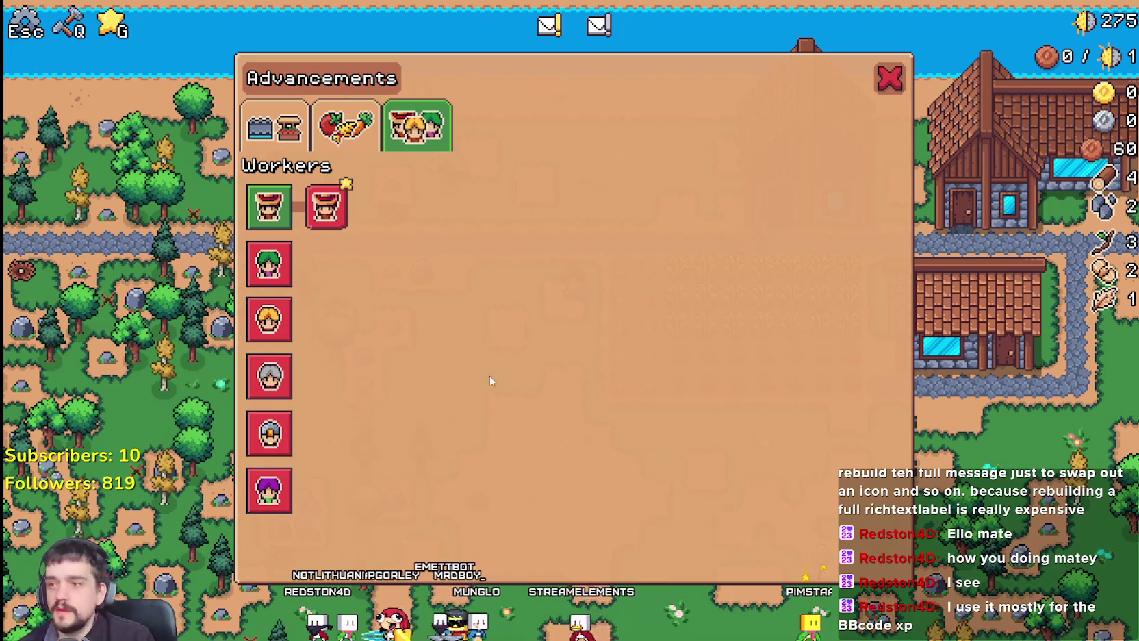
{"action": "mouse_move", "coordinate": [281, 331]}
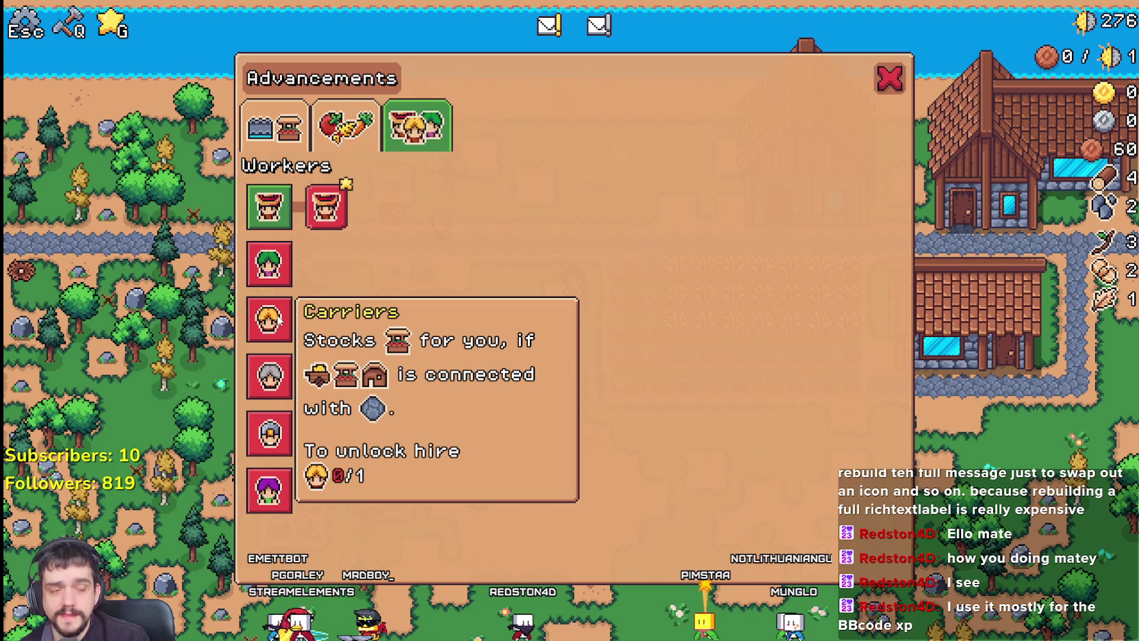
{"action": "key", "text": "alt+Tab"}
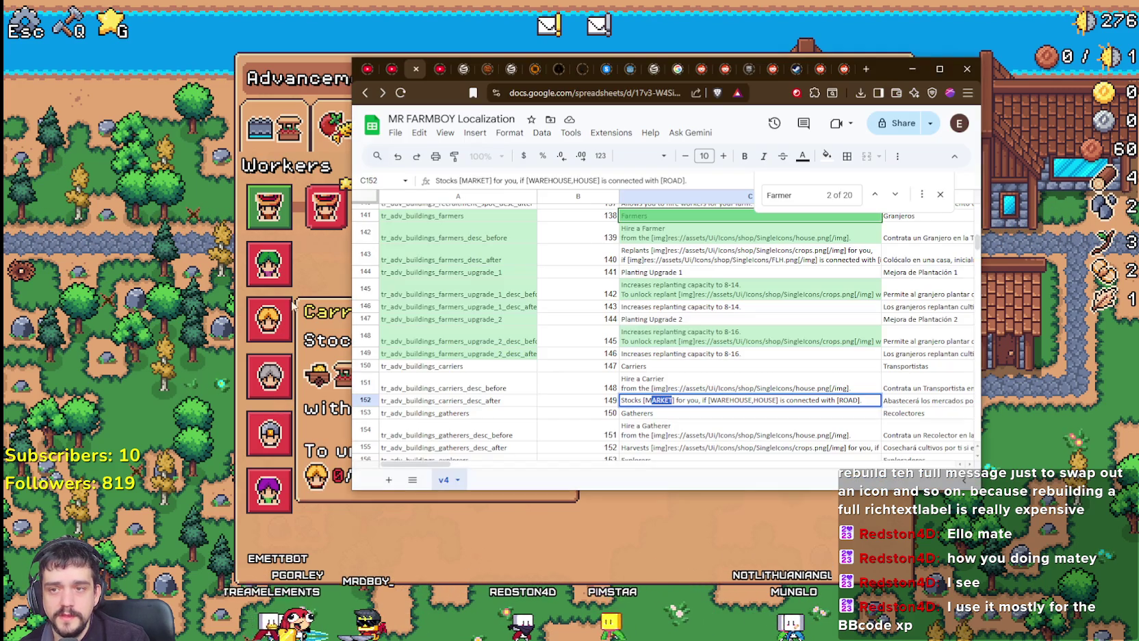
{"action": "key", "text": "alt+Tab"}
{"action": "mouse_move", "coordinate": [801, 302]}
{"action": "left_mouse_down"}
{"action": "mouse_move", "coordinate": [753, 294]}
{"action": "mouse_move", "coordinate": [478, 160]}
{"action": "left_mouse_up"}
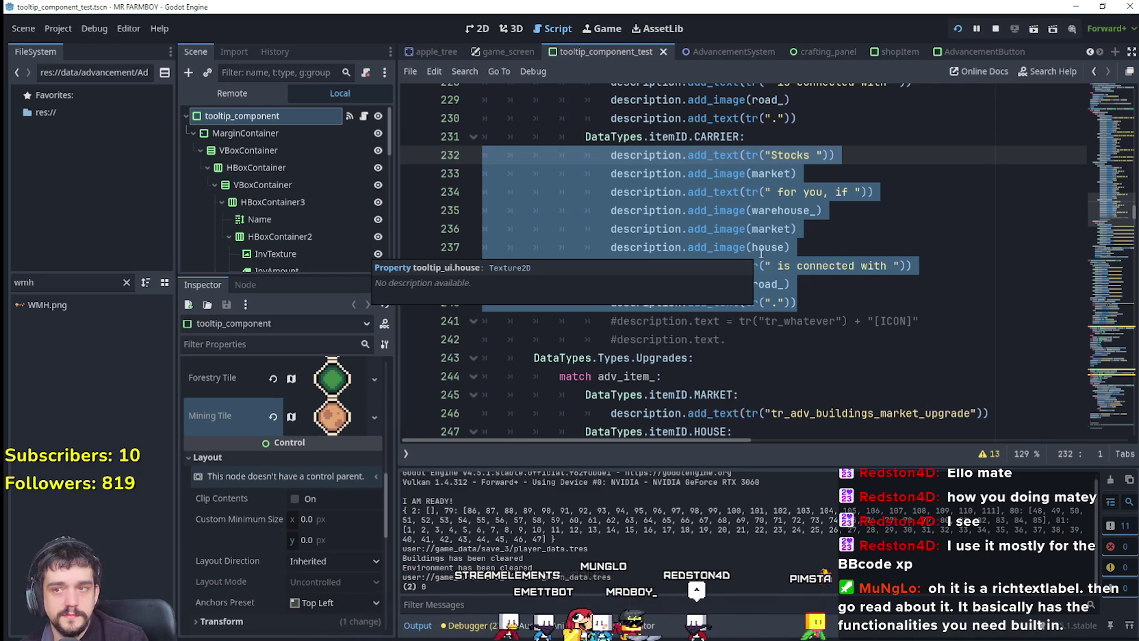
Deselect the carrier code and bring the localization spreadsheet browser window to the front
{"action": "left_click", "coordinate": [830, 296]}
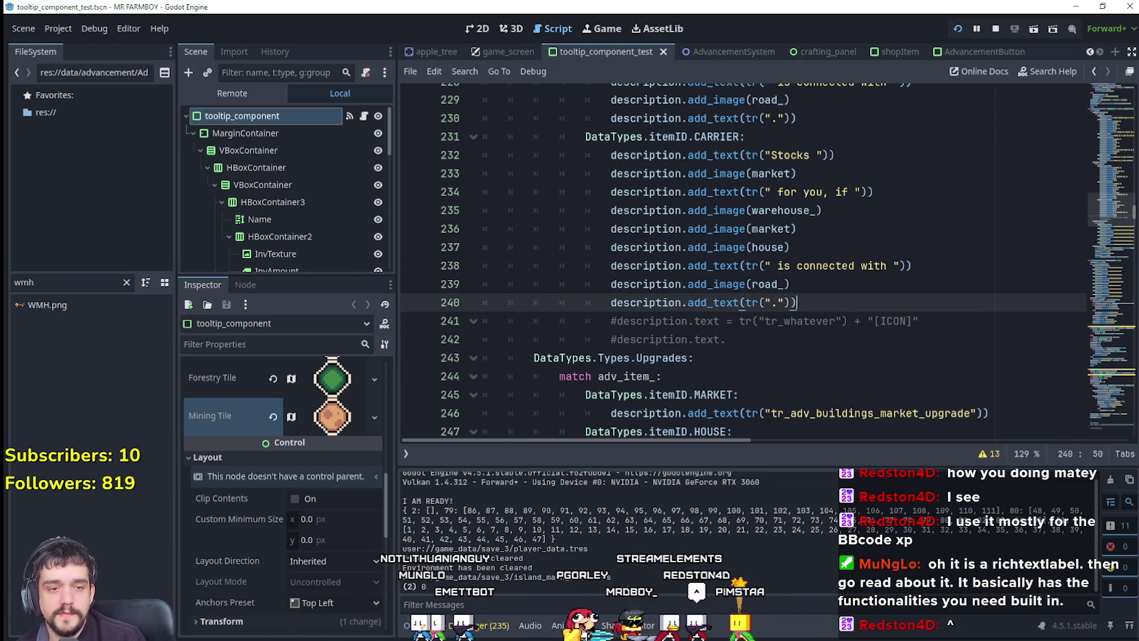
{"action": "key", "text": "alt+Tab"}
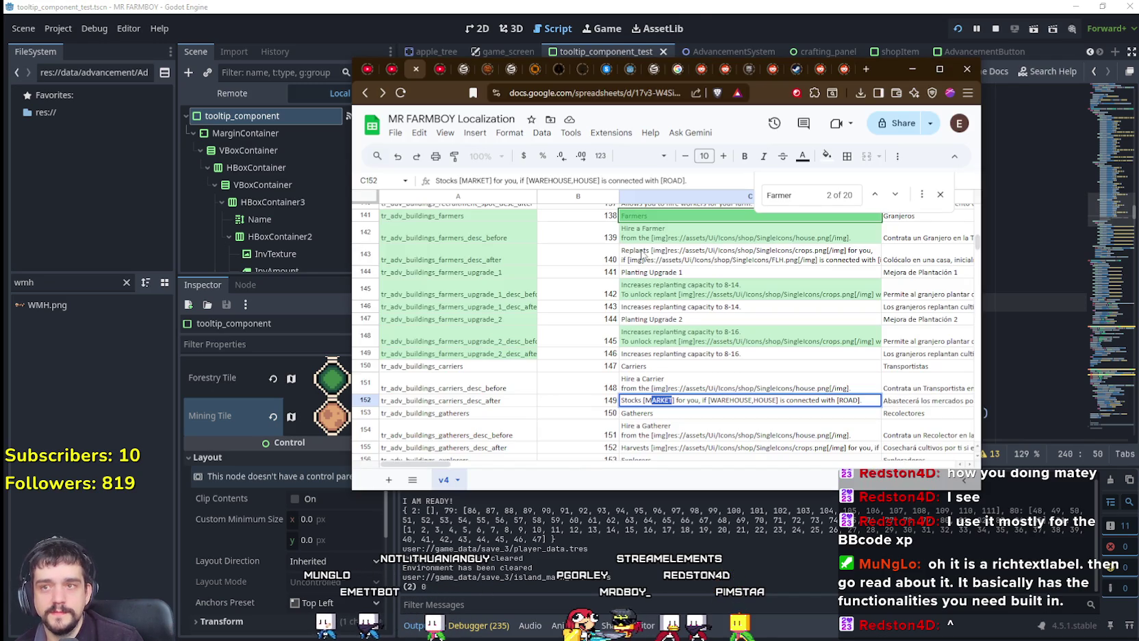
{"action": "left_click", "coordinate": [868, 68]}
Reach the Godot 4.5 docs through the Godot download archive and start a RichTextLabel search
{"action": "type", "text": "god"}
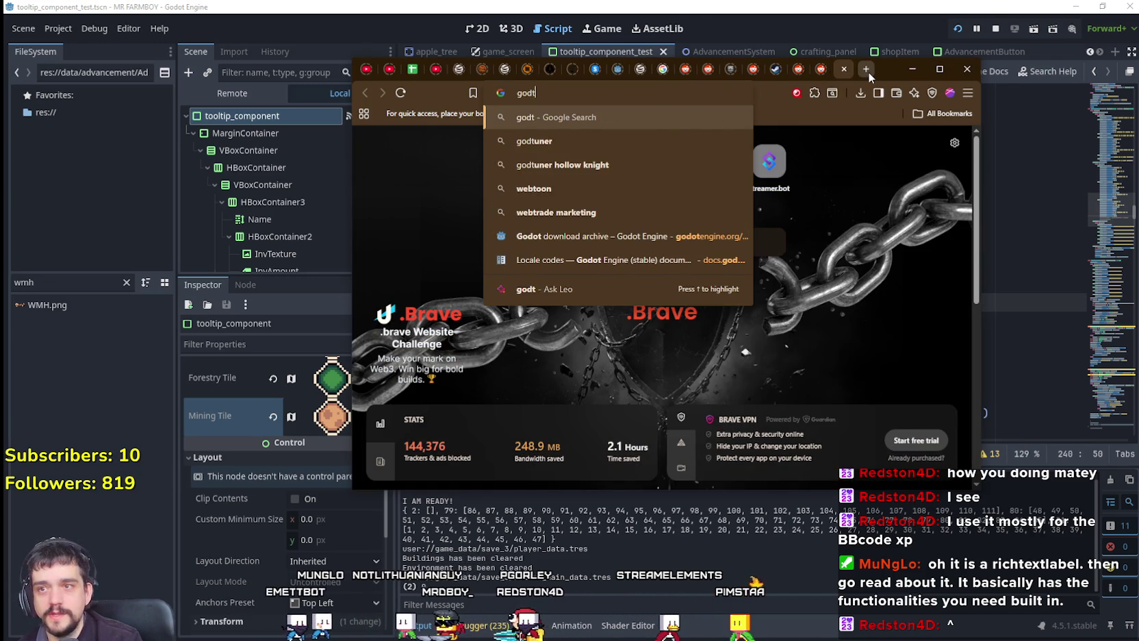
{"action": "key", "text": "Down"}
{"action": "key", "text": "Return"}
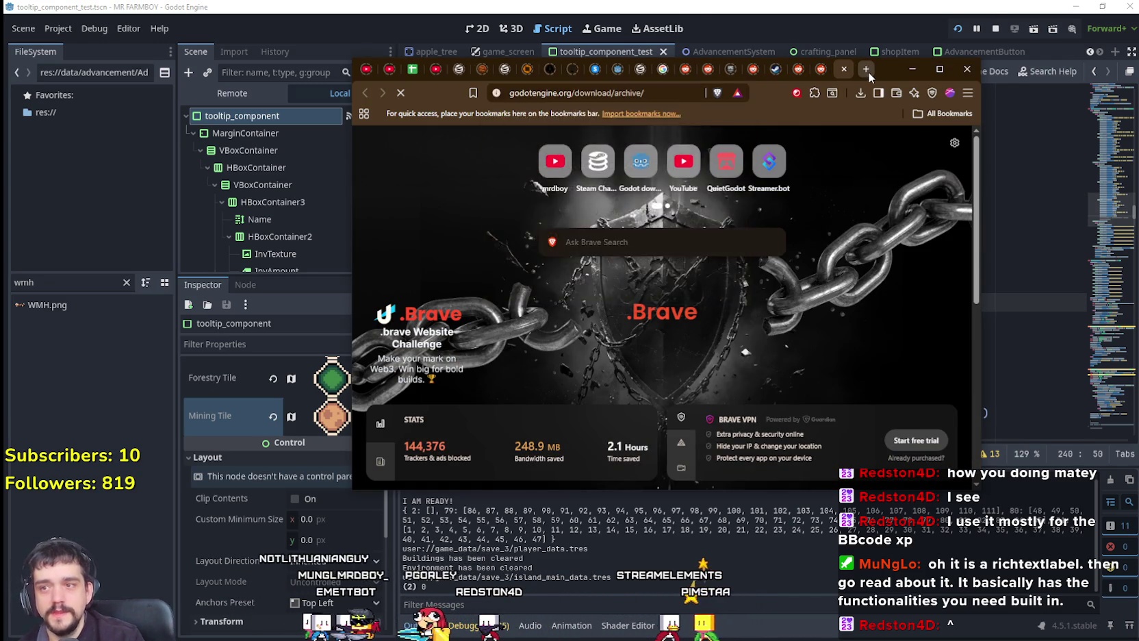
{"action": "left_click", "coordinate": [912, 70]}
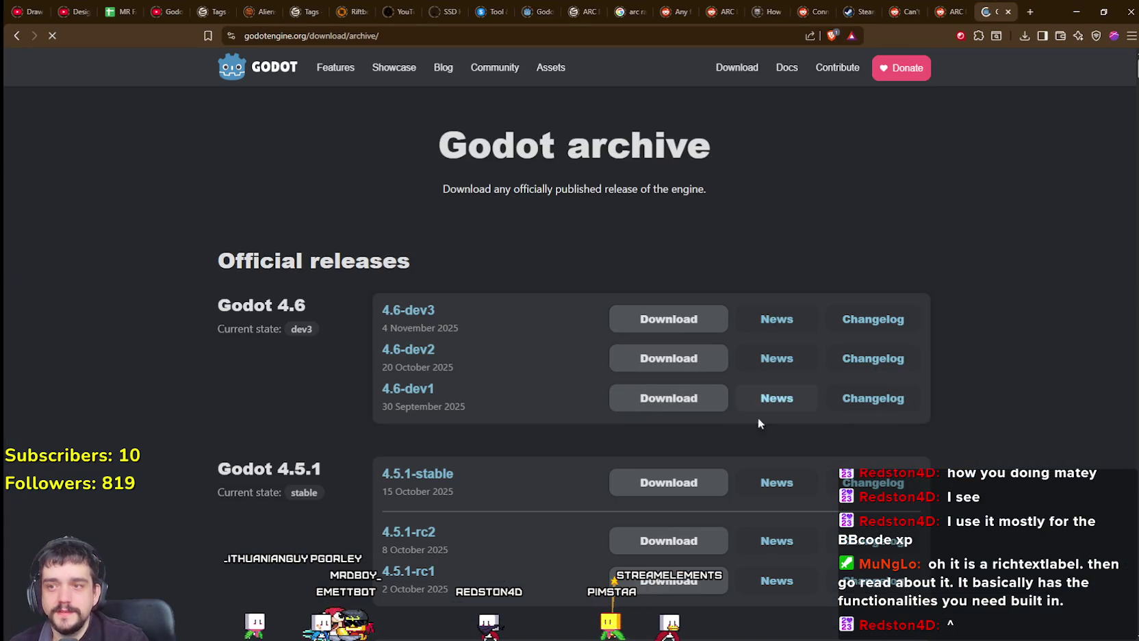
{"action": "left_click", "coordinate": [782, 75]}
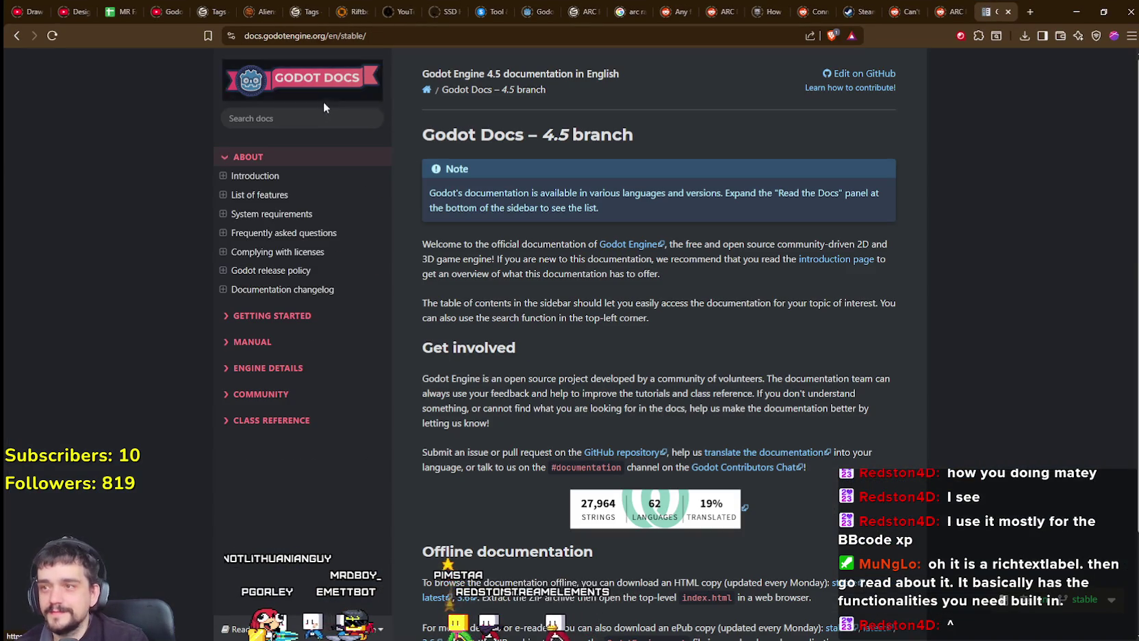
{"action": "left_click", "coordinate": [316, 117]}
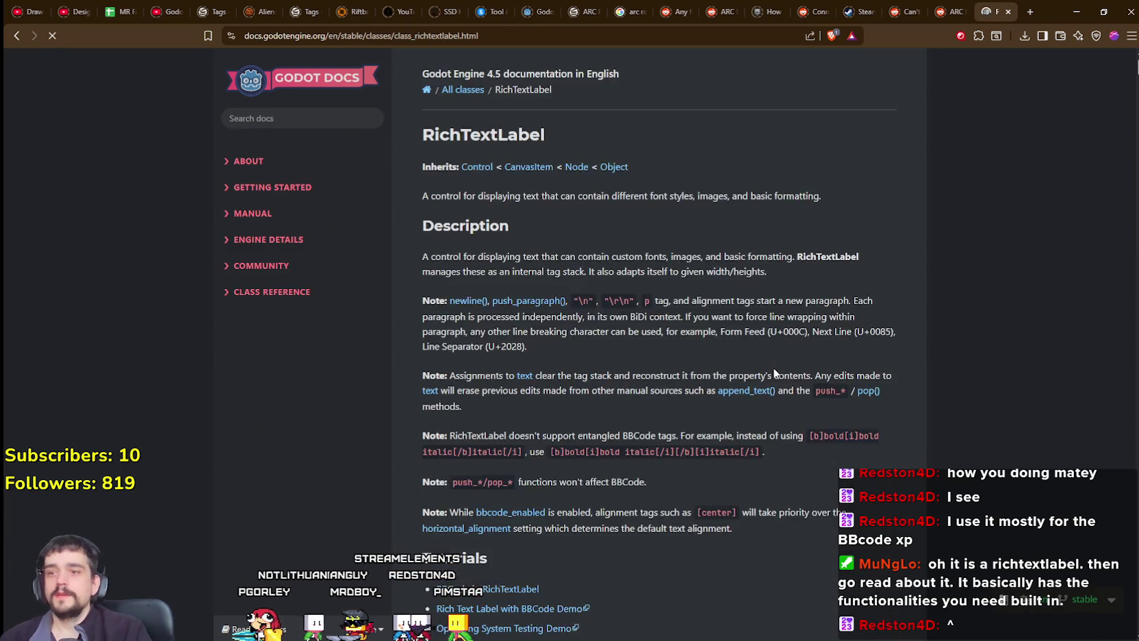
{"action": "scroll", "coordinate": [761, 351], "scroll_direction": "down", "scroll_amount": 5}
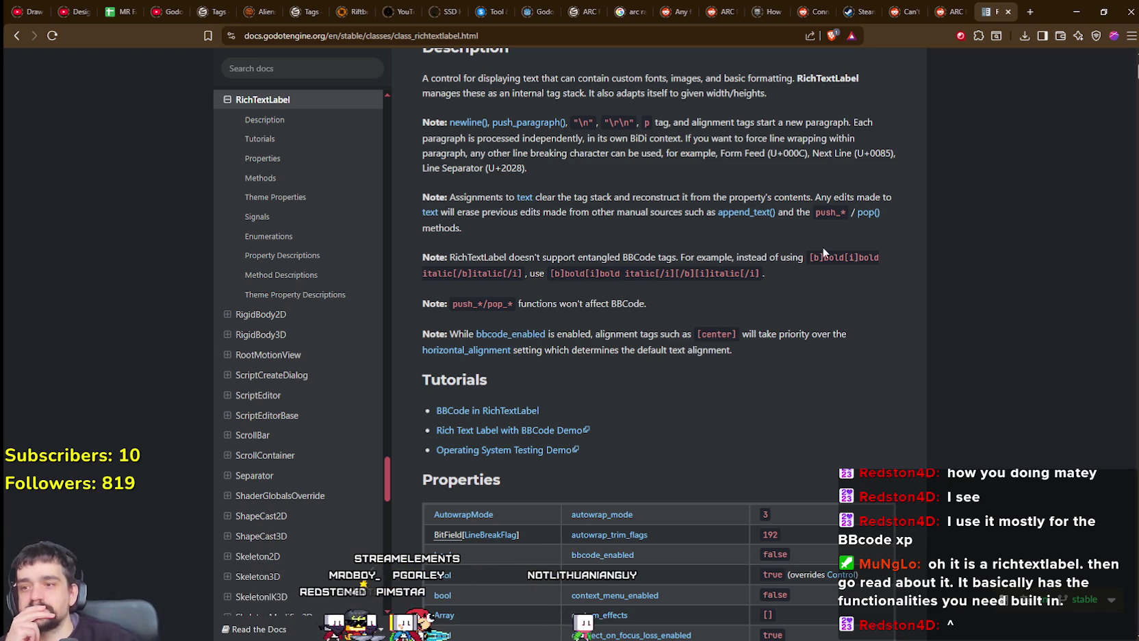
{"action": "scroll", "coordinate": [787, 376], "scroll_direction": "up", "scroll_amount": 1}
{"action": "scroll", "coordinate": [712, 373], "scroll_direction": "down", "scroll_amount": 6}
{"action": "scroll", "coordinate": [709, 359], "scroll_direction": "up", "scroll_amount": 4}
{"action": "scroll", "coordinate": [707, 356], "scroll_direction": "up", "scroll_amount": 1}
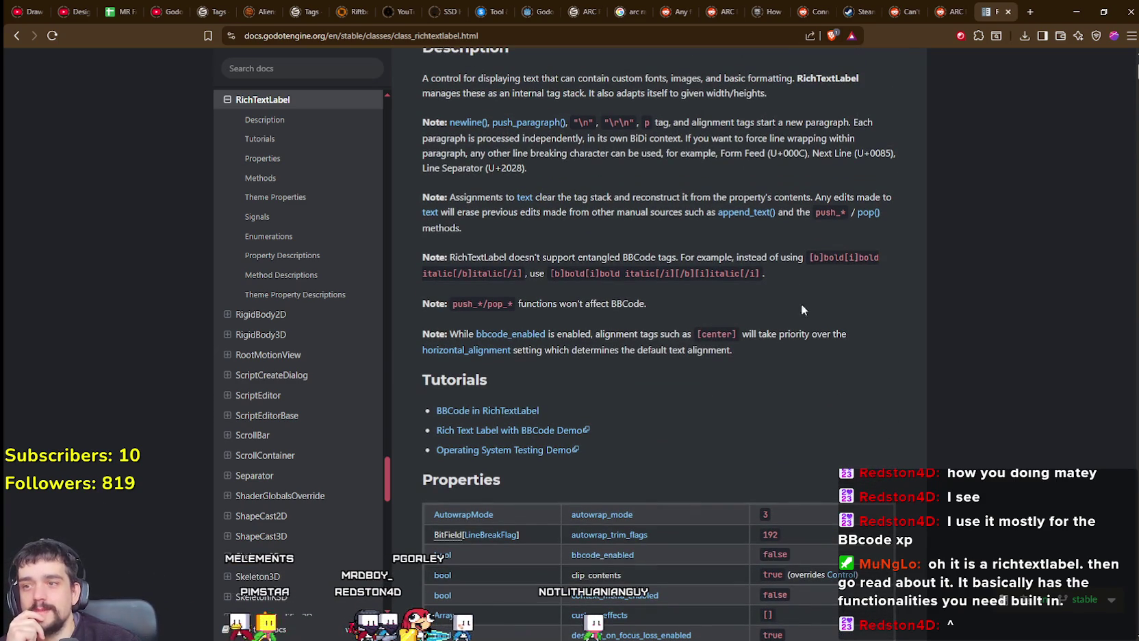
{"action": "scroll", "coordinate": [787, 342], "scroll_direction": "down", "scroll_amount": 5}
{"action": "scroll", "coordinate": [722, 383], "scroll_direction": "down", "scroll_amount": 3}
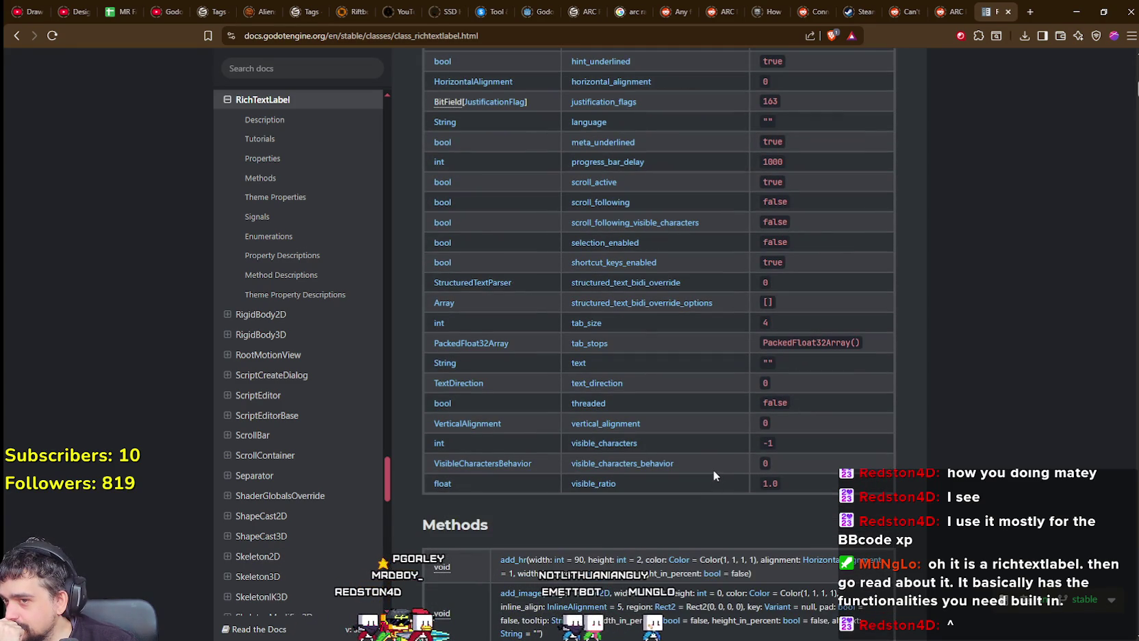
{"action": "scroll", "coordinate": [712, 466], "scroll_direction": "down", "scroll_amount": 10}
{"action": "scroll", "coordinate": [707, 464], "scroll_direction": "down", "scroll_amount": 15}
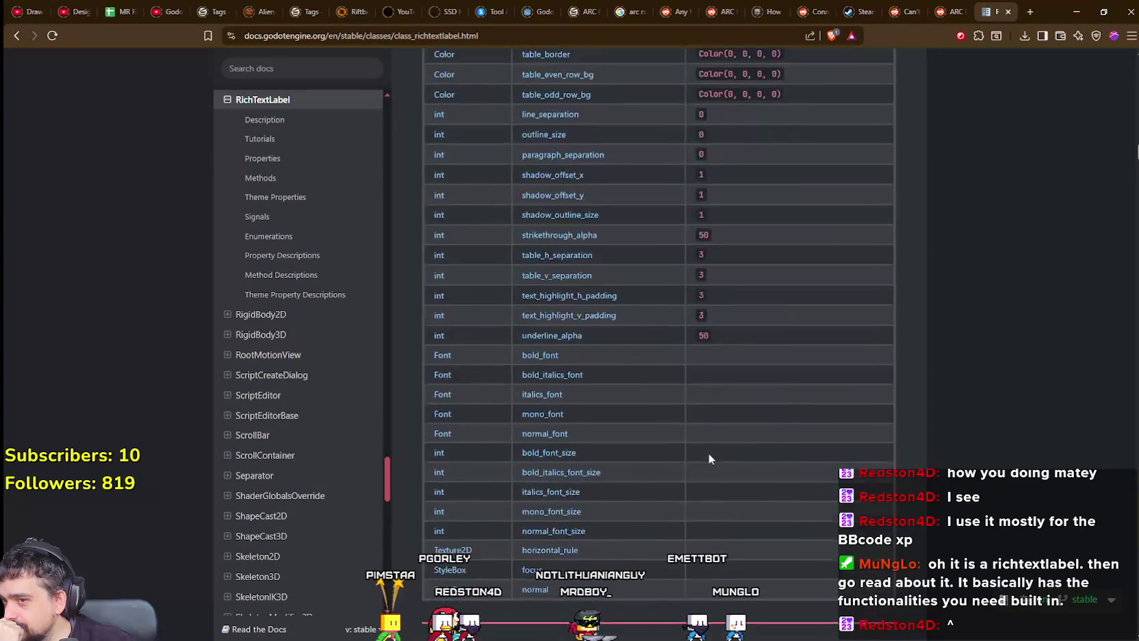
{"action": "scroll", "coordinate": [709, 455], "scroll_direction": "down", "scroll_amount": 20}
{"action": "scroll", "coordinate": [708, 445], "scroll_direction": "down", "scroll_amount": 20}
{"action": "scroll", "coordinate": [708, 430], "scroll_direction": "down", "scroll_amount": 20}
{"action": "scroll", "coordinate": [689, 433], "scroll_direction": "down", "scroll_amount": 15}
{"action": "scroll", "coordinate": [686, 428], "scroll_direction": "down", "scroll_amount": 15}
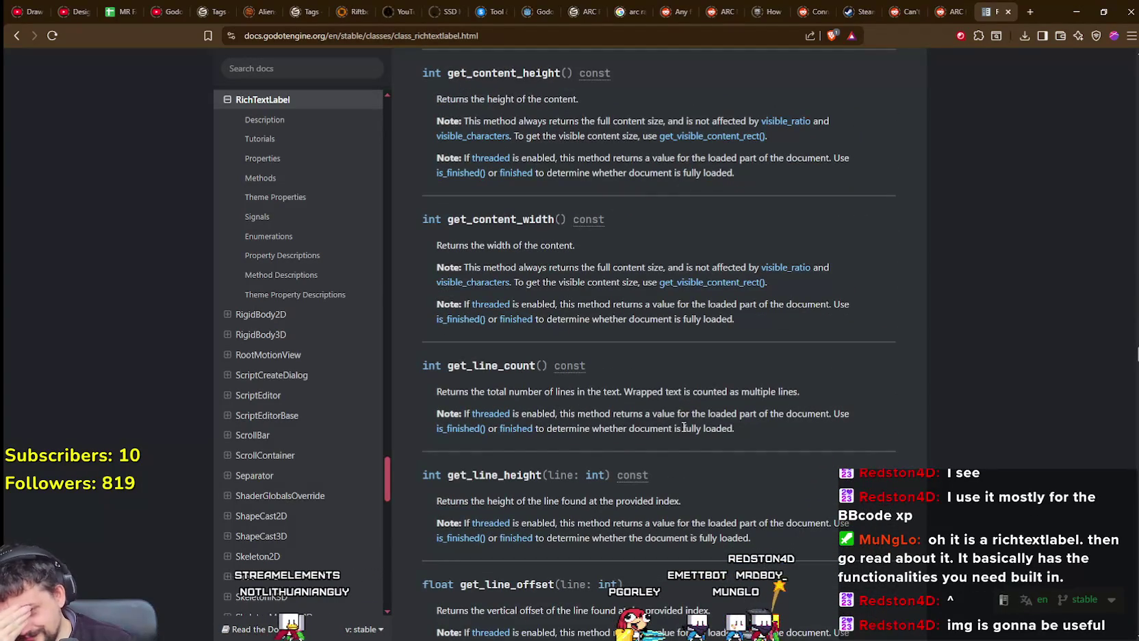
{"action": "scroll", "coordinate": [683, 427], "scroll_direction": "down", "scroll_amount": 12}
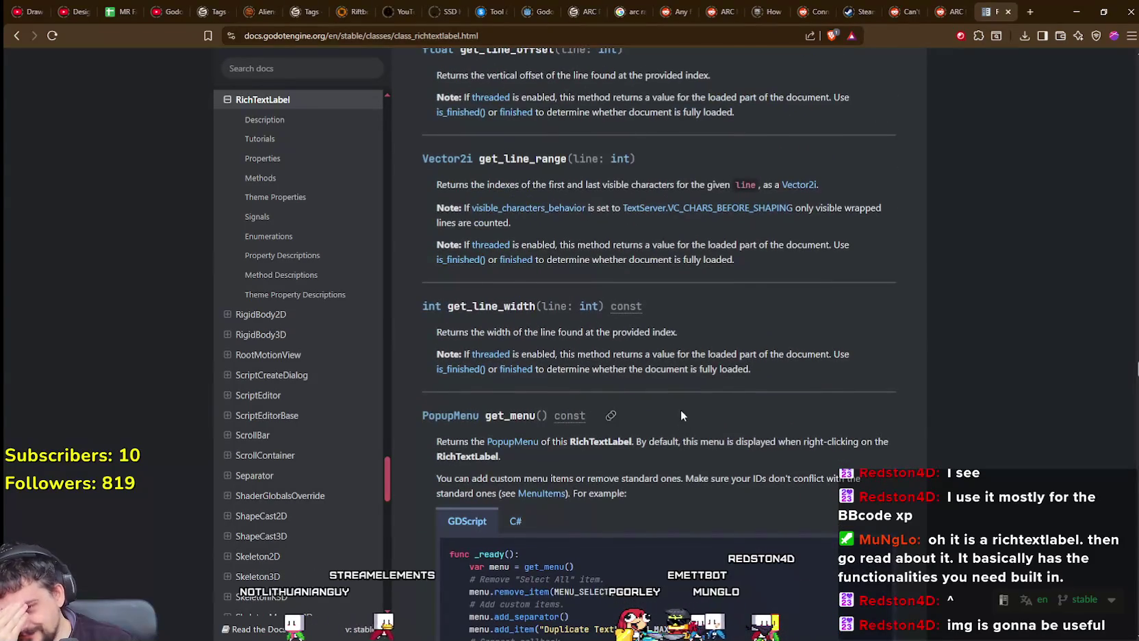
{"action": "scroll", "coordinate": [675, 419], "scroll_direction": "down", "scroll_amount": 15}
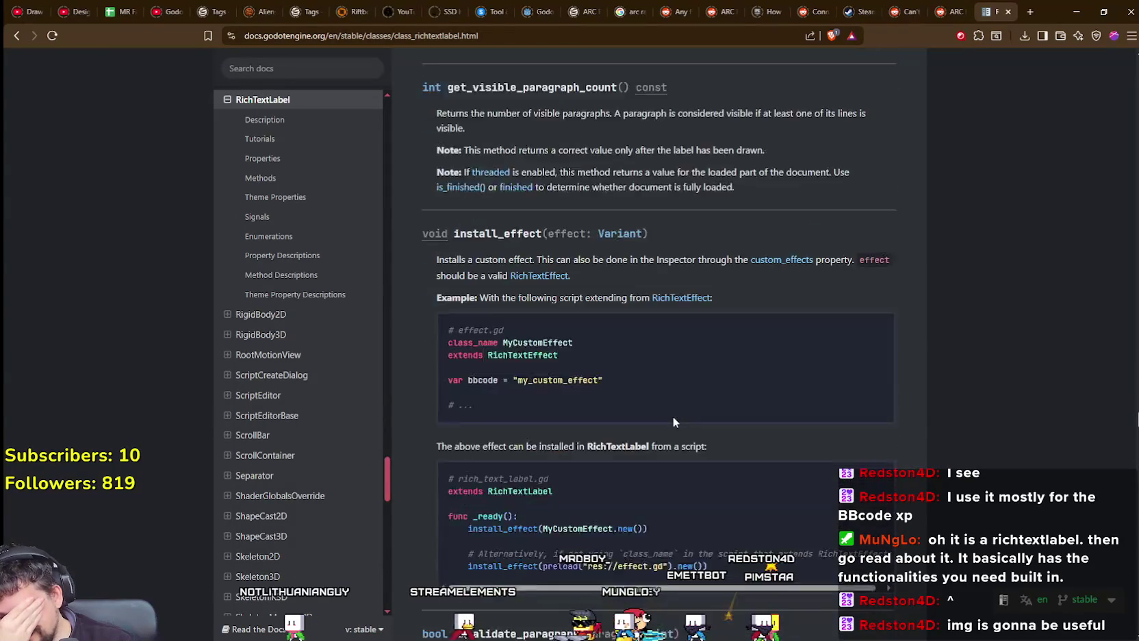
{"action": "scroll", "coordinate": [674, 420], "scroll_direction": "down", "scroll_amount": 20}
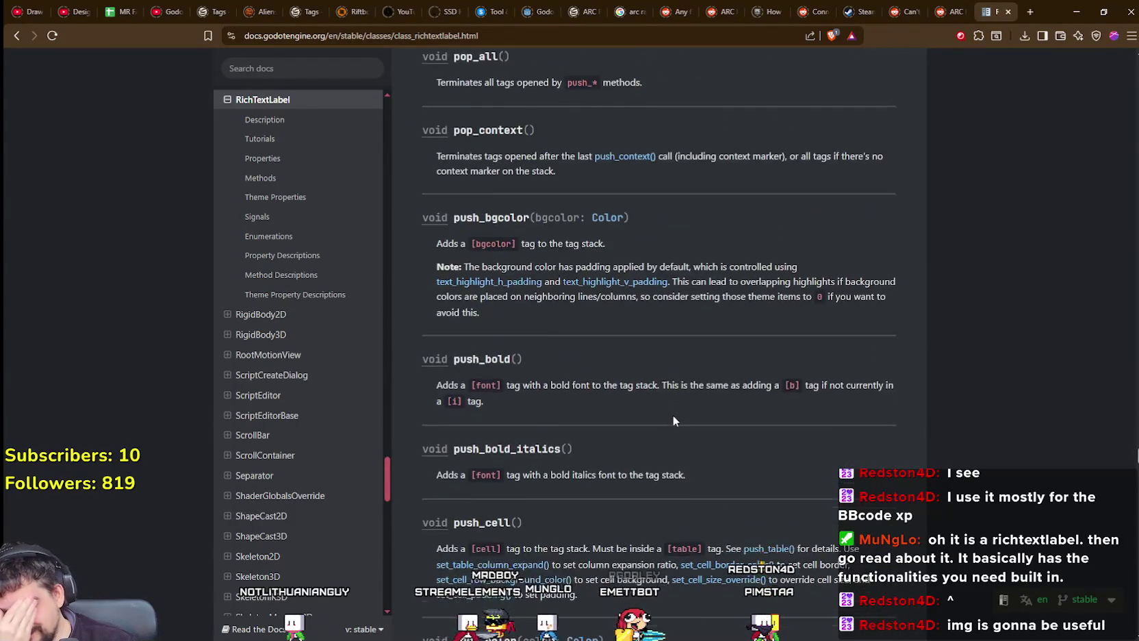
{"action": "scroll", "coordinate": [673, 420], "scroll_direction": "down", "scroll_amount": 20}
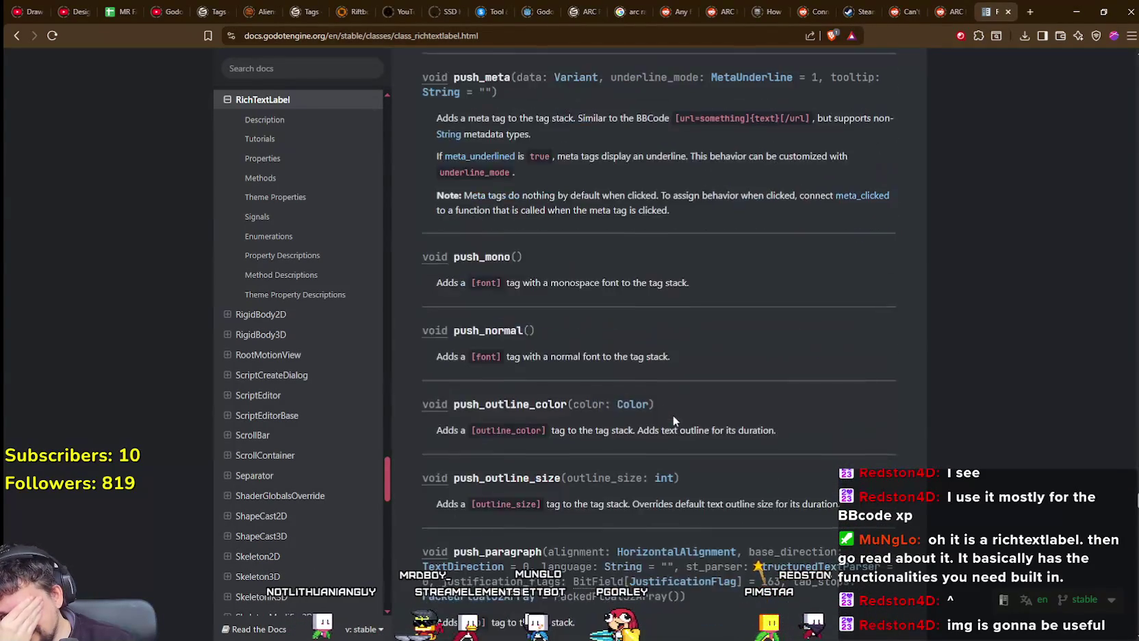
{"action": "scroll", "coordinate": [673, 420], "scroll_direction": "down", "scroll_amount": 20}
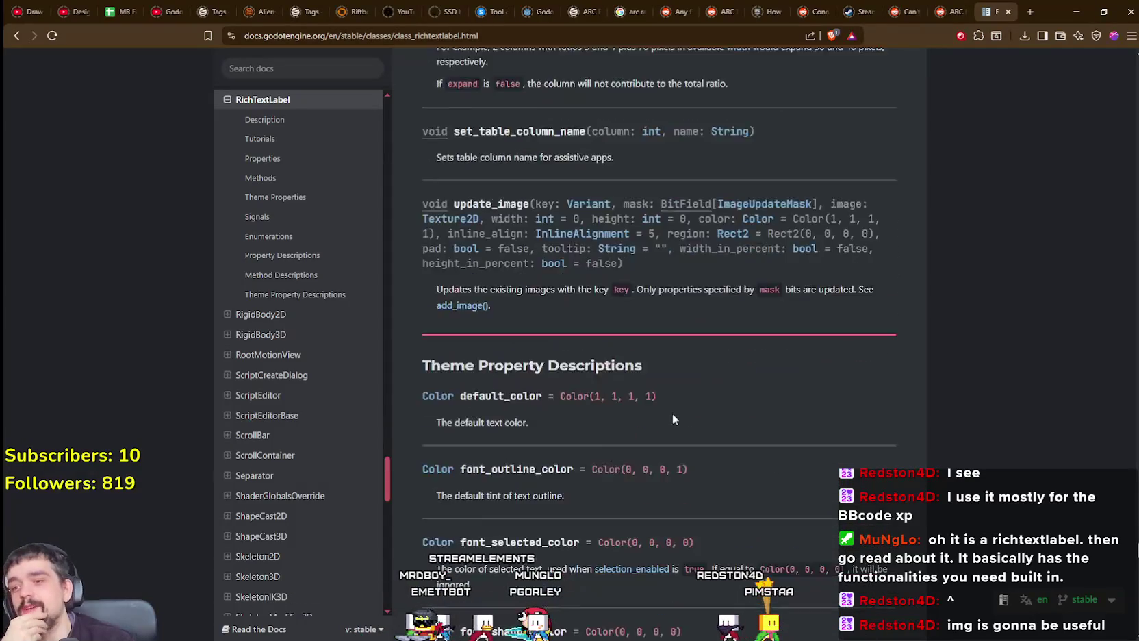
{"action": "scroll", "coordinate": [669, 420], "scroll_direction": "down", "scroll_amount": 20}
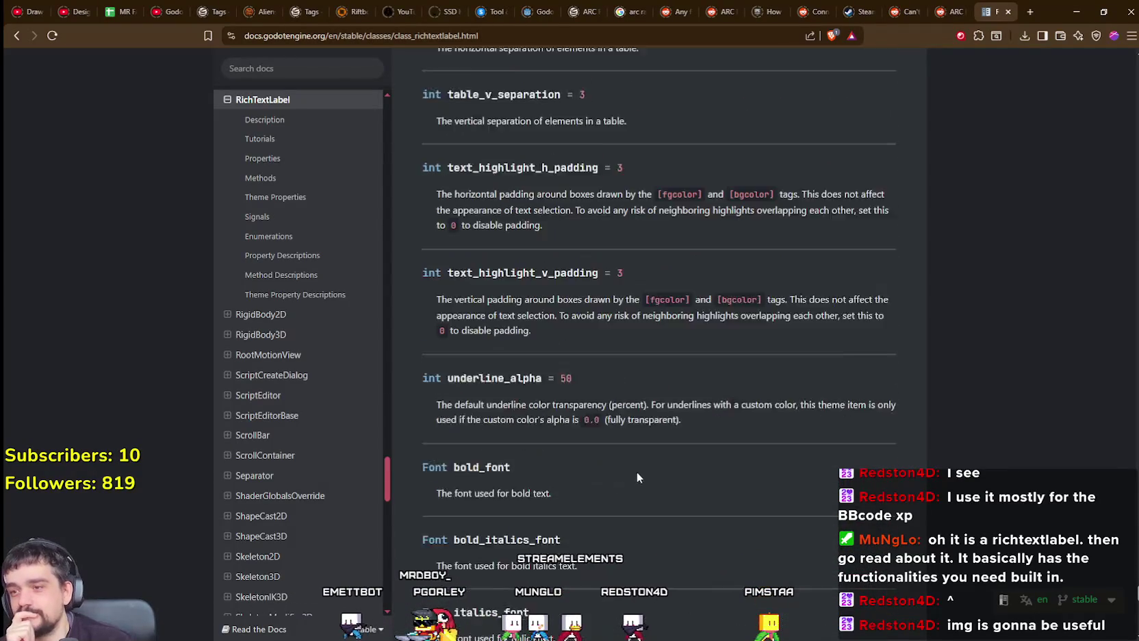
{"action": "scroll", "coordinate": [659, 515], "scroll_direction": "down", "scroll_amount": 20}
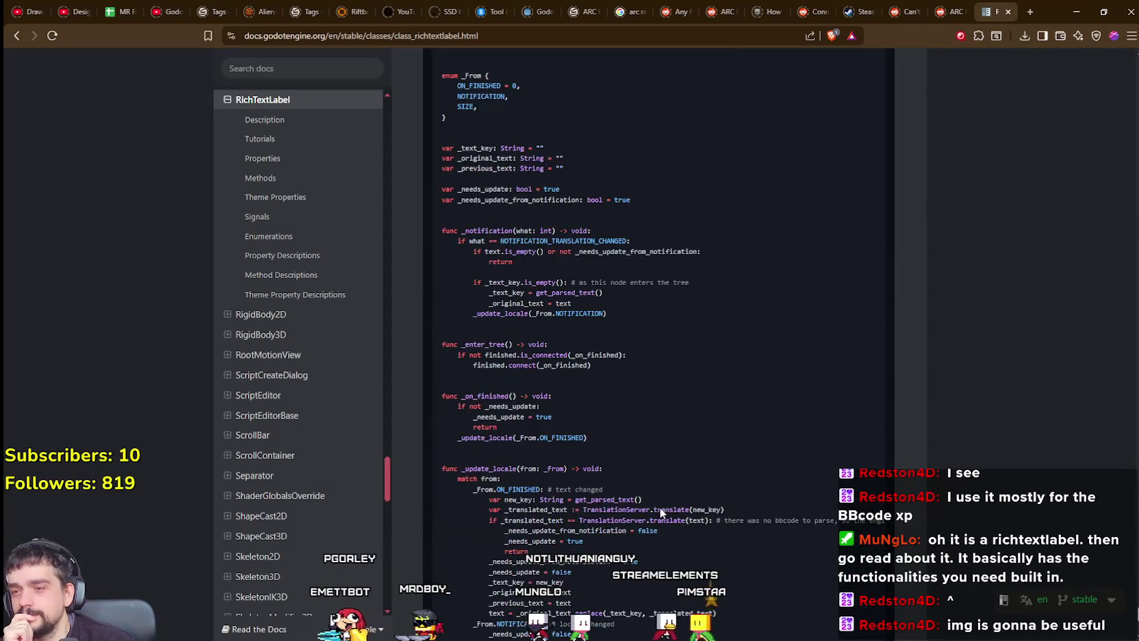
{"action": "scroll", "coordinate": [661, 505], "scroll_direction": "down", "scroll_amount": 5}
{"action": "scroll", "coordinate": [661, 503], "scroll_direction": "up", "scroll_amount": 9}
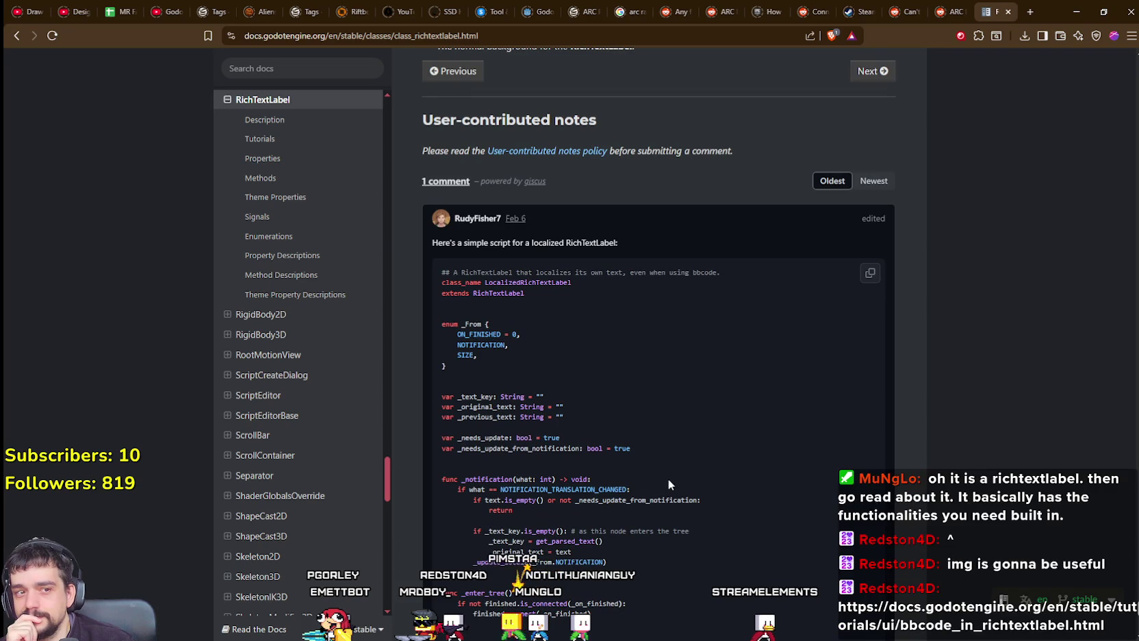
{"action": "scroll", "coordinate": [668, 480], "scroll_direction": "up", "scroll_amount": 1}
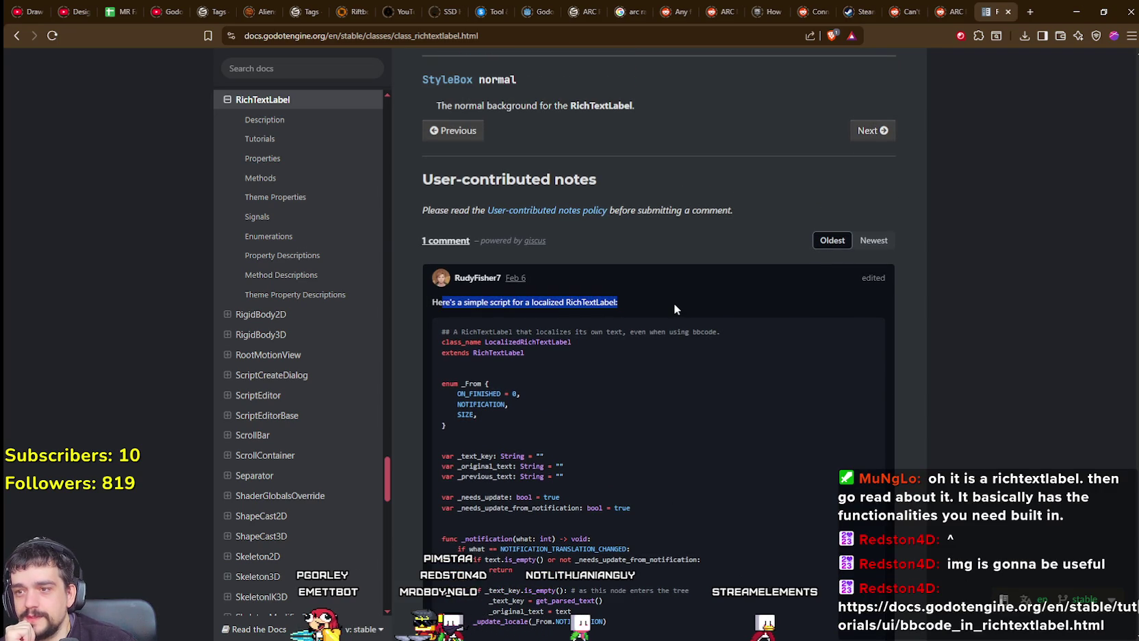
{"action": "left_click", "coordinate": [637, 463]}
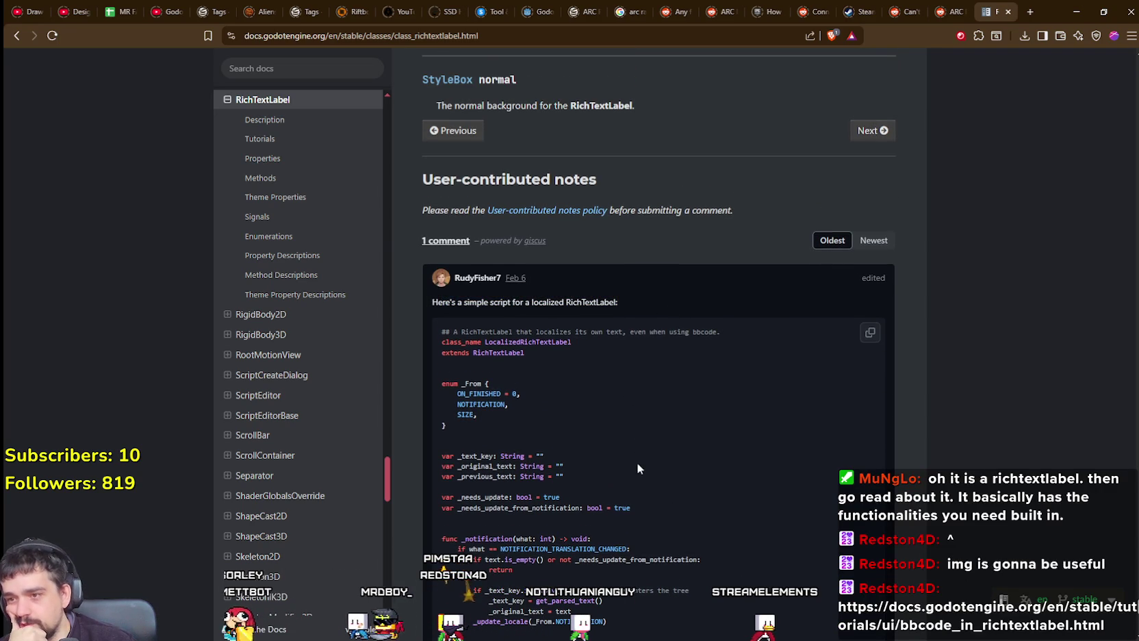
{"action": "scroll", "coordinate": [636, 462], "scroll_direction": "down", "scroll_amount": 2}
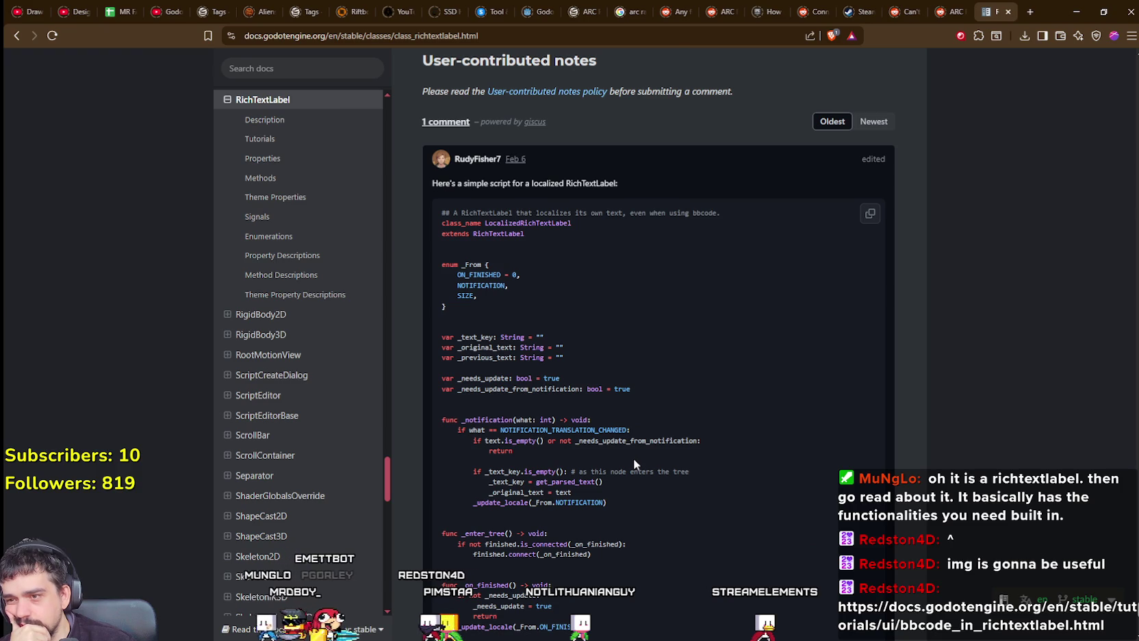
{"action": "scroll", "coordinate": [634, 463], "scroll_direction": "down", "scroll_amount": 1}
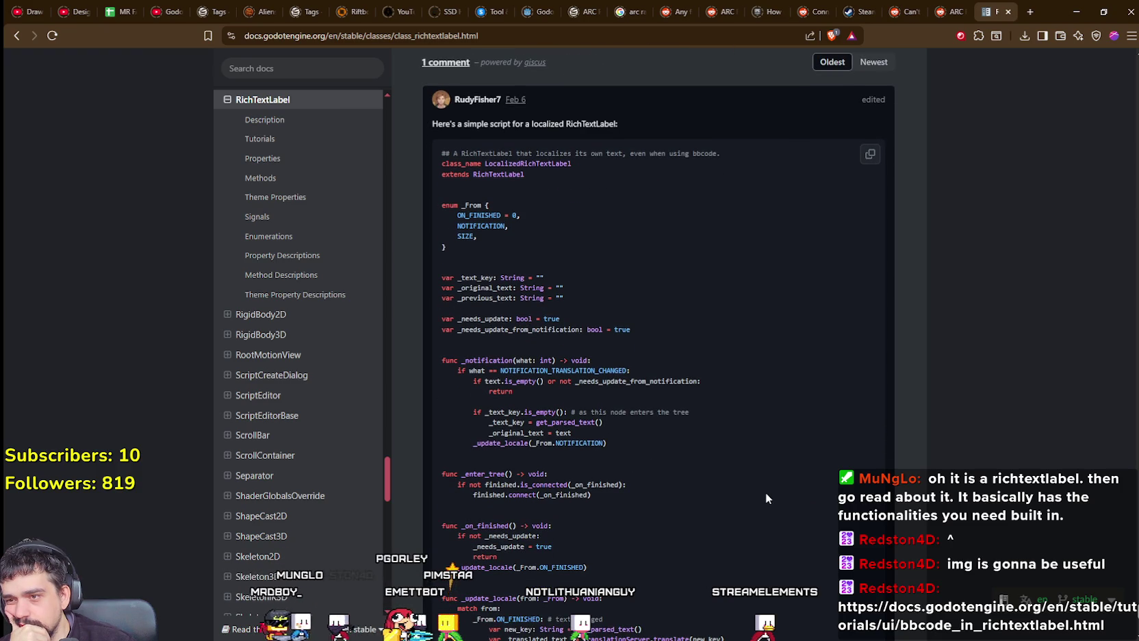
{"action": "scroll", "coordinate": [762, 491], "scroll_direction": "down", "scroll_amount": 1}
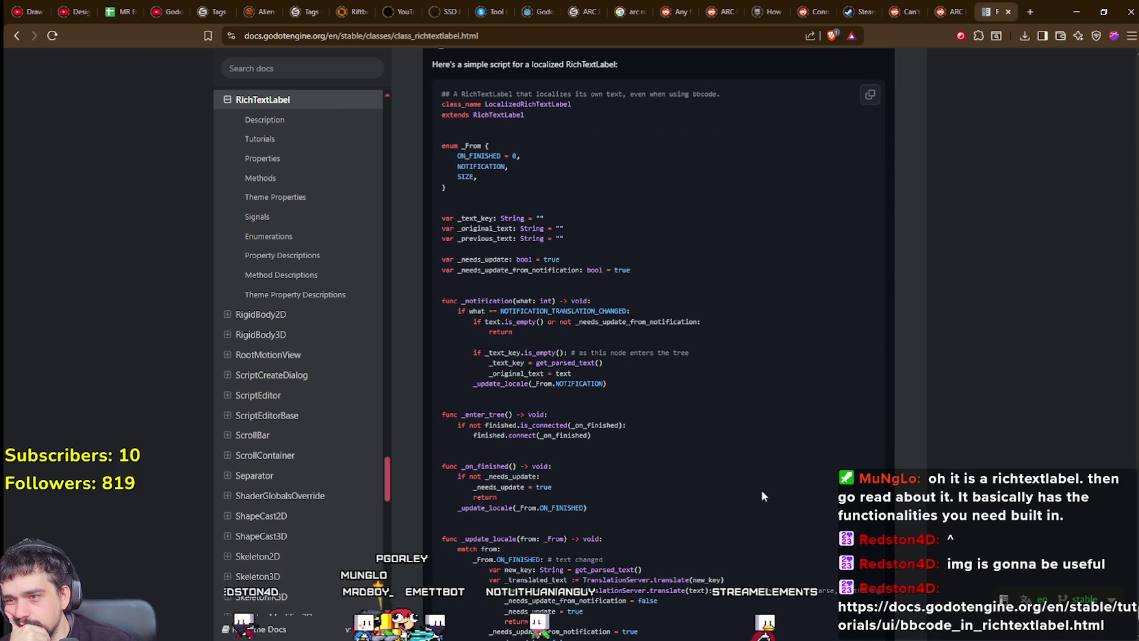
{"action": "scroll", "coordinate": [761, 489], "scroll_direction": "down", "scroll_amount": 1}
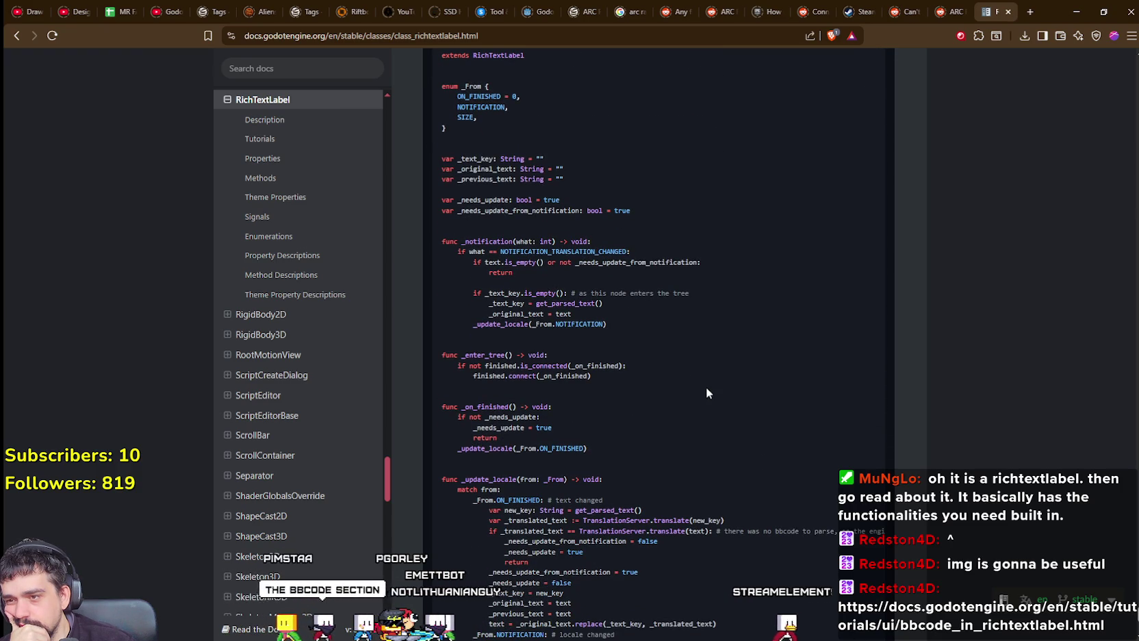
{"action": "mouse_move", "coordinate": [682, 385]}
{"action": "left_mouse_down"}
{"action": "mouse_move", "coordinate": [458, 364]}
{"action": "mouse_move", "coordinate": [419, 236]}
{"action": "mouse_move", "coordinate": [443, 92]}
{"action": "left_mouse_up"}
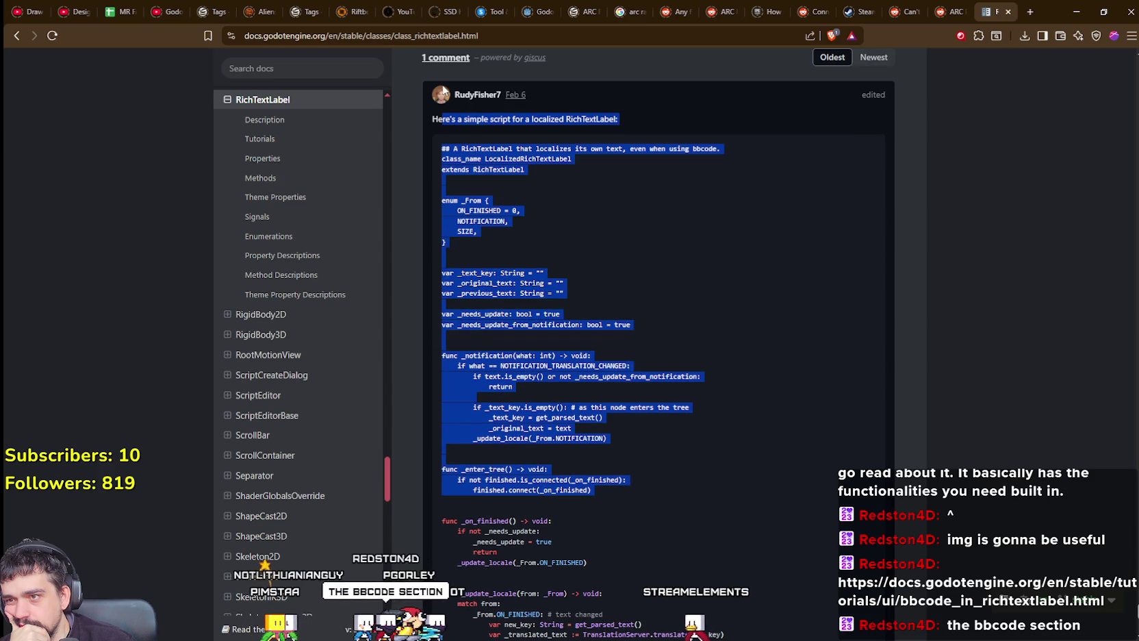
{"action": "left_click", "coordinate": [777, 522]}
{"action": "scroll", "coordinate": [772, 514], "scroll_direction": "down", "scroll_amount": 4}
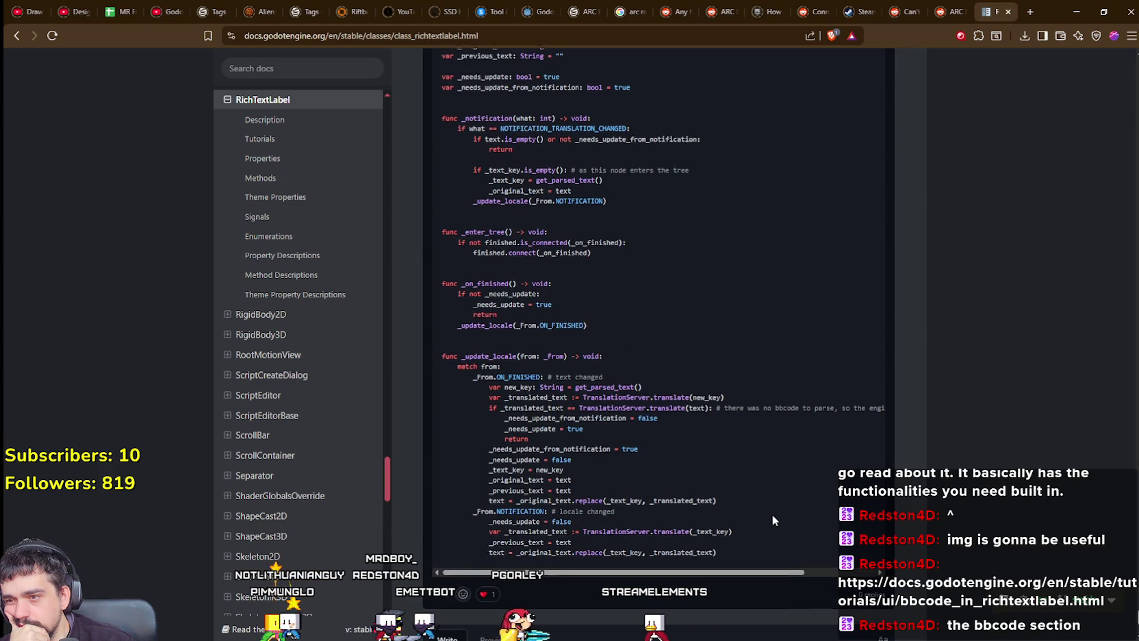
{"action": "scroll", "coordinate": [772, 514], "scroll_direction": "up", "scroll_amount": 5}
{"action": "scroll", "coordinate": [771, 516], "scroll_direction": "down", "scroll_amount": 6}
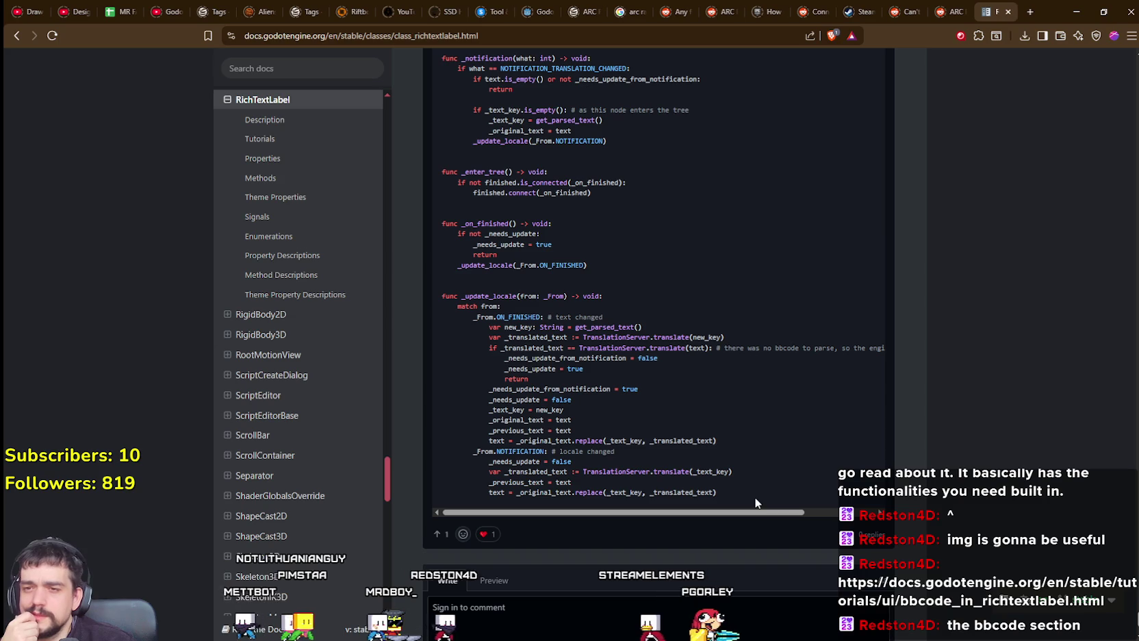
{"action": "left_click_drag", "start_coordinate": [766, 498], "coordinate": [421, 383]}
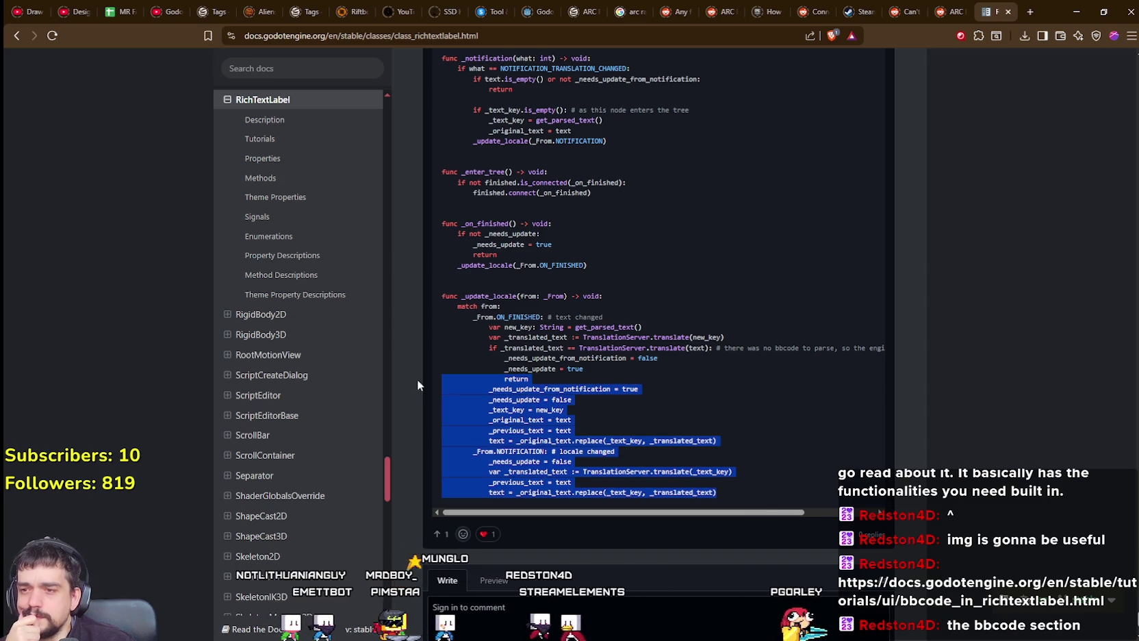
{"action": "left_click", "coordinate": [610, 495]}
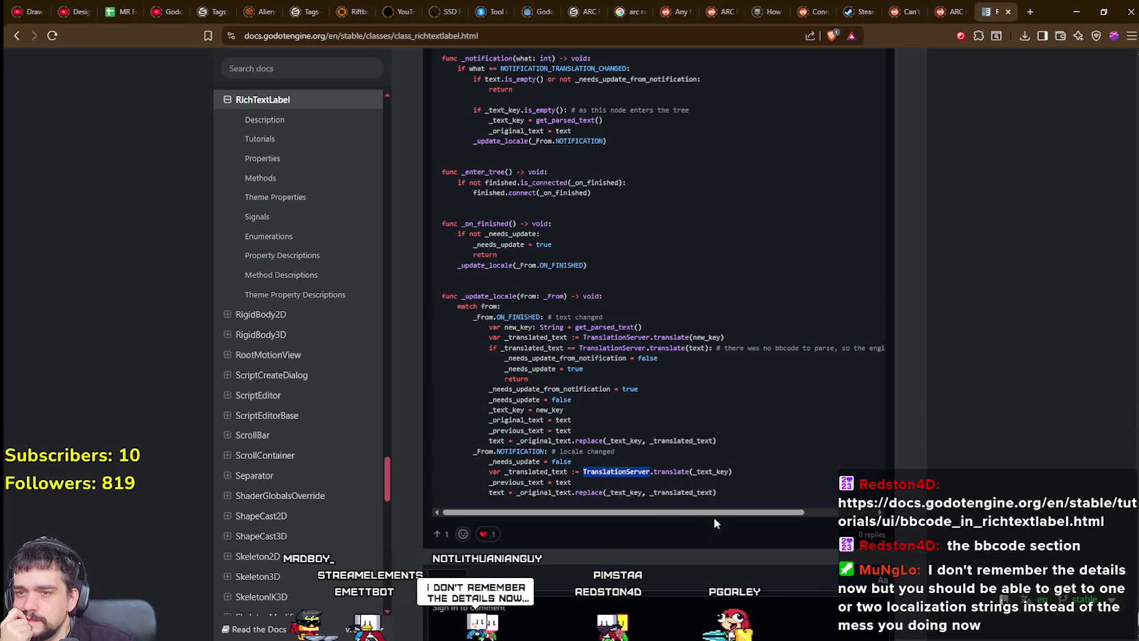
{"action": "mouse_move", "coordinate": [713, 514]}
{"action": "left_mouse_down"}
{"action": "mouse_move", "coordinate": [811, 514]}
{"action": "mouse_move", "coordinate": [676, 502]}
{"action": "left_mouse_up"}
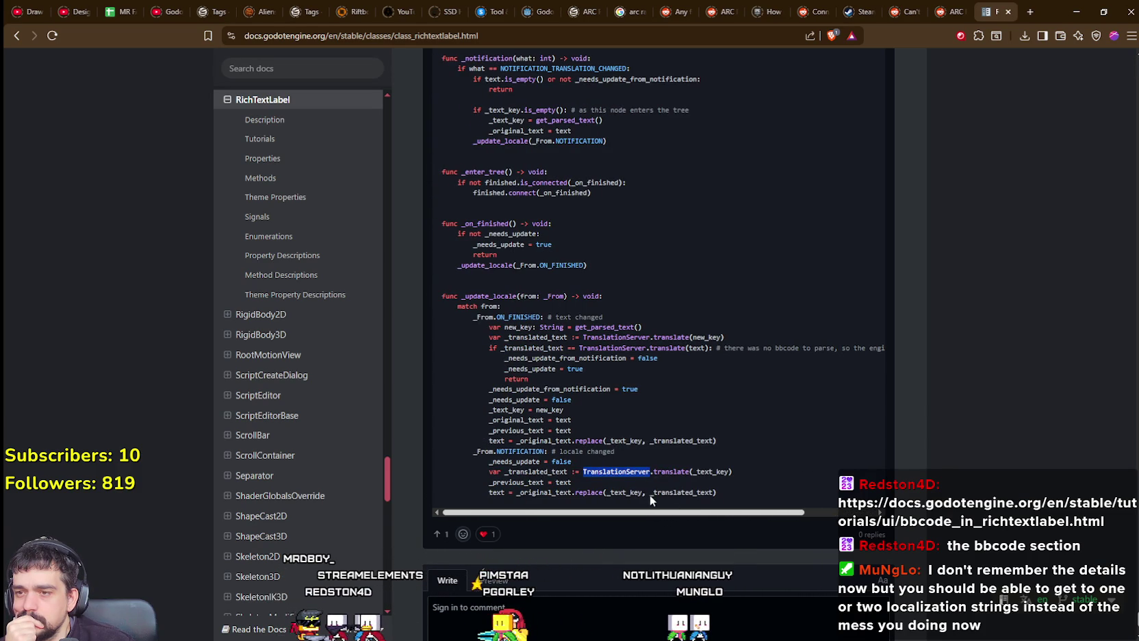
{"action": "scroll", "coordinate": [492, 402], "scroll_direction": "up", "scroll_amount": 2}
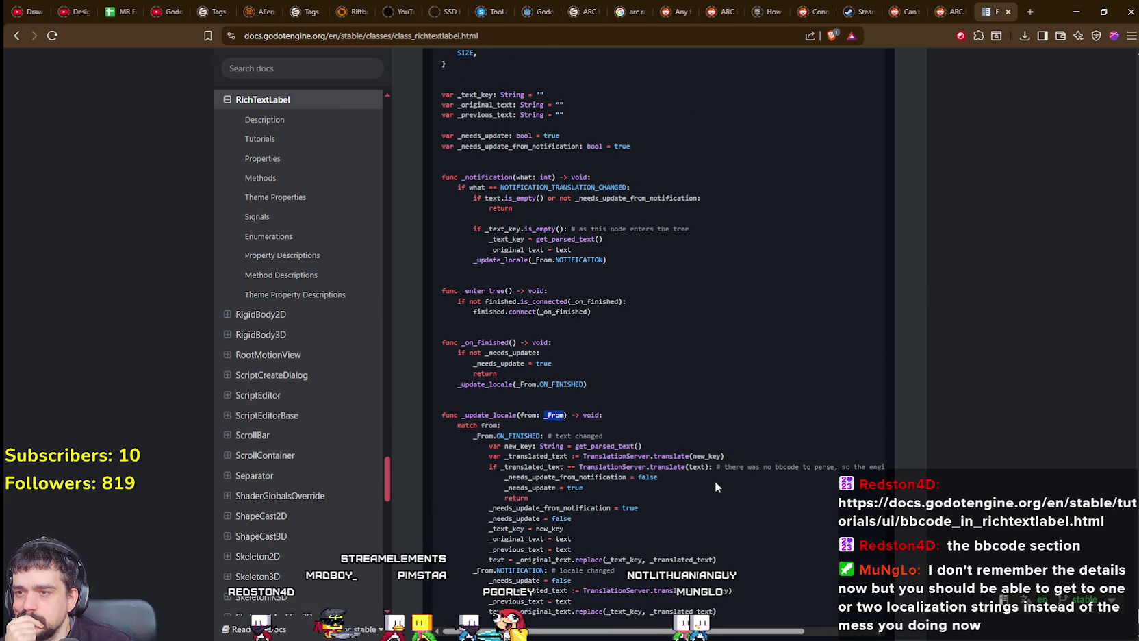
{"action": "scroll", "coordinate": [706, 476], "scroll_direction": "up", "scroll_amount": 1}
{"action": "scroll", "coordinate": [705, 475], "scroll_direction": "up", "scroll_amount": 2}
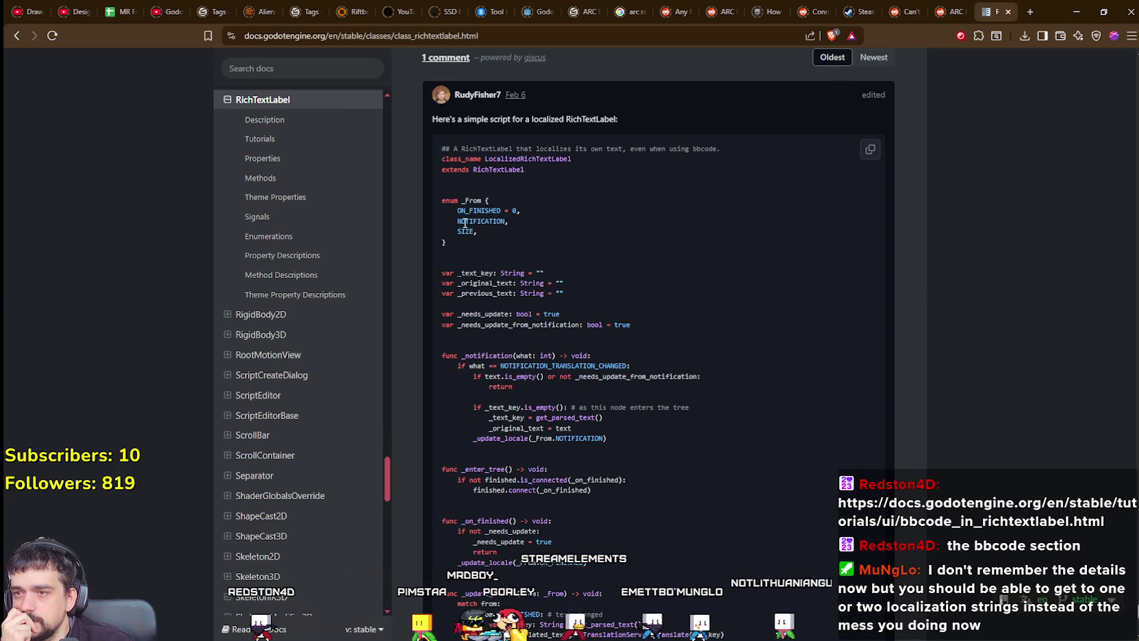
{"action": "left_click_drag", "start_coordinate": [469, 149], "coordinate": [755, 145]}
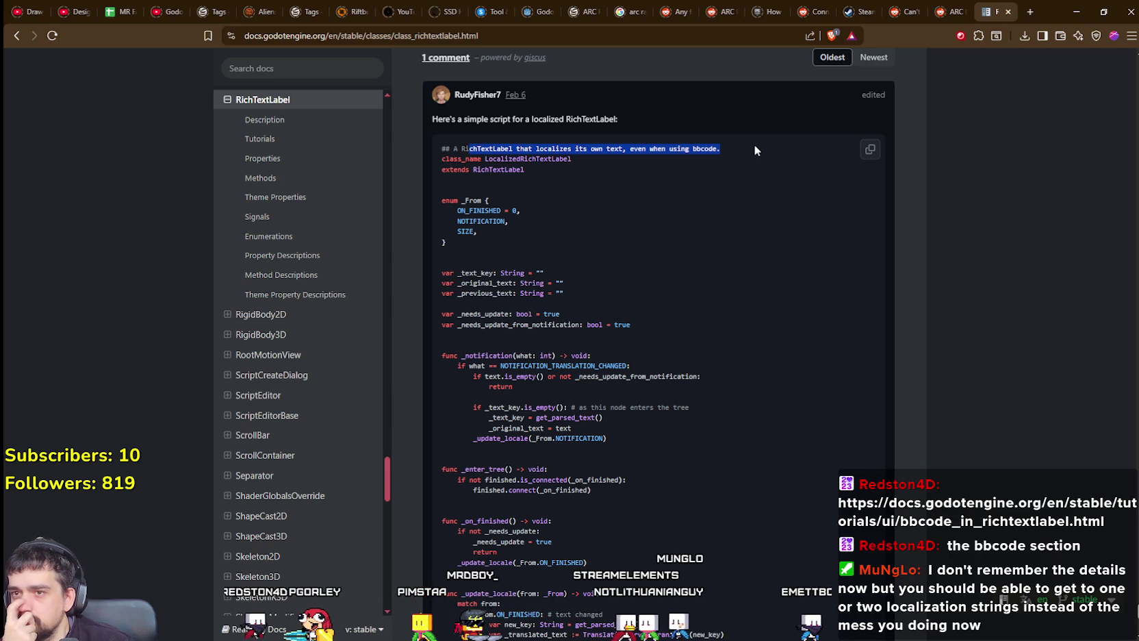
{"action": "left_click", "coordinate": [666, 419]}
{"action": "left_click_drag", "start_coordinate": [452, 149], "coordinate": [731, 139]}
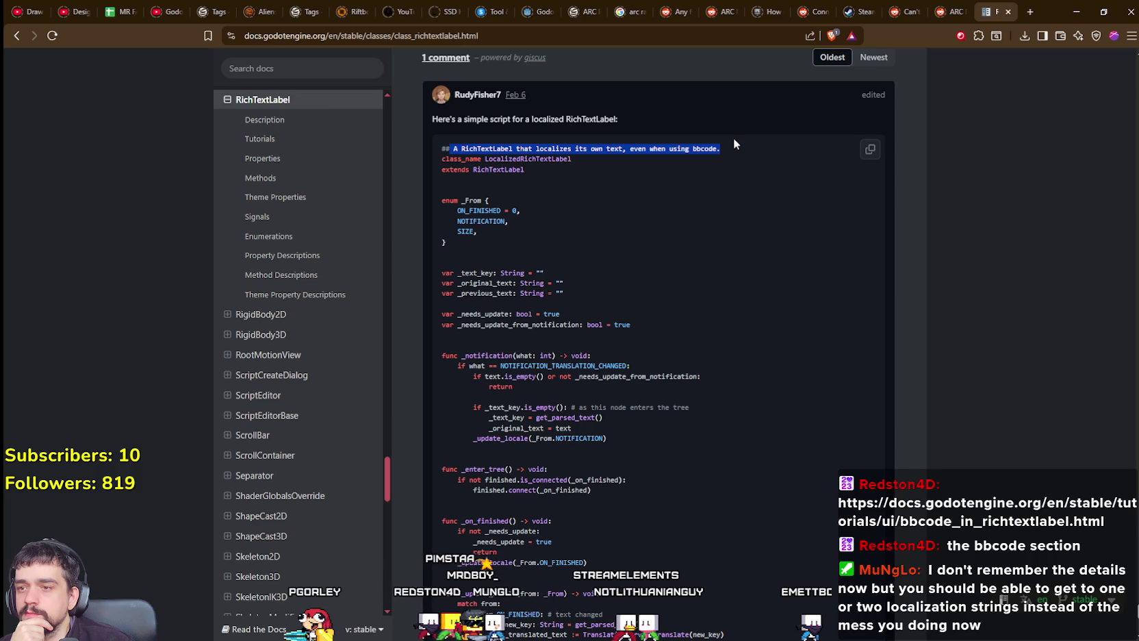
{"action": "scroll", "coordinate": [704, 552], "scroll_direction": "down", "scroll_amount": 1}
{"action": "scroll", "coordinate": [700, 549], "scroll_direction": "down", "scroll_amount": 3}
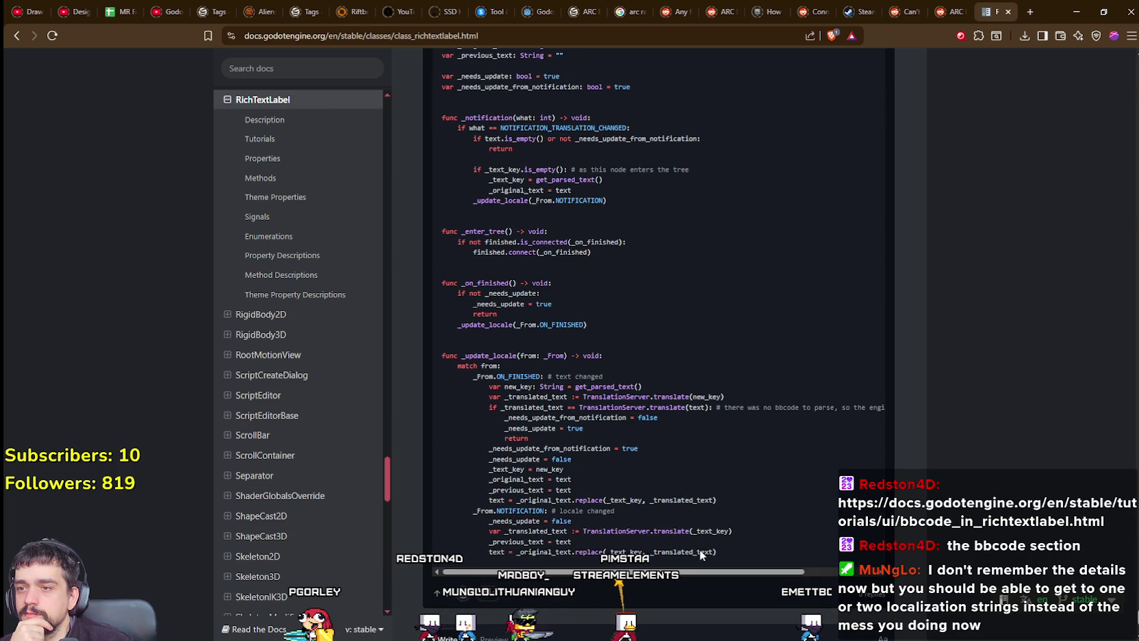
{"action": "scroll", "coordinate": [699, 553], "scroll_direction": "up", "scroll_amount": 4}
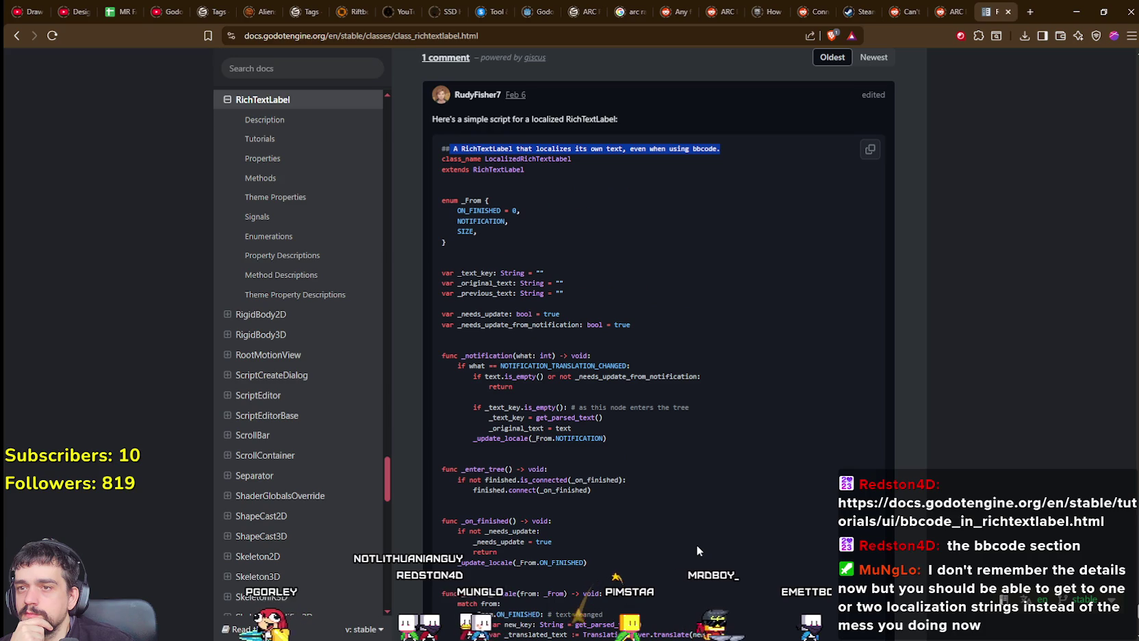
{"action": "scroll", "coordinate": [696, 545], "scroll_direction": "down", "scroll_amount": 5}
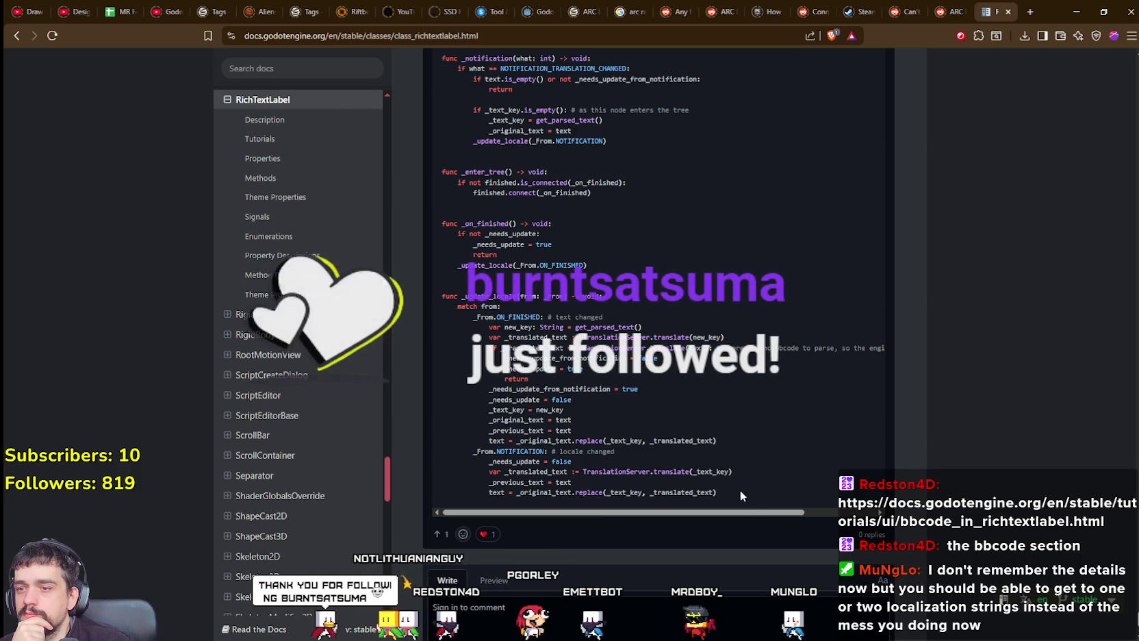
{"action": "left_click_drag", "start_coordinate": [735, 488], "coordinate": [533, 338]}
{"action": "left_click", "coordinate": [533, 338]}
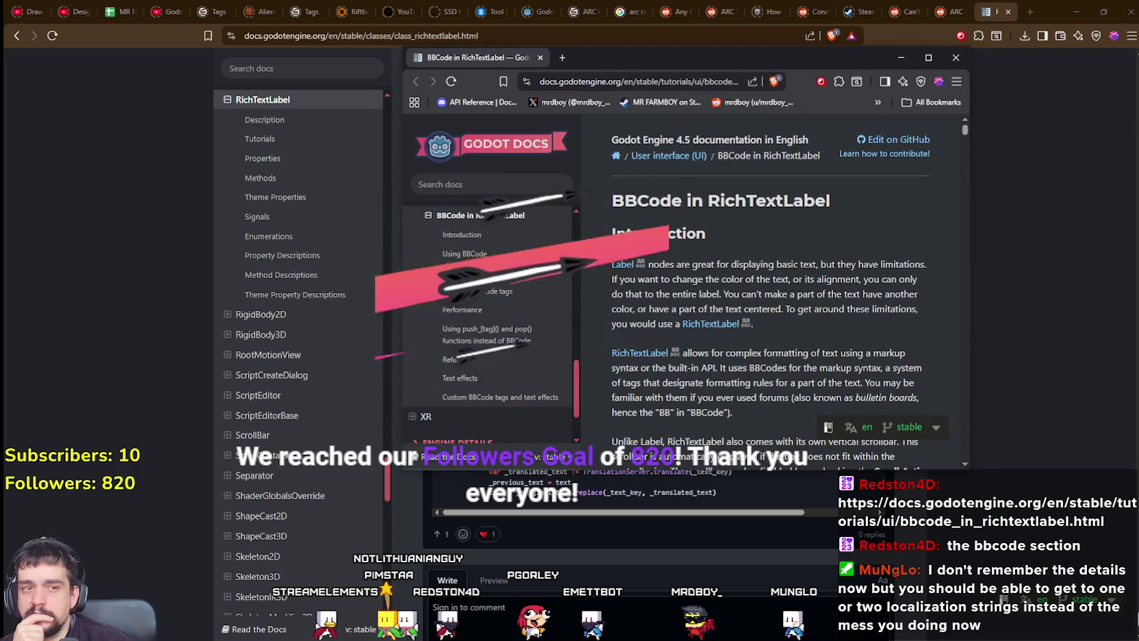
{"action": "scroll", "coordinate": [801, 311], "scroll_direction": "down", "scroll_amount": 2}
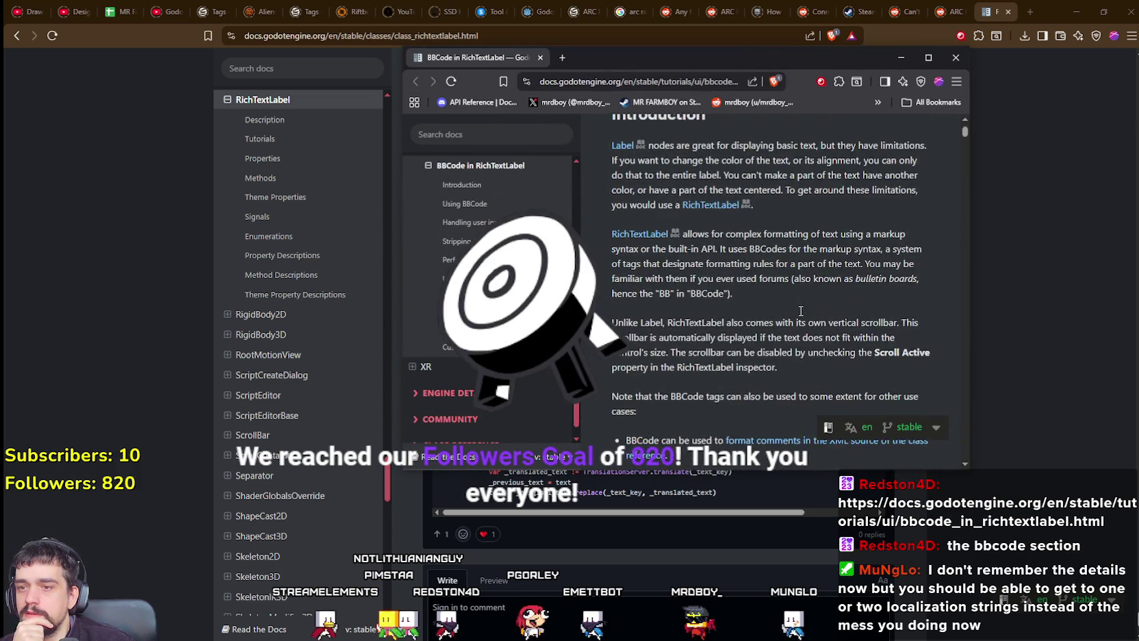
{"action": "scroll", "coordinate": [797, 305], "scroll_direction": "down", "scroll_amount": 7}
{"action": "scroll", "coordinate": [791, 295], "scroll_direction": "up", "scroll_amount": 9}
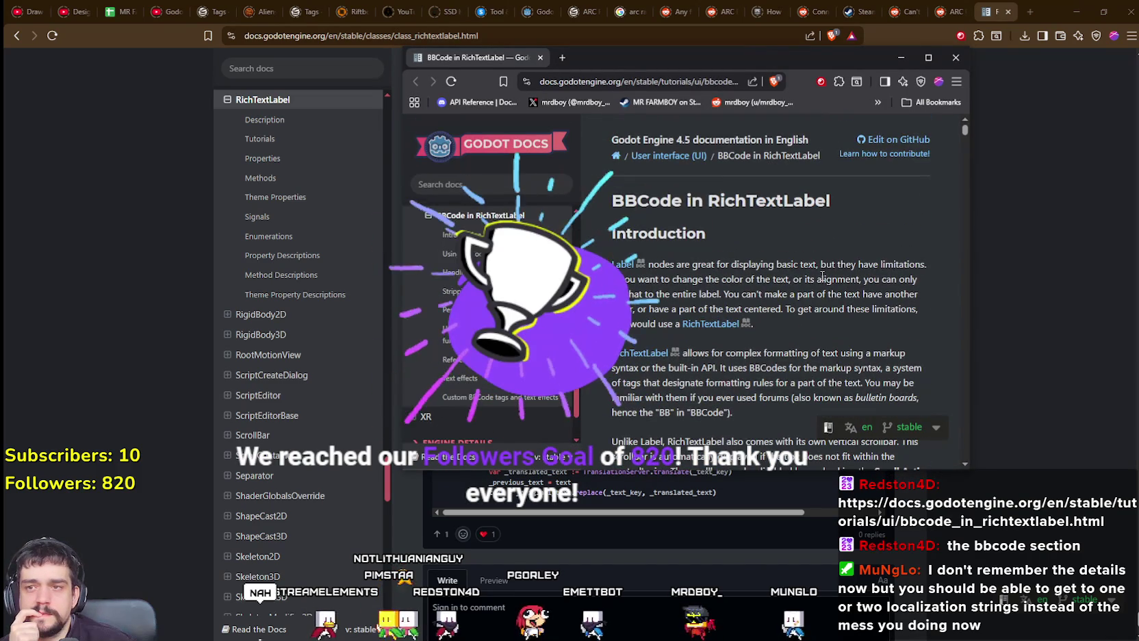
{"action": "left_click", "coordinate": [924, 57]}
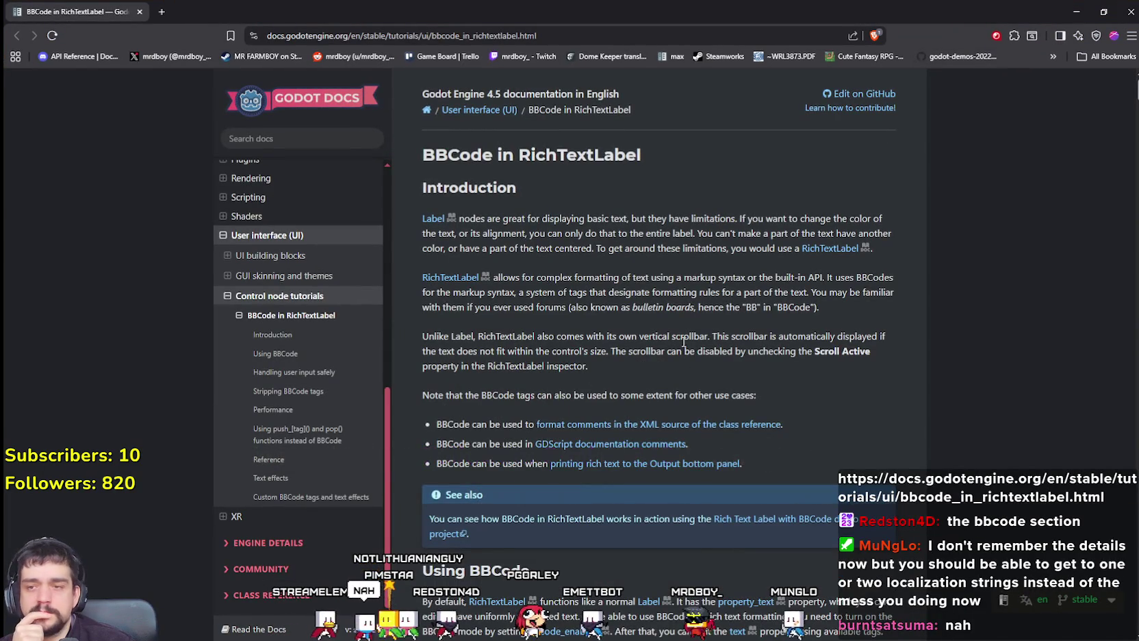
{"action": "scroll", "coordinate": [781, 381], "scroll_direction": "down", "scroll_amount": 9}
{"action": "scroll", "coordinate": [866, 428], "scroll_direction": "down", "scroll_amount": 4}
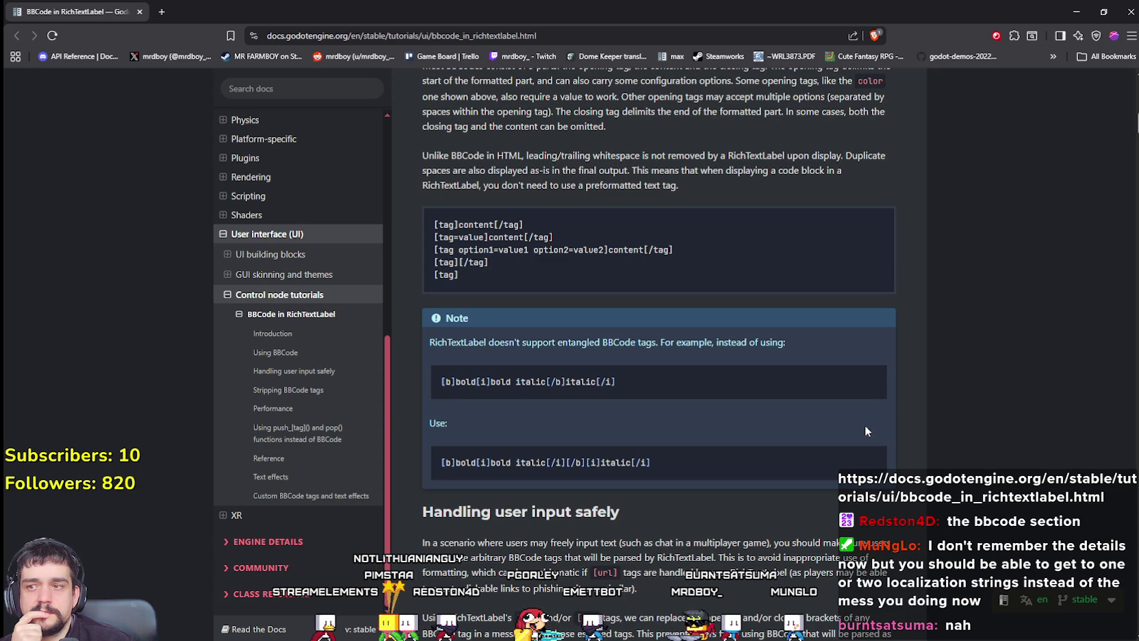
{"action": "scroll", "coordinate": [865, 429], "scroll_direction": "down", "scroll_amount": 4}
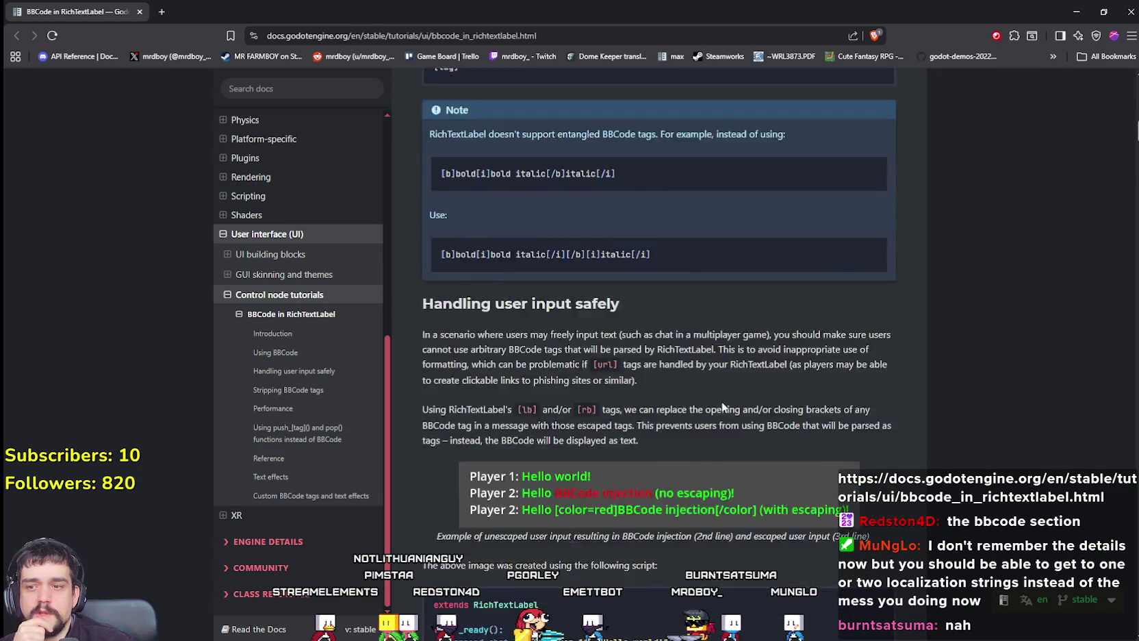
{"action": "scroll", "coordinate": [729, 400], "scroll_direction": "down", "scroll_amount": 1}
{"action": "scroll", "coordinate": [730, 400], "scroll_direction": "up", "scroll_amount": 1}
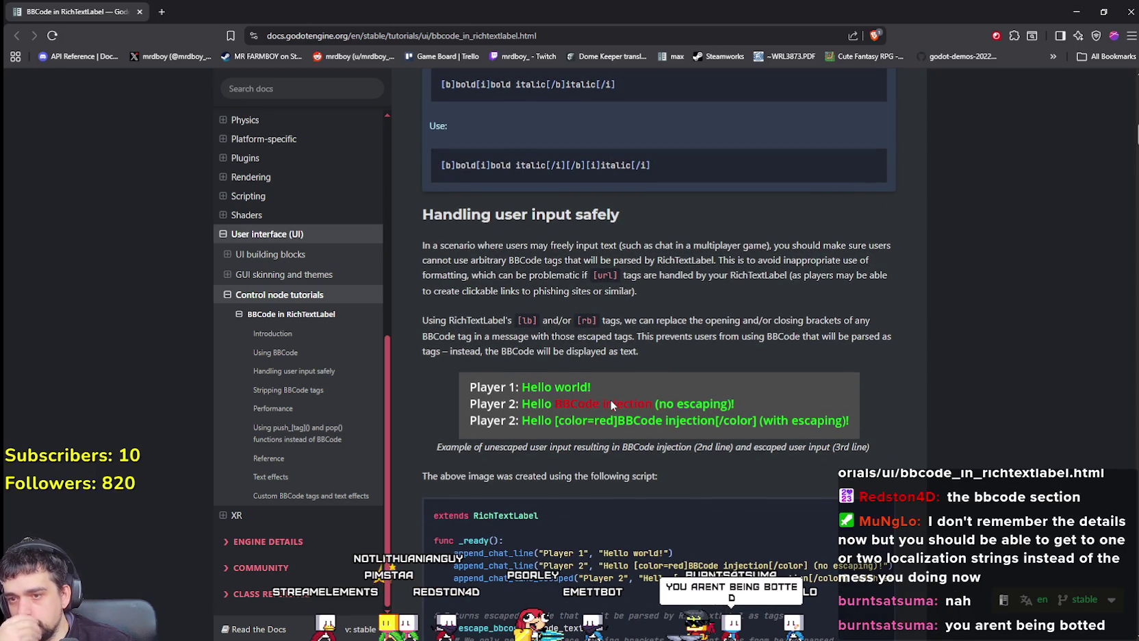
{"action": "scroll", "coordinate": [910, 496], "scroll_direction": "down", "scroll_amount": 2}
{"action": "scroll", "coordinate": [908, 493], "scroll_direction": "down", "scroll_amount": 2}
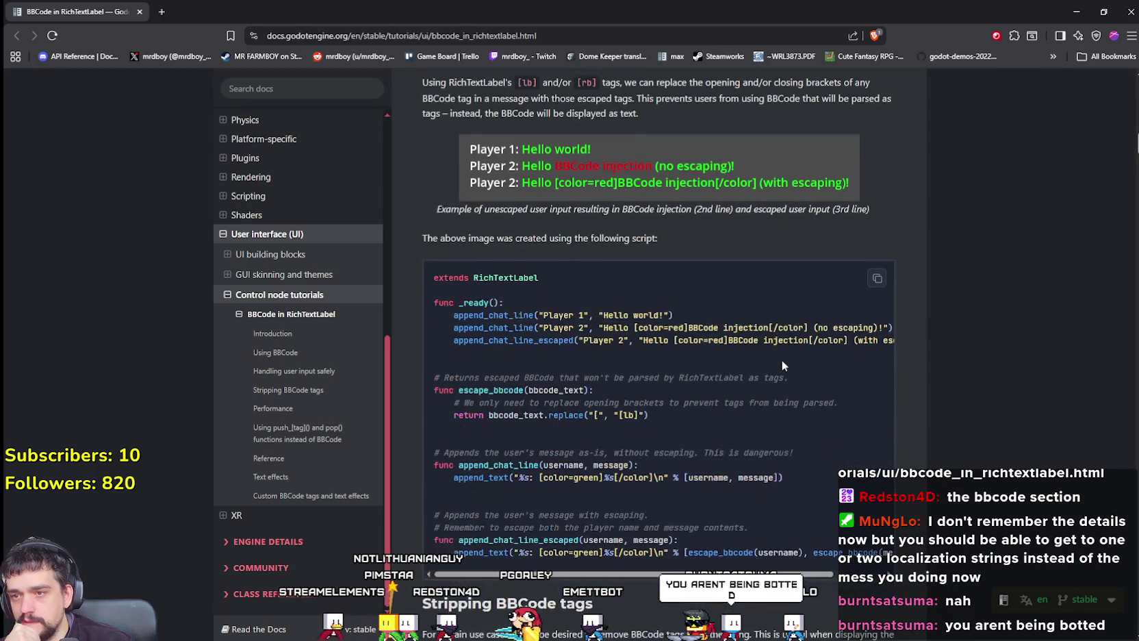
{"action": "scroll", "coordinate": [664, 508], "scroll_direction": "down", "scroll_amount": 2}
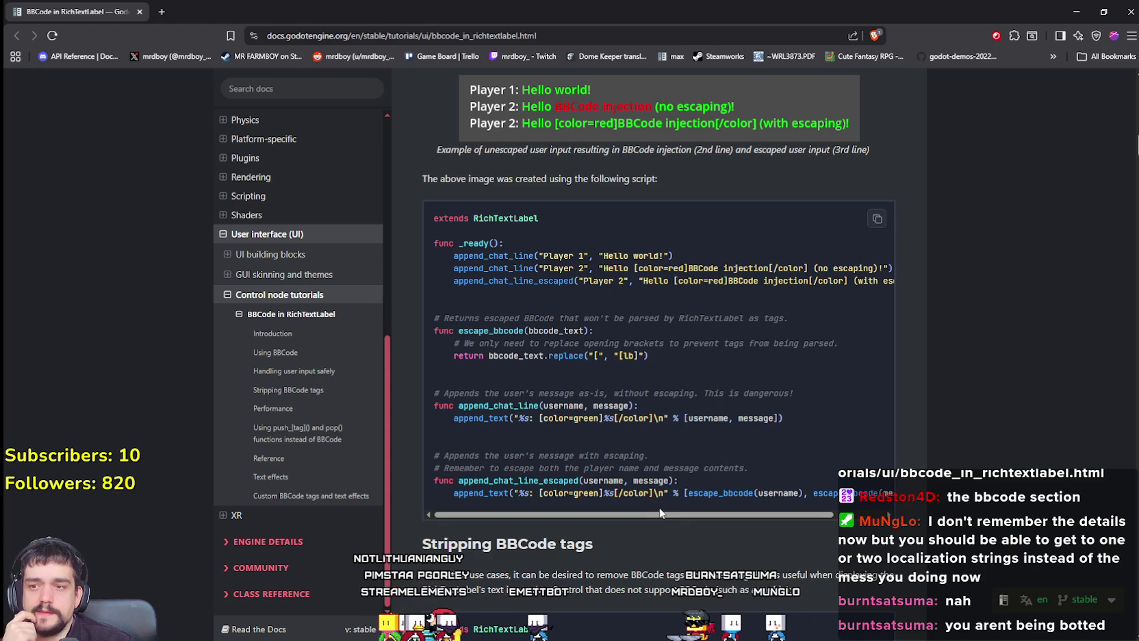
{"action": "left_click_drag", "start_coordinate": [667, 510], "coordinate": [729, 519]}
{"action": "scroll", "coordinate": [780, 500], "scroll_direction": "down", "scroll_amount": 3}
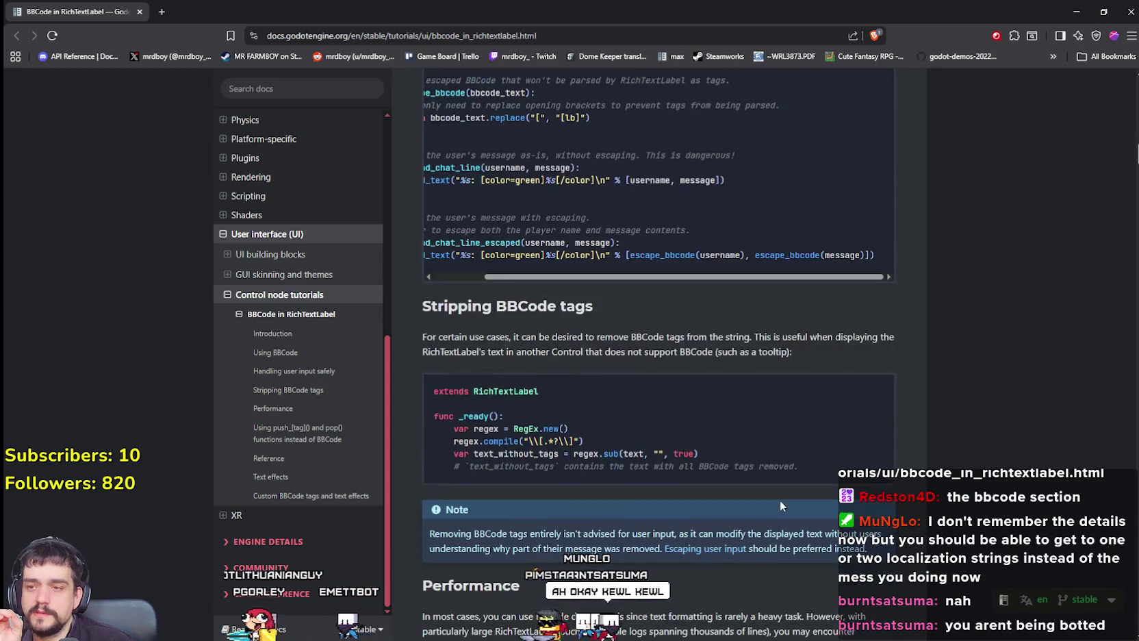
{"action": "scroll", "coordinate": [741, 438], "scroll_direction": "down", "scroll_amount": 2}
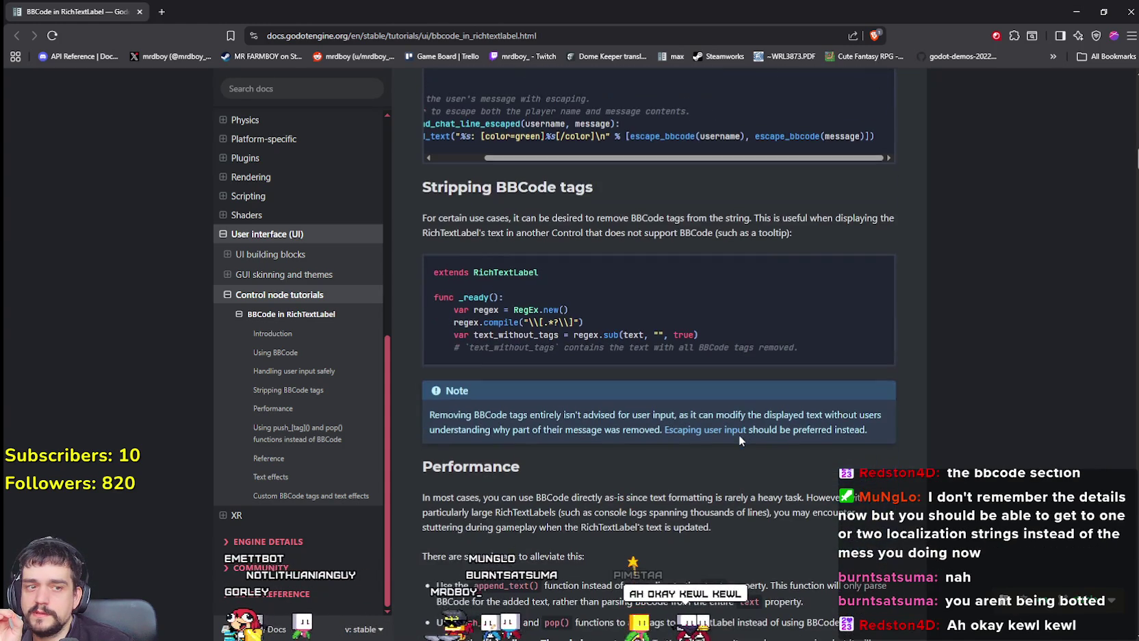
{"action": "scroll", "coordinate": [739, 437], "scroll_direction": "down", "scroll_amount": 2}
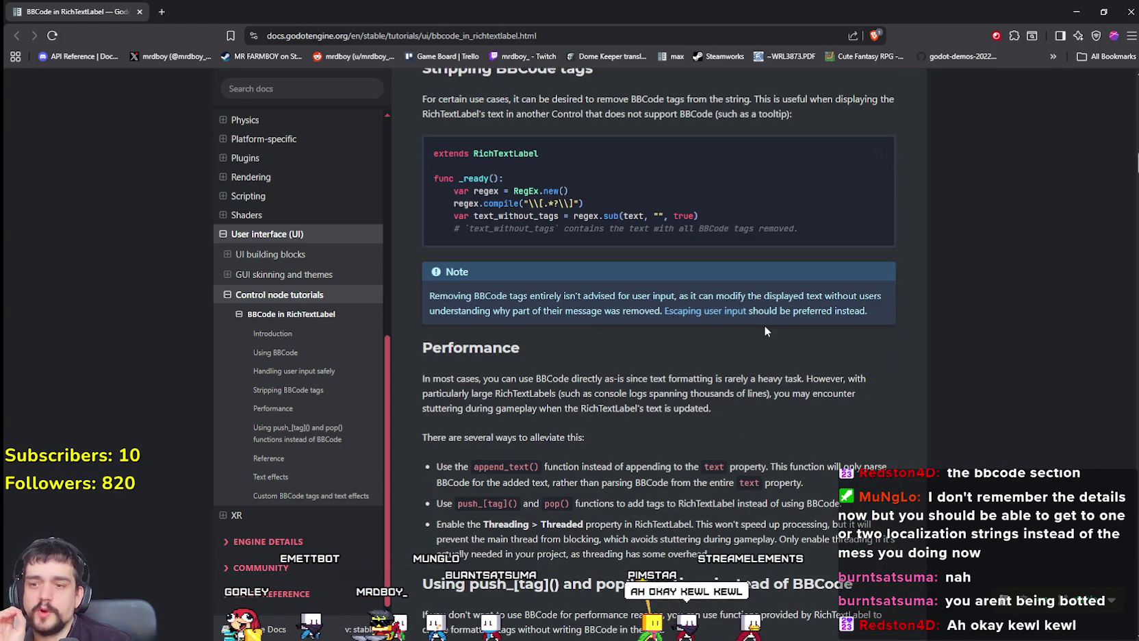
{"action": "left_click", "coordinate": [1076, 12]}
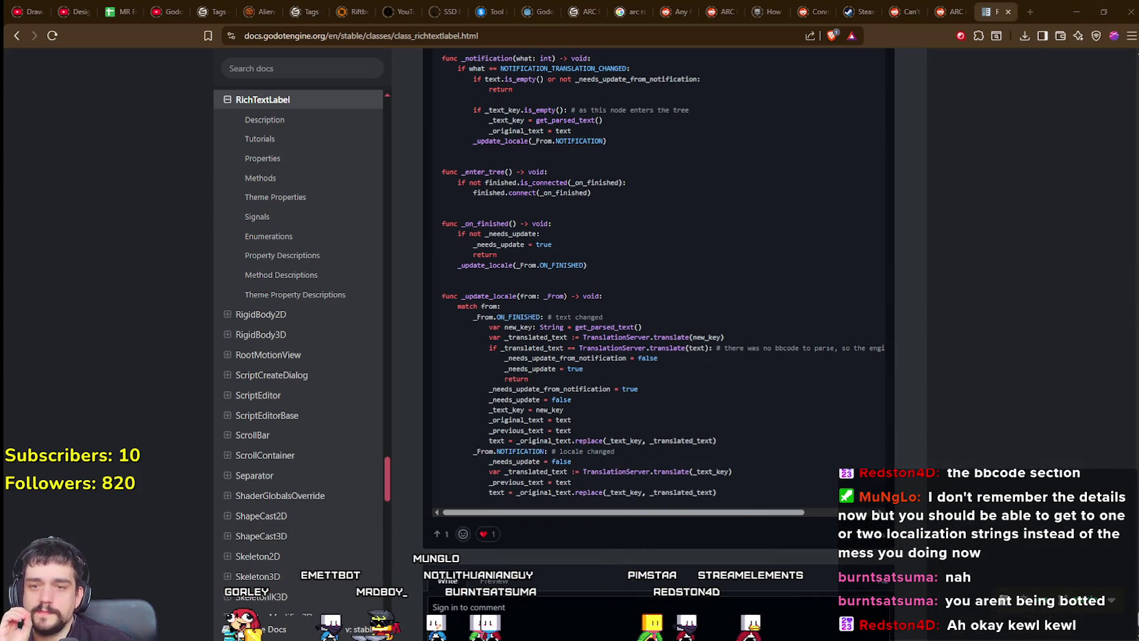
Comment out the carrier add_text/add_image lines 232–240 with Ctrl+K
{"action": "left_click", "coordinate": [1076, 12]}
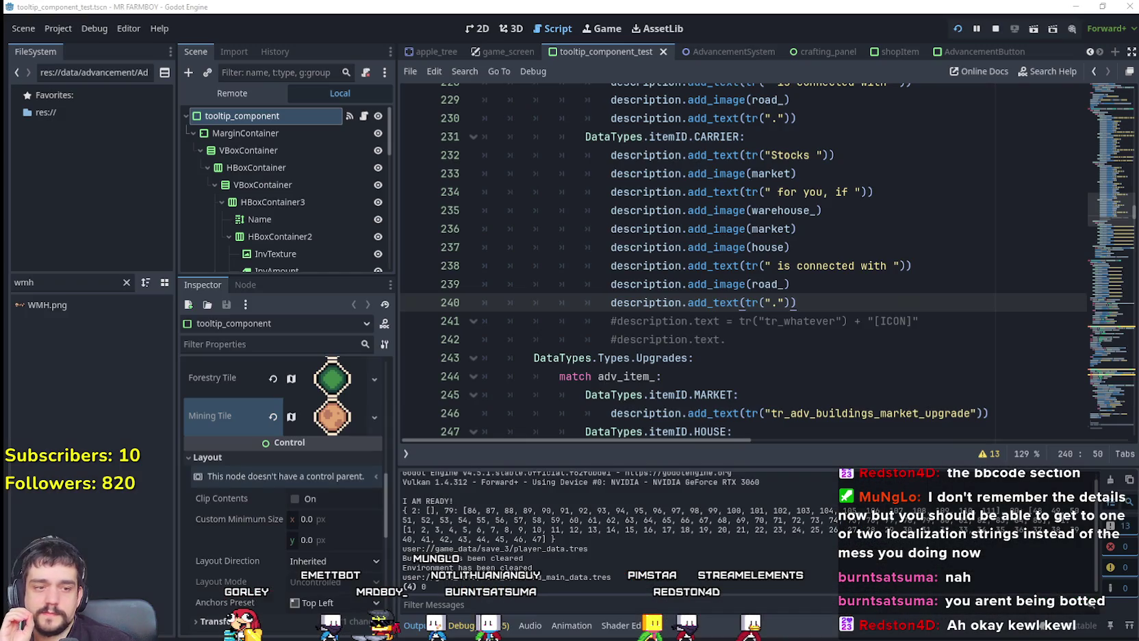
{"action": "left_click", "coordinate": [868, 320]}
{"action": "mouse_move", "coordinate": [738, 320]}
{"action": "left_mouse_down"}
{"action": "mouse_move", "coordinate": [916, 322]}
{"action": "mouse_move", "coordinate": [734, 321]}
{"action": "left_mouse_up"}
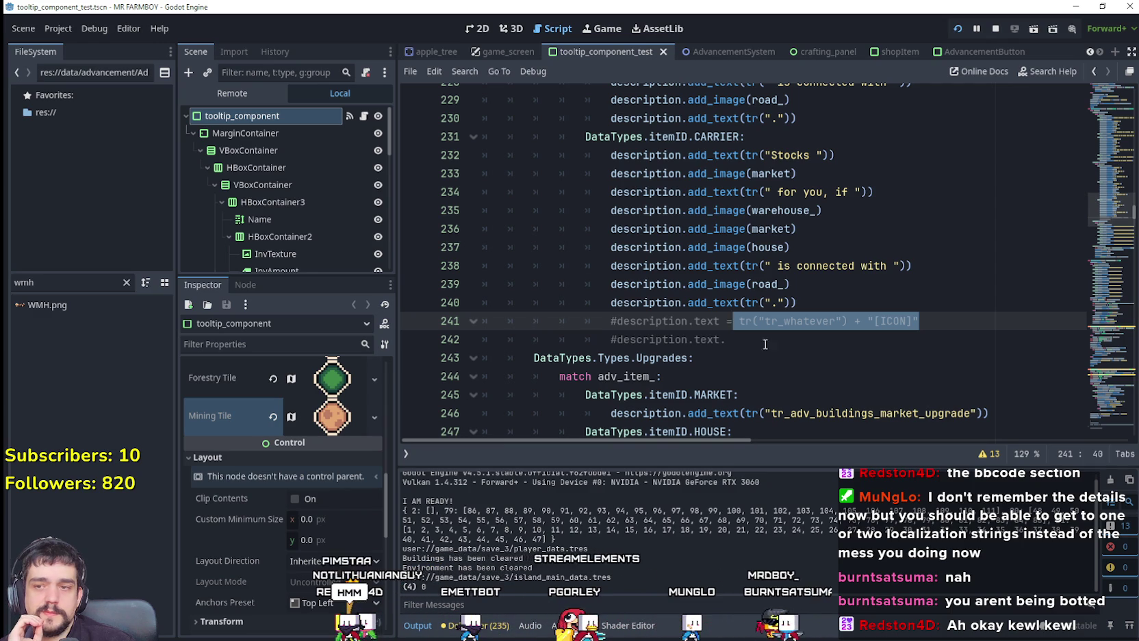
{"action": "left_click", "coordinate": [779, 301]}
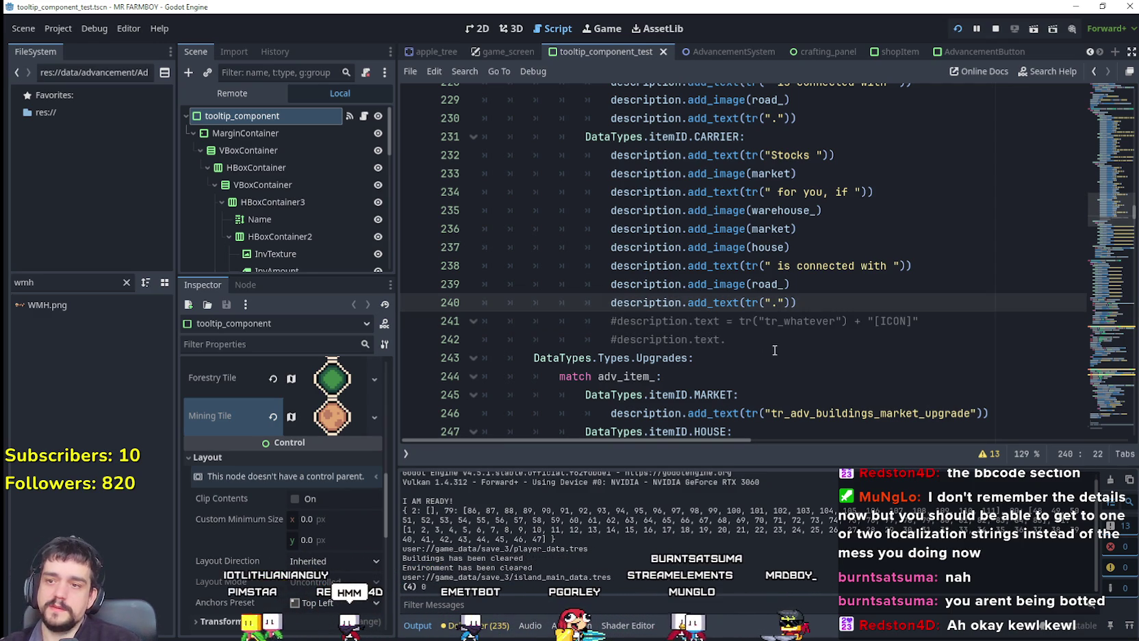
{"action": "mouse_move", "coordinate": [800, 302]}
{"action": "left_mouse_down"}
{"action": "mouse_move", "coordinate": [767, 266]}
{"action": "mouse_move", "coordinate": [479, 136]}
{"action": "mouse_move", "coordinate": [474, 154]}
{"action": "left_mouse_up"}
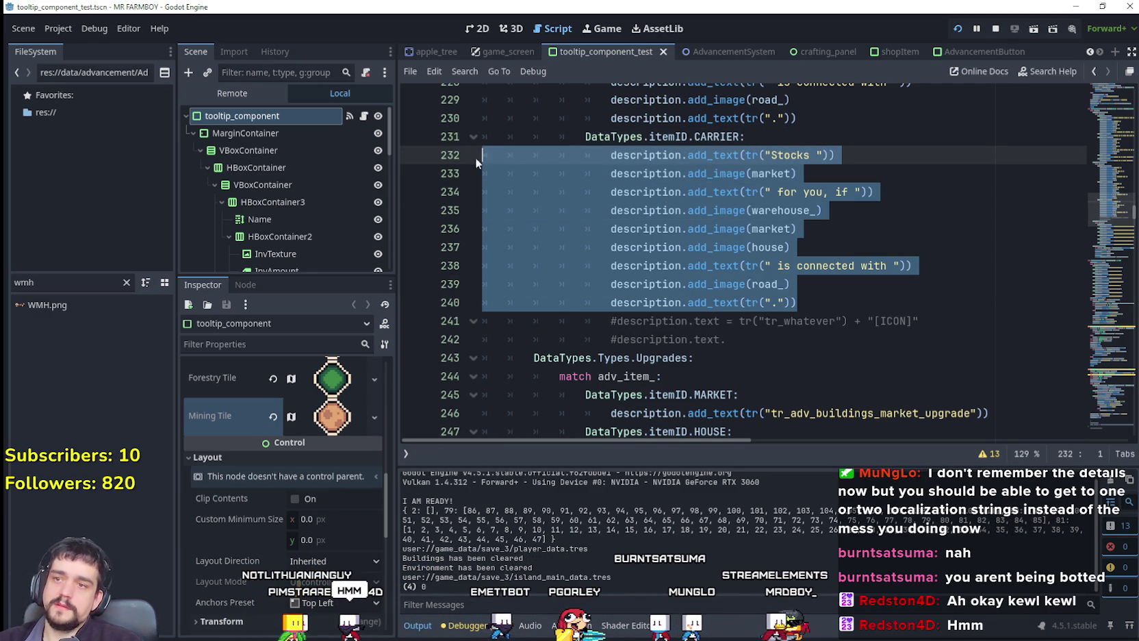
{"action": "key", "text": "ctrl+k"}
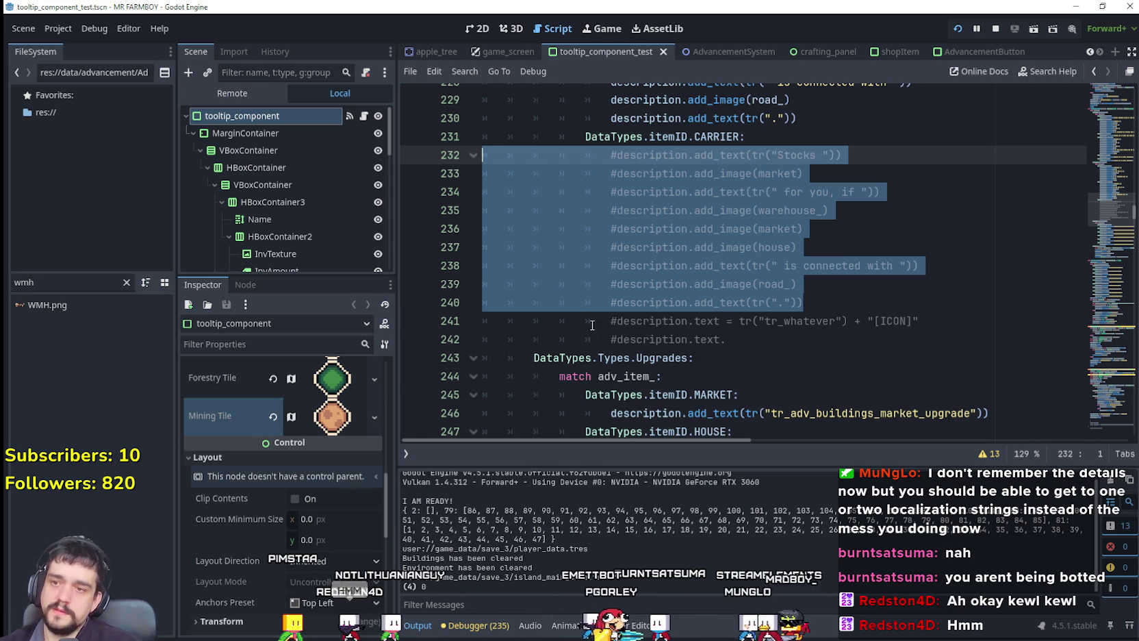
Select the market upgrade translation key in the old carrier code
{"action": "left_click", "coordinate": [614, 321]}
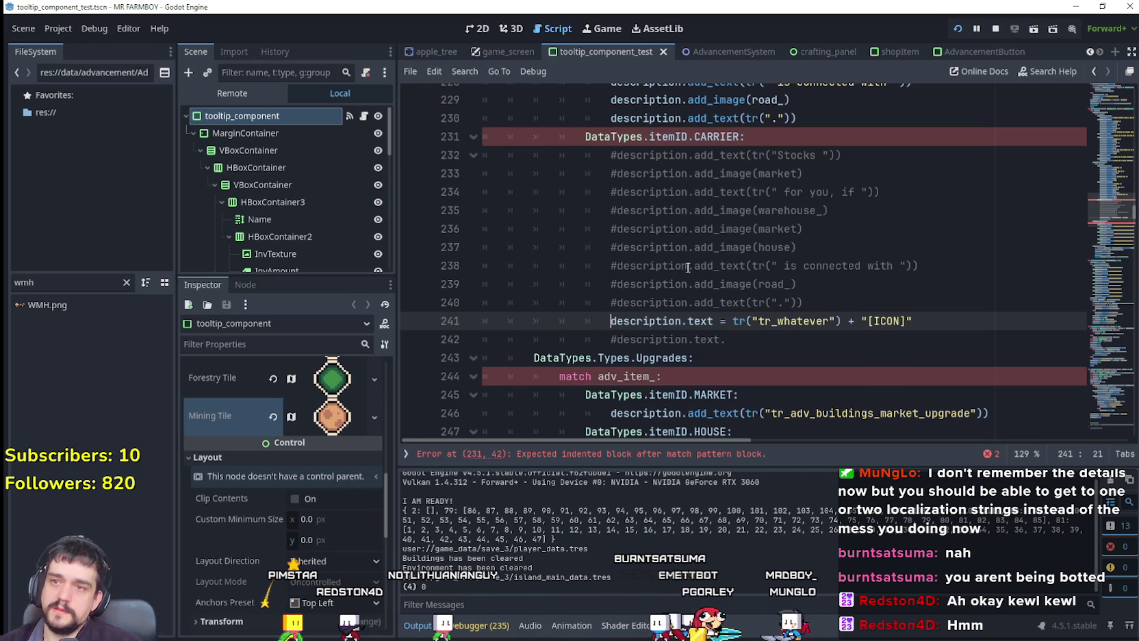
{"action": "scroll", "coordinate": [827, 315], "scroll_direction": "up", "scroll_amount": 2}
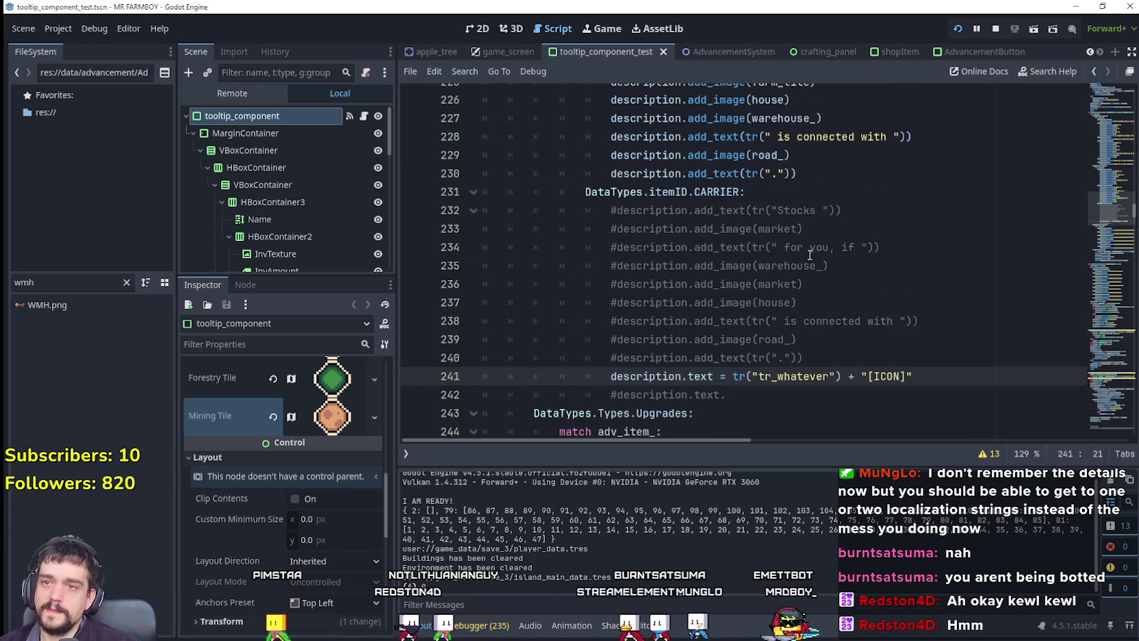
{"action": "scroll", "coordinate": [797, 322], "scroll_direction": "down", "scroll_amount": 3}
{"action": "scroll", "coordinate": [797, 321], "scroll_direction": "down", "scroll_amount": 1}
{"action": "double_click", "coordinate": [868, 305]}
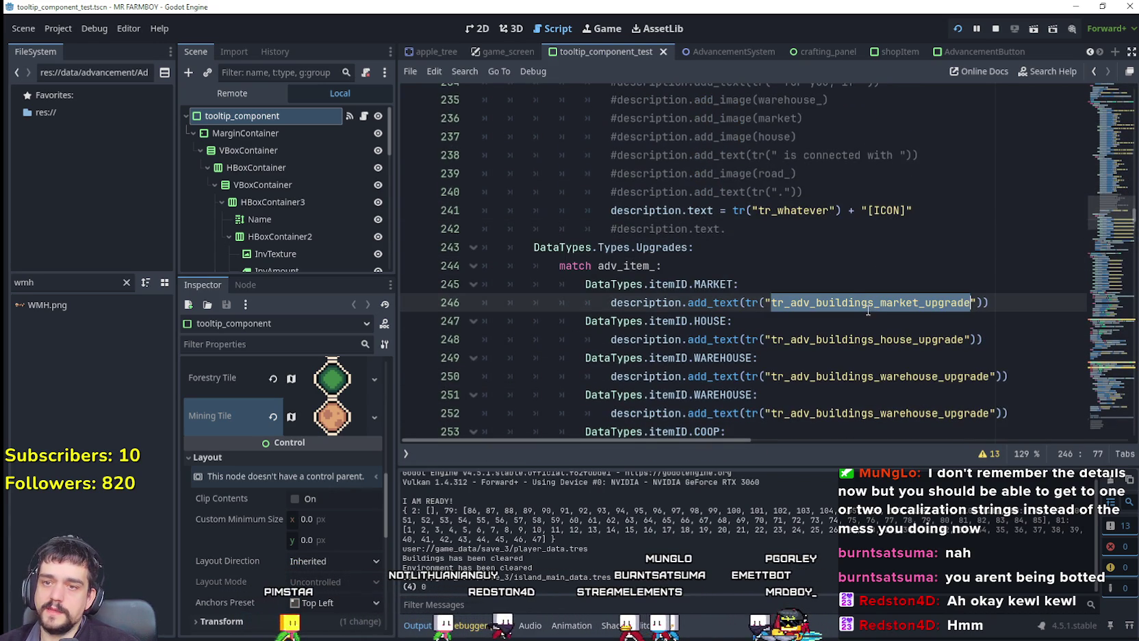
Replace tr_whatever on line 241 with the tr_adv_buildings_market_upgrade key
{"action": "key", "text": "ctrl+c"}
{"action": "double_click", "coordinate": [774, 210]}
{"action": "key", "text": "ctrl+v"}
{"action": "left_click", "coordinate": [878, 233]}
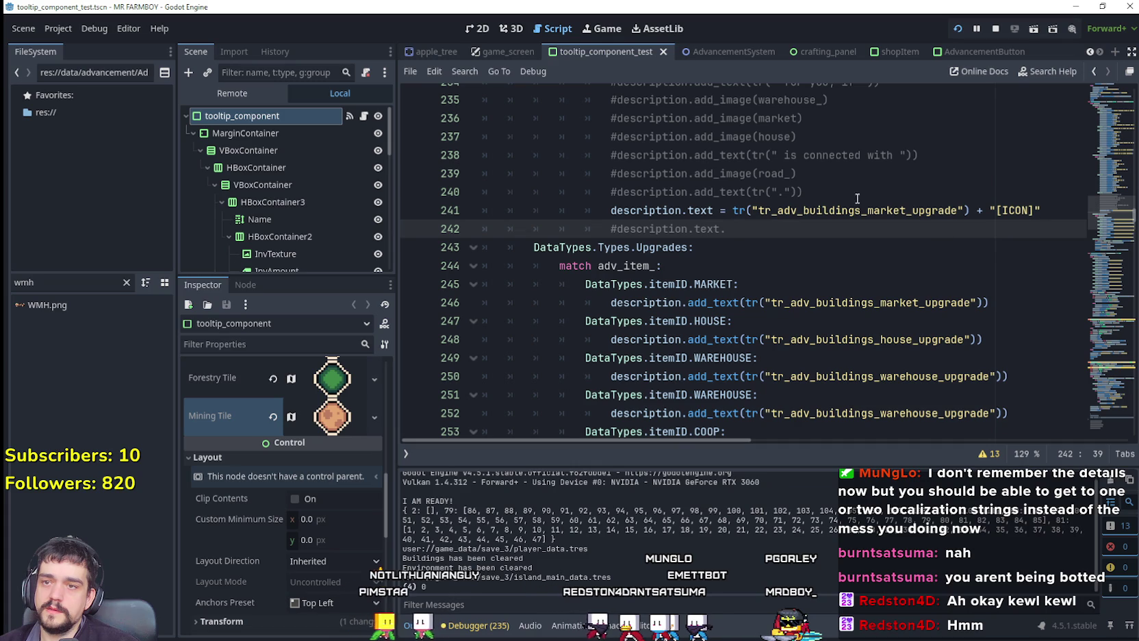
Replace the [ICON] placeholder on line 241 with "[img]" + market
{"action": "scroll", "coordinate": [772, 299], "scroll_direction": "up", "scroll_amount": 3}
{"action": "double_click", "coordinate": [771, 229]}
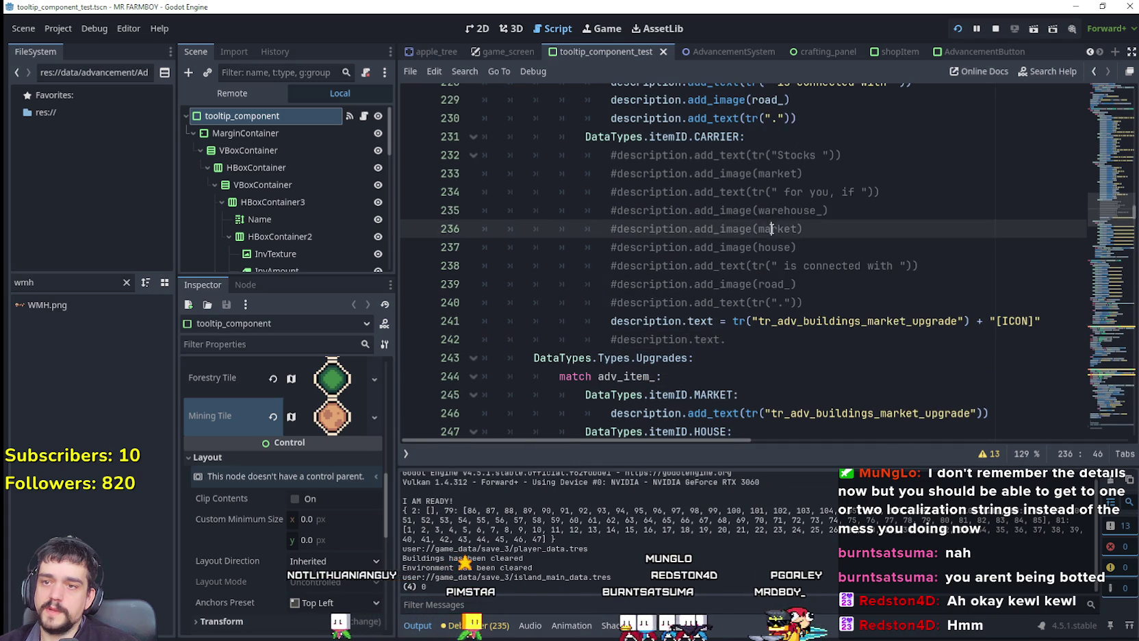
{"action": "double_click", "coordinate": [1006, 321]}
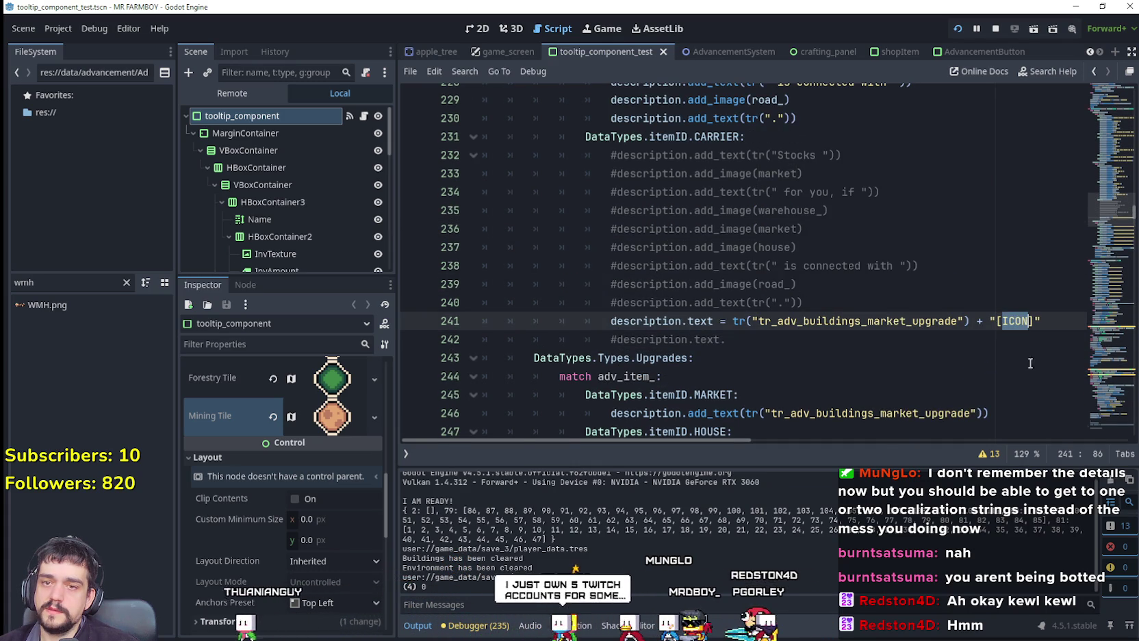
{"action": "left_click_drag", "start_coordinate": [1046, 322], "coordinate": [1002, 321]}
{"action": "type", "text": "market"}
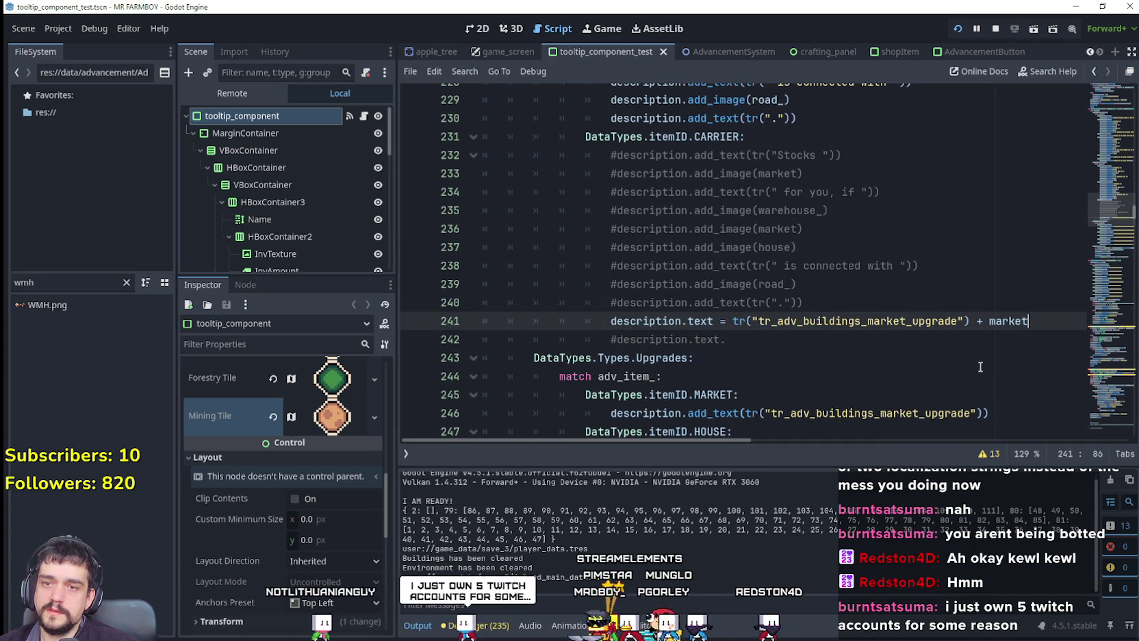
{"action": "left_click", "coordinate": [972, 354]}
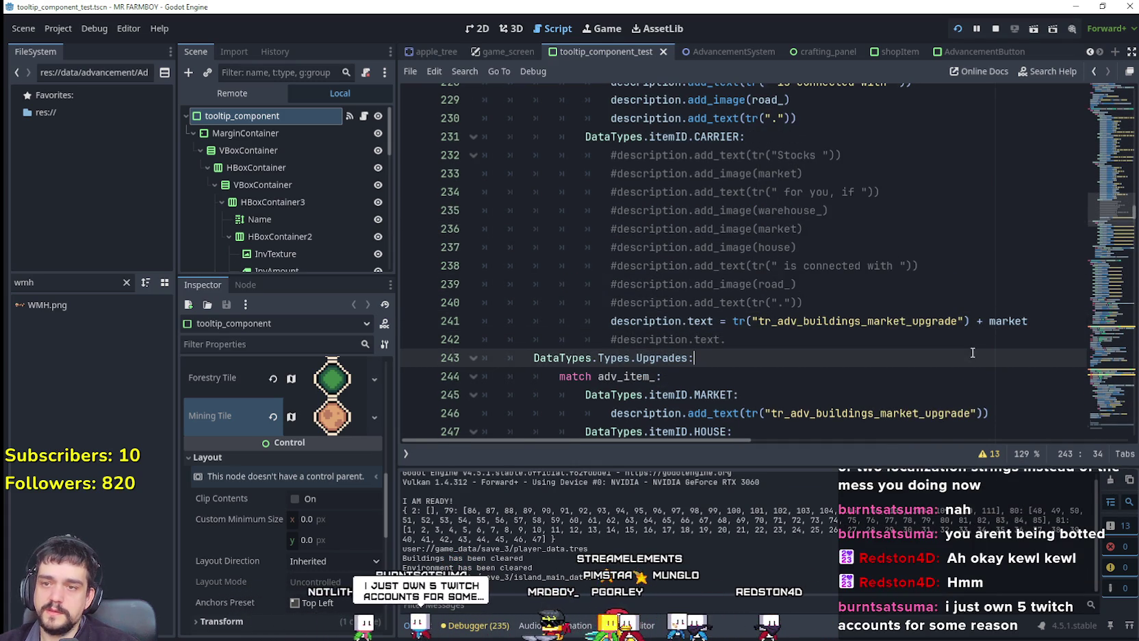
{"action": "double_click", "coordinate": [1003, 320]}
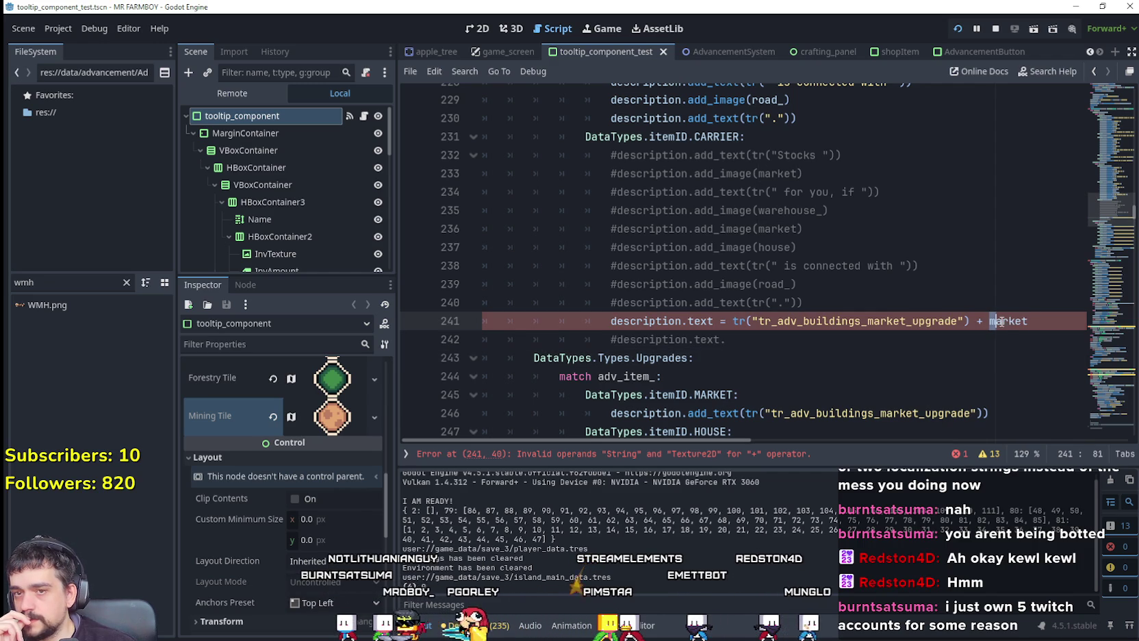
{"action": "left_click_drag", "start_coordinate": [997, 321], "coordinate": [1032, 320]}
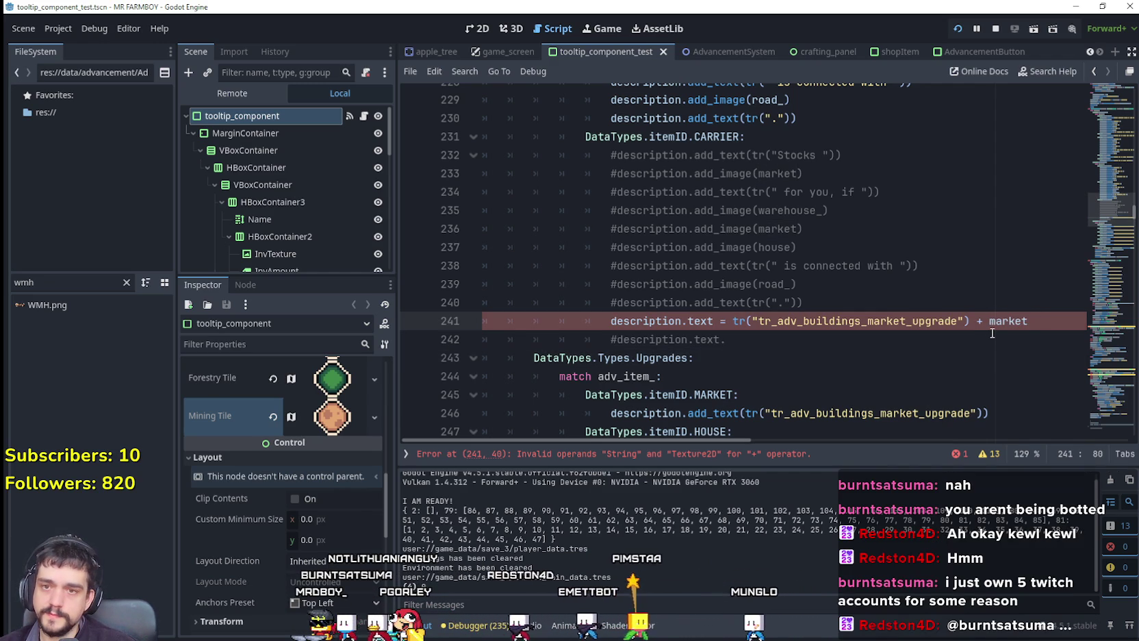
{"action": "type", "text": "[]"}
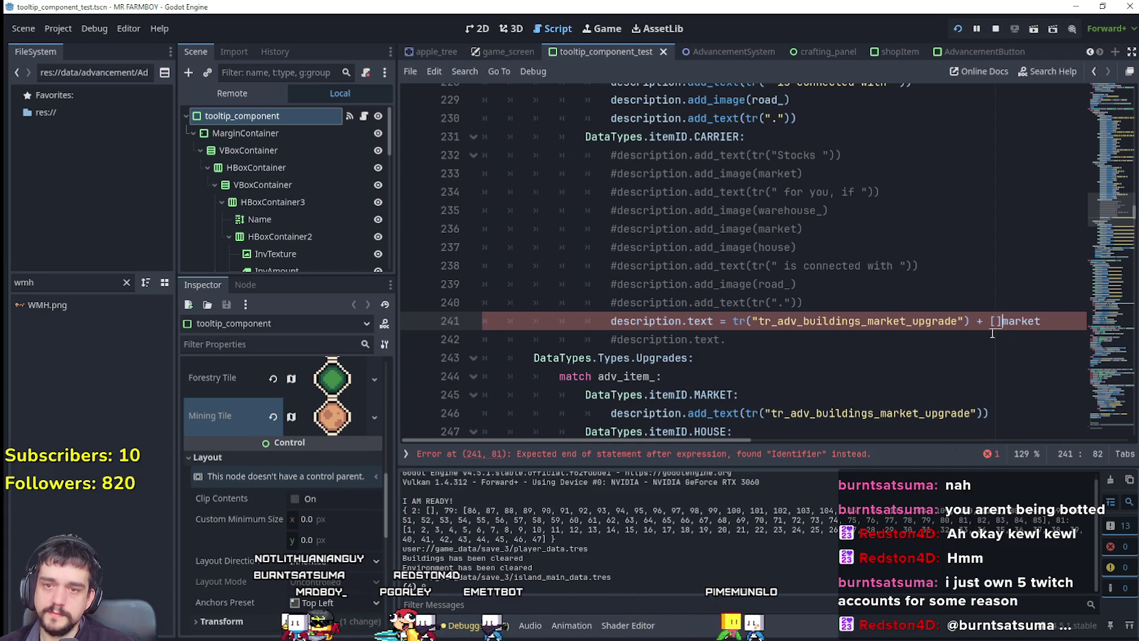
{"action": "key", "text": "BackSpace"}
{"action": "key", "text": "BackSpace"}
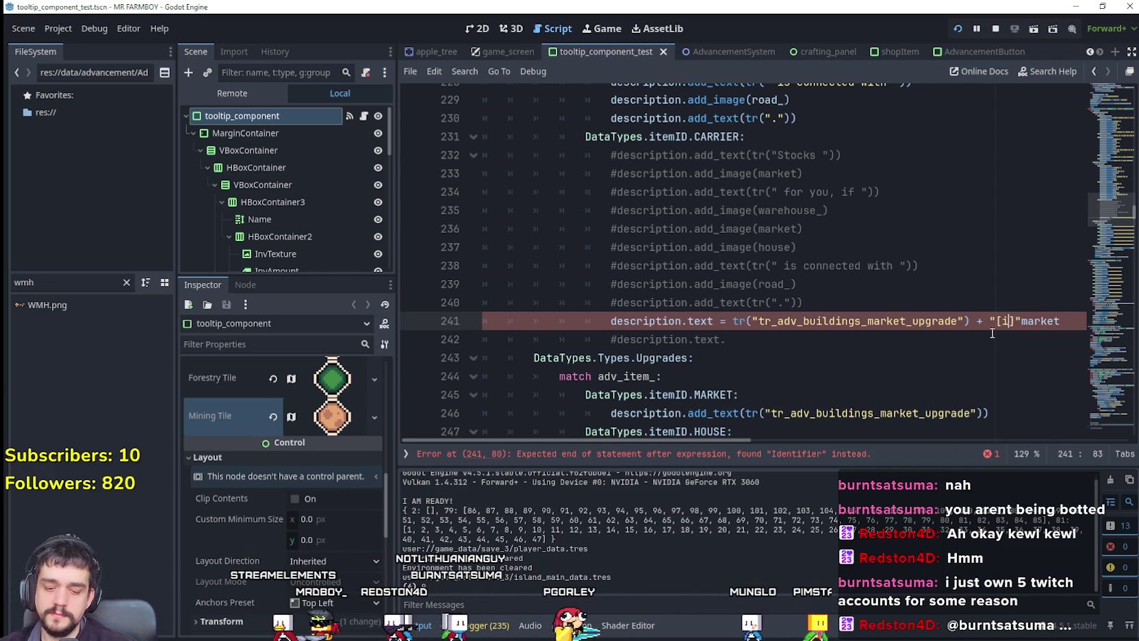
{"action": "type", "text": "]\" +"}
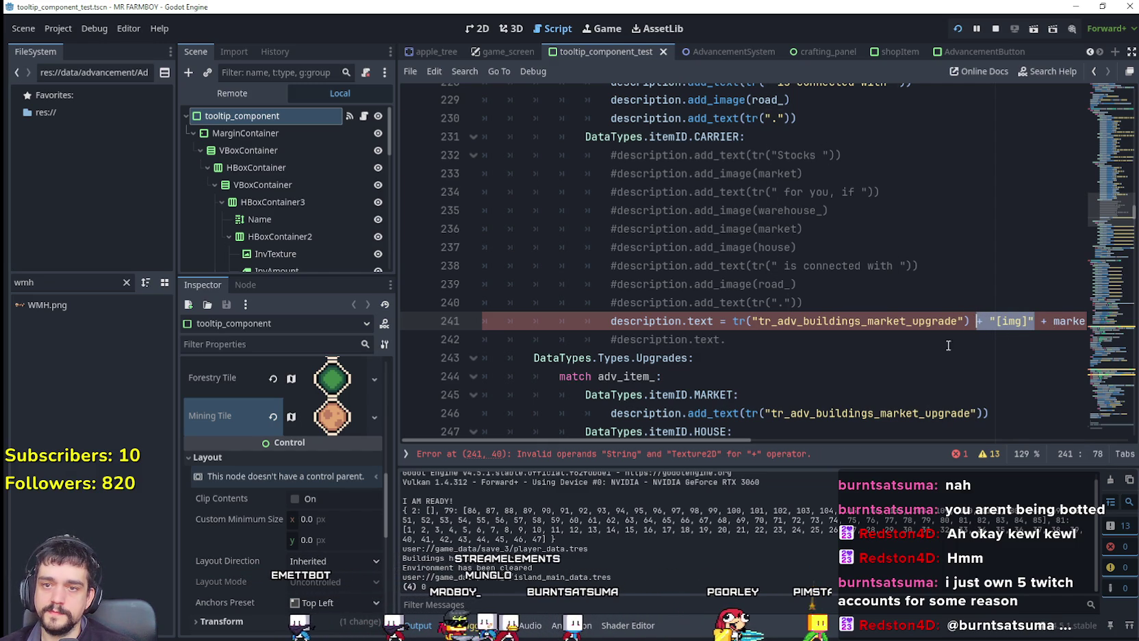
Append a closing "[/img]" string after market to finish the icon tag
{"action": "left_click_drag", "start_coordinate": [712, 441], "coordinate": [886, 439]}
{"action": "left_click", "coordinate": [788, 323]}
{"action": "type", "text": "+ \"[img]\""}
{"action": "left_click", "coordinate": [756, 321]}
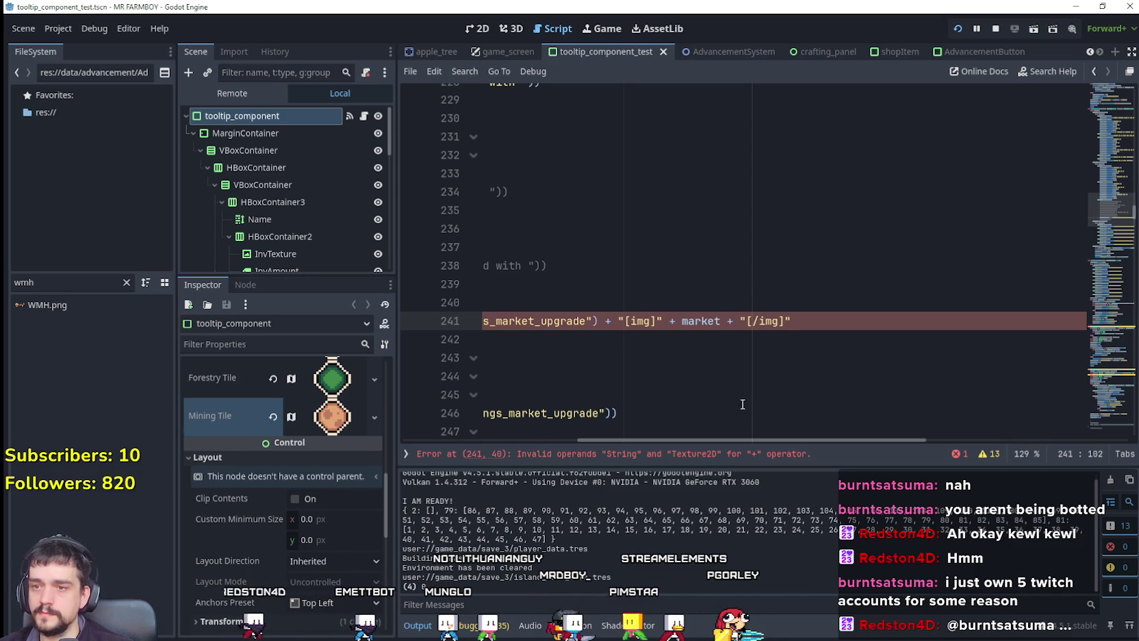
{"action": "mouse_move", "coordinate": [737, 435]}
{"action": "left_mouse_down"}
{"action": "mouse_move", "coordinate": [546, 484]}
{"action": "mouse_move", "coordinate": [731, 461]}
{"action": "left_mouse_up"}
{"action": "double_click", "coordinate": [725, 321]}
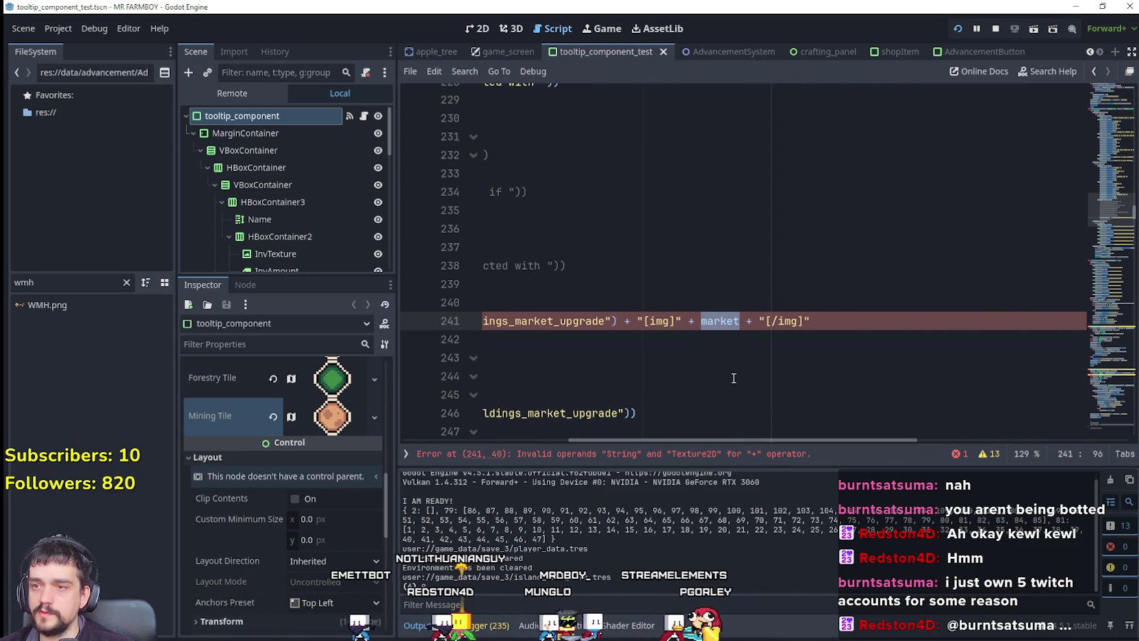
{"action": "left_click_drag", "start_coordinate": [793, 441], "coordinate": [692, 438]}
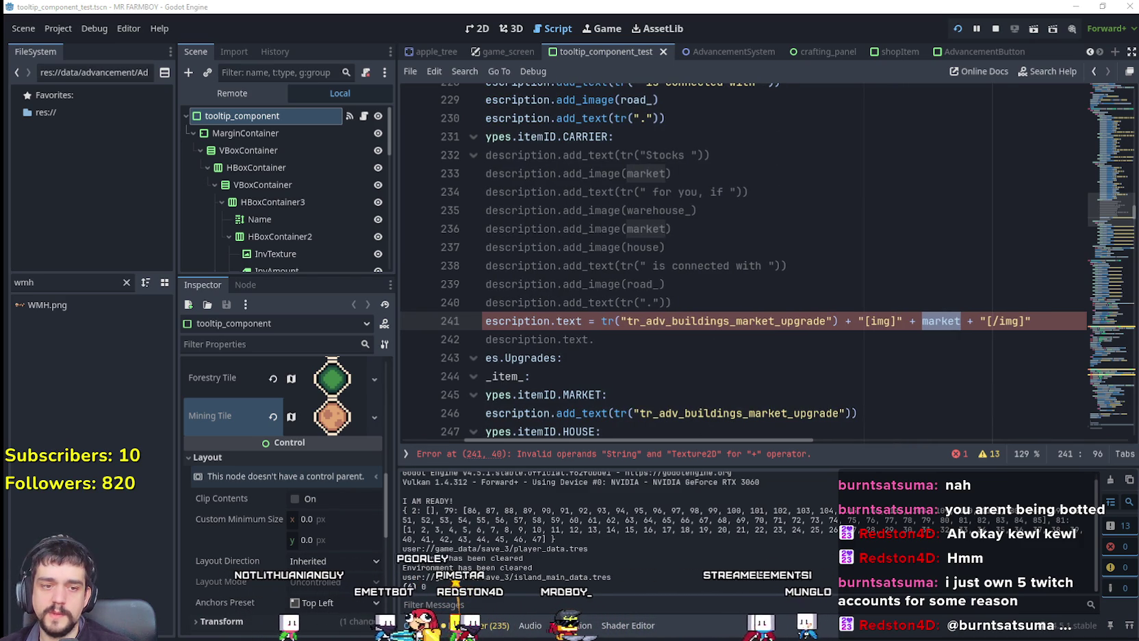
{"action": "key", "text": "alt+Tab"}
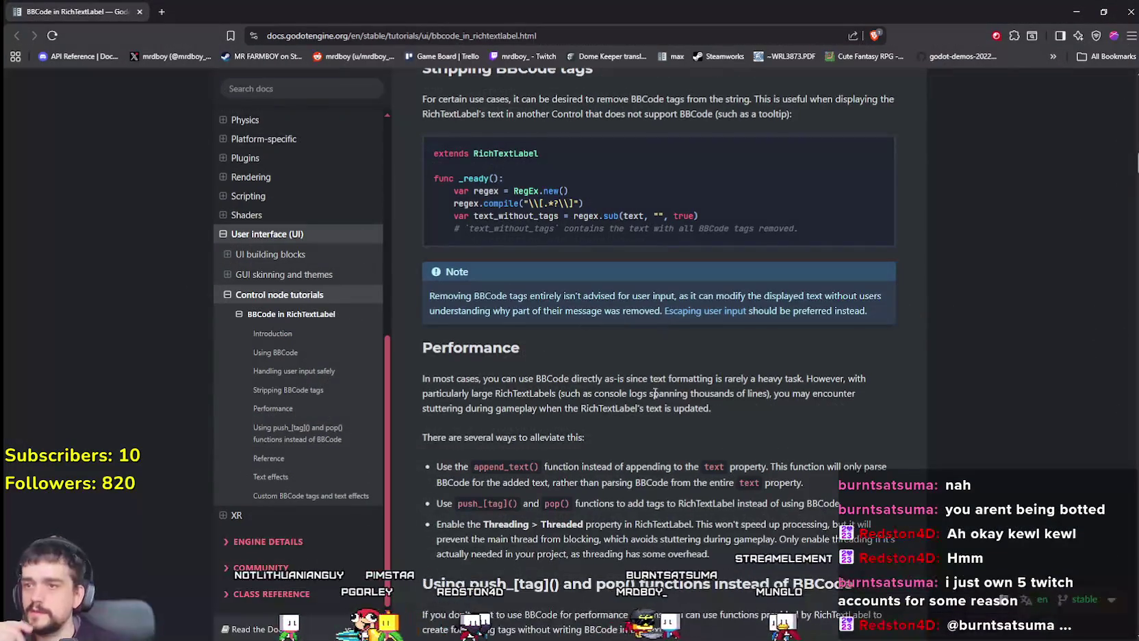
Scroll the BBCode docs tag table down to the img row
{"action": "scroll", "coordinate": [672, 445], "scroll_direction": "up", "scroll_amount": 2}
{"action": "scroll", "coordinate": [673, 444], "scroll_direction": "up", "scroll_amount": 4}
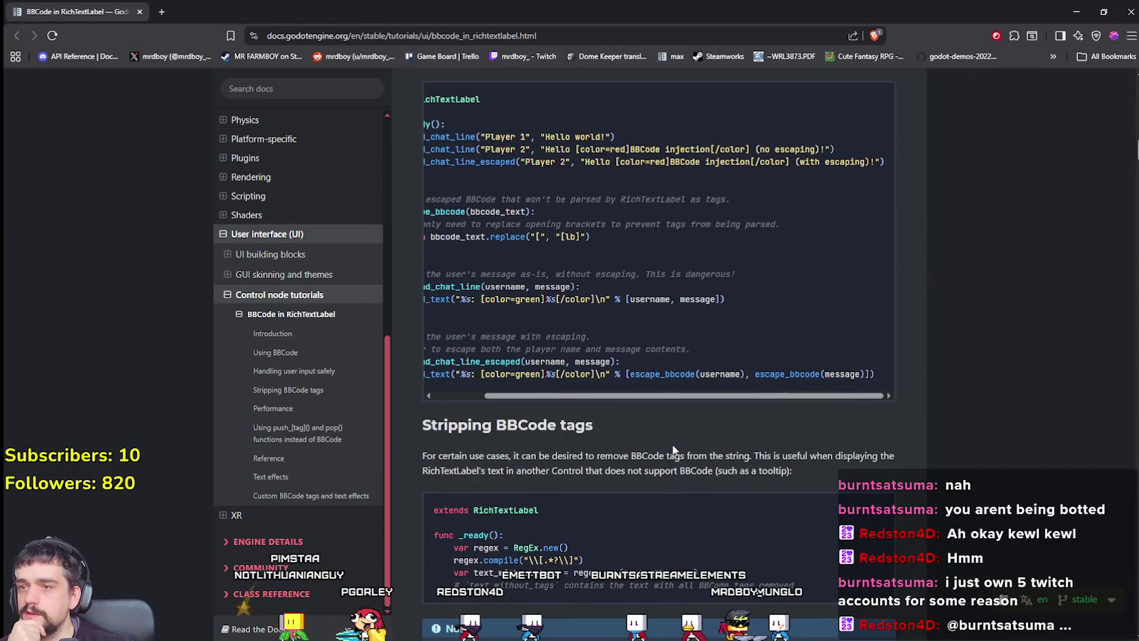
{"action": "scroll", "coordinate": [674, 469], "scroll_direction": "up", "scroll_amount": 2}
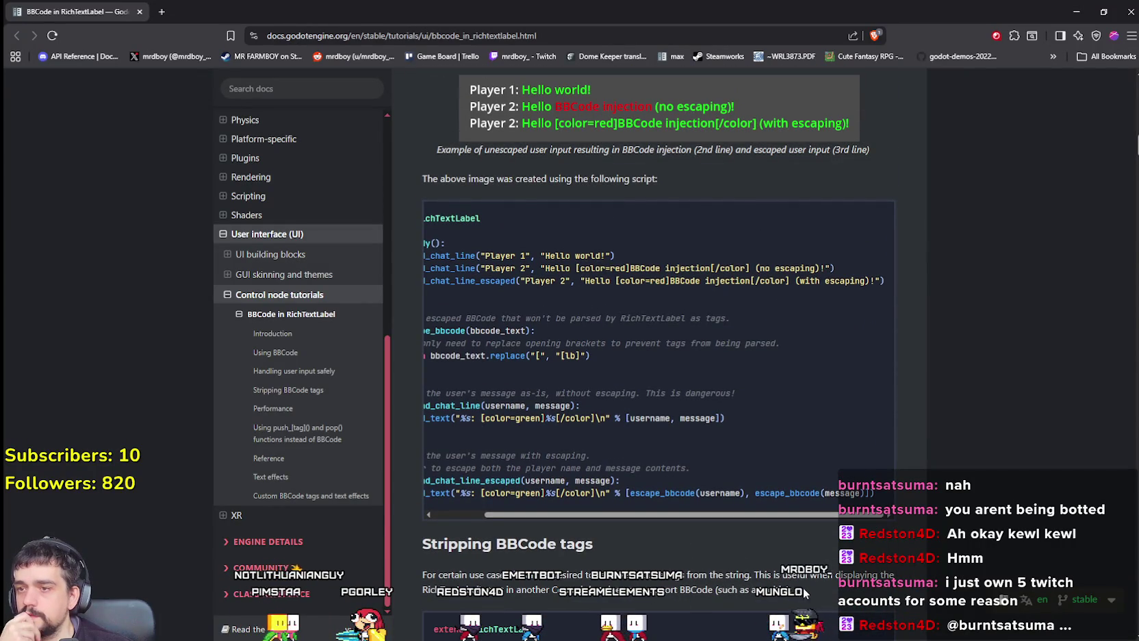
{"action": "left_click_drag", "start_coordinate": [689, 517], "coordinate": [534, 512]}
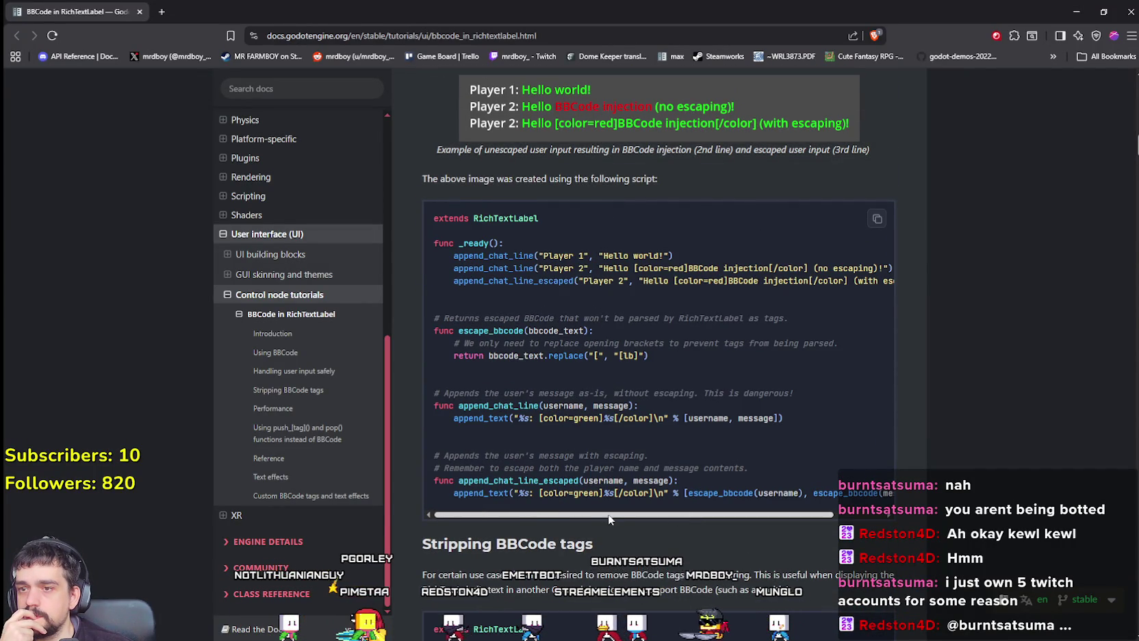
{"action": "scroll", "coordinate": [665, 522], "scroll_direction": "right", "scroll_amount": 2}
{"action": "scroll", "coordinate": [668, 524], "scroll_direction": "left", "scroll_amount": 1}
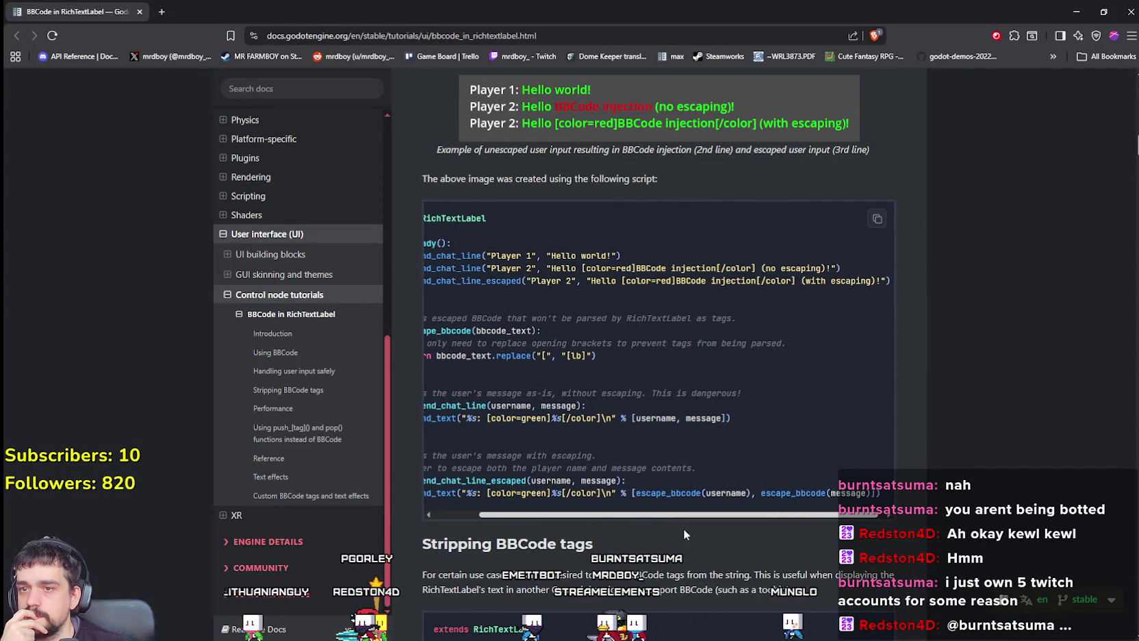
{"action": "scroll", "coordinate": [590, 521], "scroll_direction": "left", "scroll_amount": 1}
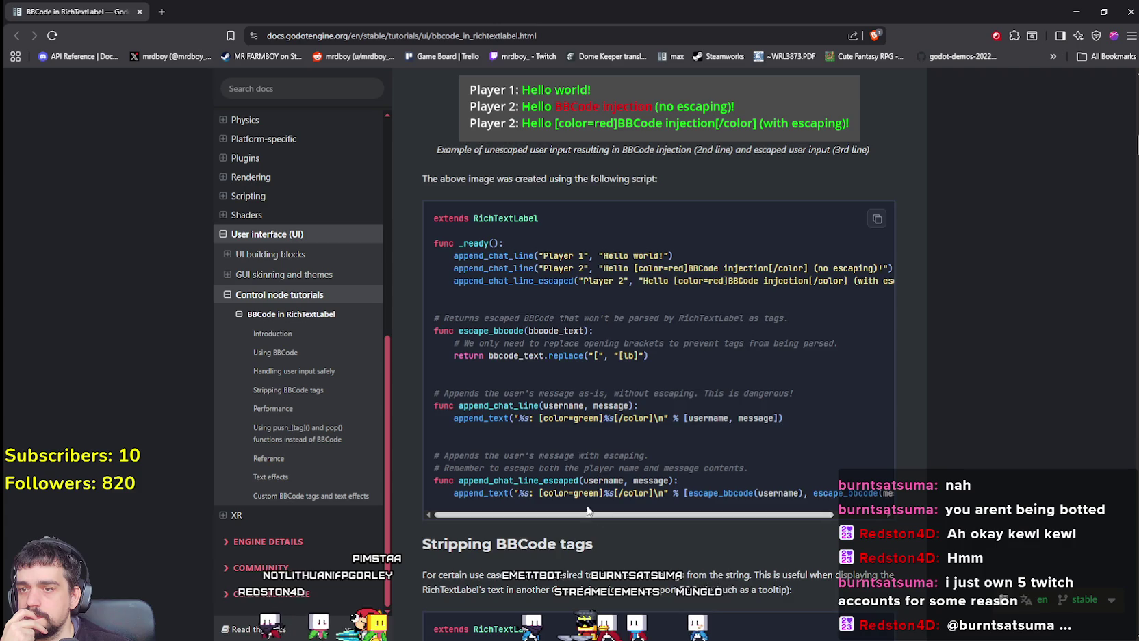
{"action": "scroll", "coordinate": [555, 400], "scroll_direction": "up", "scroll_amount": 1}
{"action": "scroll", "coordinate": [701, 451], "scroll_direction": "down", "scroll_amount": 2}
{"action": "scroll", "coordinate": [701, 452], "scroll_direction": "up", "scroll_amount": 5}
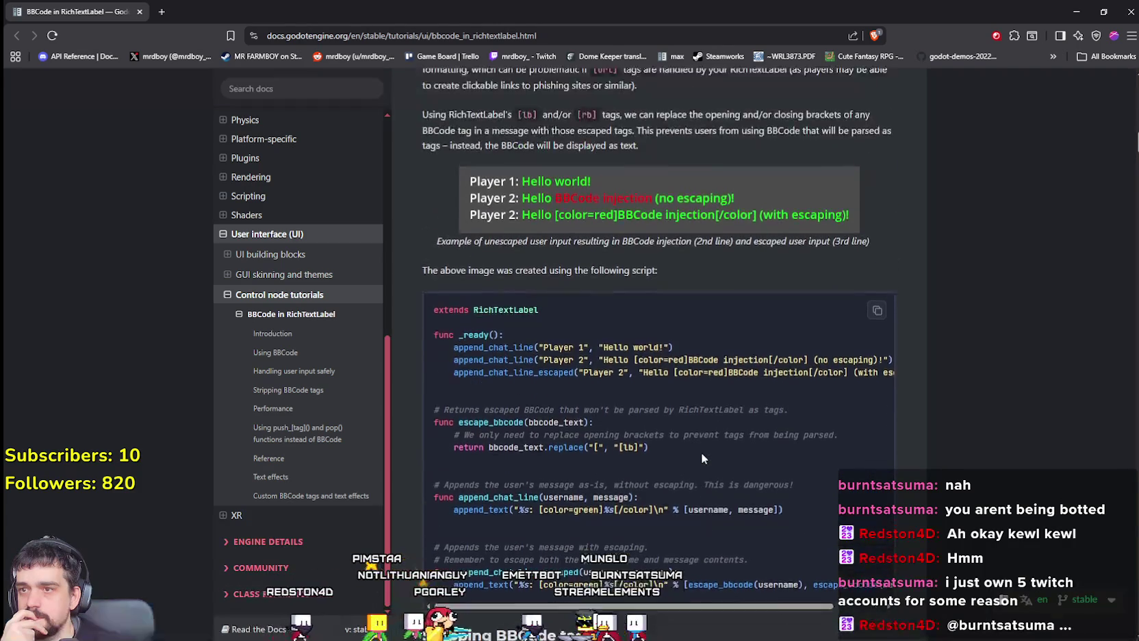
{"action": "scroll", "coordinate": [516, 332], "scroll_direction": "down", "scroll_amount": 15}
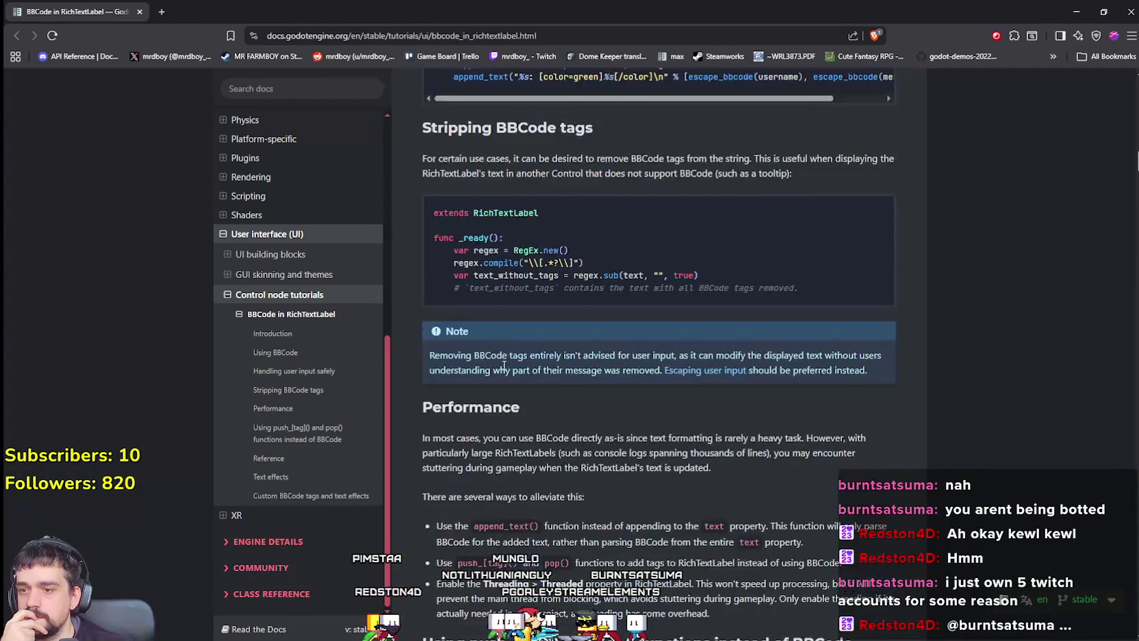
{"action": "scroll", "coordinate": [671, 430], "scroll_direction": "down", "scroll_amount": 5}
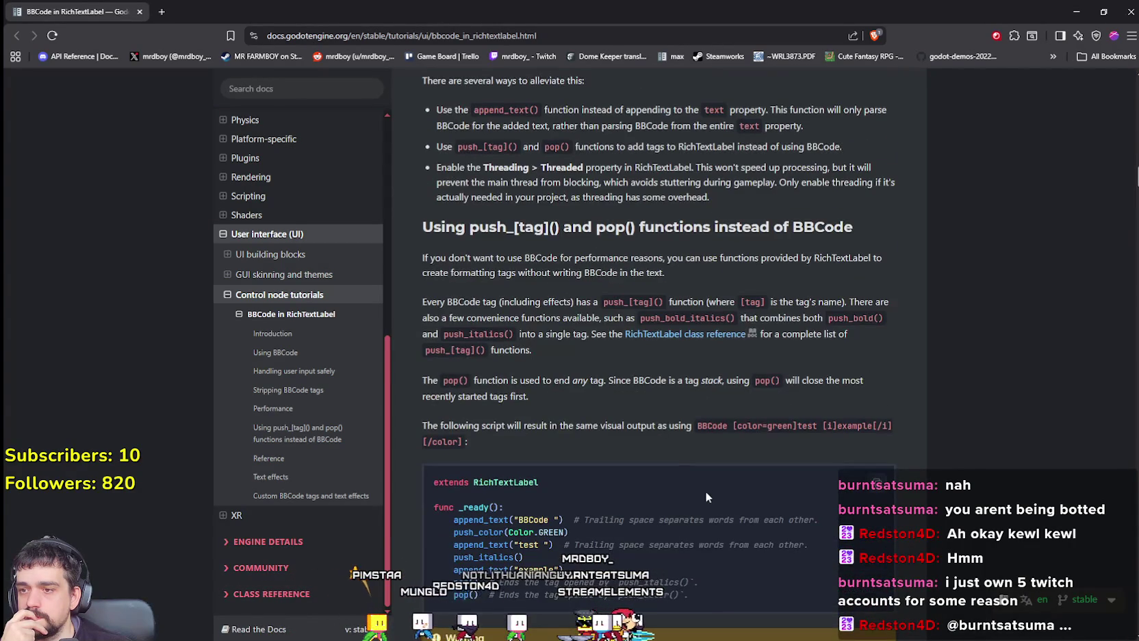
{"action": "scroll", "coordinate": [700, 483], "scroll_direction": "down", "scroll_amount": 1}
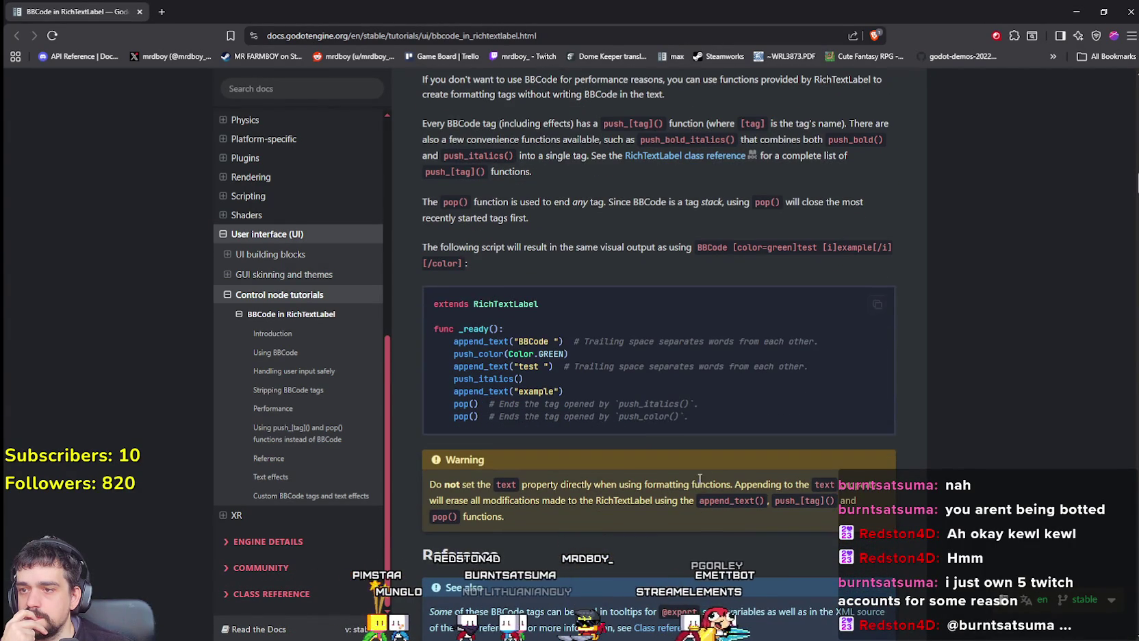
{"action": "scroll", "coordinate": [454, 400], "scroll_direction": "down", "scroll_amount": 4}
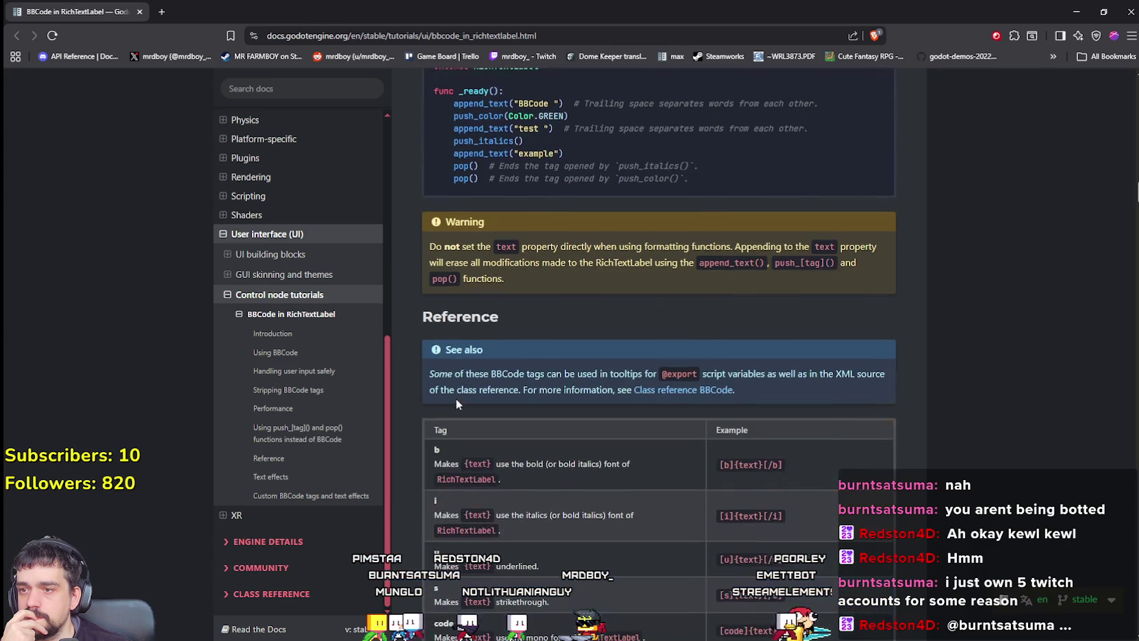
{"action": "scroll", "coordinate": [465, 373], "scroll_direction": "down", "scroll_amount": 4}
{"action": "scroll", "coordinate": [465, 375], "scroll_direction": "down", "scroll_amount": 5}
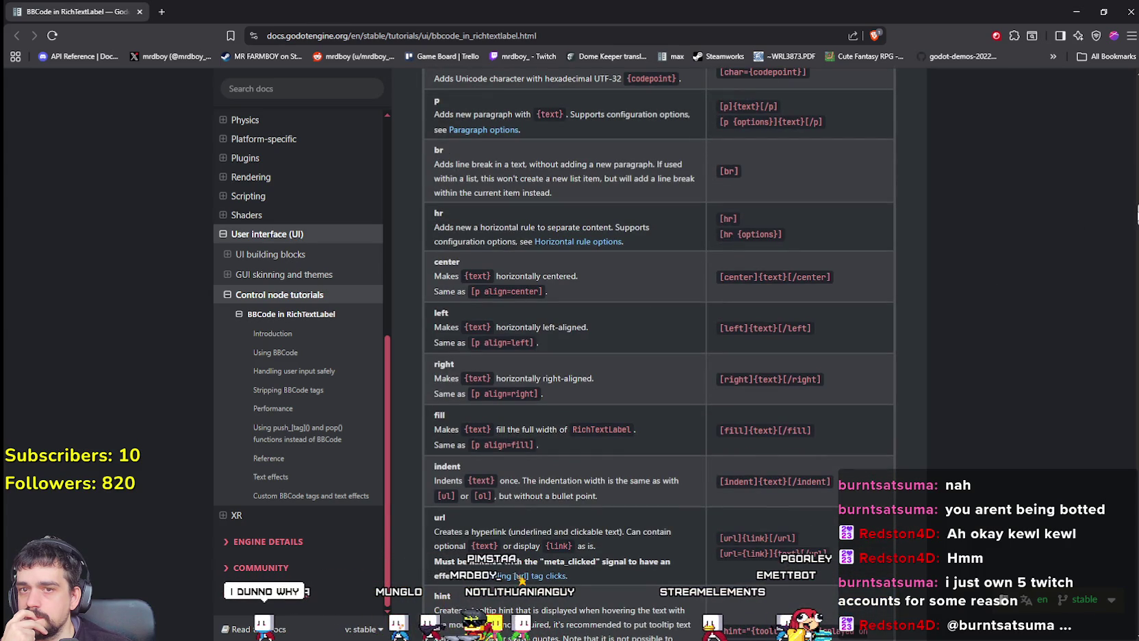
{"action": "scroll", "coordinate": [1136, 217], "scroll_direction": "down", "scroll_amount": 2}
{"action": "scroll", "coordinate": [1137, 217], "scroll_direction": "up", "scroll_amount": 1}
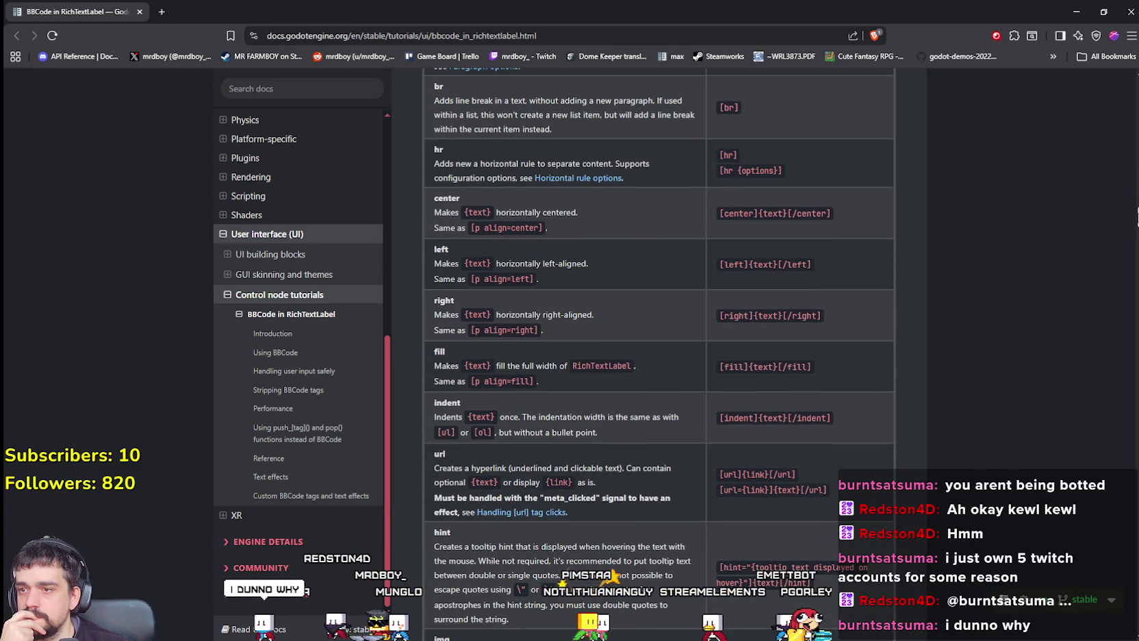
{"action": "scroll", "coordinate": [1136, 217], "scroll_direction": "up", "scroll_amount": 1}
{"action": "scroll", "coordinate": [1136, 217], "scroll_direction": "down", "scroll_amount": 2}
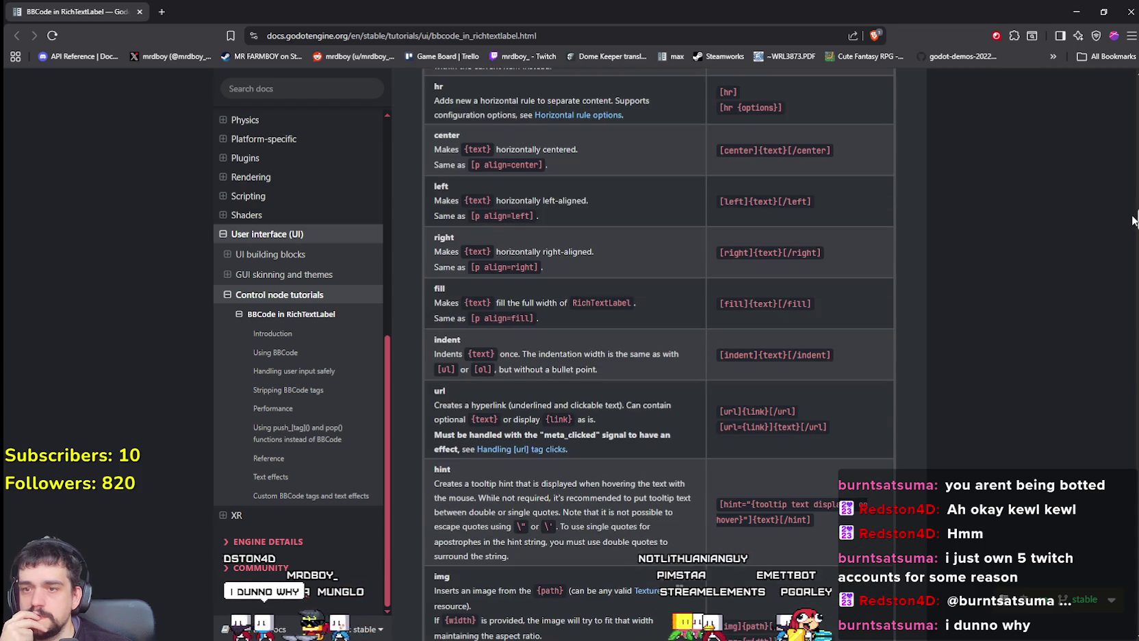
{"action": "scroll", "coordinate": [1132, 219], "scroll_direction": "down", "scroll_amount": 2}
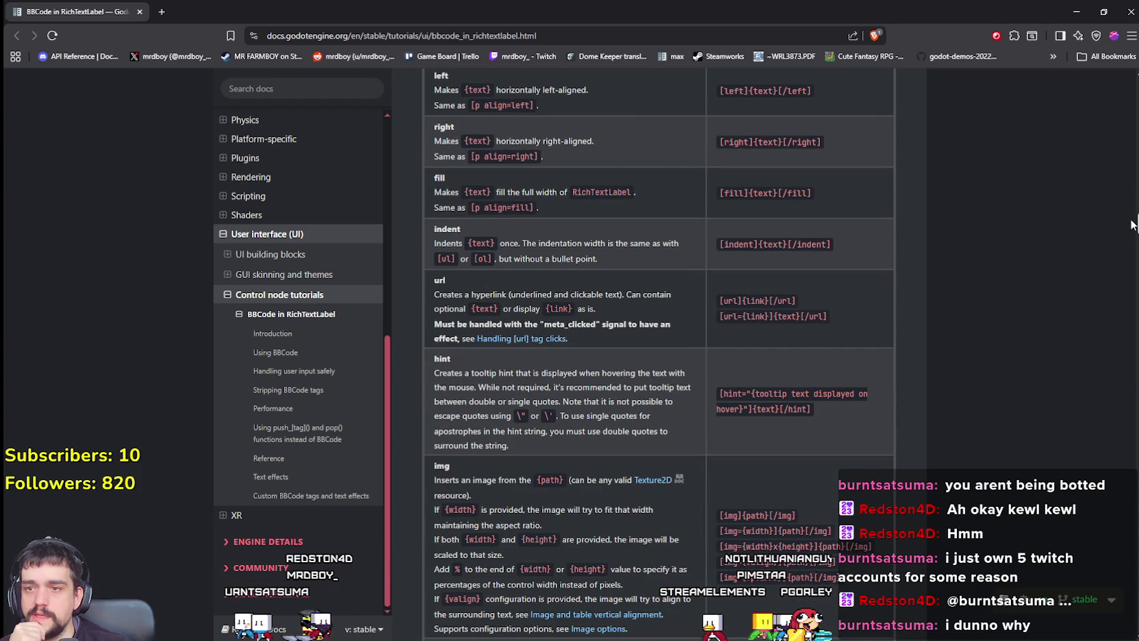
{"action": "scroll", "coordinate": [1132, 225], "scroll_direction": "down", "scroll_amount": 2}
{"action": "scroll", "coordinate": [797, 362], "scroll_direction": "down", "scroll_amount": 1}
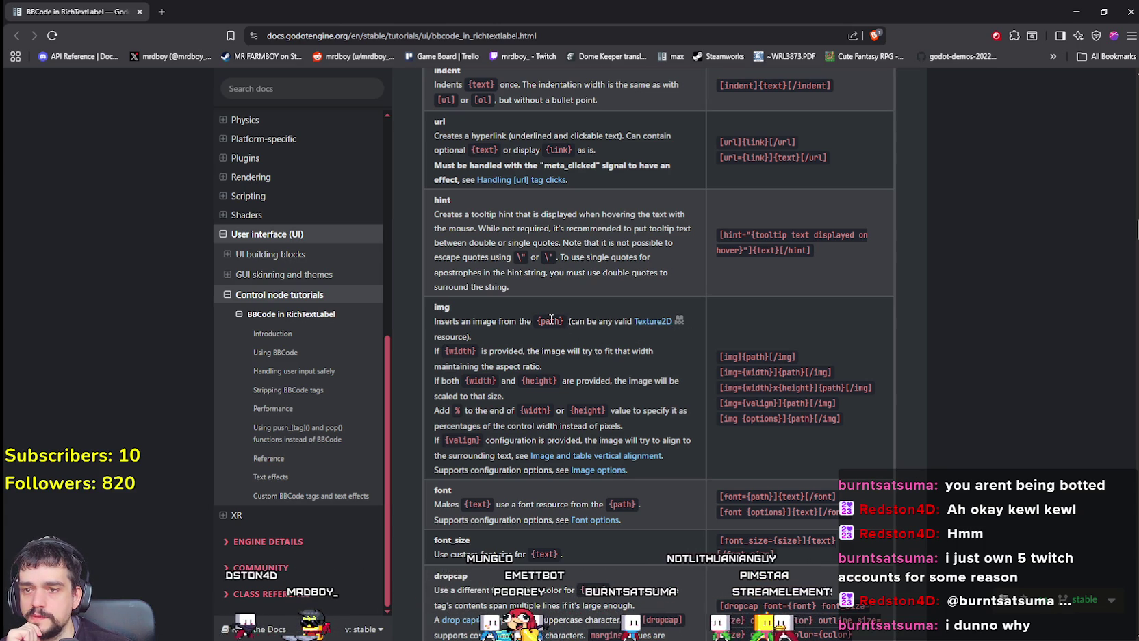
Select the {path} placeholder in the img description and return to the line 241 error
{"action": "left_click_drag", "start_coordinate": [538, 320], "coordinate": [566, 321]}
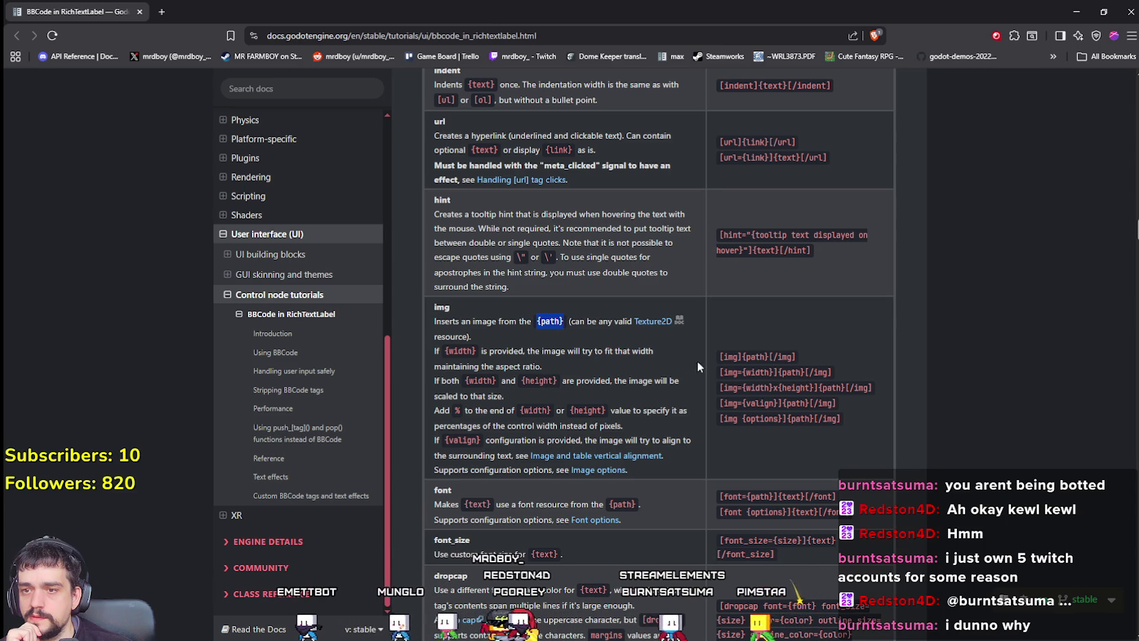
{"action": "key", "text": "alt+Tab"}
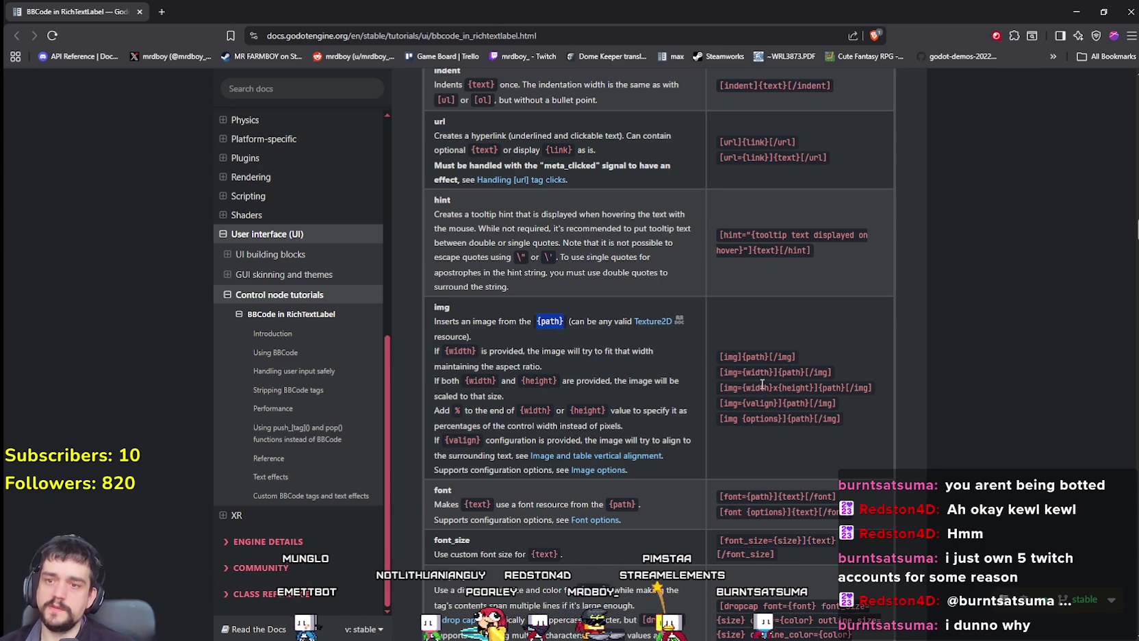
{"action": "key", "text": "alt+Tab"}
Delete the quotes around market on line 241 so the img tags and {market} form one string, then save
{"action": "left_click", "coordinate": [920, 320]}
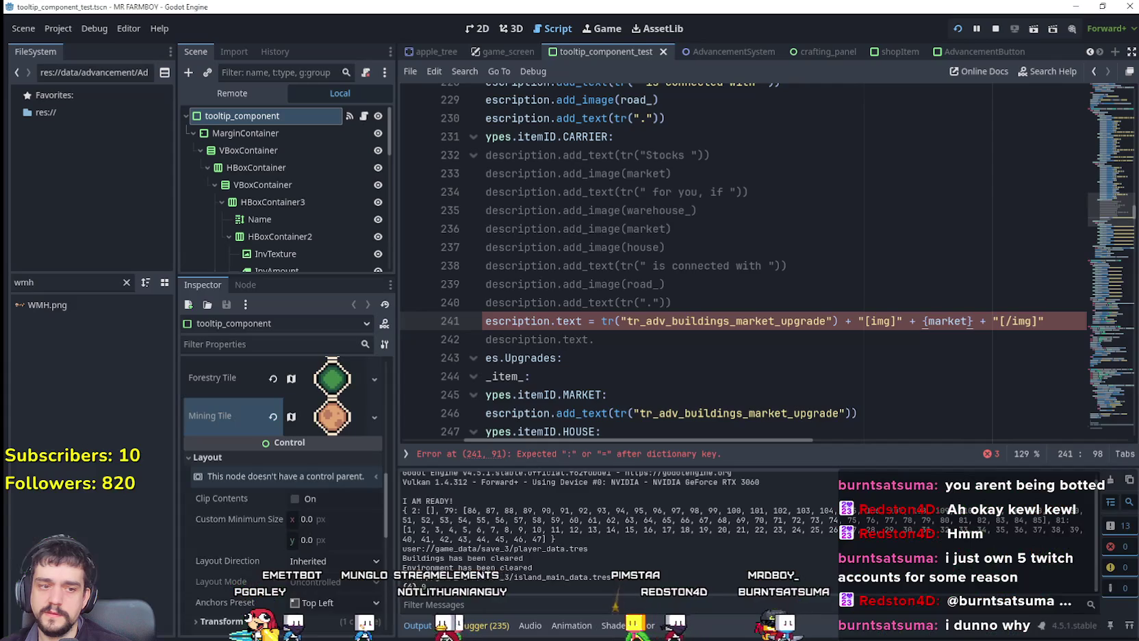
{"action": "key", "text": "alt+Tab"}
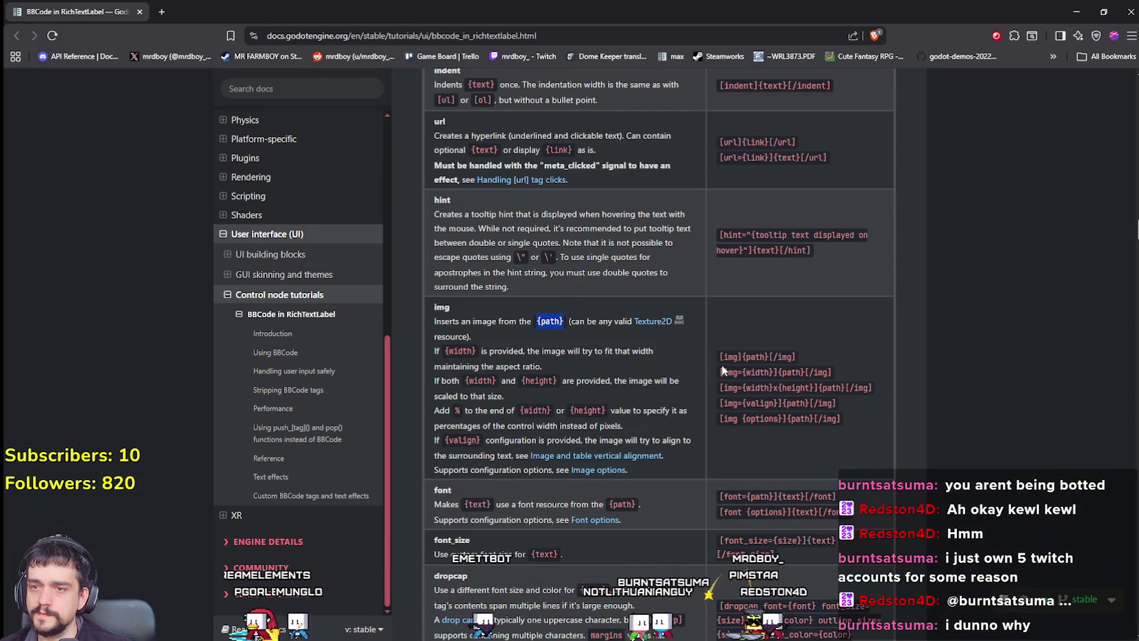
{"action": "double_click", "coordinate": [742, 357]}
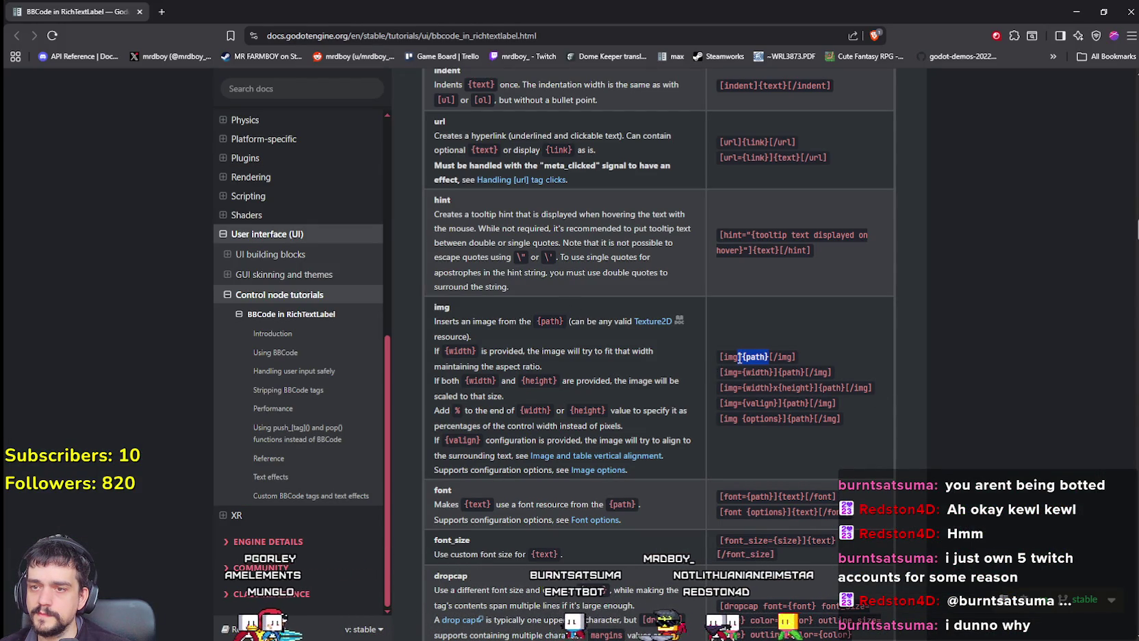
{"action": "key", "text": "alt+Tab"}
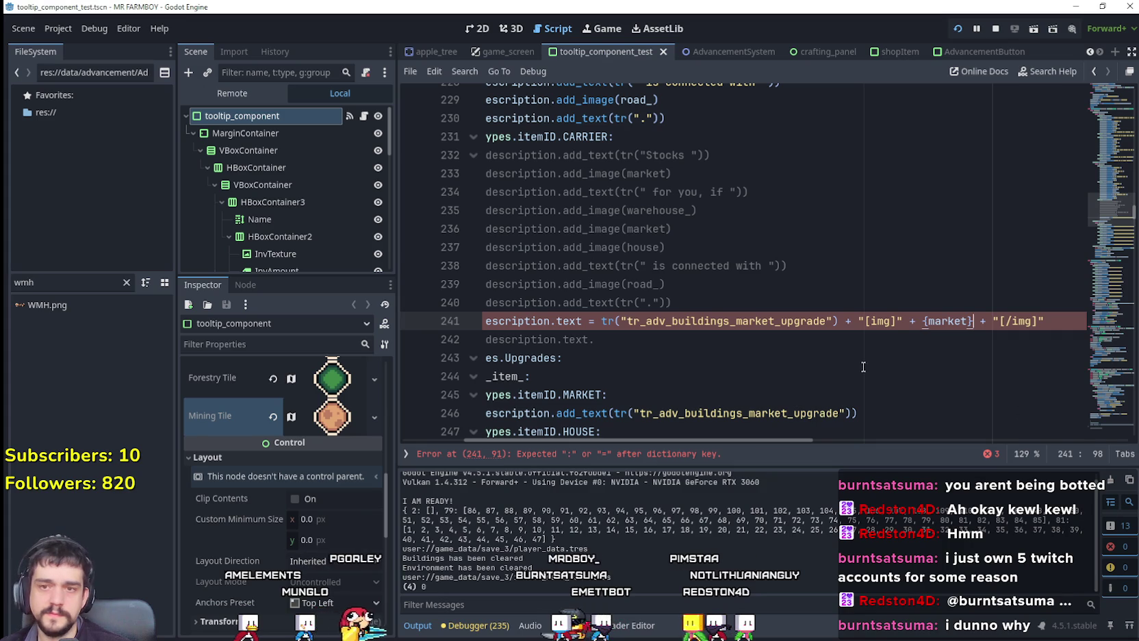
{"action": "key", "text": "BackSpace"}
{"action": "left_click", "coordinate": [997, 321]}
{"action": "key", "text": "BackSpace"}
{"action": "left_click", "coordinate": [989, 343]}
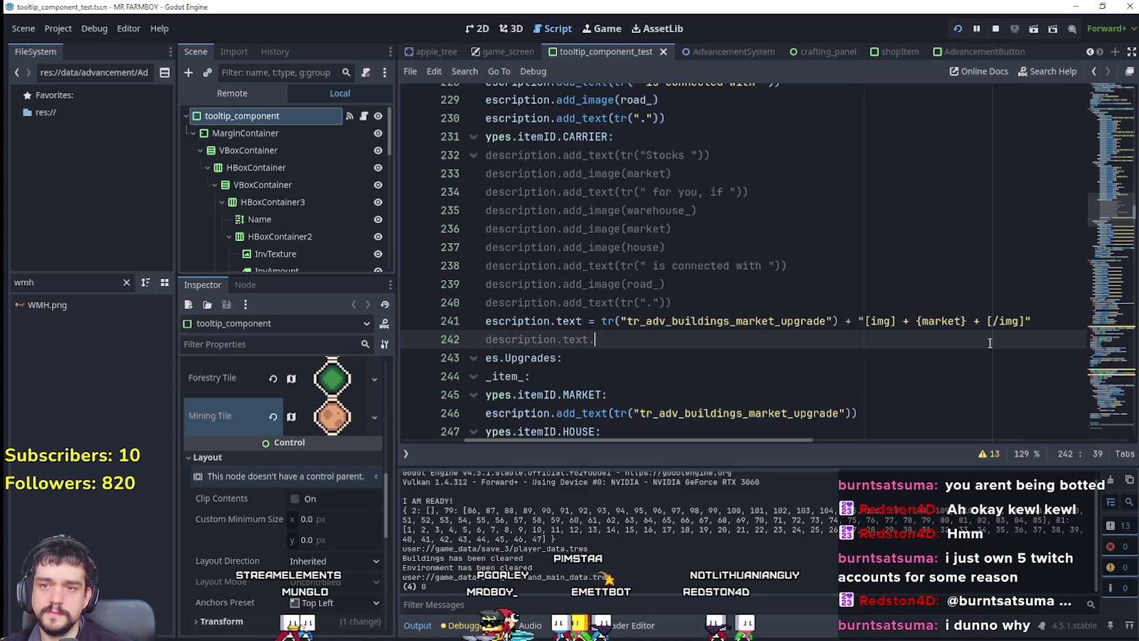
{"action": "key", "text": "ctrl+s"}
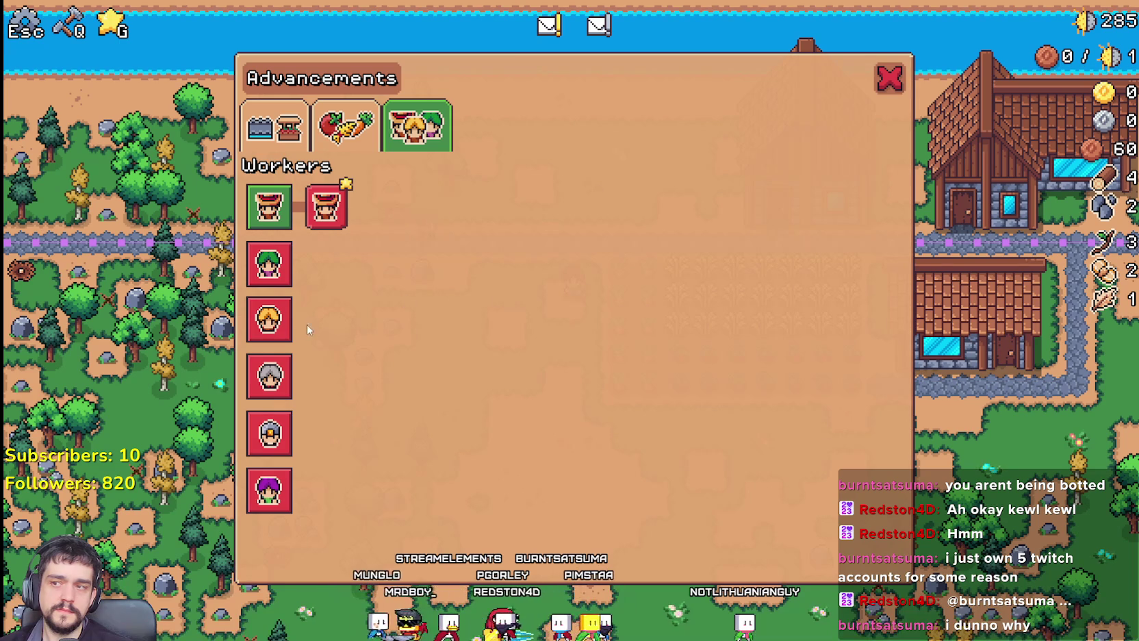
Check the worker tooltips on the game's Advancements Workers page, including Carriers
{"action": "mouse_move", "coordinate": [285, 337]}
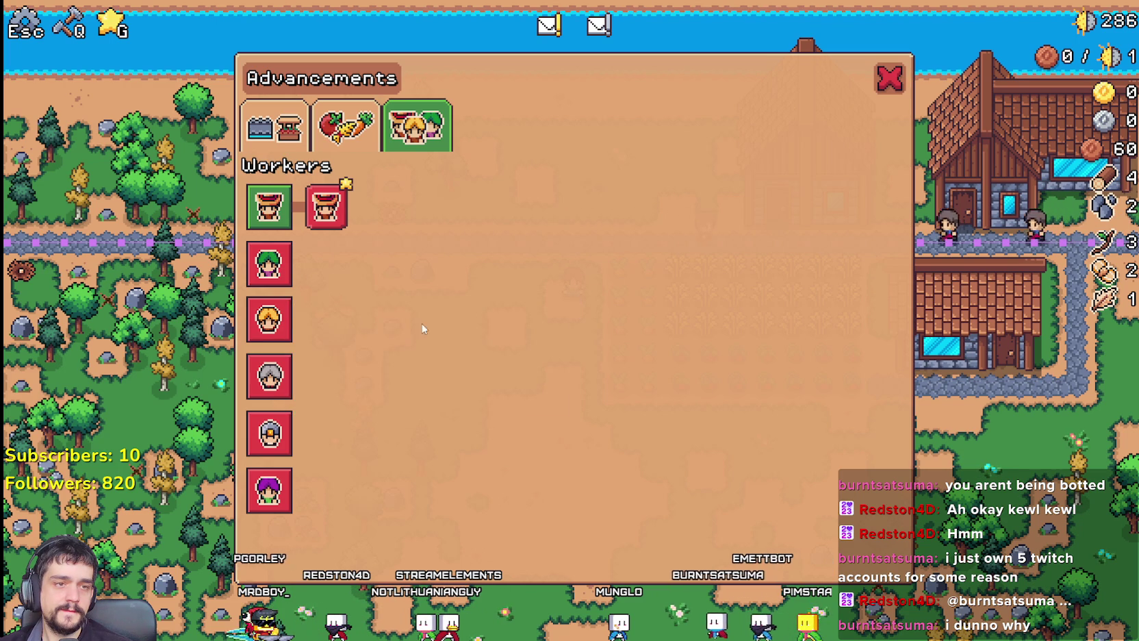
{"action": "mouse_move", "coordinate": [253, 371]}
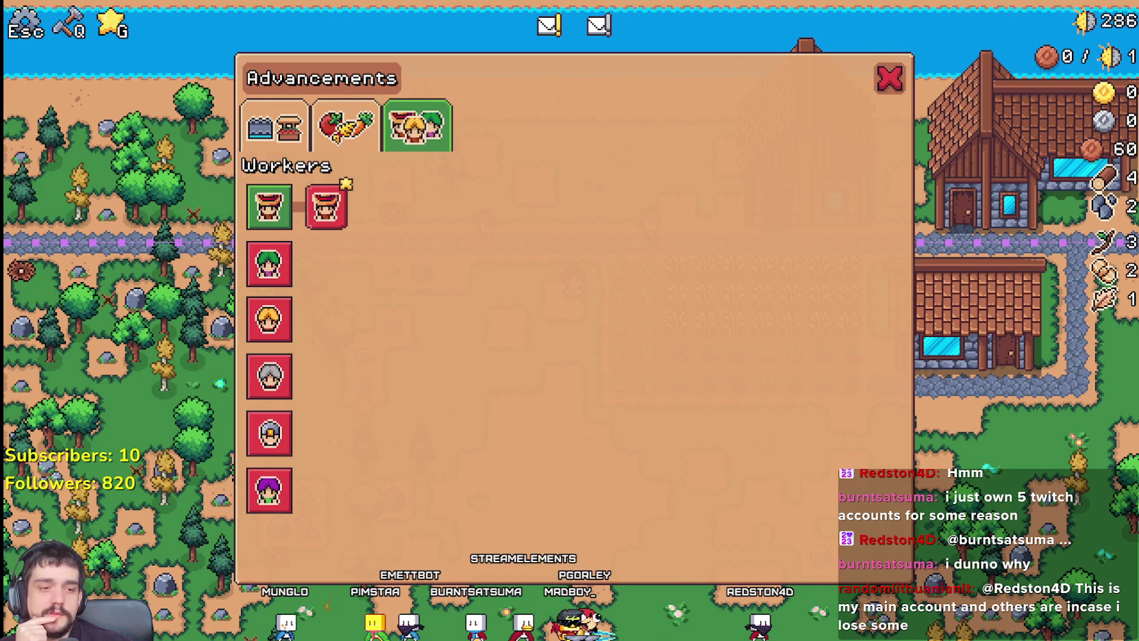
{"action": "key", "text": "alt+Tab"}
Review line 241 and the market word in {market}, then return to the img docs entry
{"action": "left_click_drag", "start_coordinate": [1075, 312], "coordinate": [429, 319]}
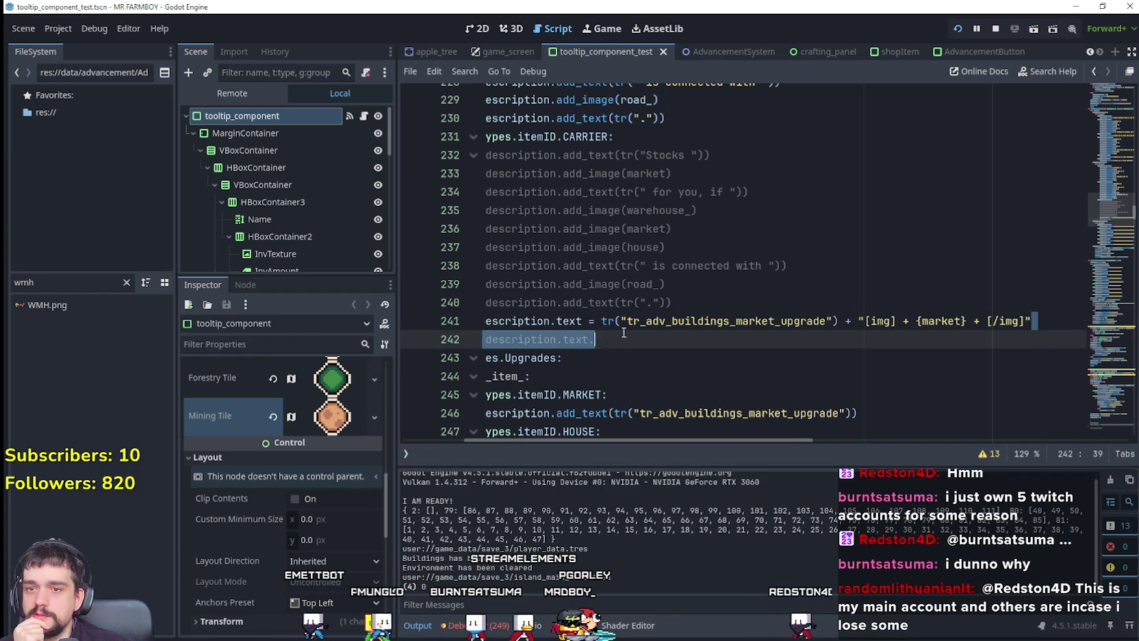
{"action": "left_click_drag", "start_coordinate": [667, 442], "coordinate": [758, 438]}
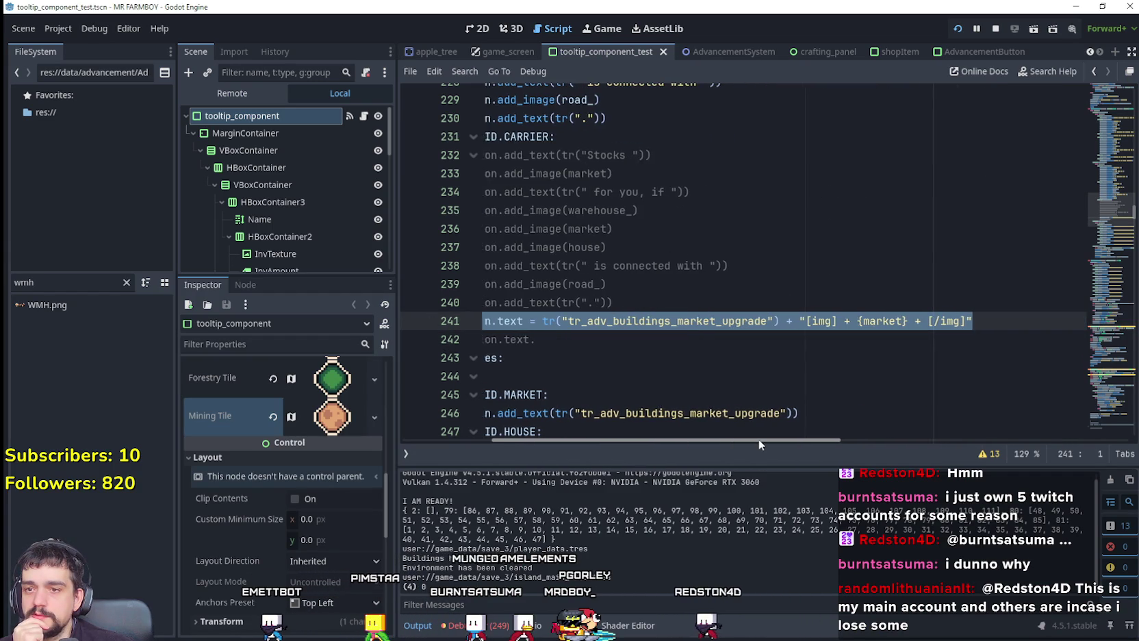
{"action": "left_click", "coordinate": [843, 323]}
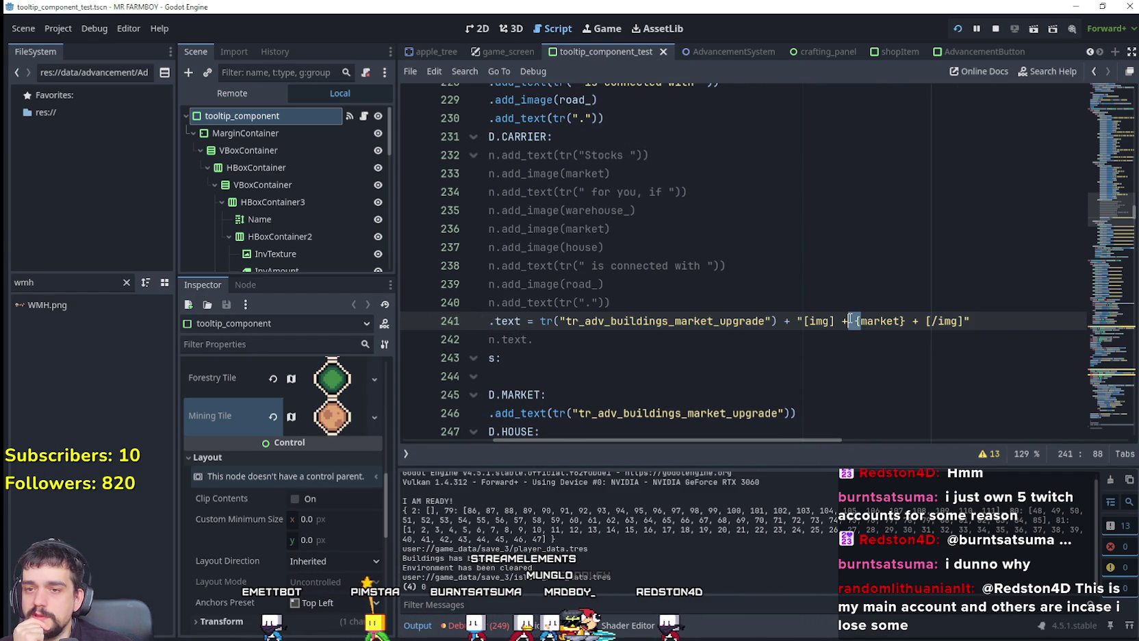
{"action": "double_click", "coordinate": [886, 321]}
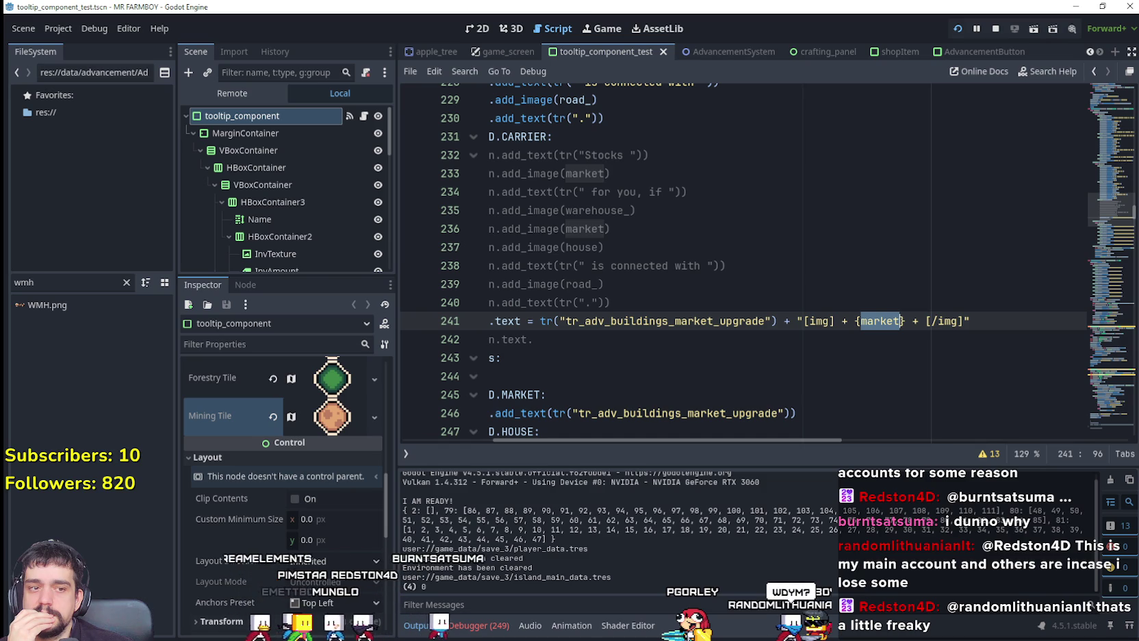
{"action": "key", "text": "alt+Tab"}
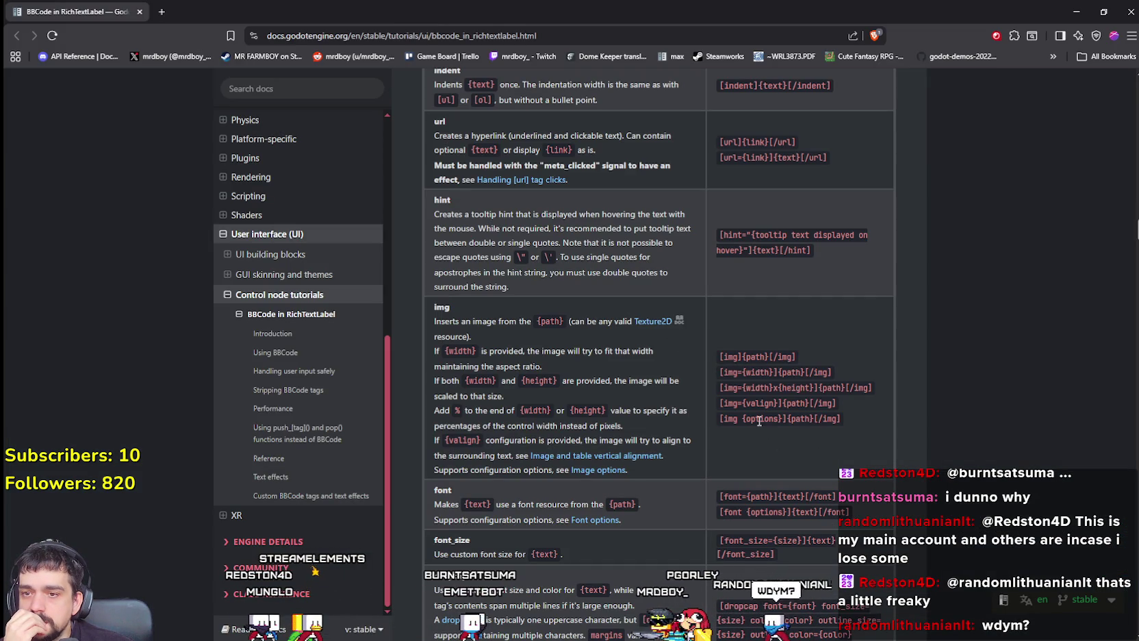
Scroll through the BBCode in RichTextLabel page, then jump back to its top
{"action": "scroll", "coordinate": [787, 438], "scroll_direction": "down", "scroll_amount": 1}
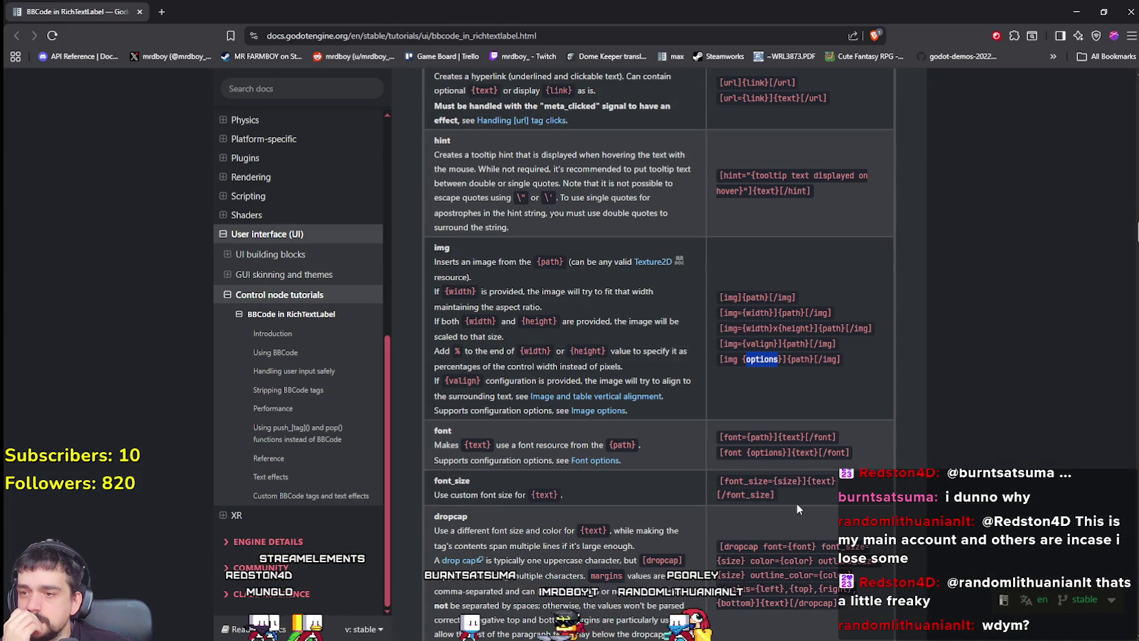
{"action": "scroll", "coordinate": [797, 502], "scroll_direction": "down", "scroll_amount": 12}
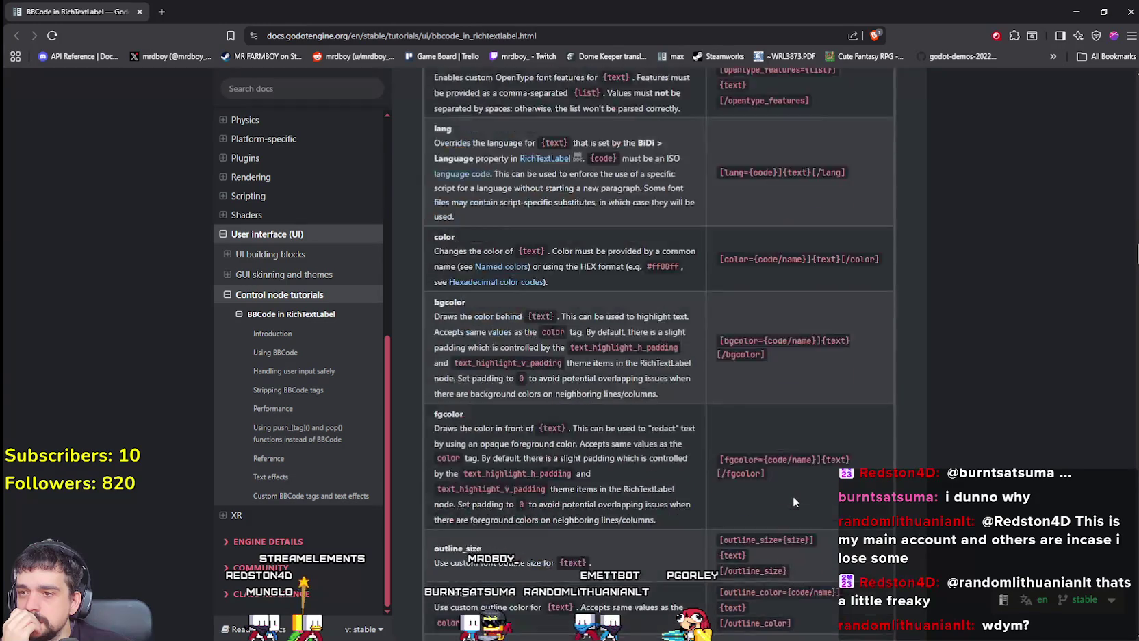
{"action": "scroll", "coordinate": [794, 501], "scroll_direction": "down", "scroll_amount": 6}
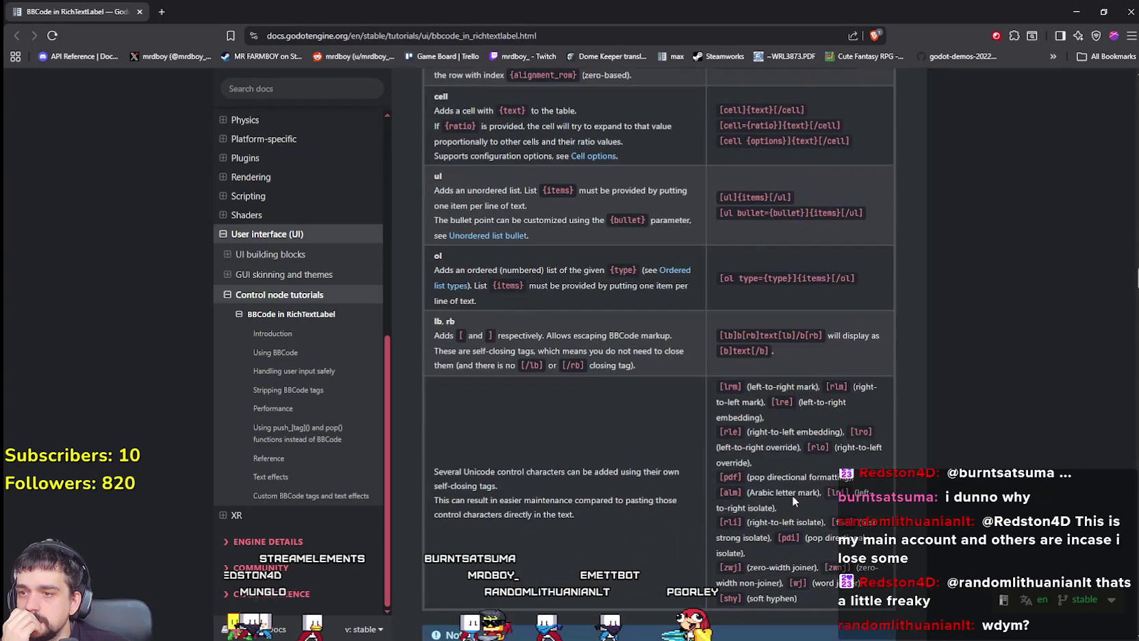
{"action": "scroll", "coordinate": [640, 328], "scroll_direction": "down", "scroll_amount": 3}
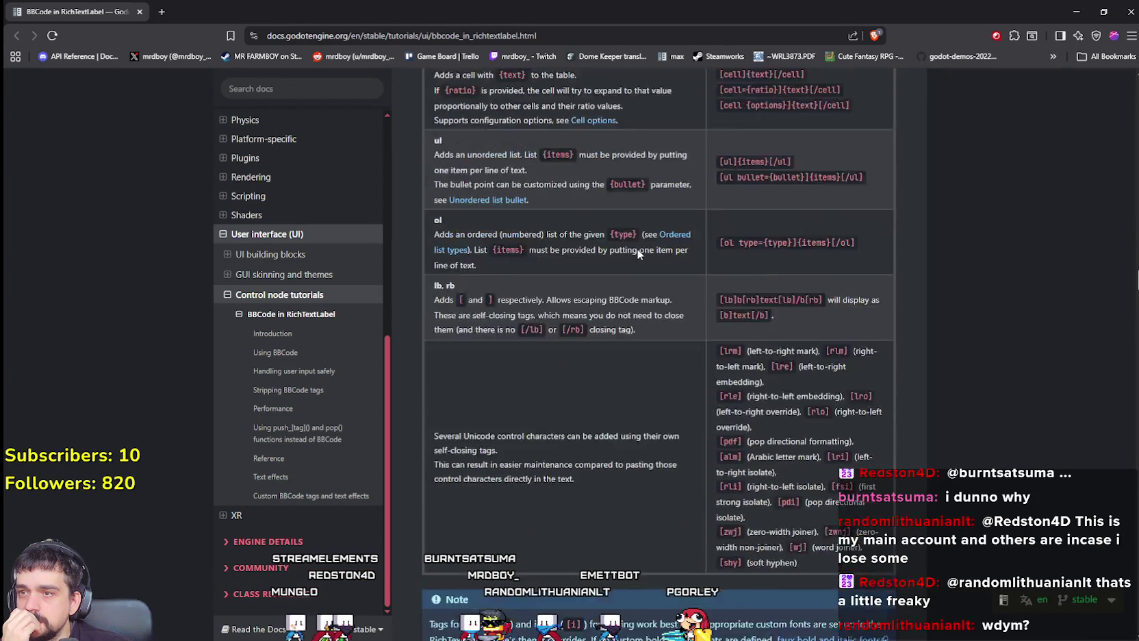
{"action": "scroll", "coordinate": [662, 375], "scroll_direction": "up", "scroll_amount": 3}
{"action": "scroll", "coordinate": [684, 425], "scroll_direction": "down", "scroll_amount": 3}
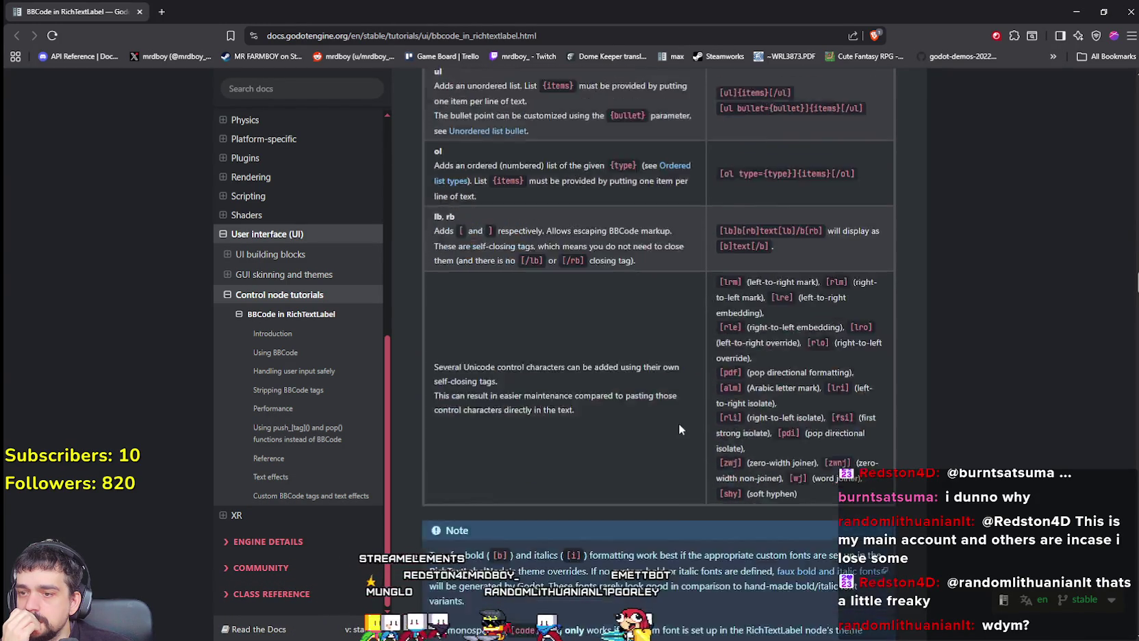
{"action": "scroll", "coordinate": [677, 421], "scroll_direction": "down", "scroll_amount": 3}
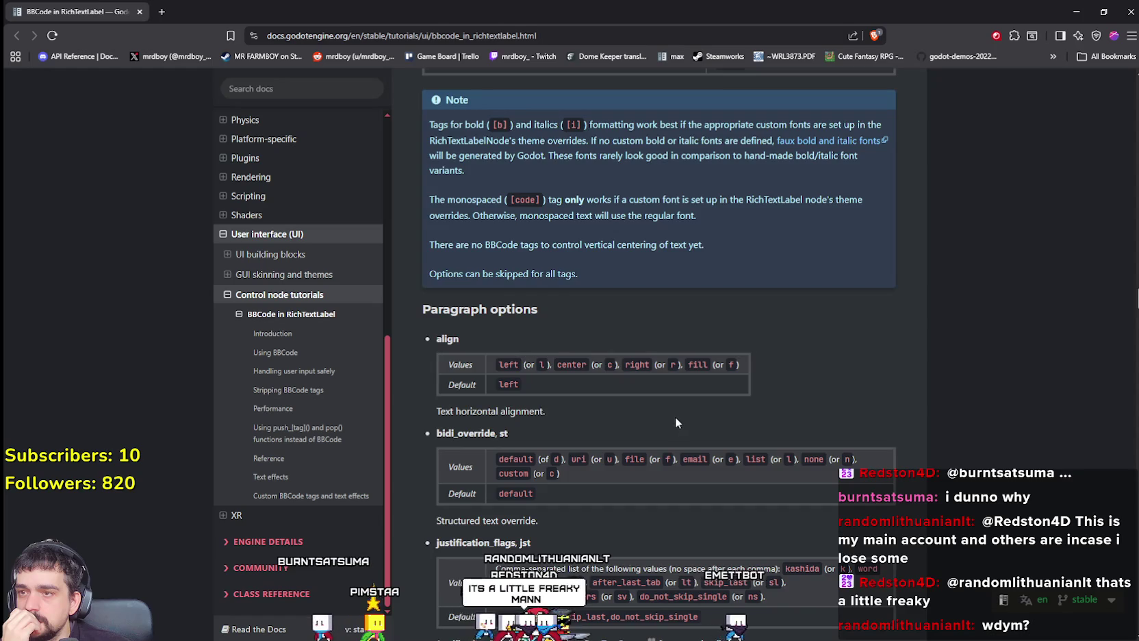
{"action": "scroll", "coordinate": [677, 420], "scroll_direction": "down", "scroll_amount": 10}
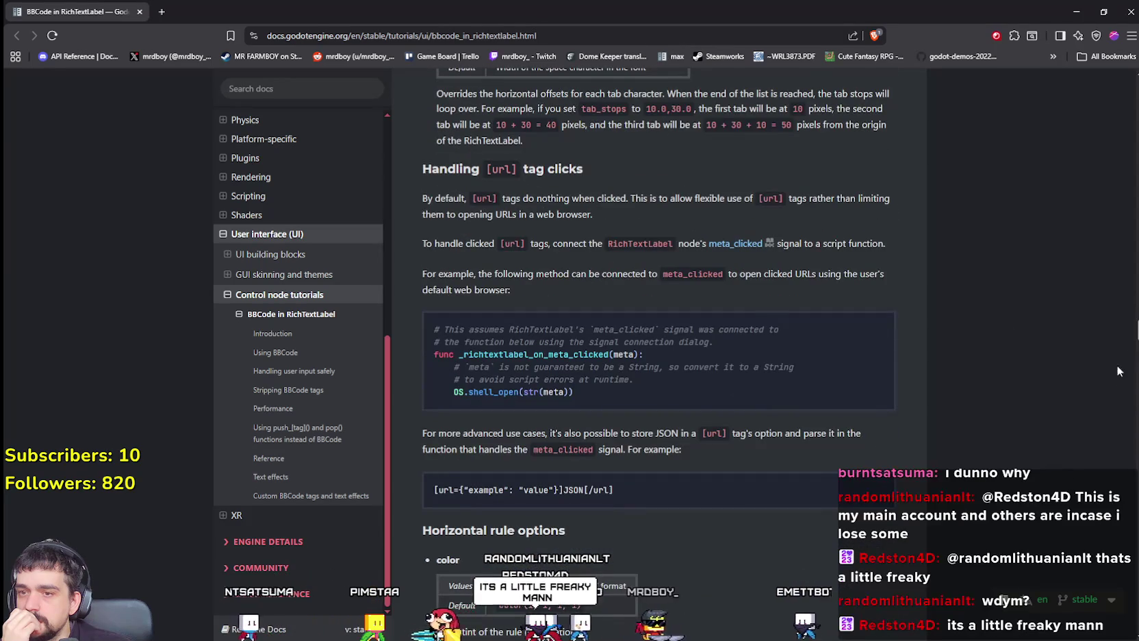
{"action": "scroll", "coordinate": [657, 342], "scroll_direction": "down", "scroll_amount": 5}
{"action": "scroll", "coordinate": [657, 342], "scroll_direction": "up", "scroll_amount": 1}
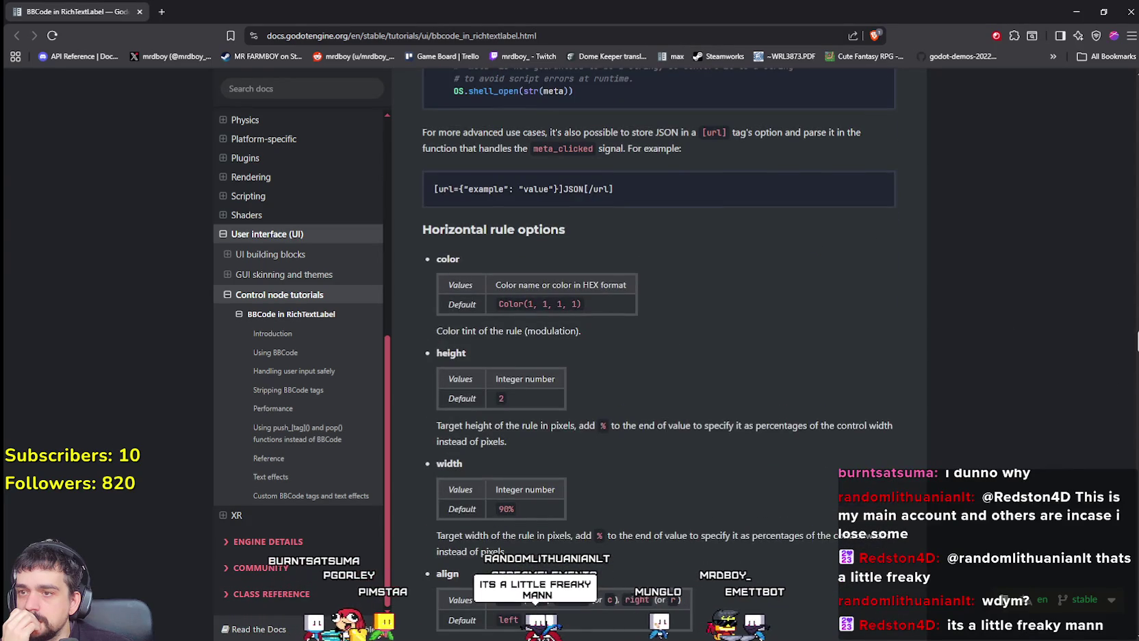
{"action": "scroll", "coordinate": [1136, 342], "scroll_direction": "down", "scroll_amount": 10}
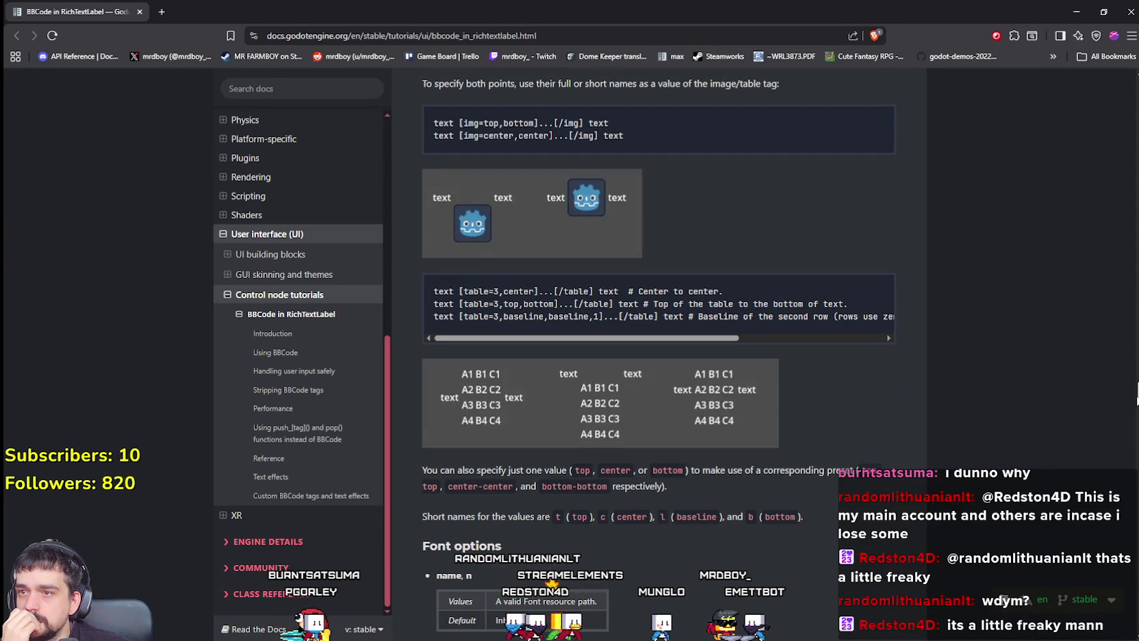
{"action": "scroll", "coordinate": [1134, 403], "scroll_direction": "down", "scroll_amount": 3}
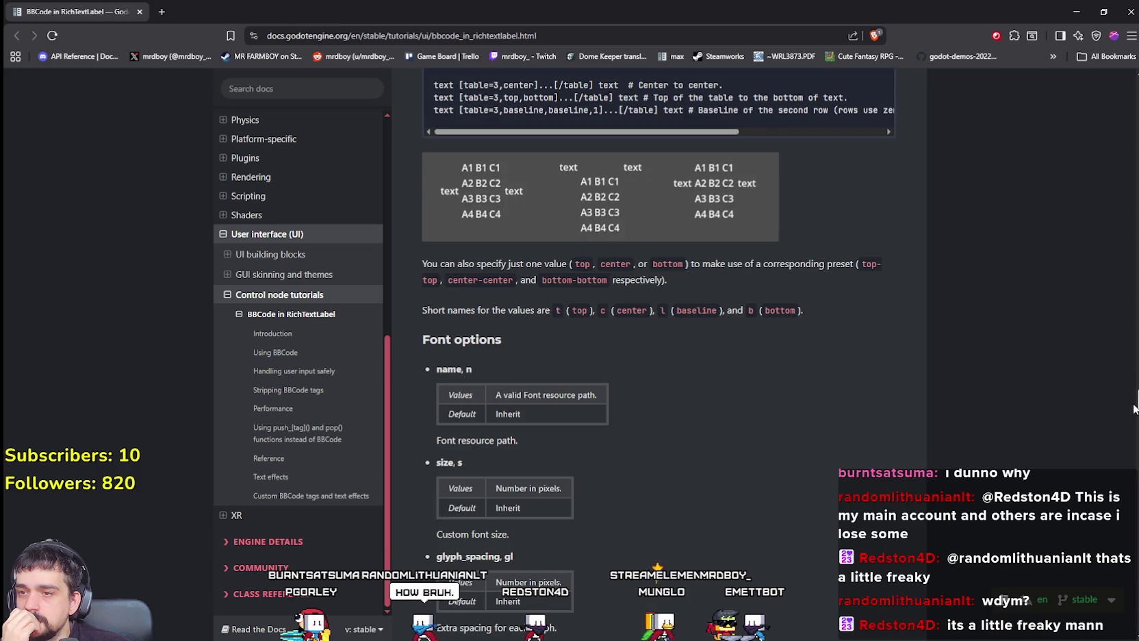
{"action": "mouse_move", "coordinate": [1134, 408]}
{"action": "left_mouse_down"}
{"action": "mouse_move", "coordinate": [1112, 568]}
{"action": "mouse_move", "coordinate": [1133, 614]}
{"action": "left_mouse_up"}
{"action": "scroll", "coordinate": [815, 510], "scroll_direction": "up", "scroll_amount": 3}
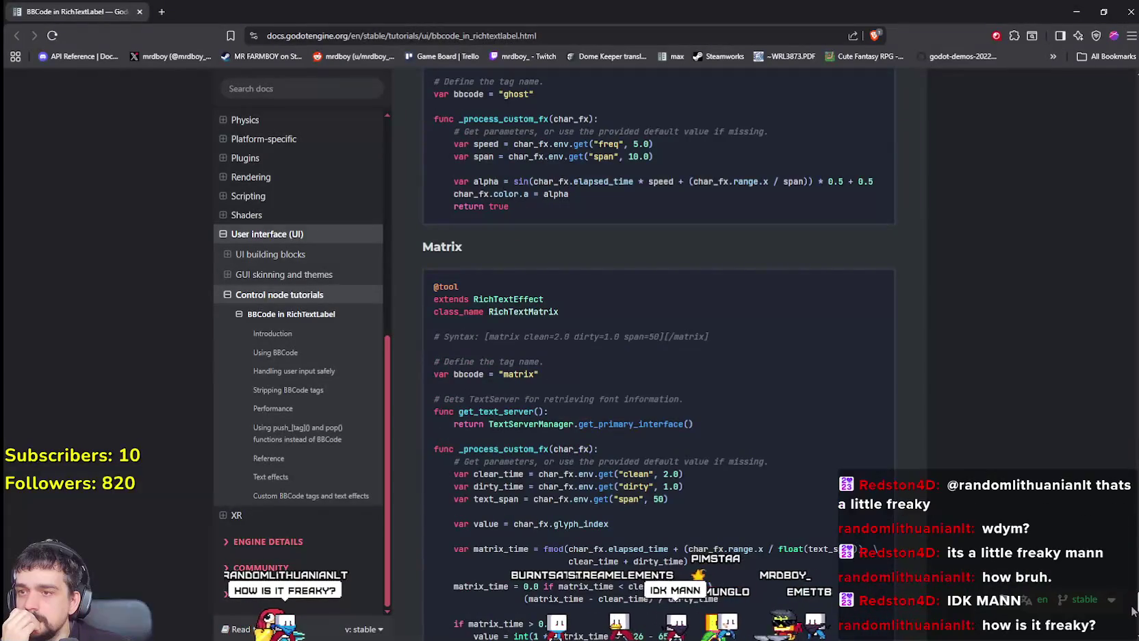
{"action": "scroll", "coordinate": [815, 506], "scroll_direction": "down", "scroll_amount": 6}
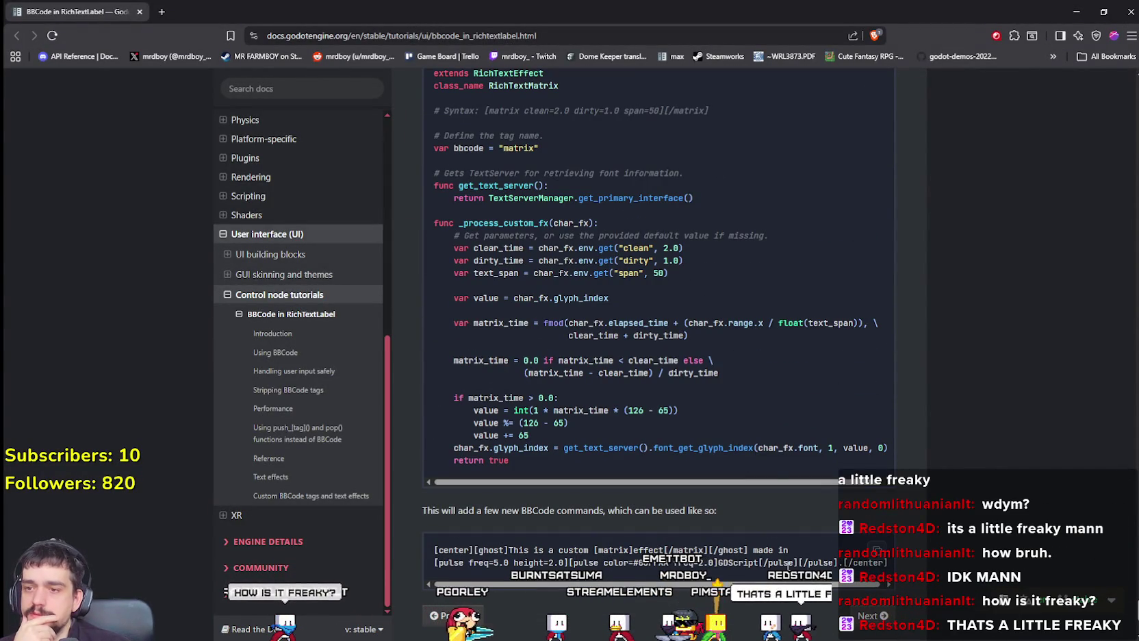
{"action": "scroll", "coordinate": [684, 506], "scroll_direction": "down", "scroll_amount": 3}
{"action": "scroll", "coordinate": [700, 549], "scroll_direction": "up", "scroll_amount": 1}
{"action": "scroll", "coordinate": [699, 549], "scroll_direction": "down", "scroll_amount": 1}
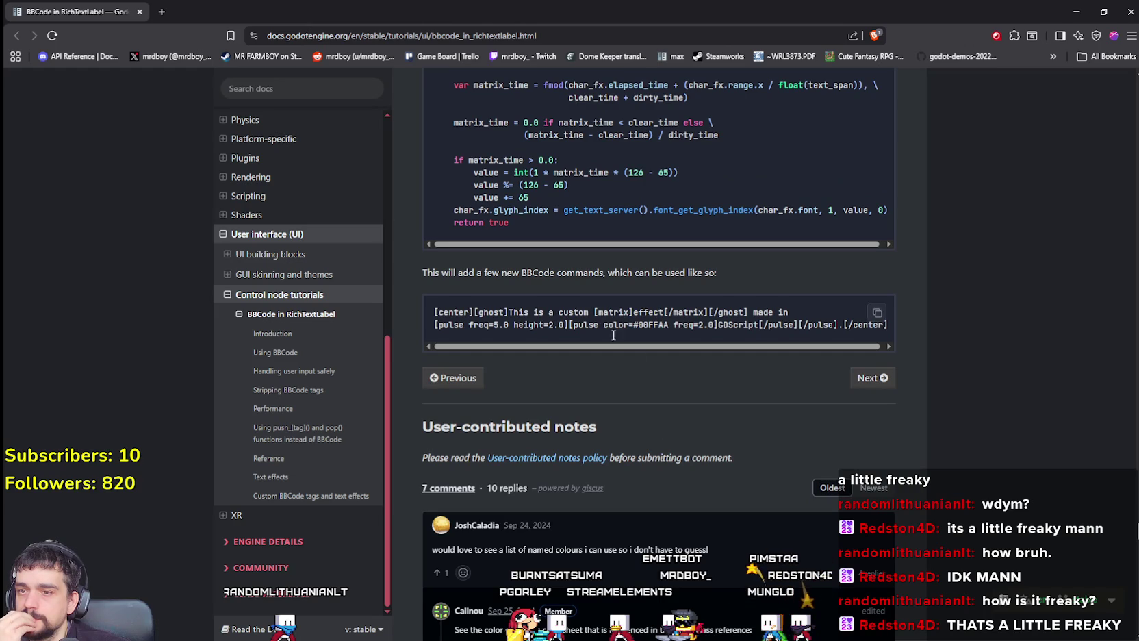
{"action": "scroll", "coordinate": [700, 548], "scroll_direction": "down", "scroll_amount": 5}
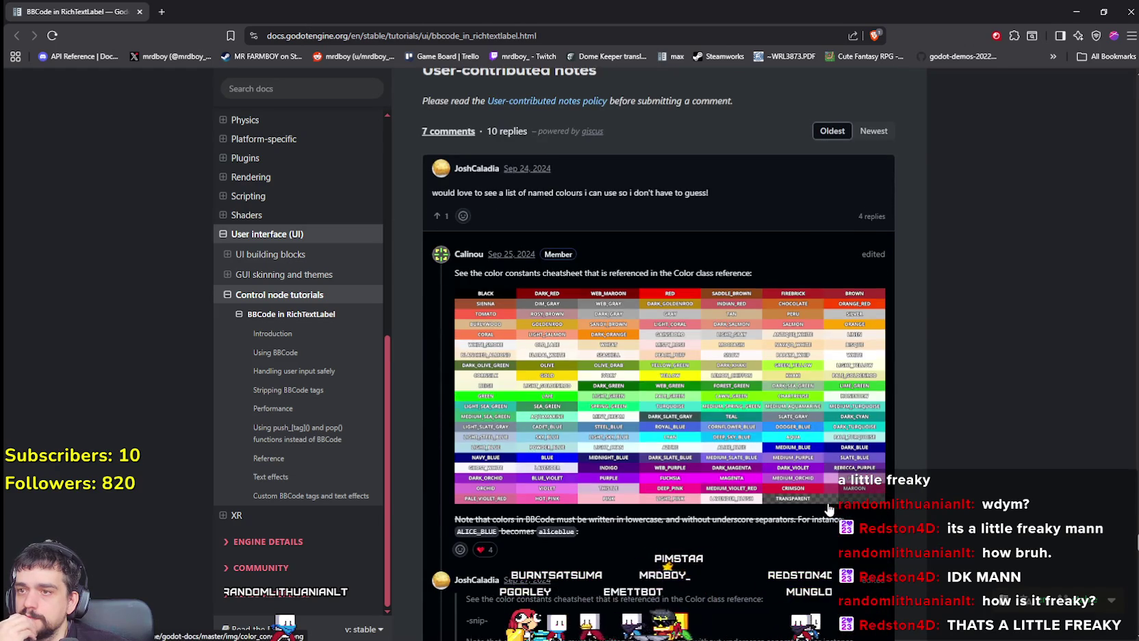
{"action": "scroll", "coordinate": [830, 510], "scroll_direction": "down", "scroll_amount": 10}
{"action": "scroll", "coordinate": [828, 510], "scroll_direction": "down", "scroll_amount": 10}
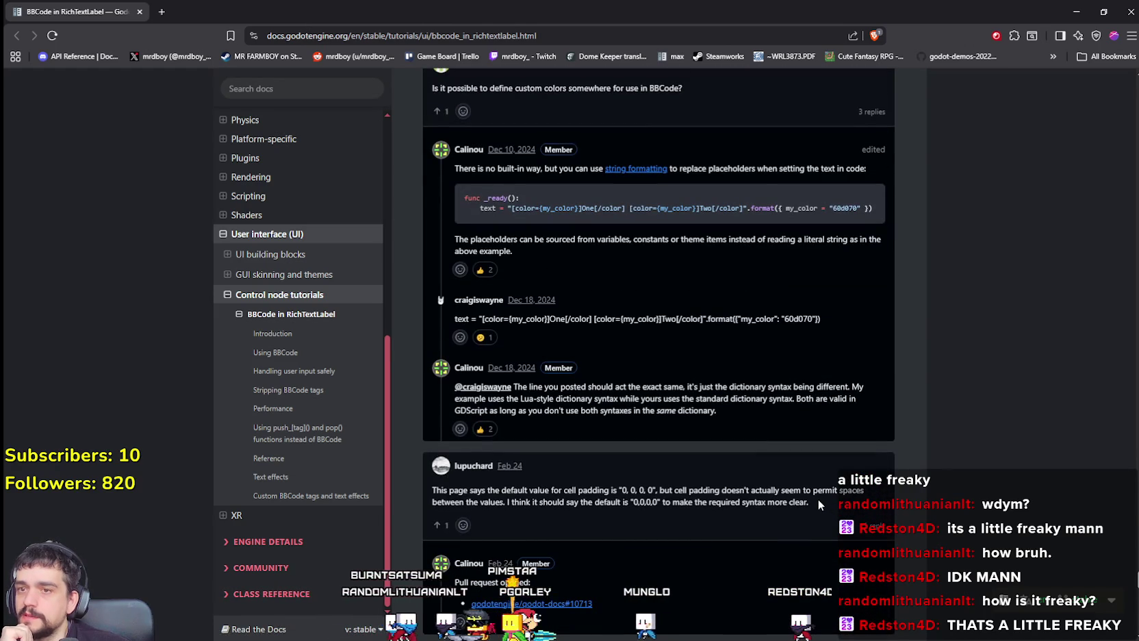
{"action": "scroll", "coordinate": [819, 500], "scroll_direction": "down", "scroll_amount": 12}
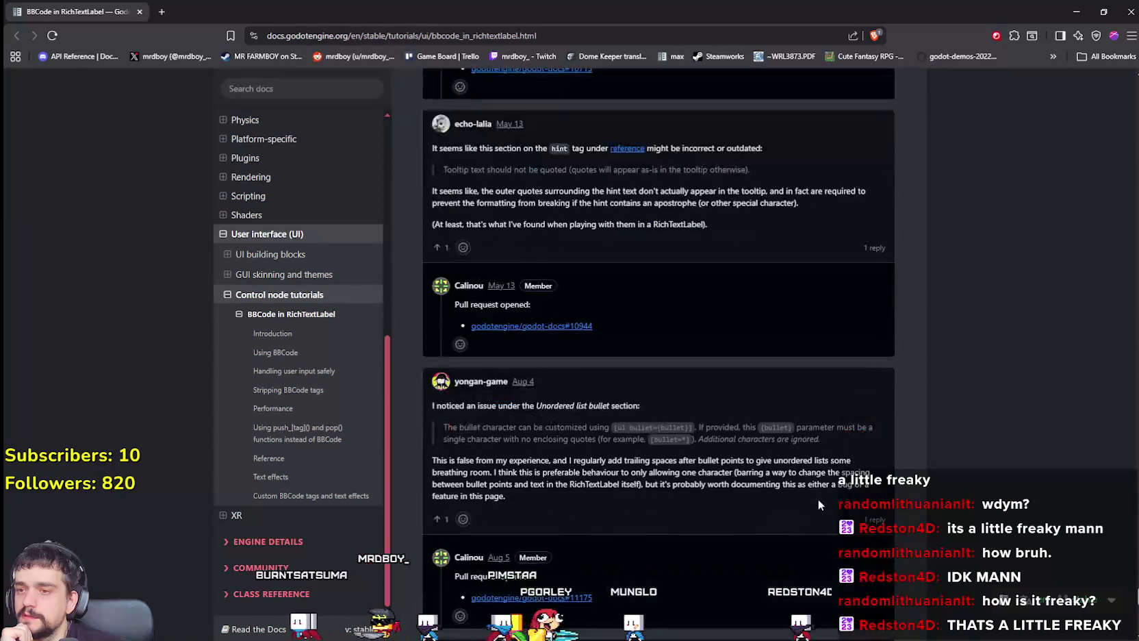
{"action": "scroll", "coordinate": [819, 504], "scroll_direction": "down", "scroll_amount": 4}
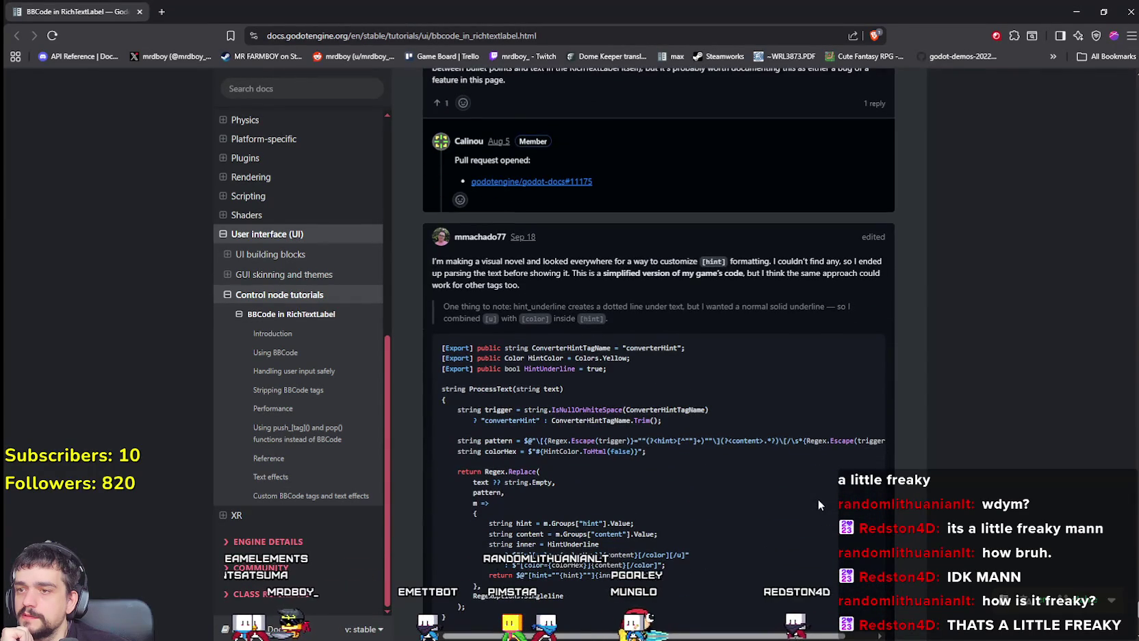
{"action": "scroll", "coordinate": [819, 504], "scroll_direction": "down", "scroll_amount": 2}
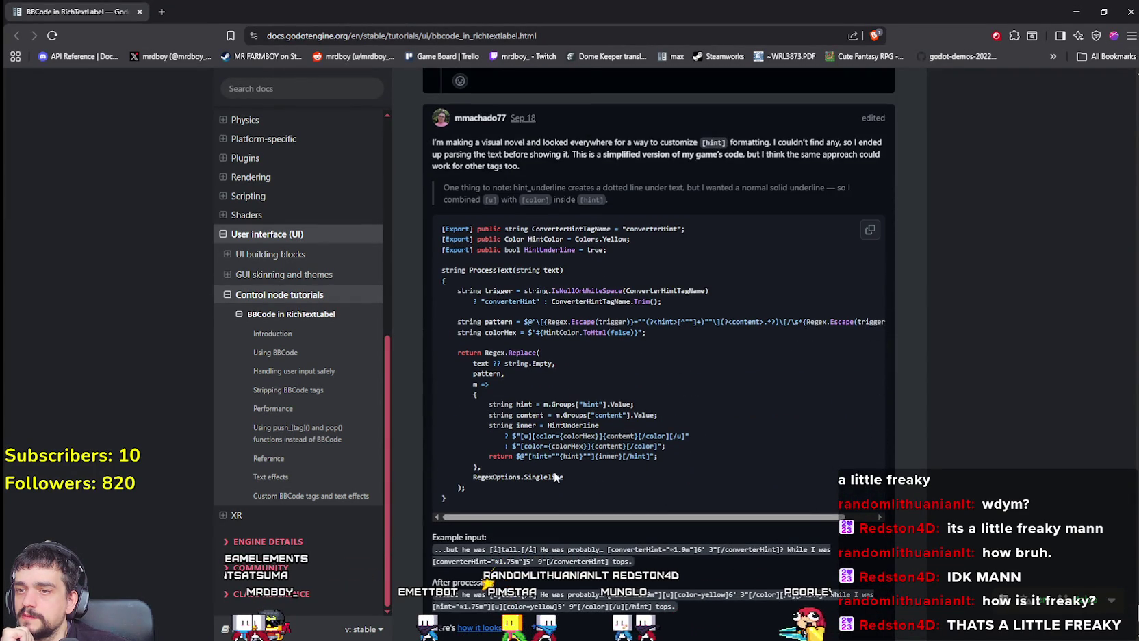
{"action": "scroll", "coordinate": [555, 469], "scroll_direction": "down", "scroll_amount": 3}
{"action": "scroll", "coordinate": [625, 503], "scroll_direction": "down", "scroll_amount": 1}
{"action": "key", "text": "Home"}
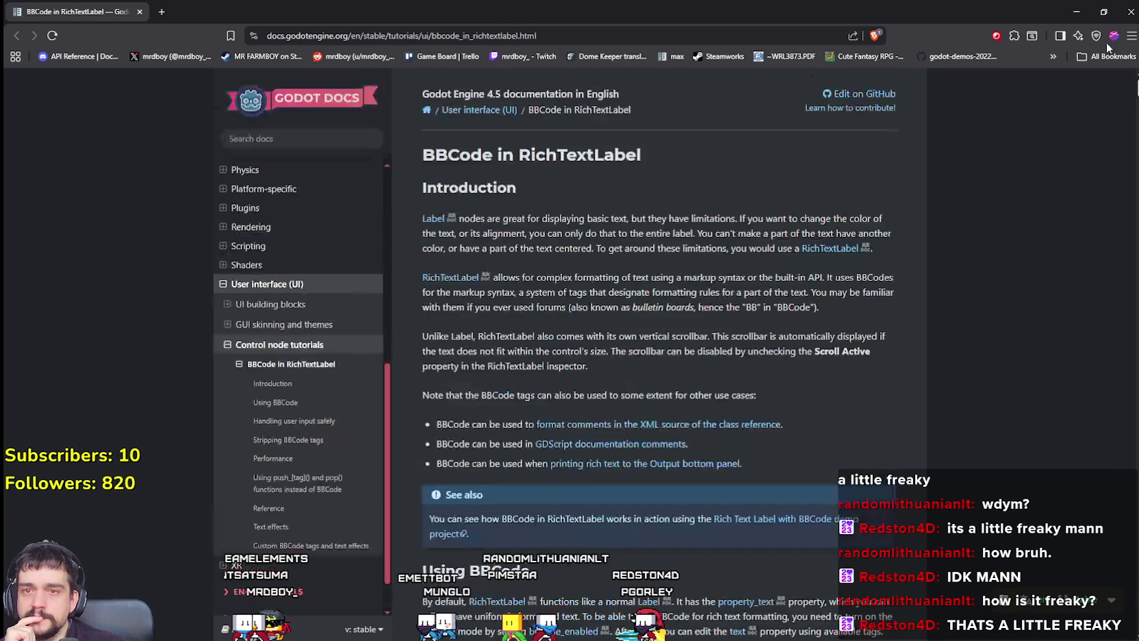
{"action": "scroll", "coordinate": [744, 317], "scroll_direction": "down", "scroll_amount": 4}
Search the page for Texture2D and select the [img]{path}[/img] example
{"action": "key", "text": "ctrl+f"}
{"action": "type", "text": "Texture2D"}
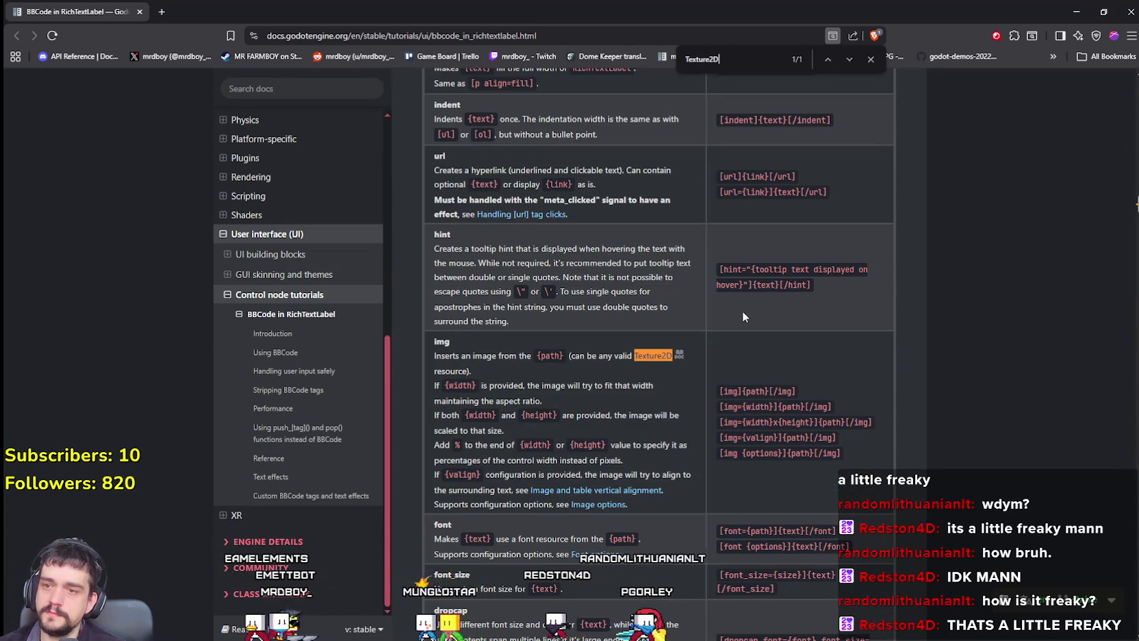
{"action": "double_click", "coordinate": [549, 355]}
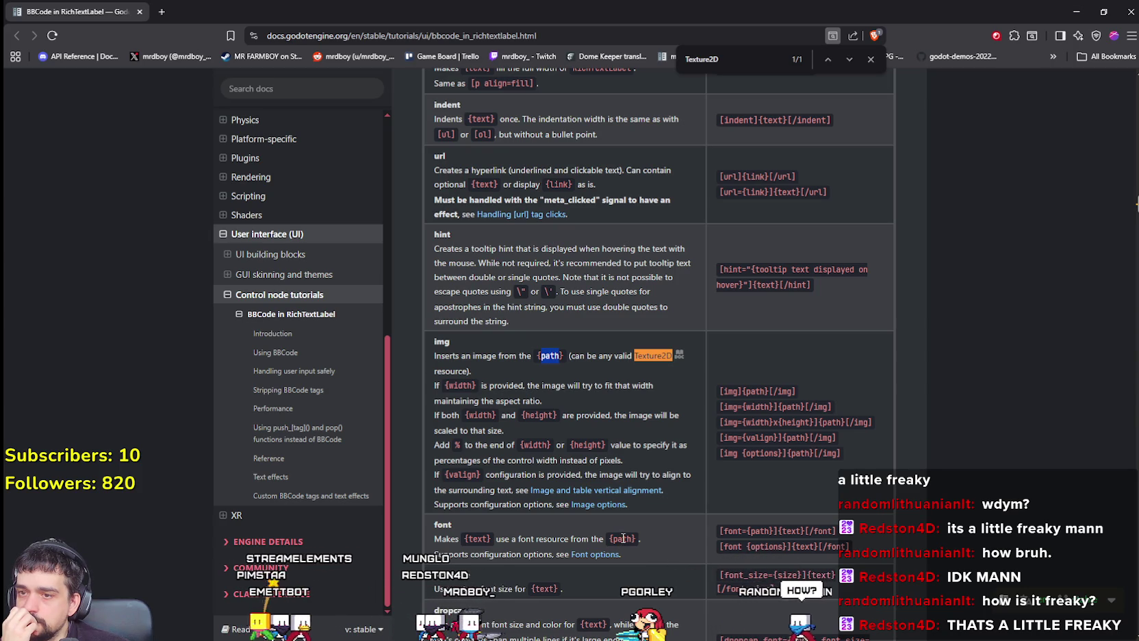
{"action": "left_click", "coordinate": [794, 390]}
{"action": "left_click_drag", "start_coordinate": [794, 390], "coordinate": [719, 394]}
{"action": "key", "text": "ctrl+c"}
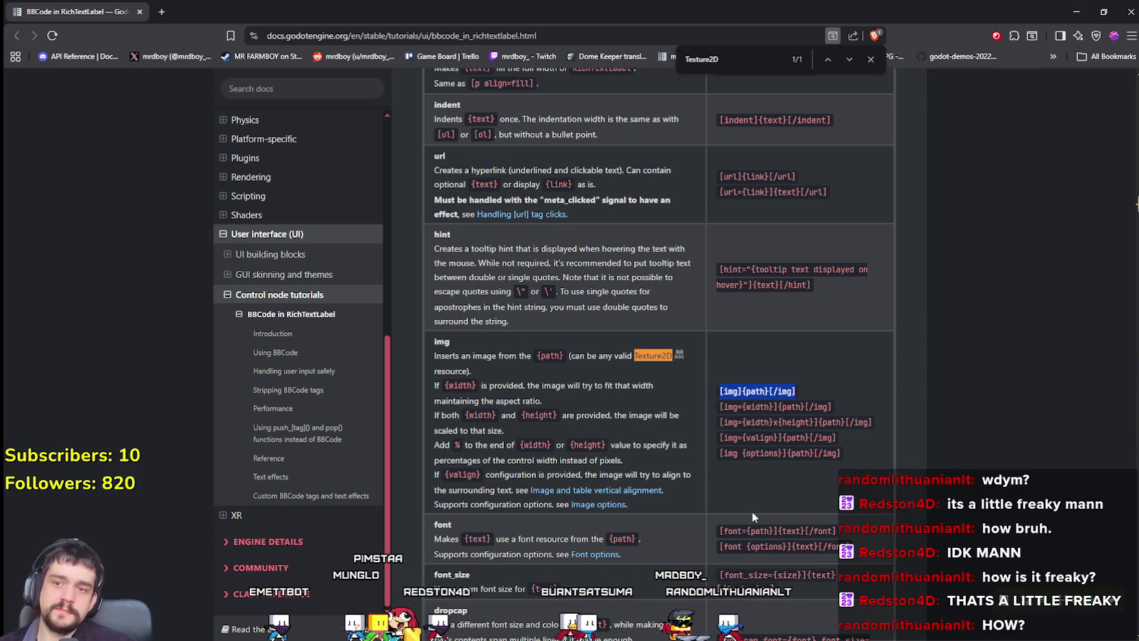
{"action": "key", "text": "alt+Tab"}
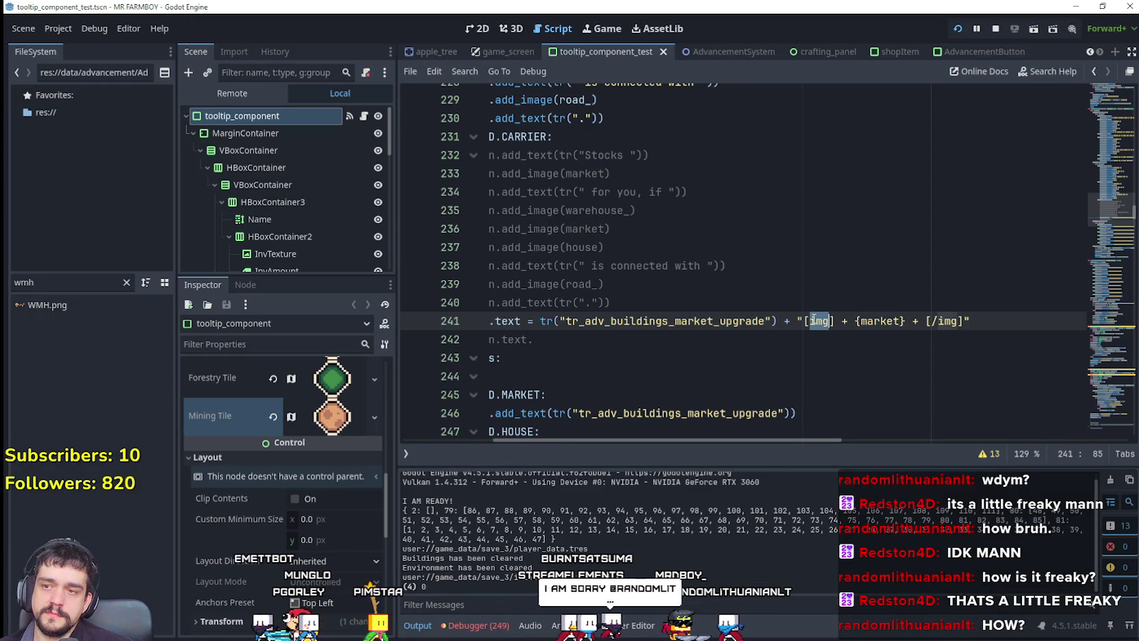
Paste [img]{path}[/img] into line 241 and change path to market
{"action": "left_click_drag", "start_coordinate": [804, 320], "coordinate": [964, 320]}
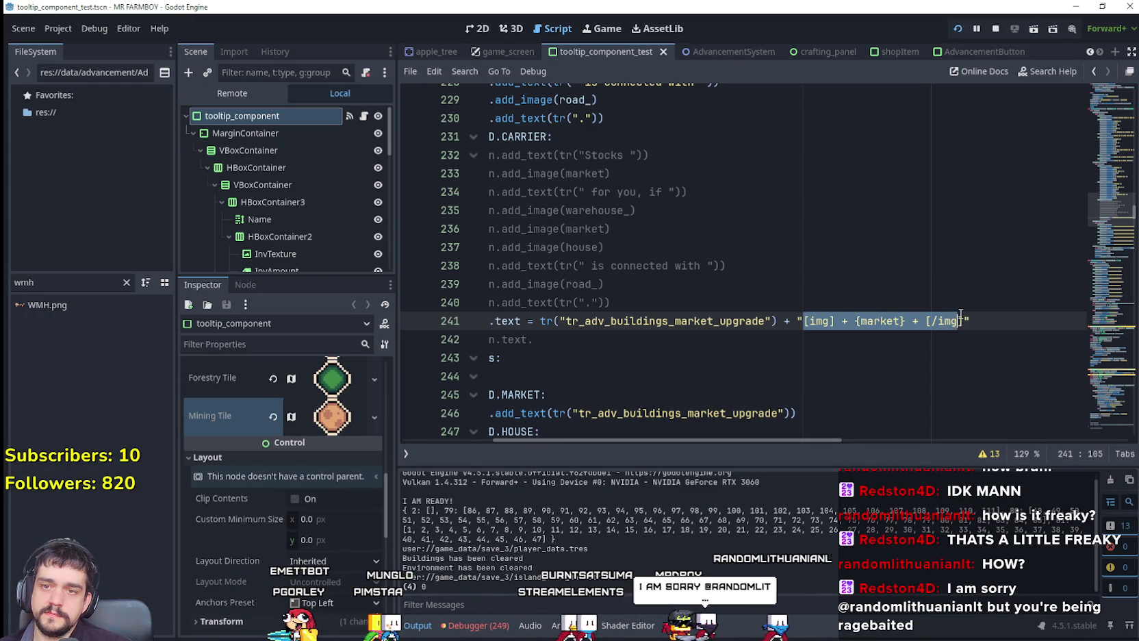
{"action": "key", "text": "ctrl+v"}
{"action": "double_click", "coordinate": [850, 322]}
{"action": "type", "text": "market"}
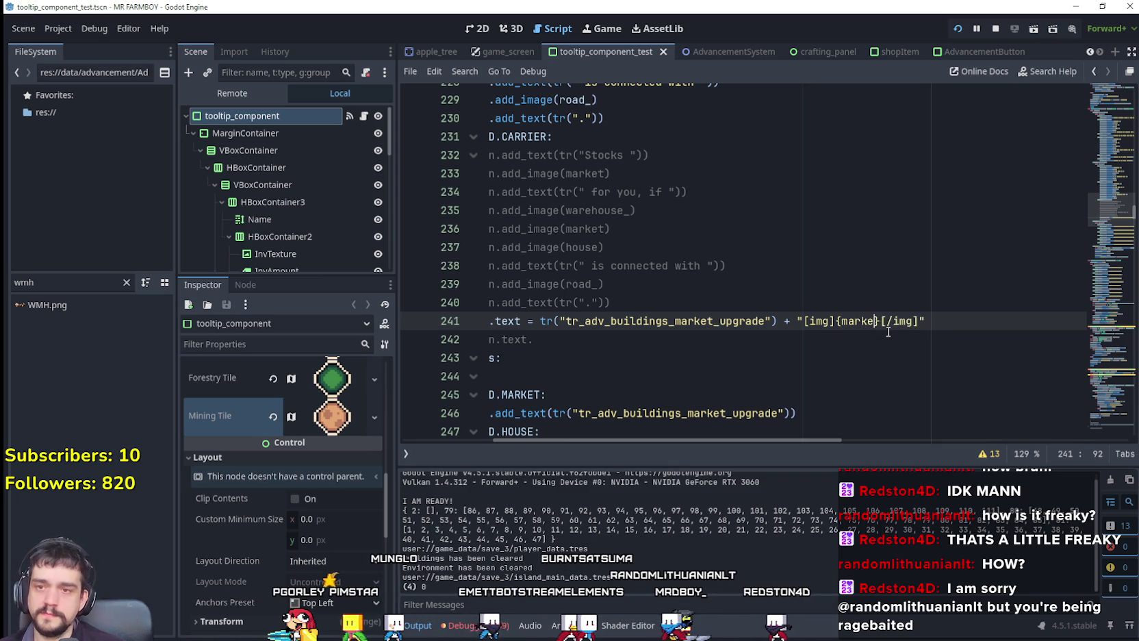
{"action": "type", "text": "\""}
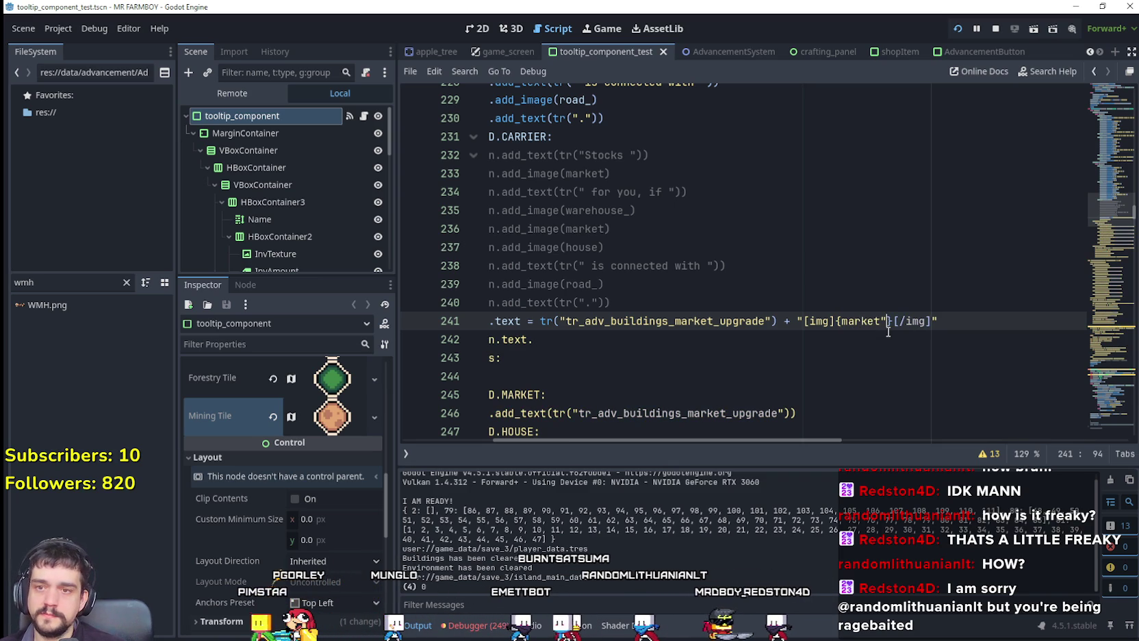
{"action": "type", "text": " +"}
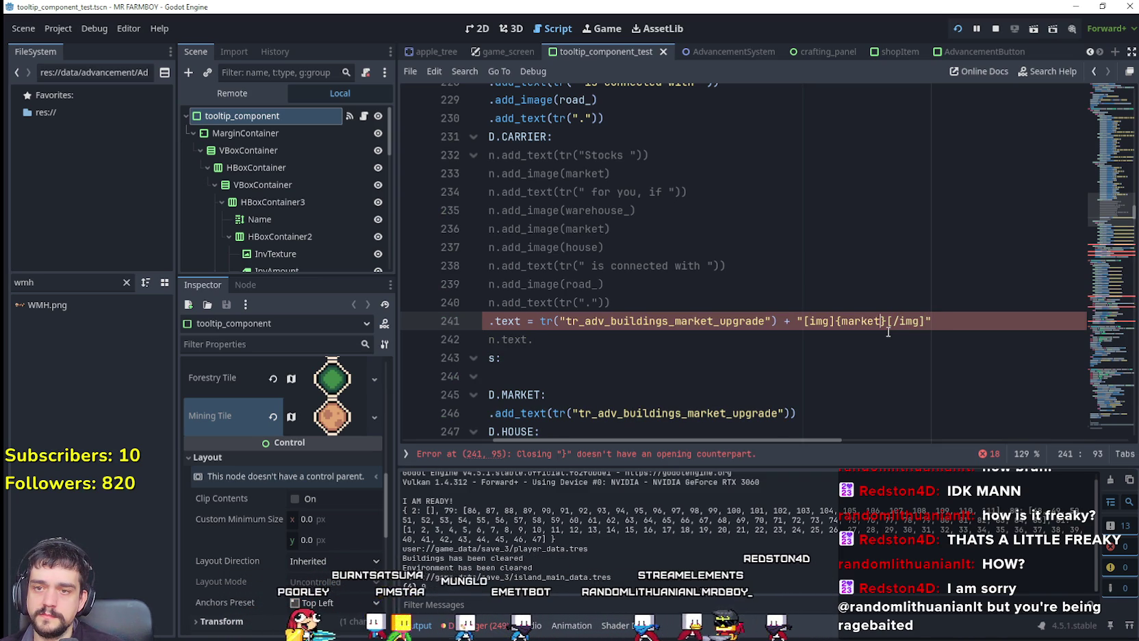
{"action": "left_click", "coordinate": [845, 321]}
{"action": "type", "text": "\" +"}
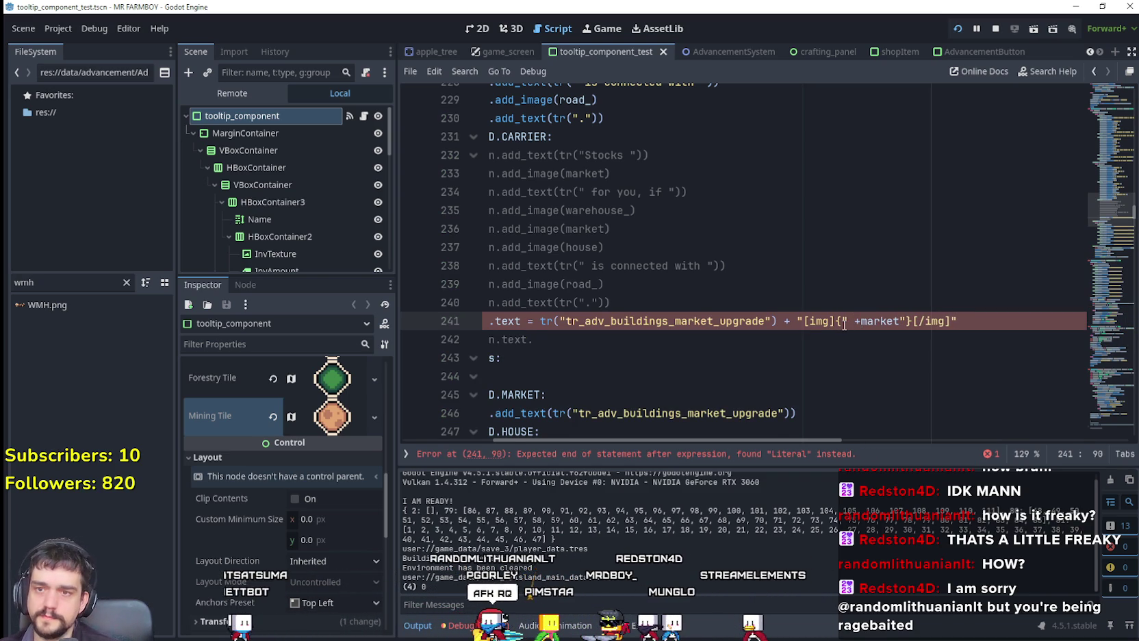
{"action": "key", "text": "Right"}
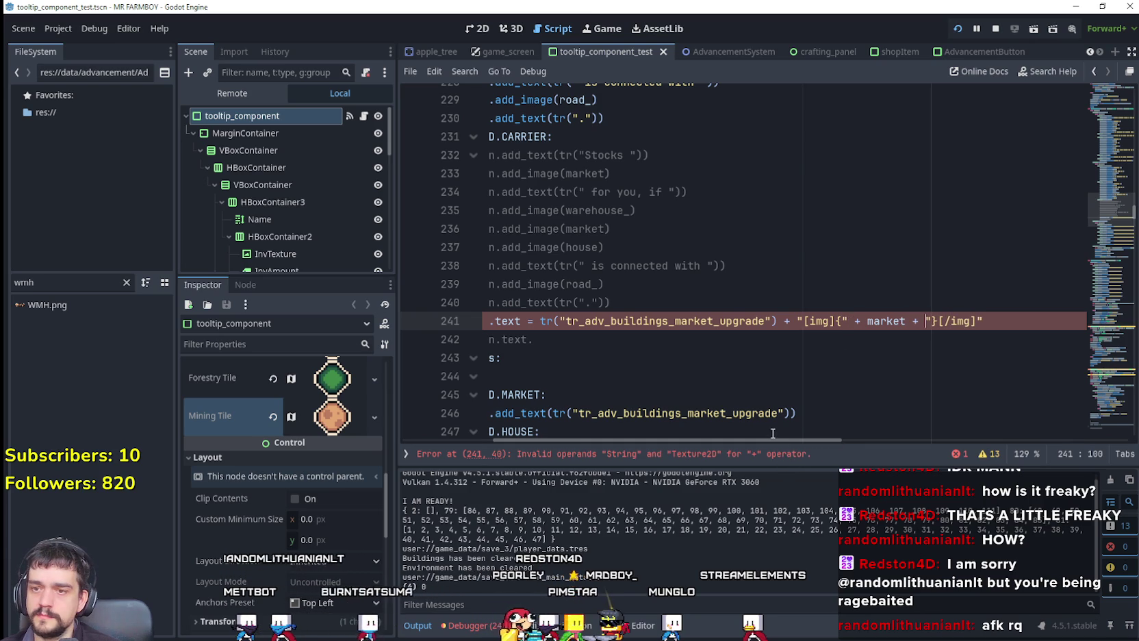
{"action": "left_click", "coordinate": [813, 340]}
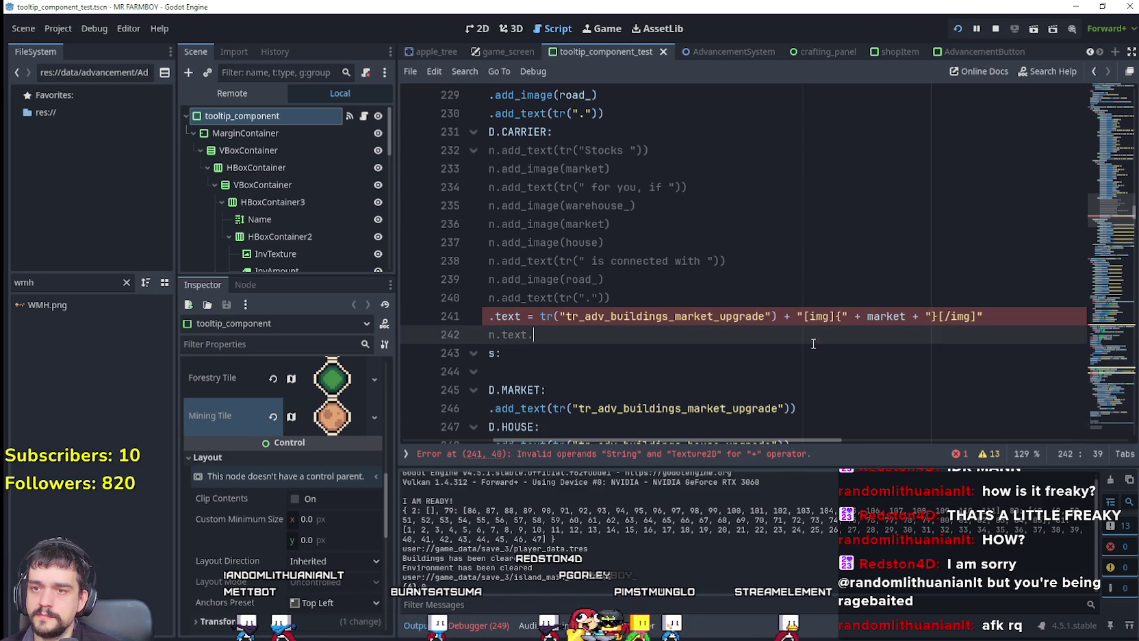
{"action": "double_click", "coordinate": [877, 317]}
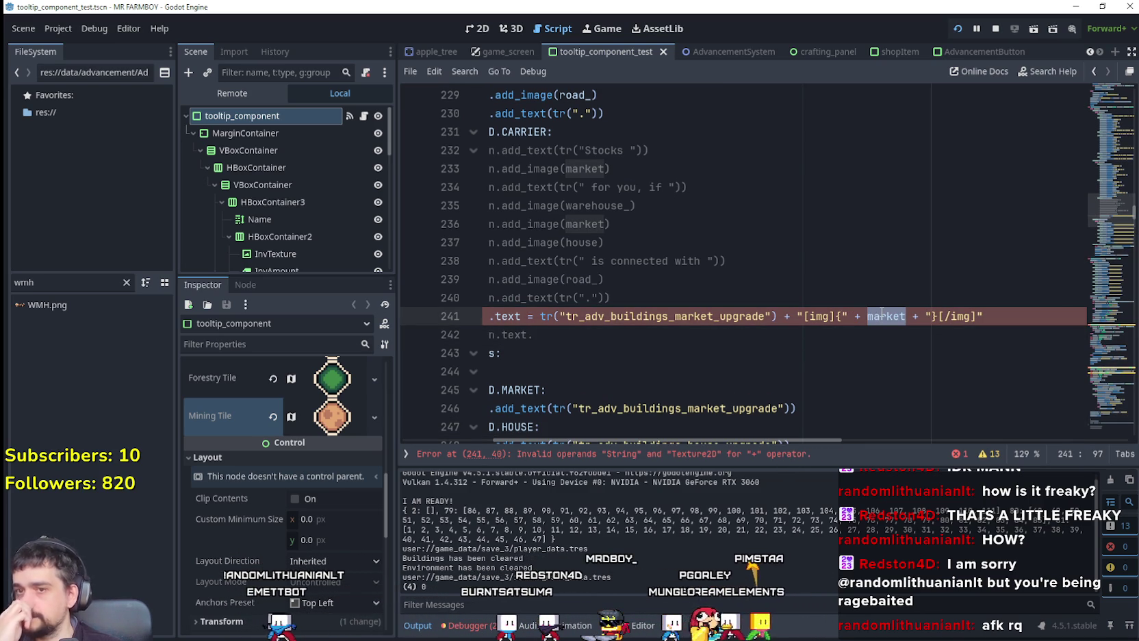
{"action": "key", "text": "ctrl+z"}
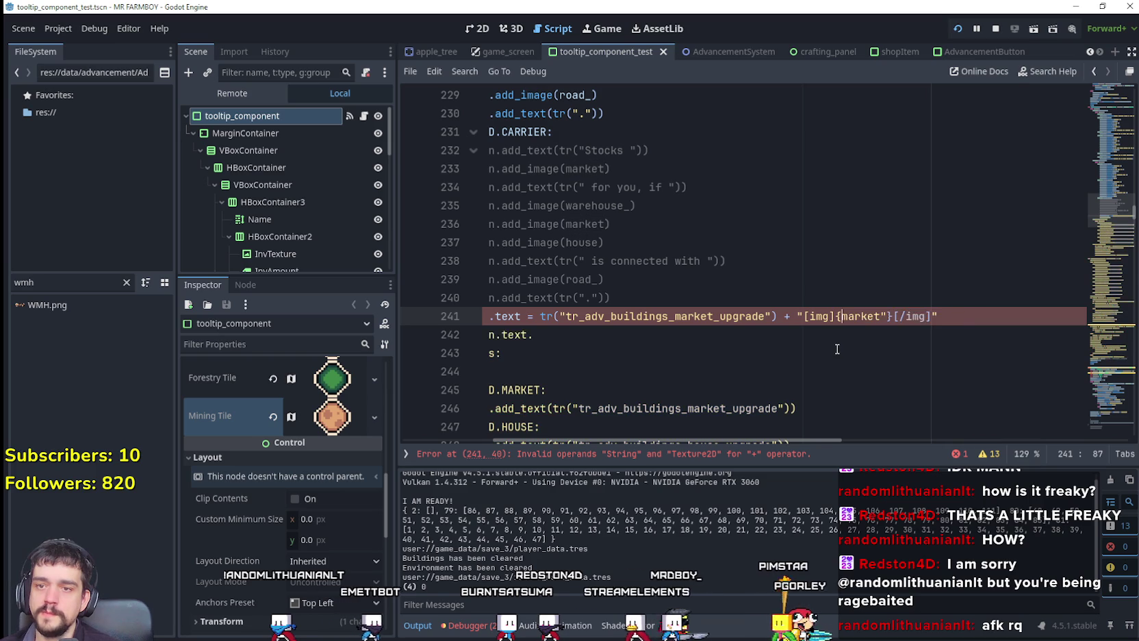
Delete the tr() + prefix so line 241 is only "[img]{market}[/img]", save, and stop the game
{"action": "left_click_drag", "start_coordinate": [795, 316], "coordinate": [559, 318]}
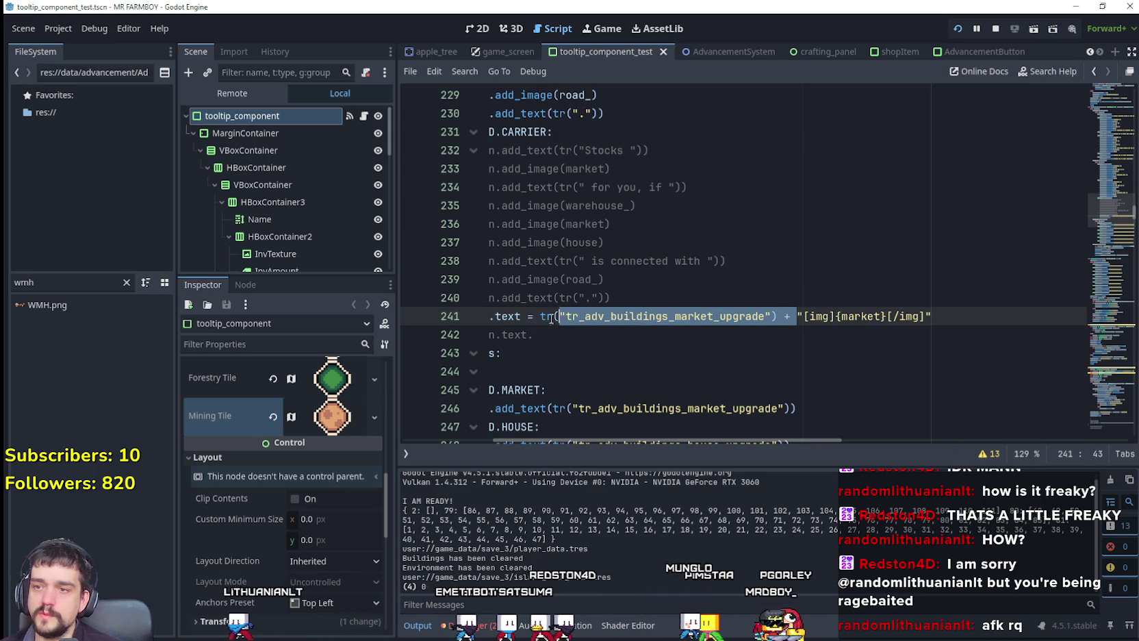
{"action": "key", "text": "BackSpace"}
{"action": "key", "text": "ctrl+s"}
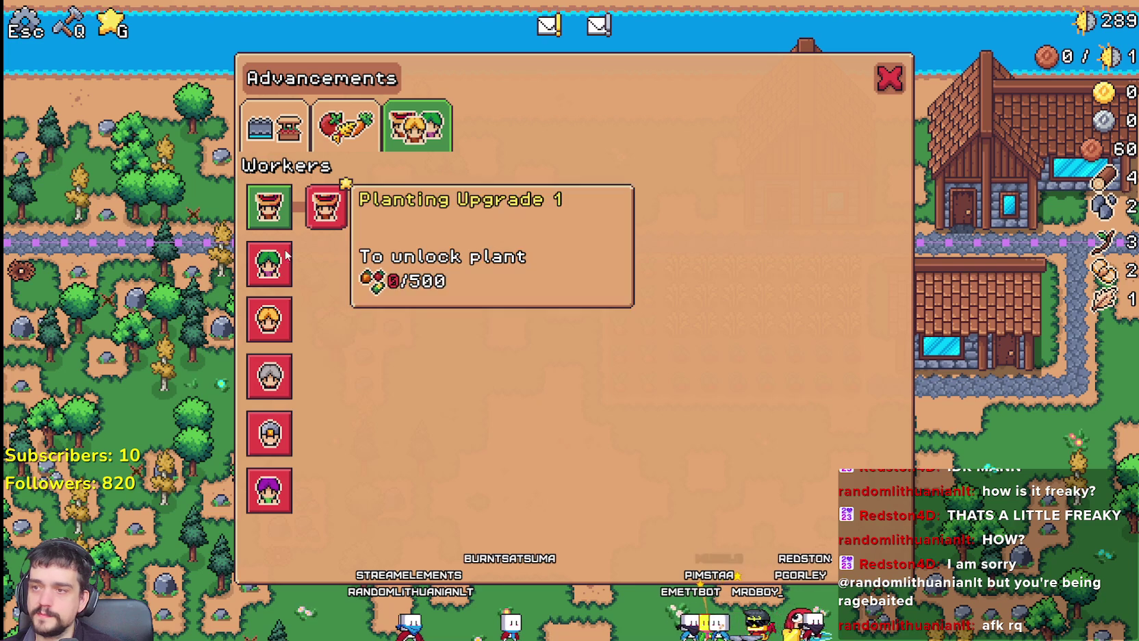
{"action": "mouse_move", "coordinate": [263, 323]}
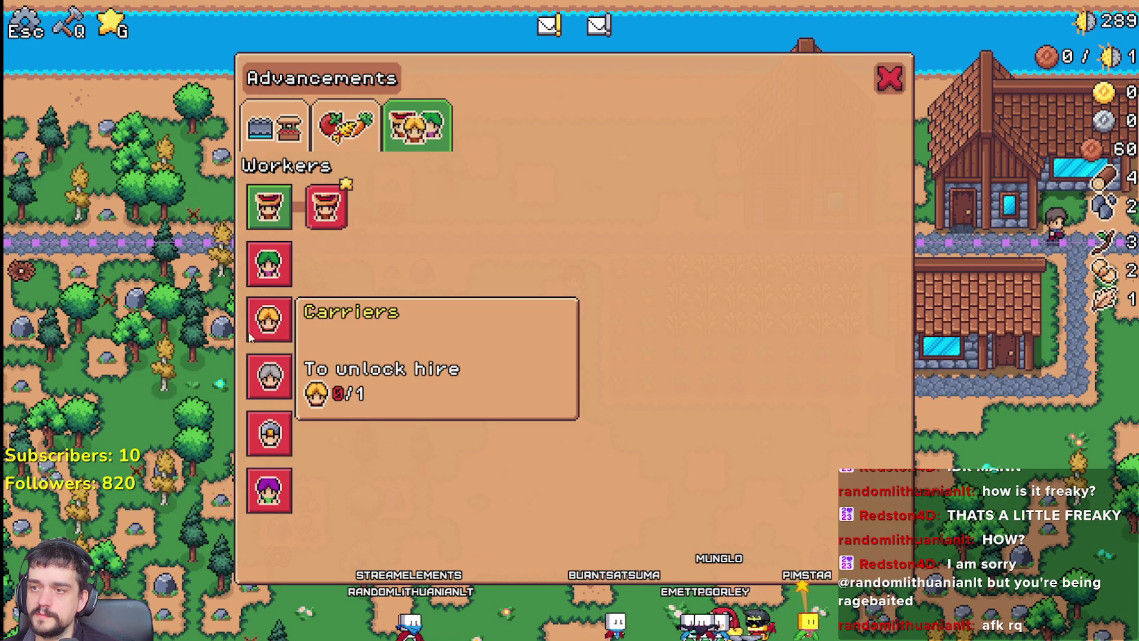
{"action": "key", "text": "F8"}
Add description.add_image(market) on a new line 33 in the _ready function
{"action": "left_click_drag", "start_coordinate": [868, 316], "coordinate": [418, 325]}
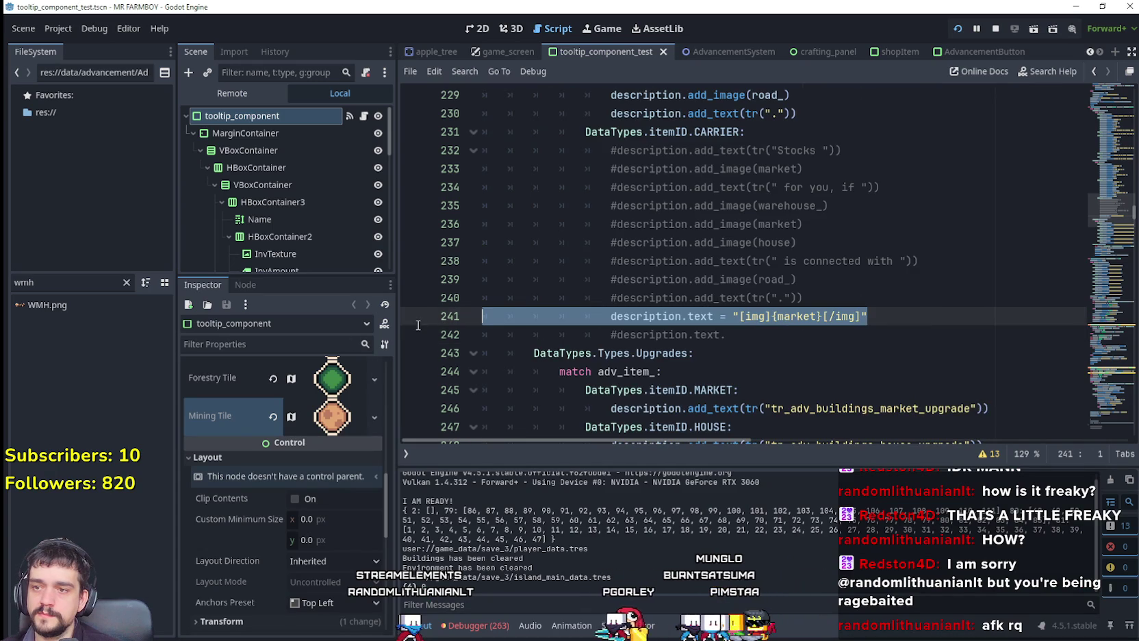
{"action": "left_click", "coordinate": [797, 338]}
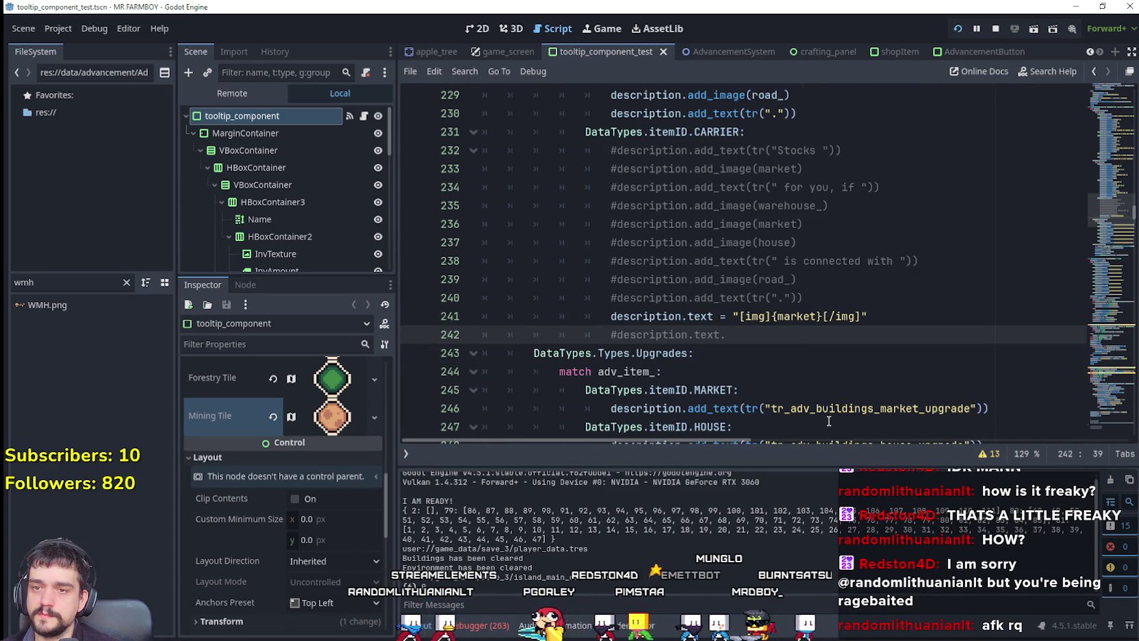
{"action": "double_click", "coordinate": [797, 317]}
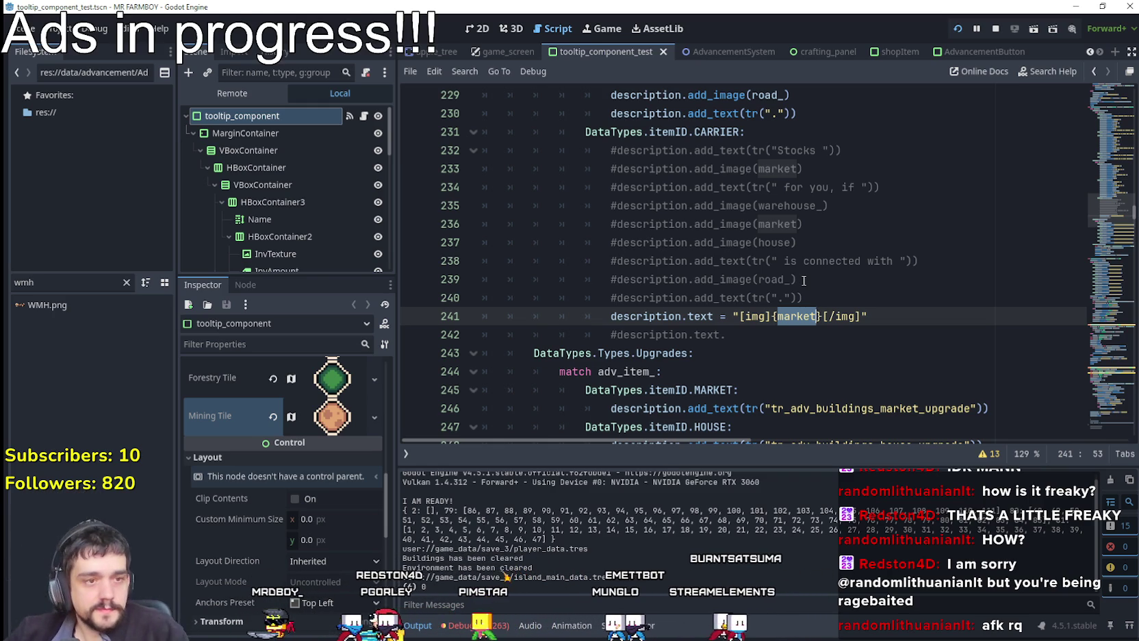
{"action": "left_click", "coordinate": [729, 221]}
{"action": "scroll", "coordinate": [730, 221], "scroll_direction": "up", "scroll_amount": 20}
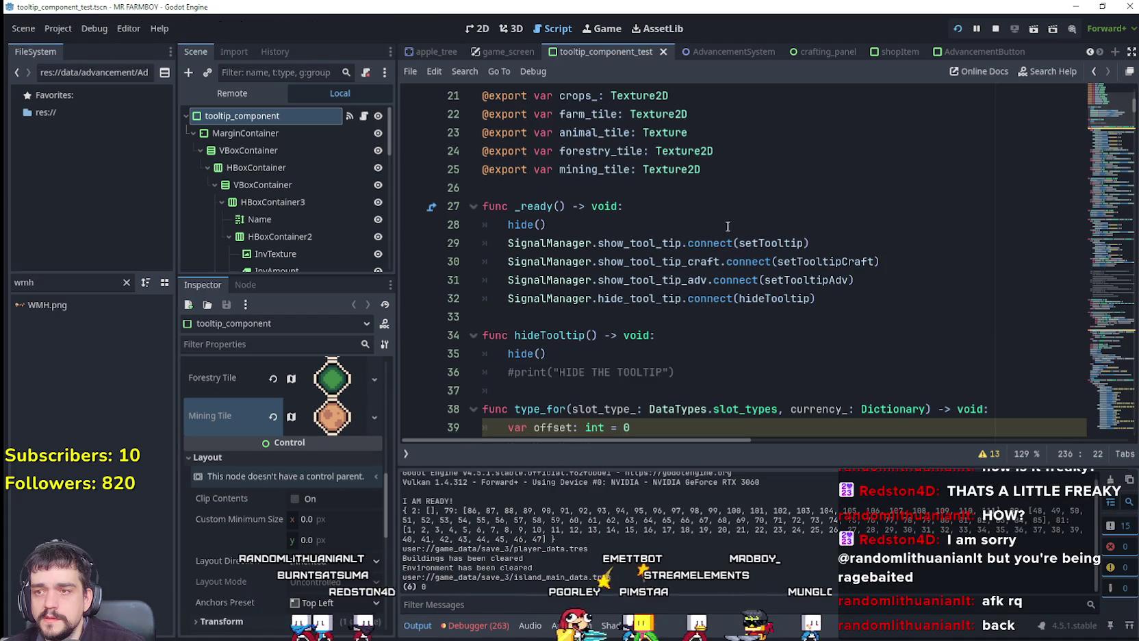
{"action": "left_click", "coordinate": [890, 294]}
{"action": "key", "text": "Return"}
{"action": "type", "text": "description.add_image(market)"}
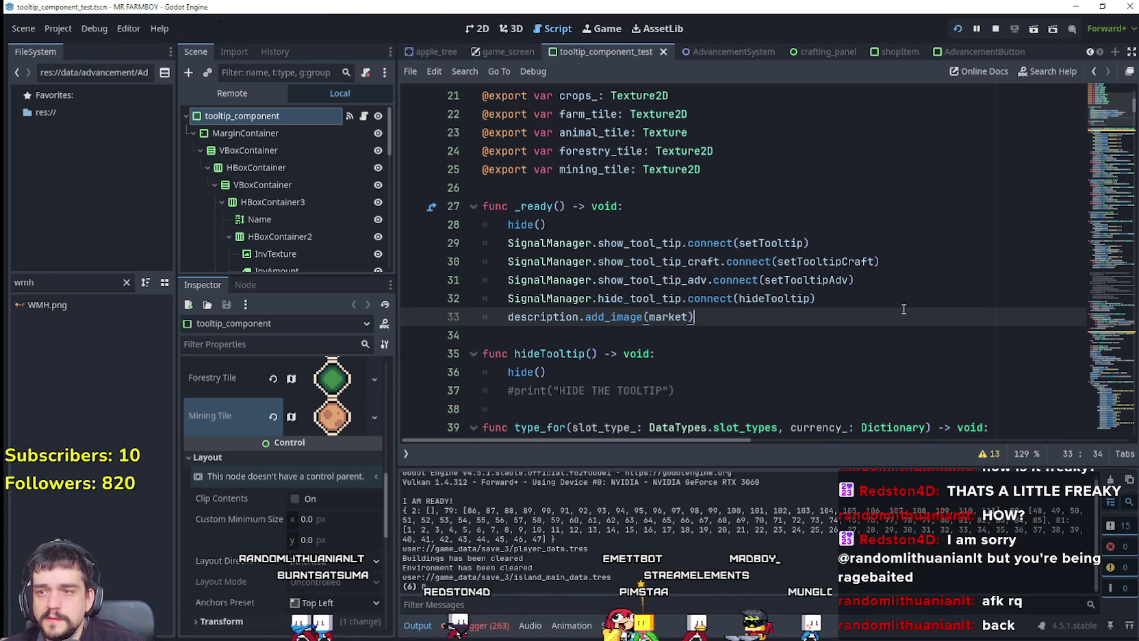
Check the new line 33, save, and select the "[img]{market}[/img]" string on line 242
{"action": "left_click", "coordinate": [875, 299]}
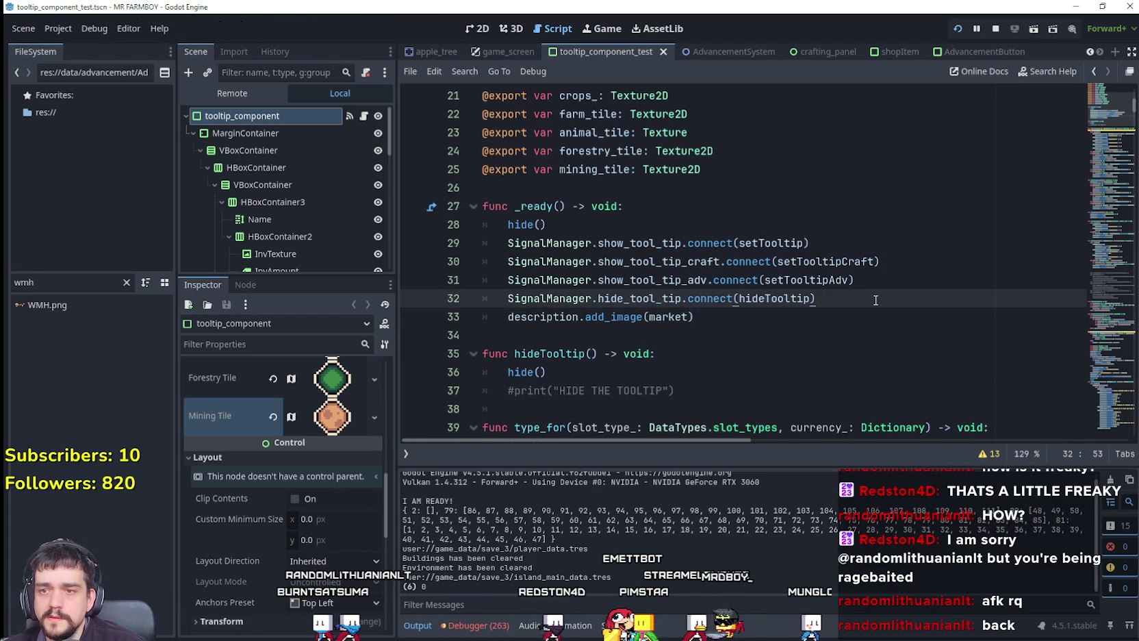
{"action": "left_click", "coordinate": [822, 331]}
{"action": "left_click_drag", "start_coordinate": [497, 316], "coordinate": [694, 317]}
{"action": "left_click", "coordinate": [628, 332]}
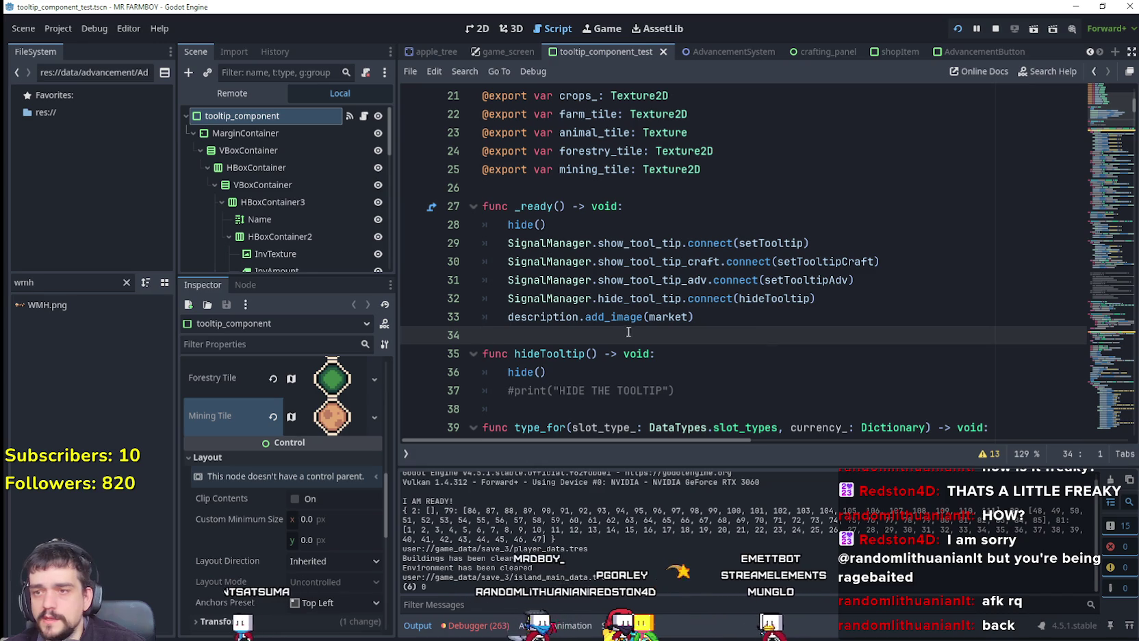
{"action": "double_click", "coordinate": [668, 317]}
{"action": "left_click", "coordinate": [730, 307]}
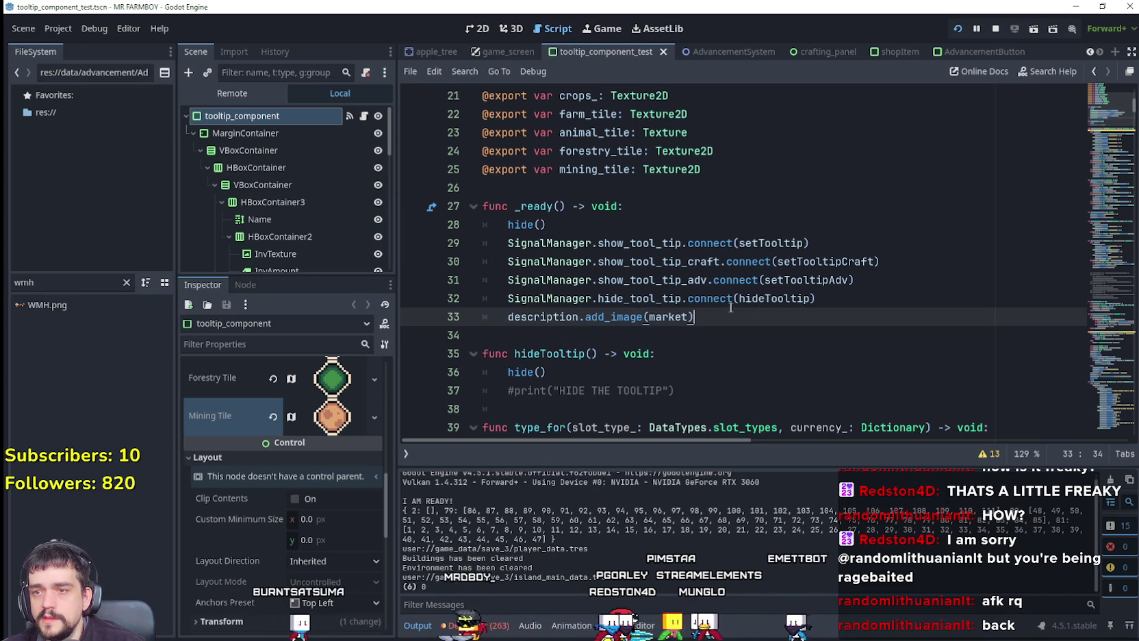
{"action": "double_click", "coordinate": [668, 317]}
{"action": "key", "text": "ctrl+s"}
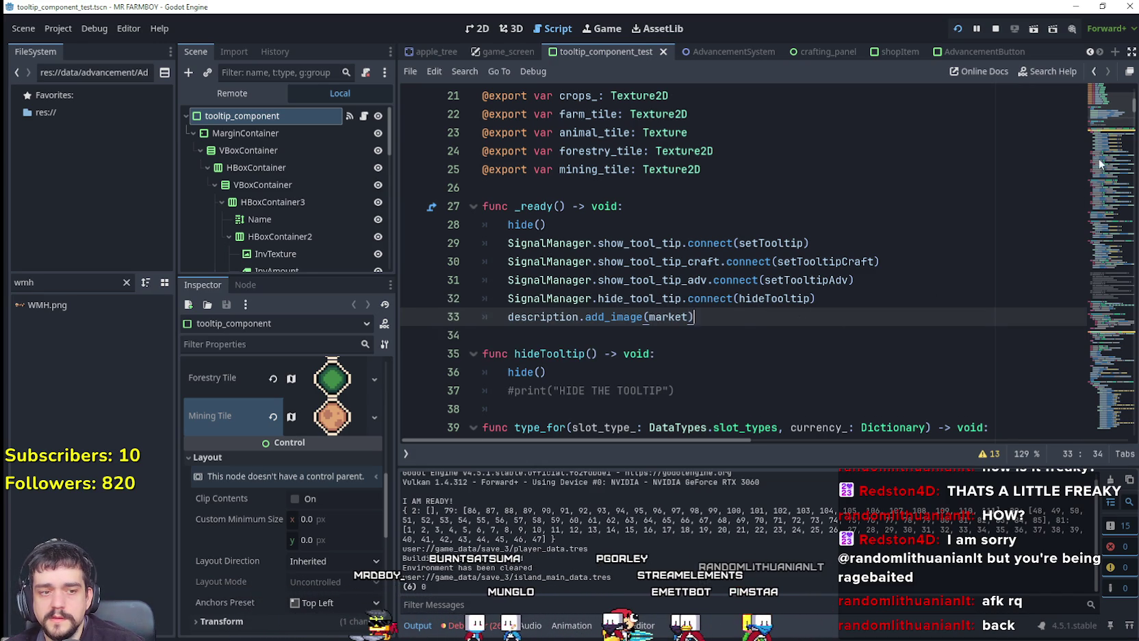
{"action": "left_click_drag", "start_coordinate": [1105, 126], "coordinate": [1085, 231]}
{"action": "left_click_drag", "start_coordinate": [733, 246], "coordinate": [905, 245]}
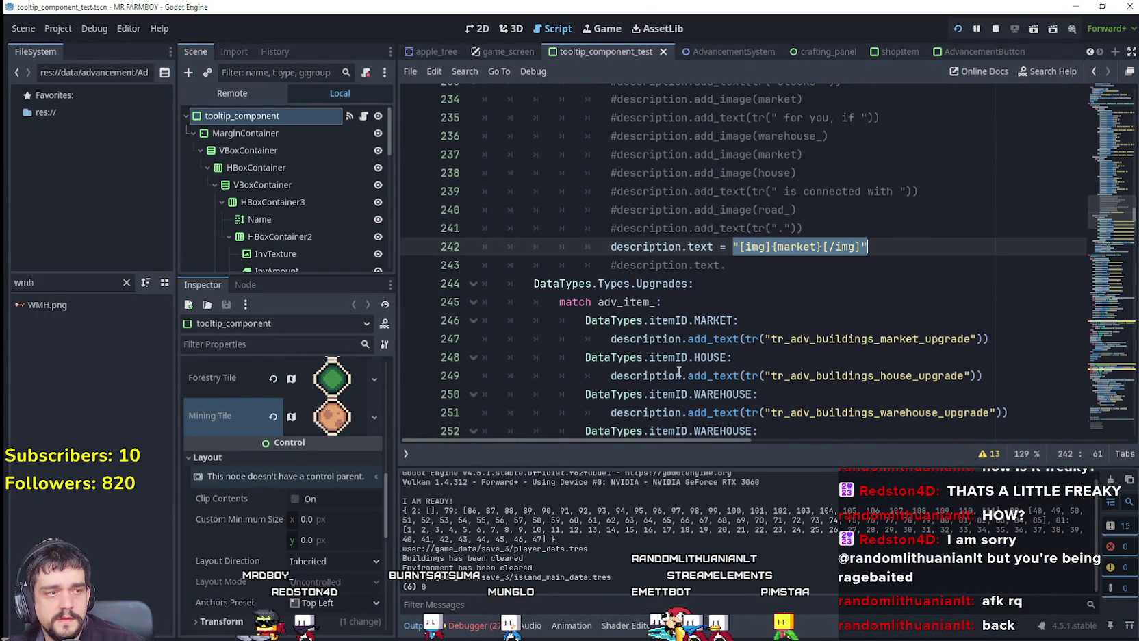
Prefix the line 242 description string with "Here is my market:"
{"action": "mouse_move", "coordinate": [868, 246]}
{"action": "left_mouse_down"}
{"action": "mouse_move", "coordinate": [725, 250]}
{"action": "mouse_move", "coordinate": [741, 249]}
{"action": "left_mouse_up"}
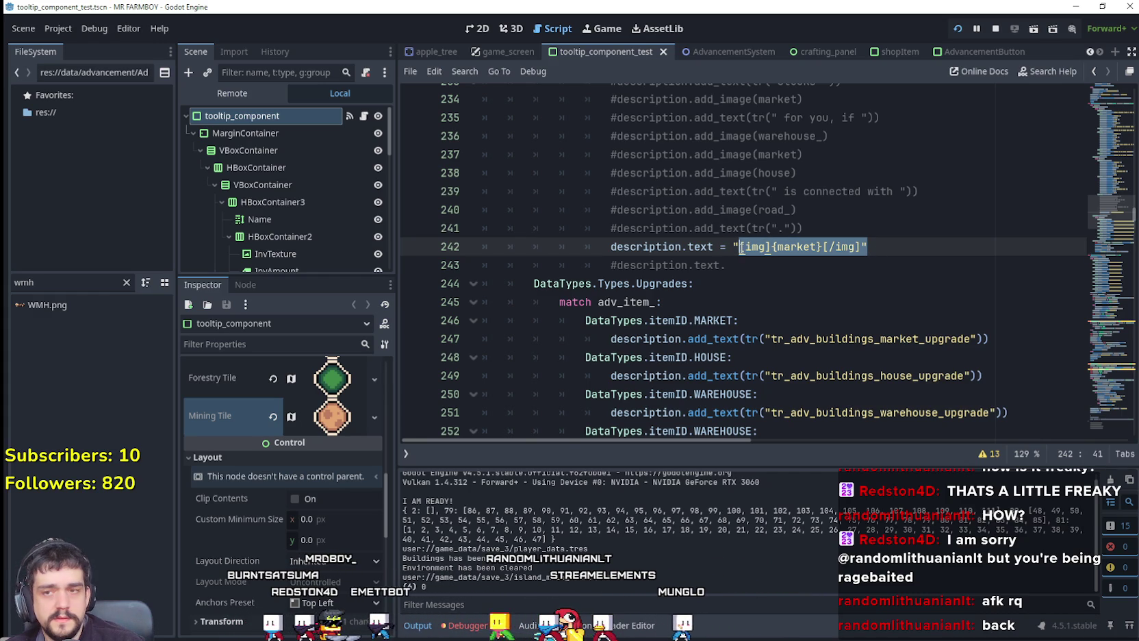
{"action": "left_click", "coordinate": [741, 247]}
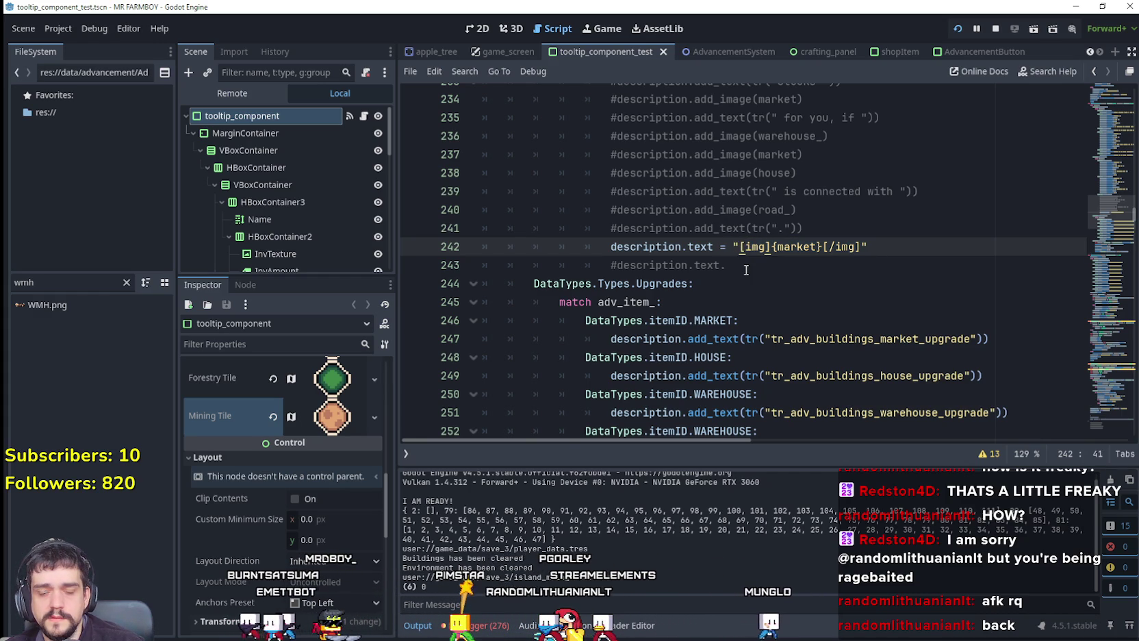
{"action": "type", "text": "Here is my m"}
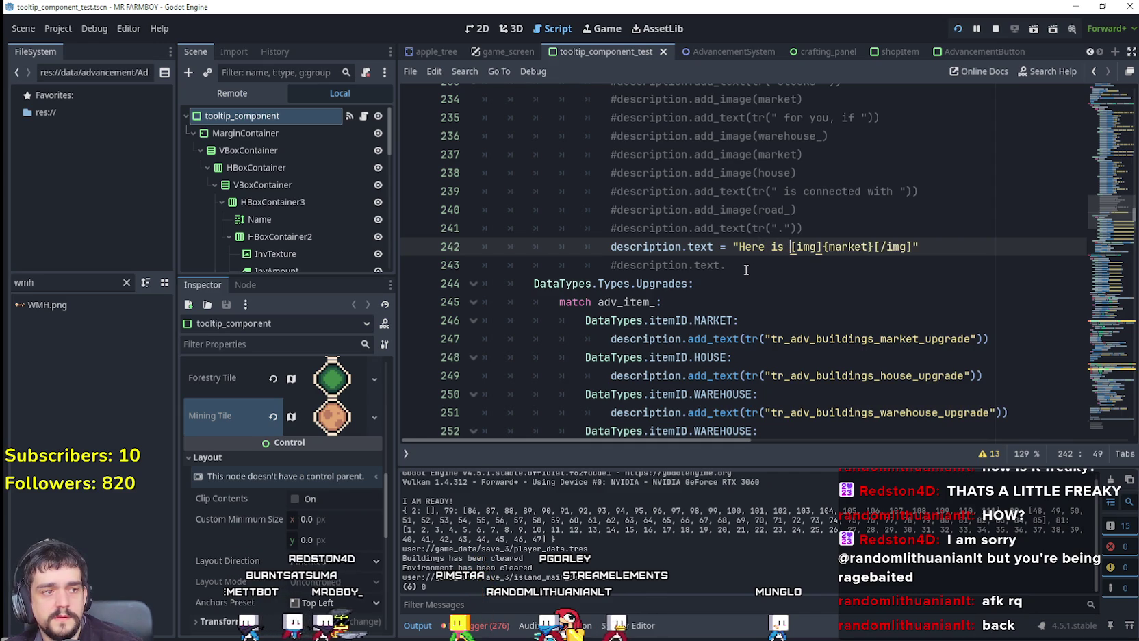
{"action": "type", "text": "arket:"}
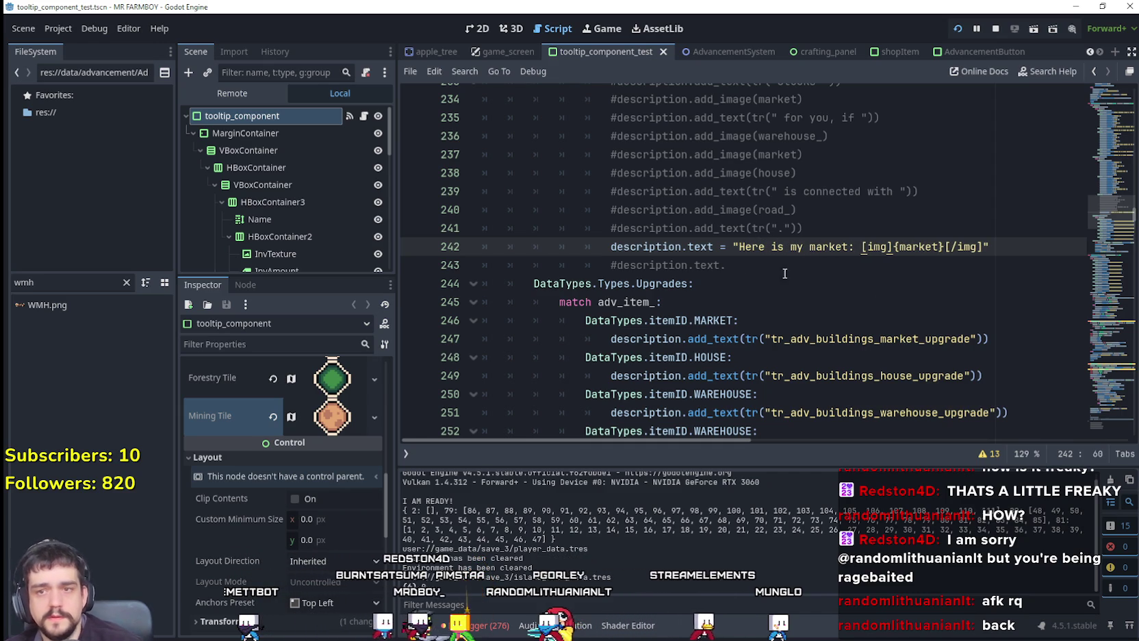
Rewrite the image tag as [img name =market], save the script, and stop the running game
{"action": "left_click", "coordinate": [889, 246]}
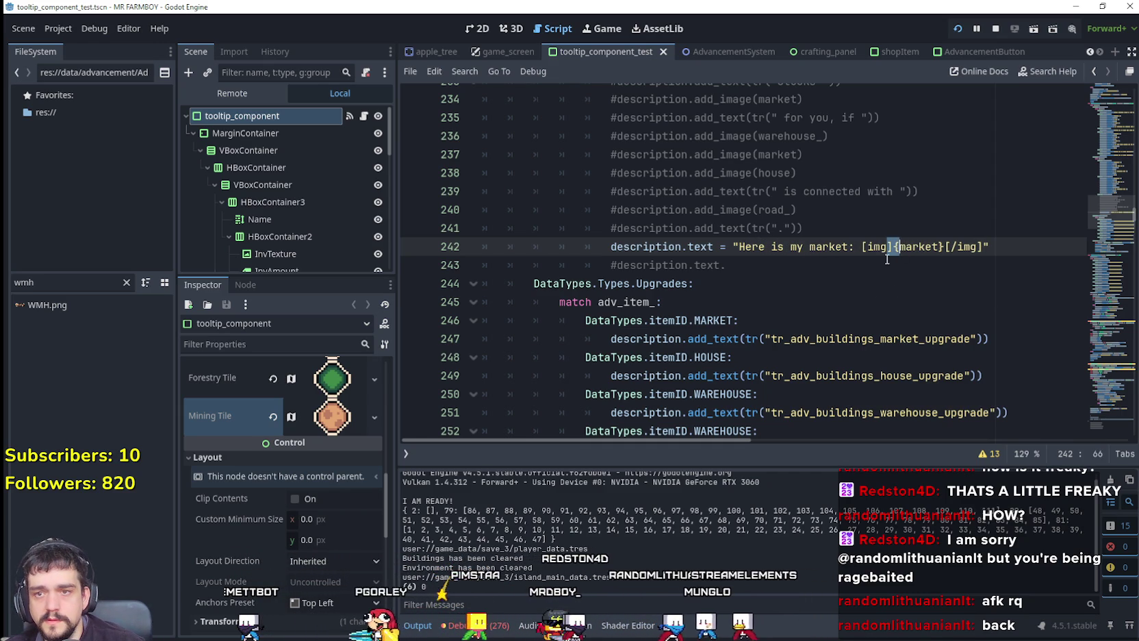
{"action": "key", "text": "Delete"}
{"action": "key", "text": "Delete"}
{"action": "key", "text": "BackSpace"}
{"action": "type", "text": "="}
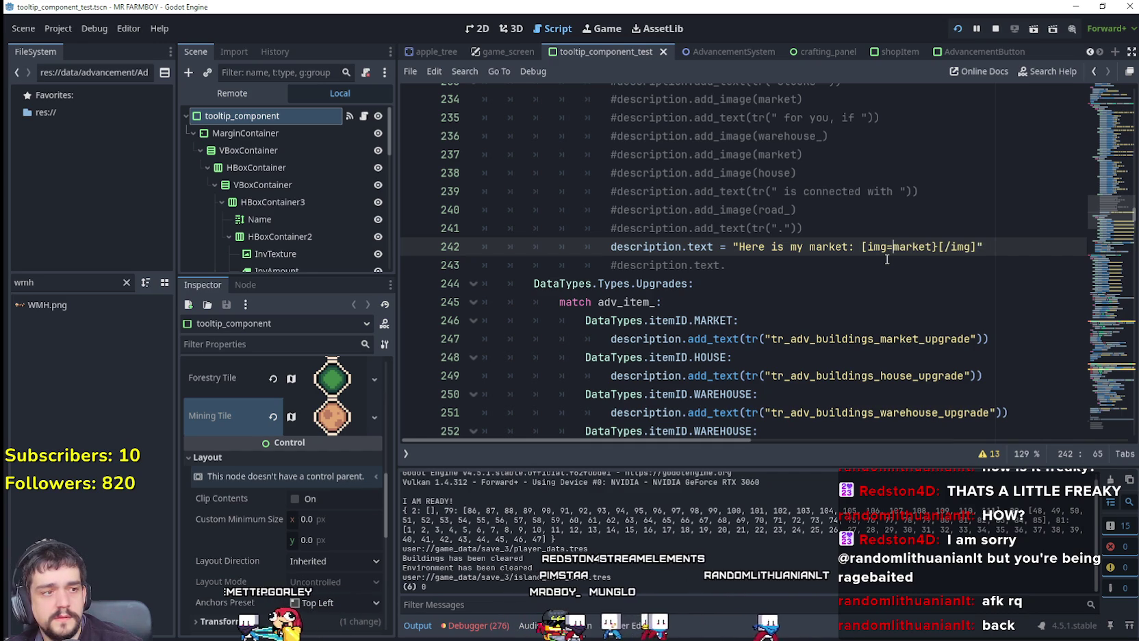
{"action": "key", "text": "BackSpace"}
{"action": "key", "text": "BackSpace"}
{"action": "type", "text": "name"}
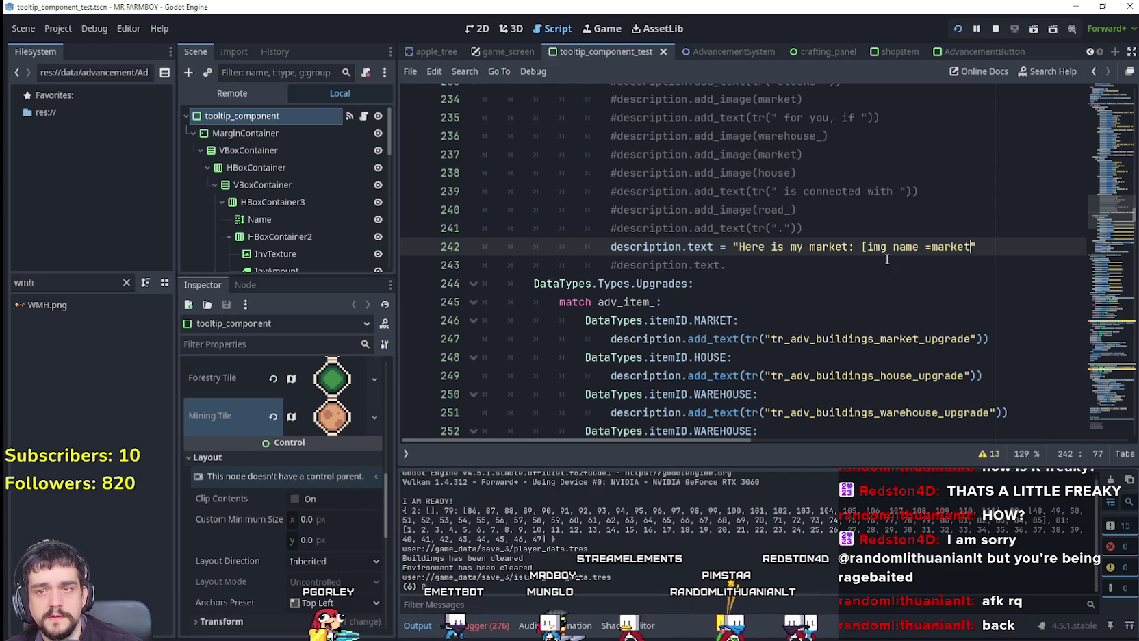
{"action": "key", "text": "Down"}
{"action": "key", "text": "ctrl+s"}
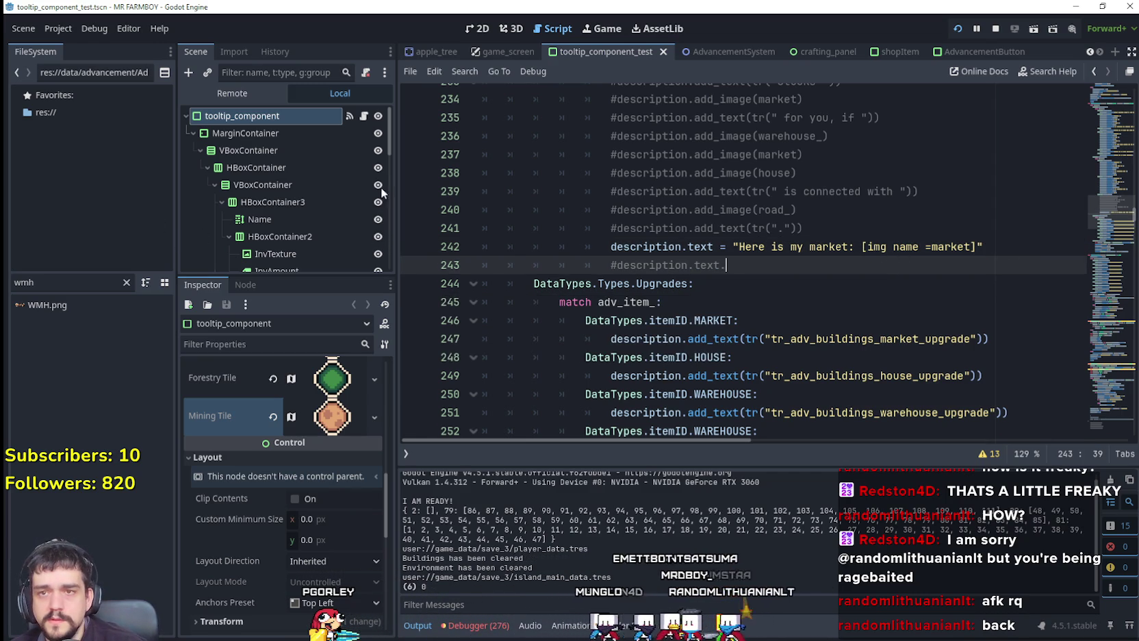
{"action": "left_click", "coordinate": [996, 30]}
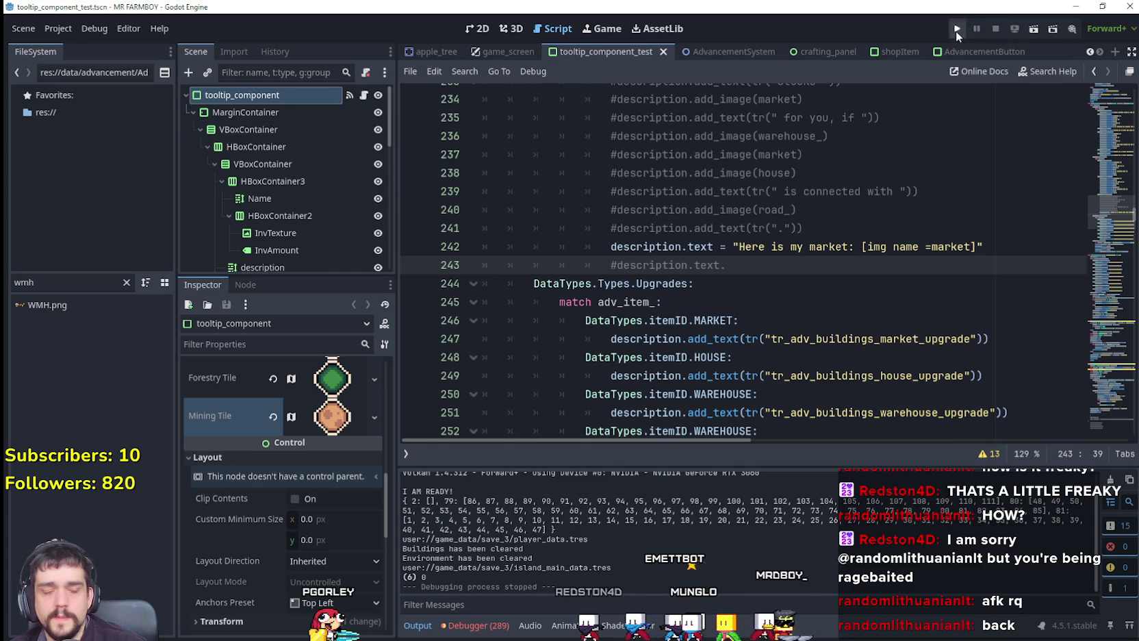
Run MR FARMBOY and load Save 3
{"action": "key", "text": "F5"}
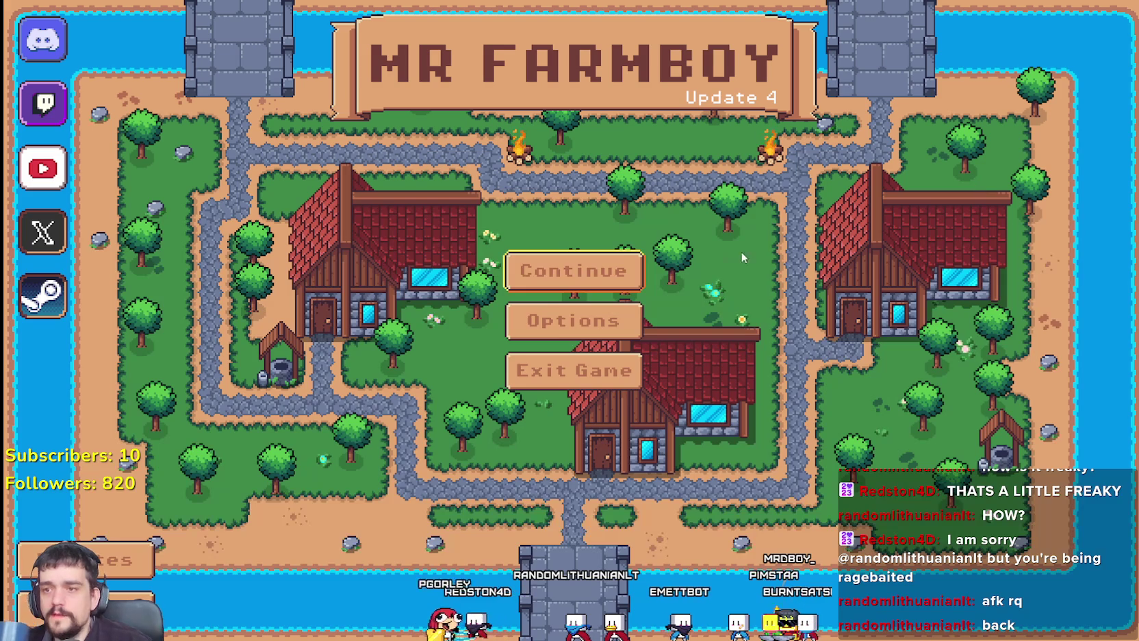
{"action": "left_click", "coordinate": [570, 266]}
{"action": "left_click", "coordinate": [561, 381]}
{"action": "left_click", "coordinate": [500, 389]}
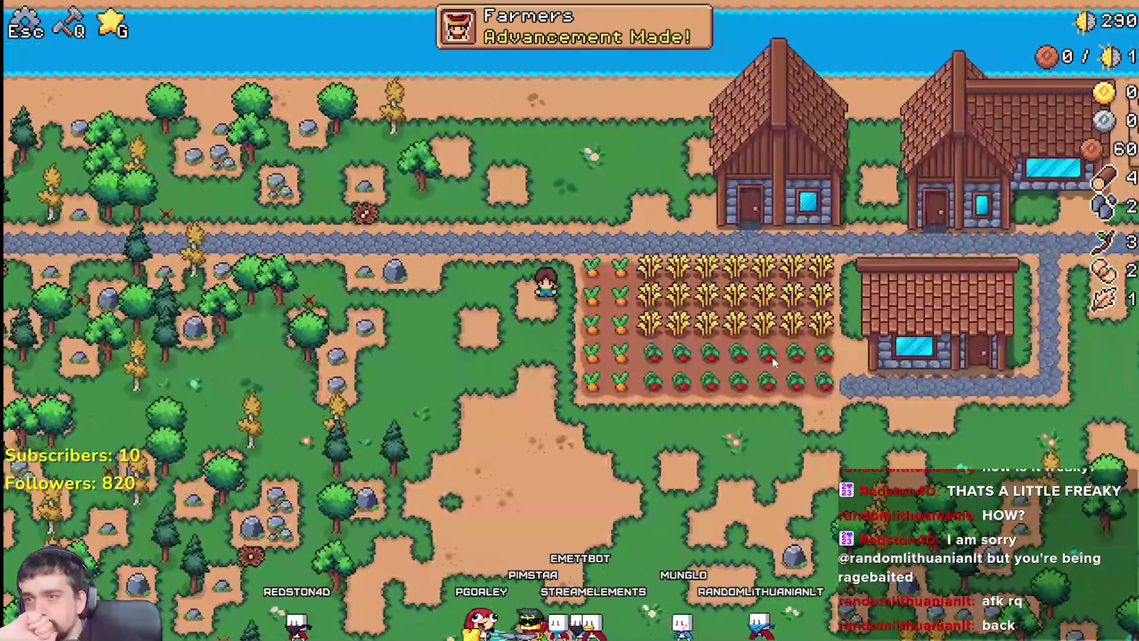
Check the Carriers tooltip on the Advancements Workers tab, then return to the script
{"action": "key", "text": "g"}
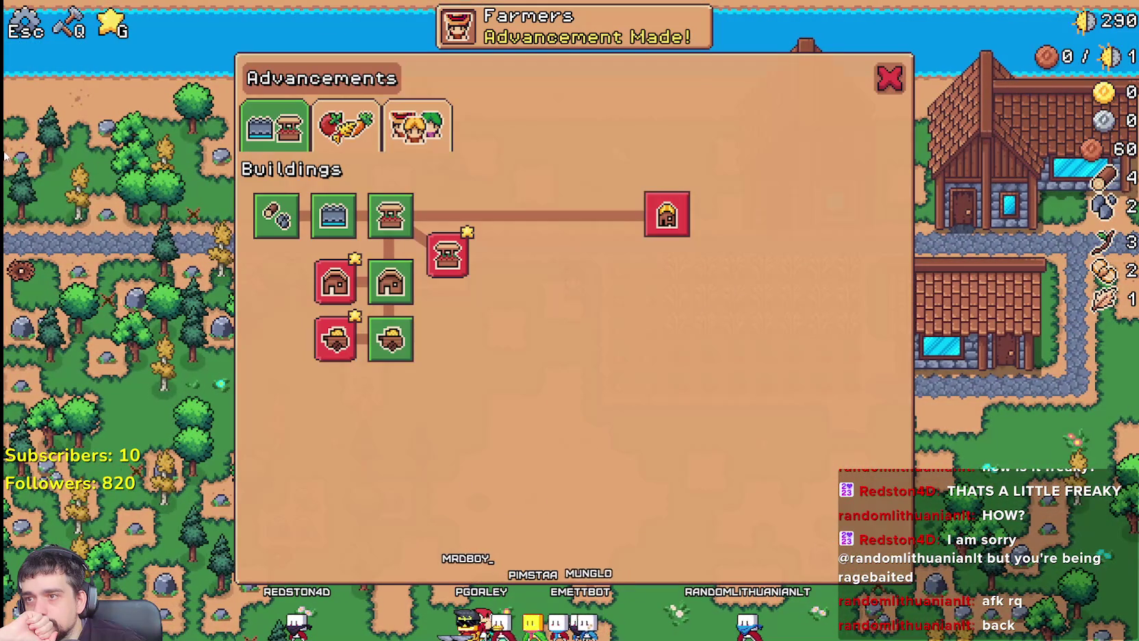
{"action": "left_click", "coordinate": [433, 119]}
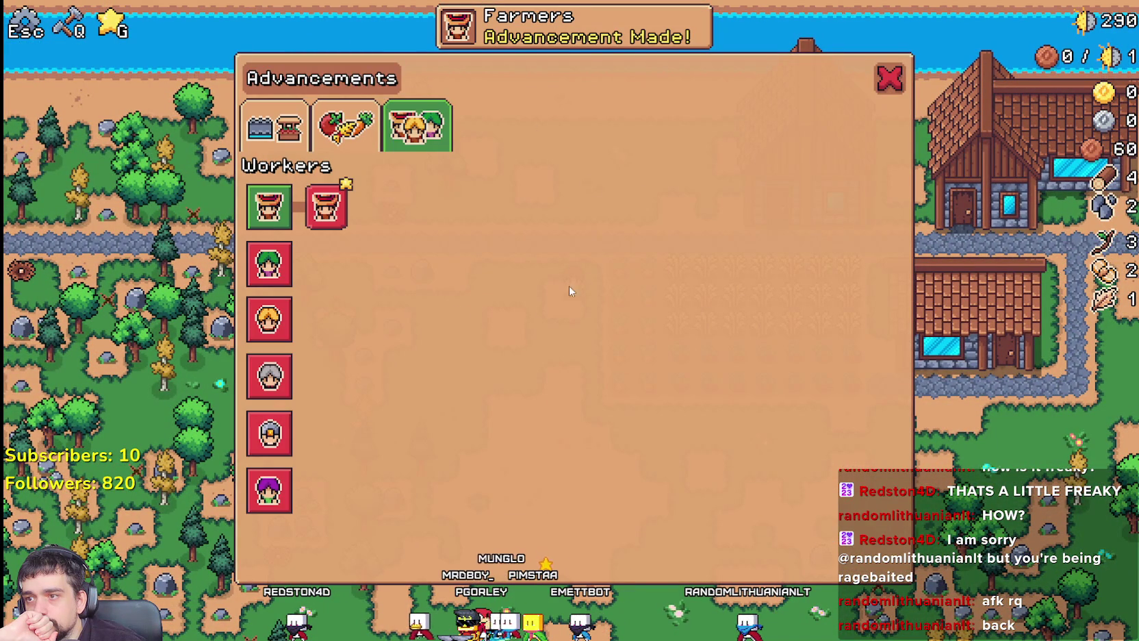
{"action": "mouse_move", "coordinate": [285, 319]}
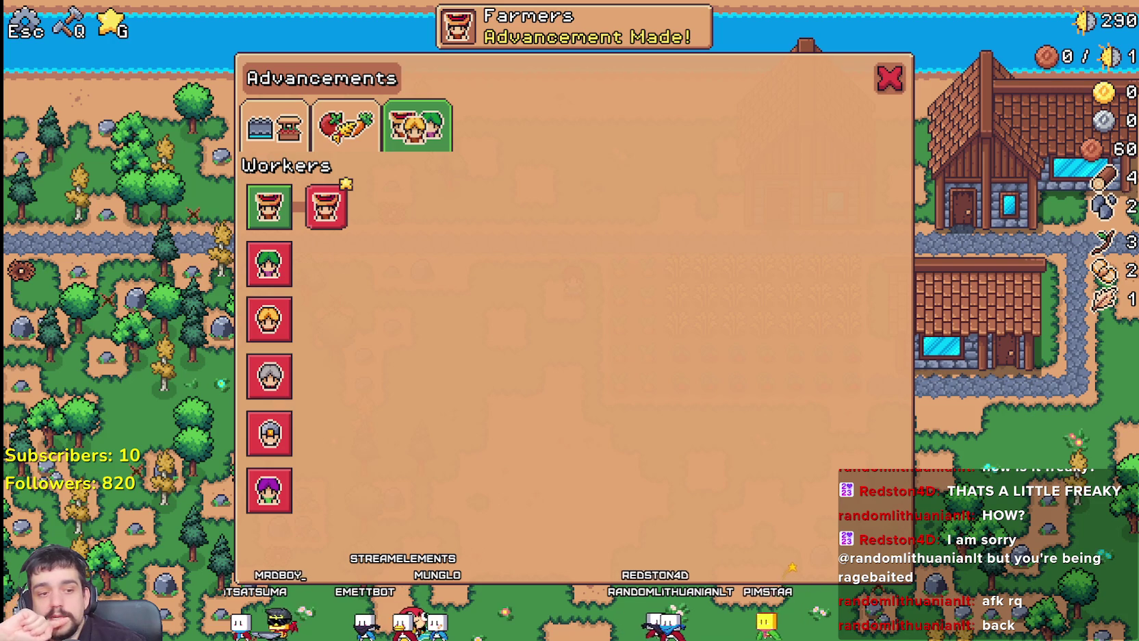
{"action": "key", "text": "alt+Tab"}
{"action": "scroll", "coordinate": [798, 283], "scroll_direction": "up", "scroll_amount": 8}
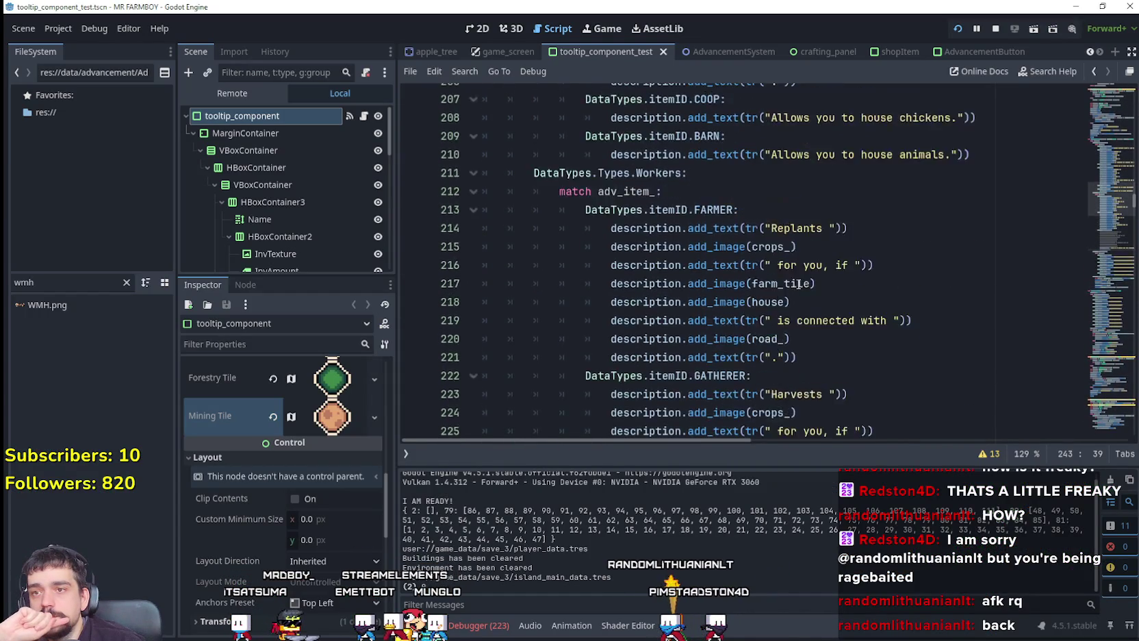
Scroll to setTooltipAdv and comment out description.clear() on line 314
{"action": "scroll", "coordinate": [798, 283], "scroll_direction": "up", "scroll_amount": 10}
{"action": "scroll", "coordinate": [800, 279], "scroll_direction": "up", "scroll_amount": 5}
{"action": "scroll", "coordinate": [775, 264], "scroll_direction": "up", "scroll_amount": 8}
{"action": "scroll", "coordinate": [774, 265], "scroll_direction": "down", "scroll_amount": 4}
{"action": "scroll", "coordinate": [772, 267], "scroll_direction": "up", "scroll_amount": 8}
{"action": "scroll", "coordinate": [765, 270], "scroll_direction": "down", "scroll_amount": 8}
{"action": "scroll", "coordinate": [762, 271], "scroll_direction": "down", "scroll_amount": 8}
{"action": "left_click_drag", "start_coordinate": [1121, 194], "coordinate": [1110, 256]}
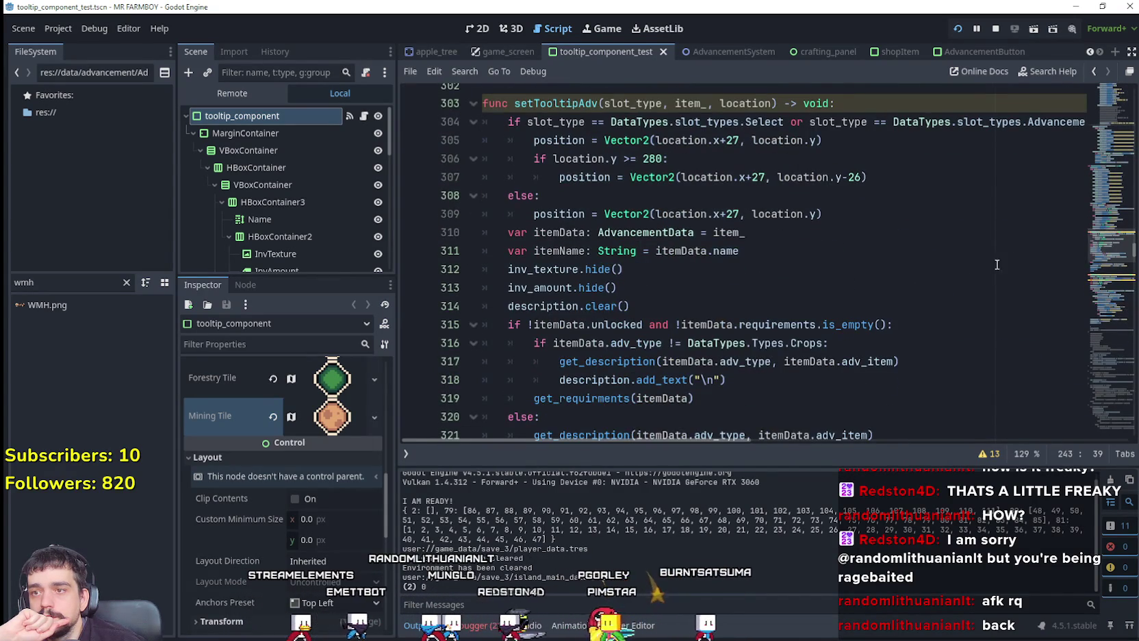
{"action": "scroll", "coordinate": [1067, 261], "scroll_direction": "down", "scroll_amount": 2}
{"action": "left_click", "coordinate": [503, 196]}
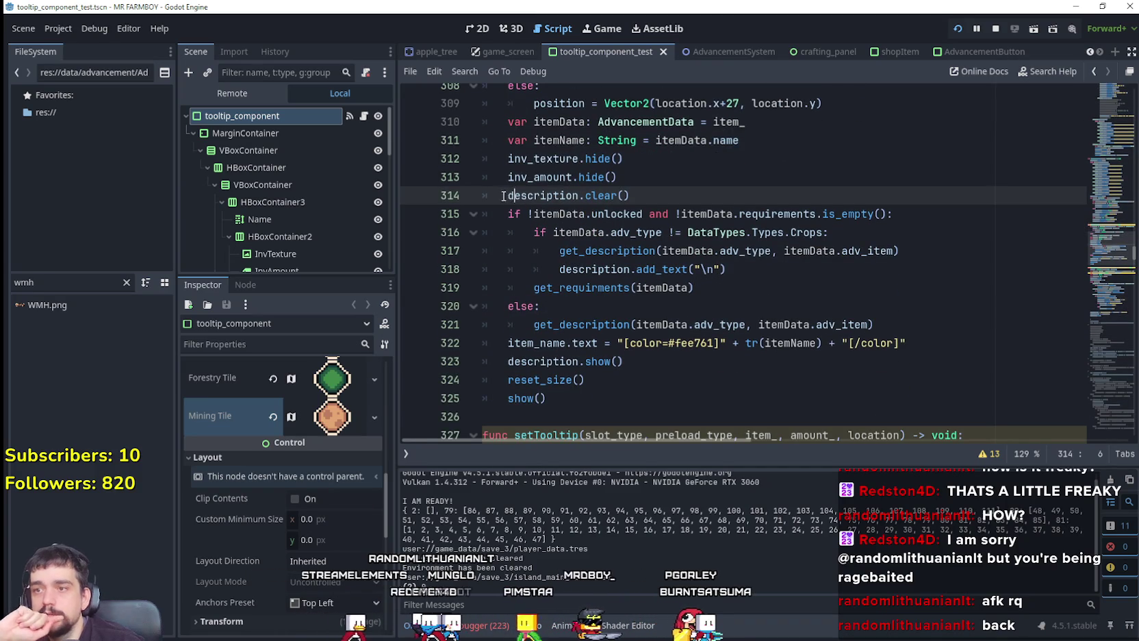
Move down to line 319 and save the edited tooltip script
{"action": "scroll", "coordinate": [594, 331], "scroll_direction": "down", "scroll_amount": 2}
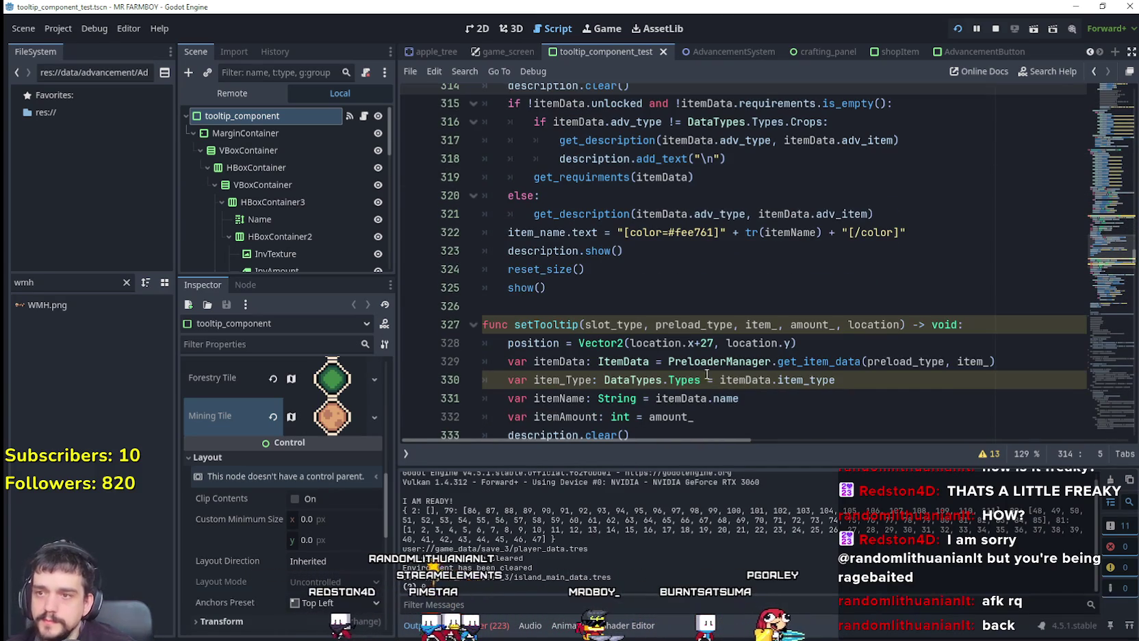
{"action": "scroll", "coordinate": [765, 330], "scroll_direction": "up", "scroll_amount": 2}
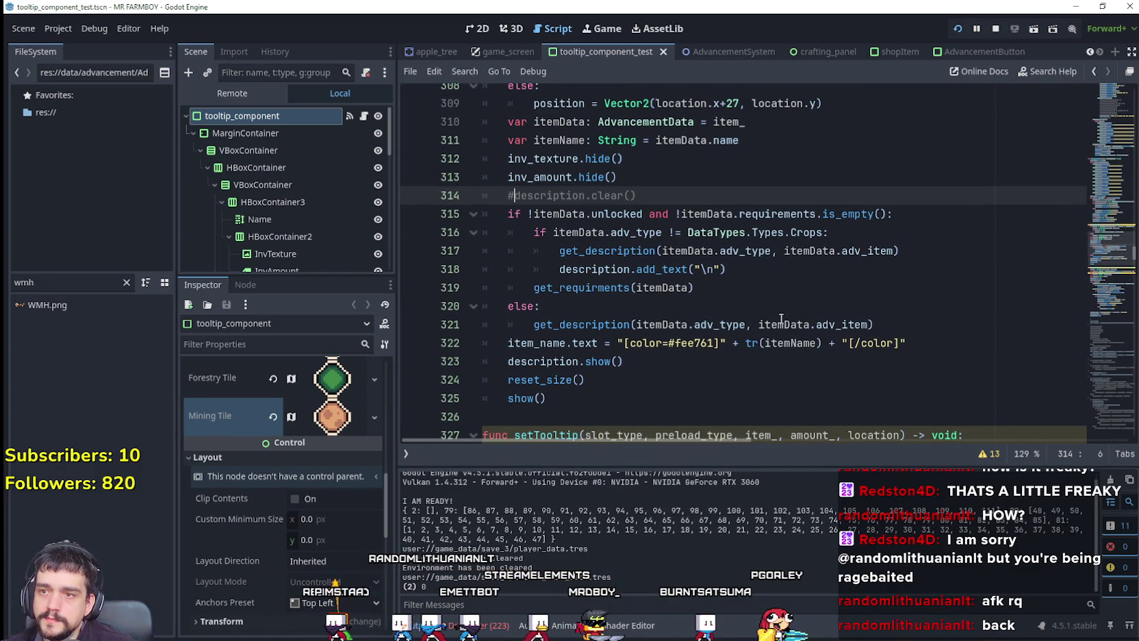
{"action": "left_click", "coordinate": [811, 293]}
{"action": "key", "text": "ctrl+s"}
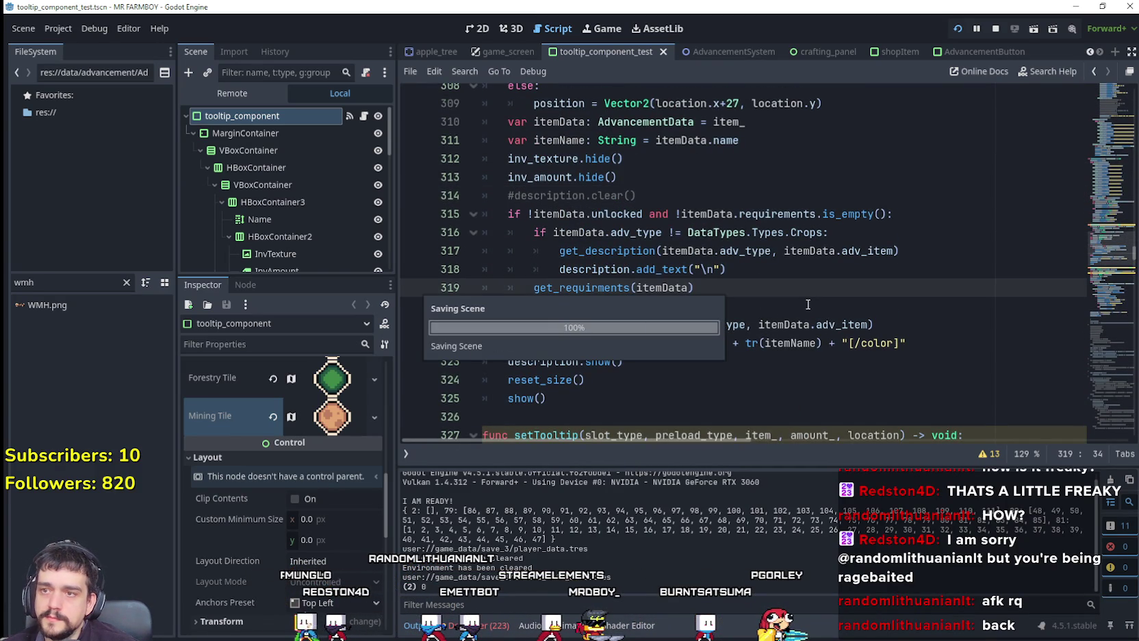
Stop and restart the game, then load Save 3
{"action": "left_click", "coordinate": [995, 28]}
{"action": "left_click", "coordinate": [957, 28]}
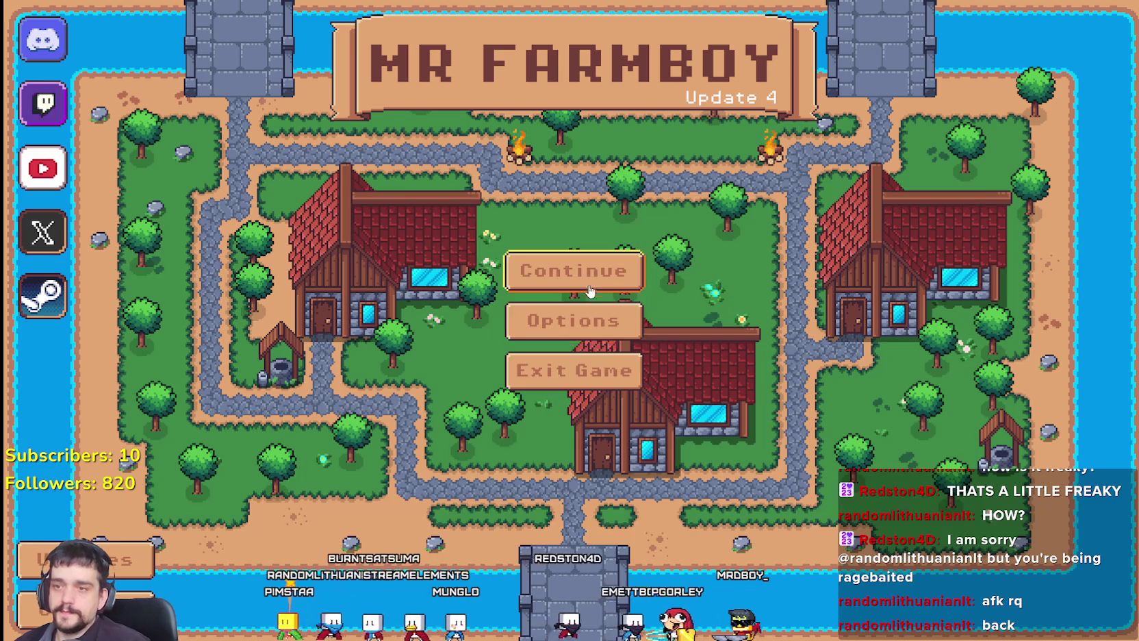
{"action": "left_click", "coordinate": [540, 336]}
{"action": "left_click", "coordinate": [507, 388]}
{"action": "left_click", "coordinate": [506, 387]}
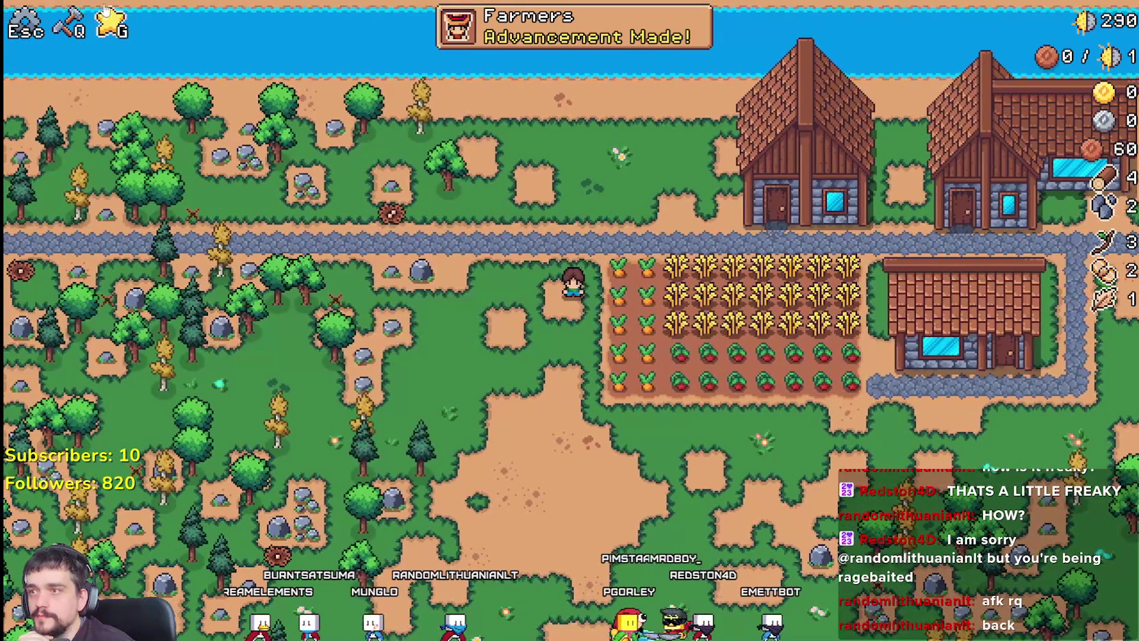
Check the Carriers tooltip under Advancements > Workers, then return to the script editor
{"action": "left_click", "coordinate": [113, 24]}
{"action": "left_click", "coordinate": [373, 115]}
{"action": "left_click", "coordinate": [386, 109]}
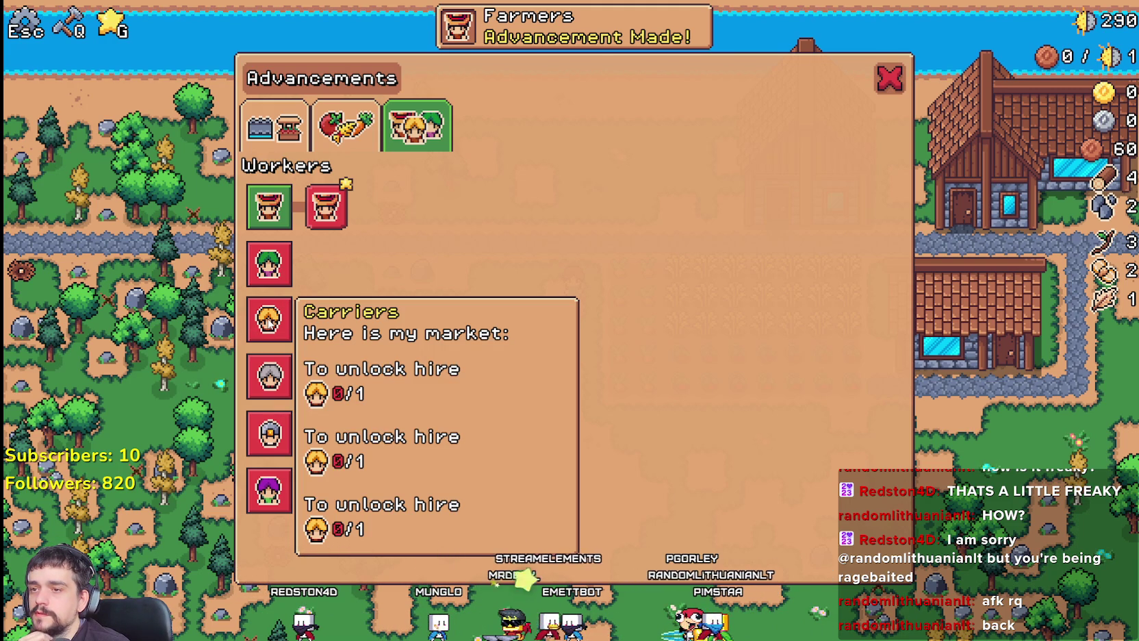
{"action": "key", "text": "alt+Tab"}
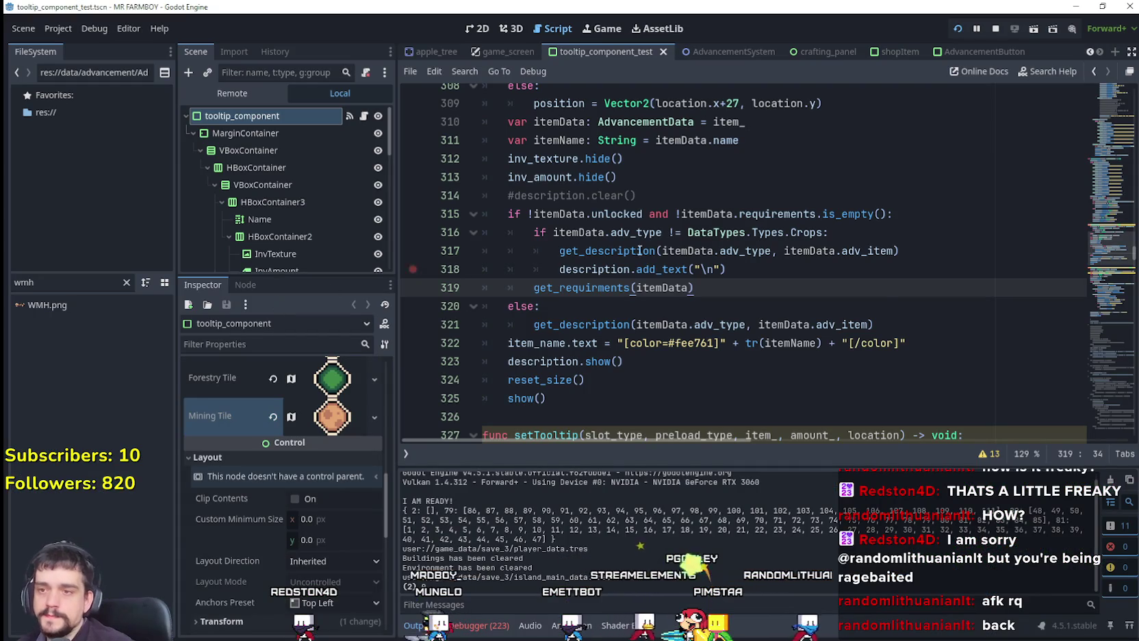
Browse setTooltipAdv's code around lines 323 and 355 to find the tooltip text calls
{"action": "left_click", "coordinate": [924, 361]}
{"action": "scroll", "coordinate": [927, 331], "scroll_direction": "down", "scroll_amount": 4}
{"action": "left_click_drag", "start_coordinate": [1108, 248], "coordinate": [1110, 261]}
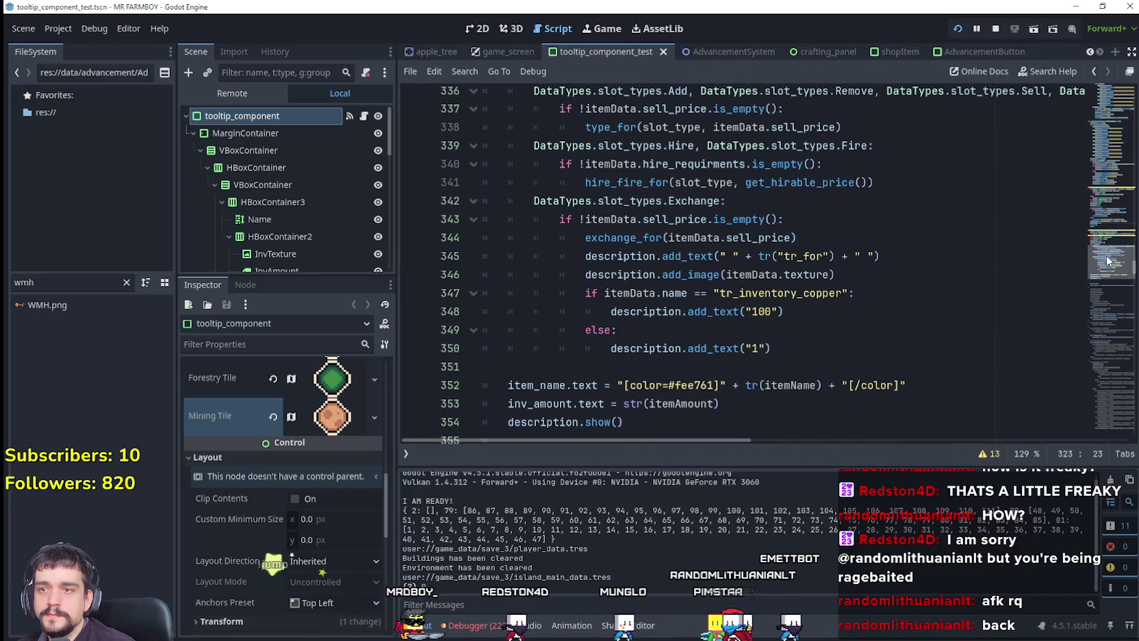
{"action": "scroll", "coordinate": [863, 328], "scroll_direction": "down", "scroll_amount": 1}
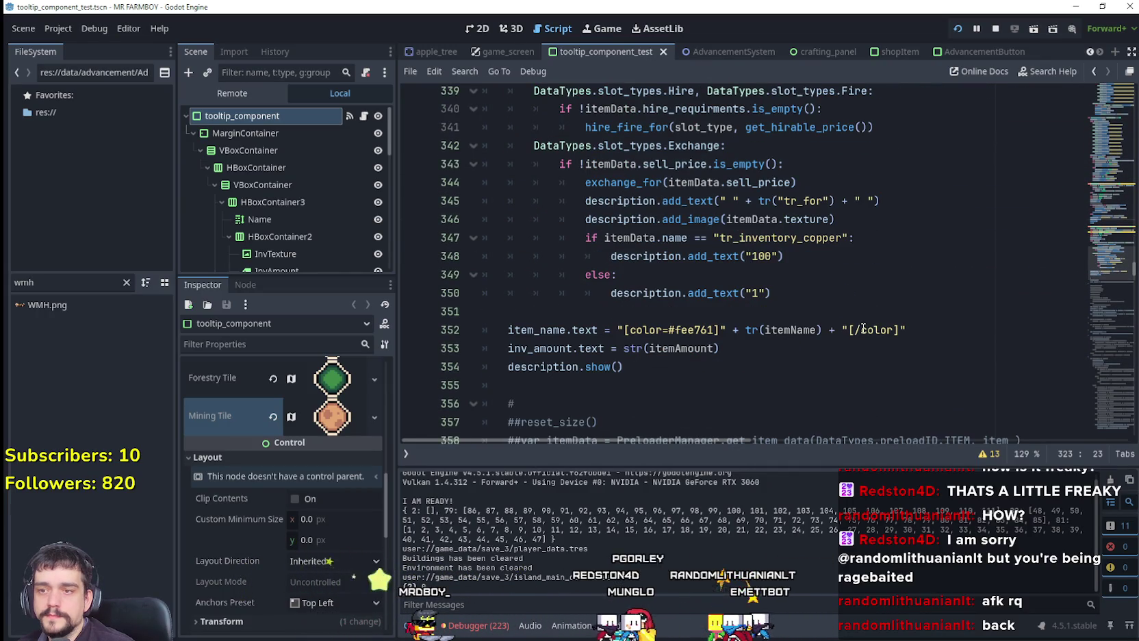
{"action": "left_click", "coordinate": [647, 386]}
{"action": "scroll", "coordinate": [648, 377], "scroll_direction": "up", "scroll_amount": 1}
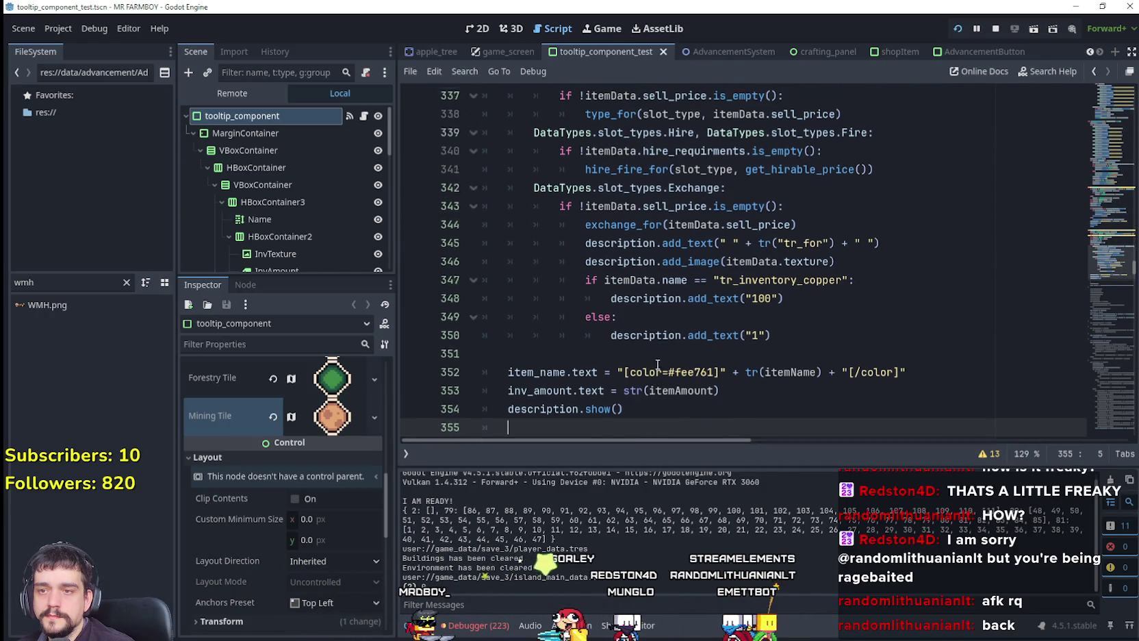
{"action": "scroll", "coordinate": [1109, 250], "scroll_direction": "up", "scroll_amount": 6}
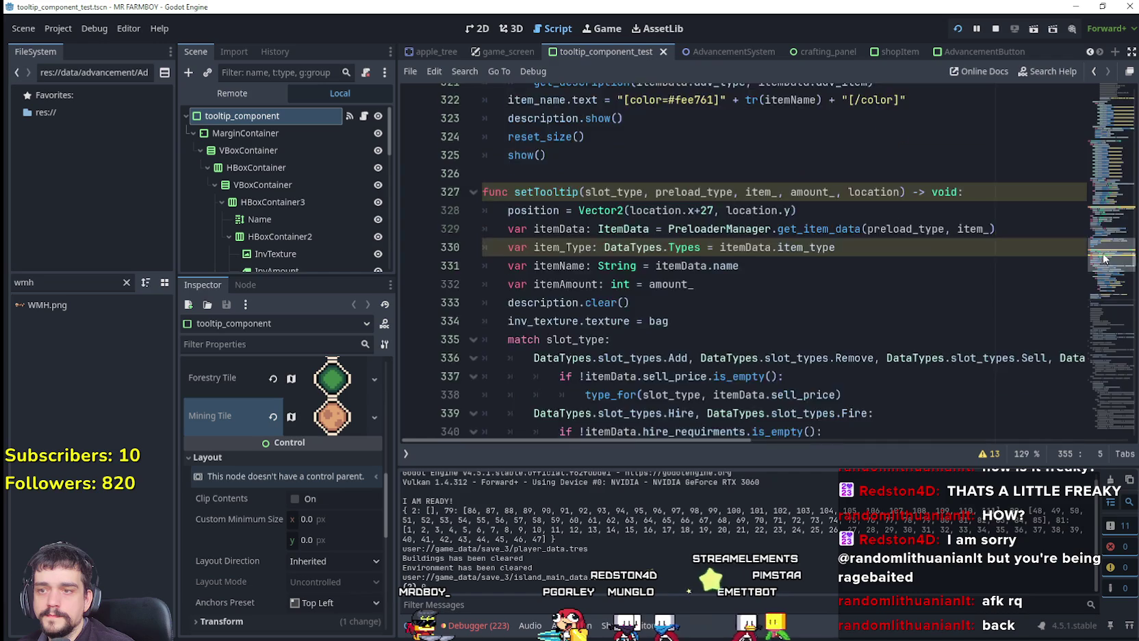
{"action": "scroll", "coordinate": [1103, 260], "scroll_direction": "down", "scroll_amount": 1}
{"action": "scroll", "coordinate": [1103, 260], "scroll_direction": "down", "scroll_amount": 7}
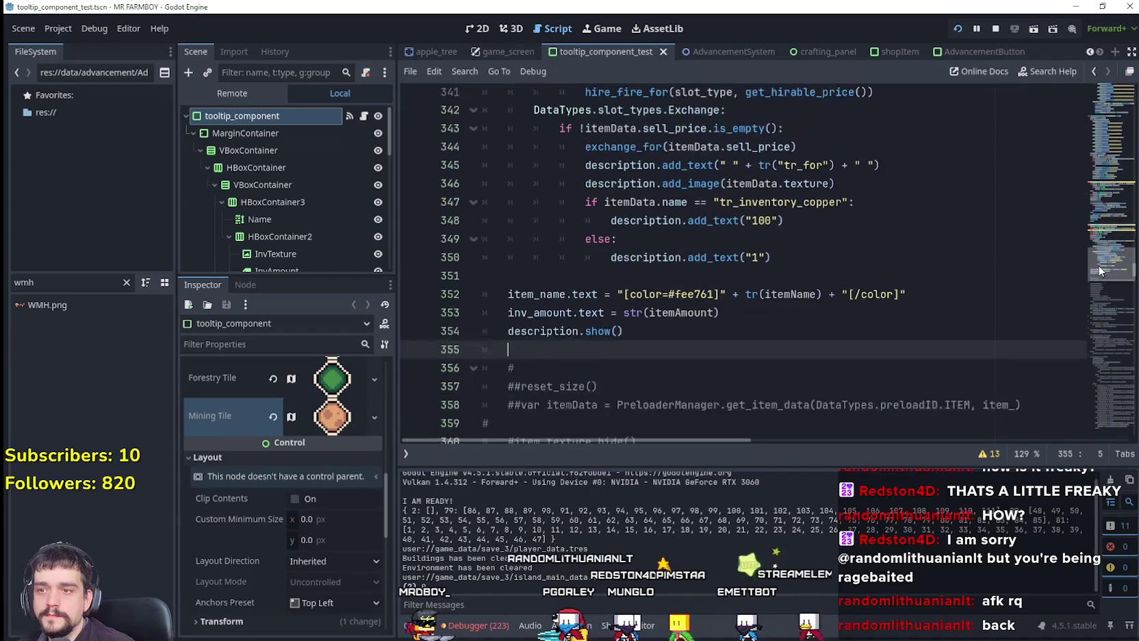
{"action": "scroll", "coordinate": [1093, 260], "scroll_direction": "up", "scroll_amount": 15}
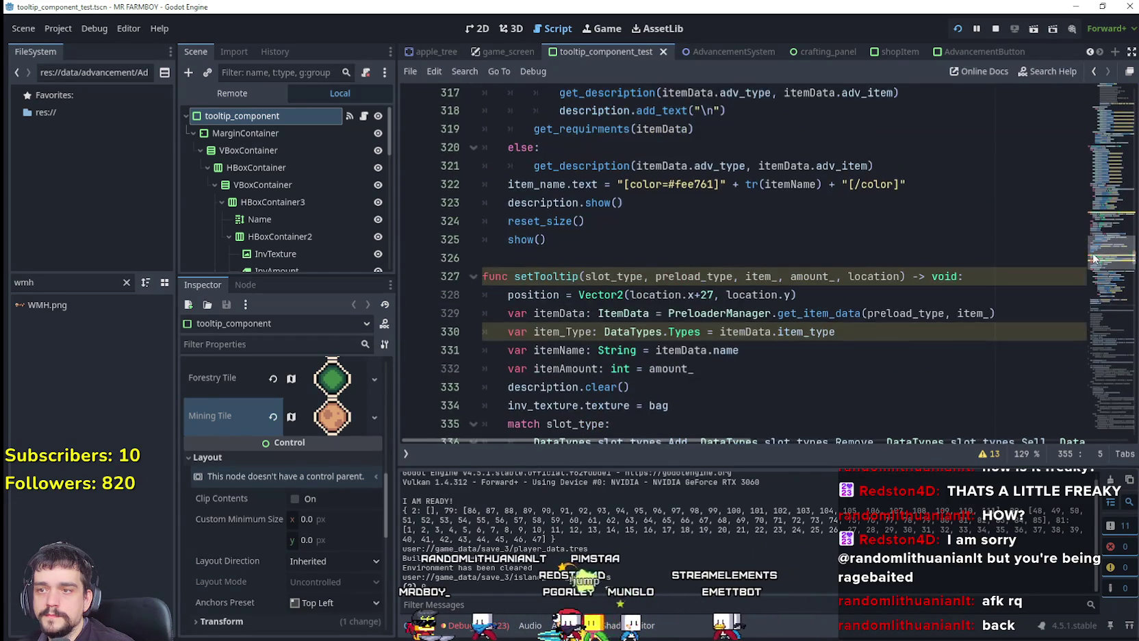
{"action": "scroll", "coordinate": [1095, 248], "scroll_direction": "down", "scroll_amount": 6}
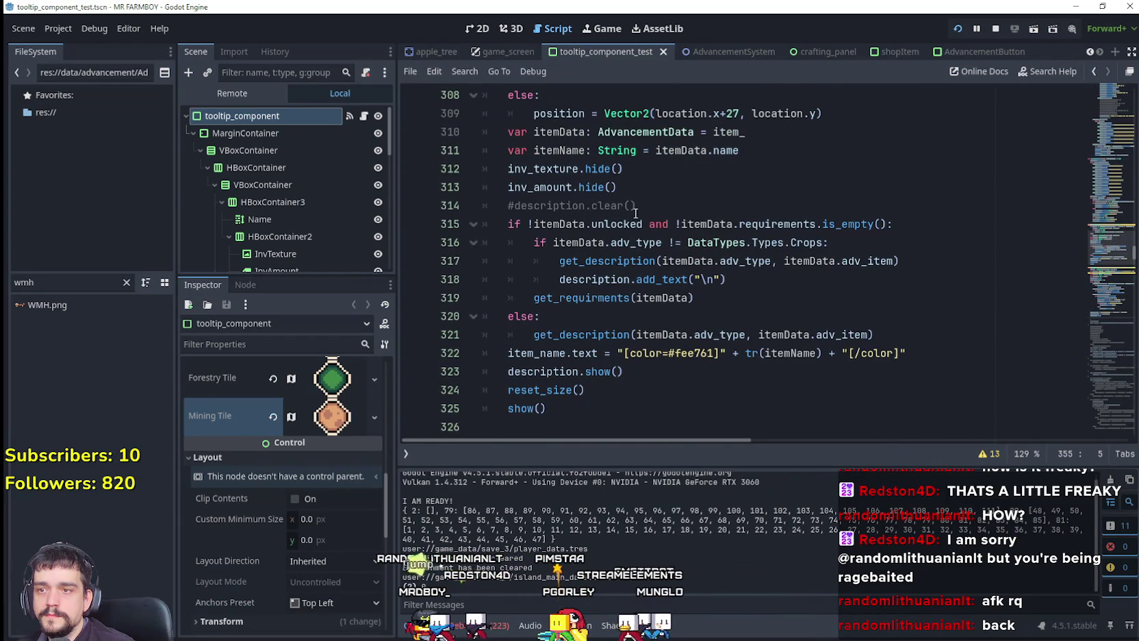
Comment out the newline add_text and get_requirments(itemData) calls, then stop and relaunch the game
{"action": "left_click_drag", "start_coordinate": [513, 206], "coordinate": [623, 205]}
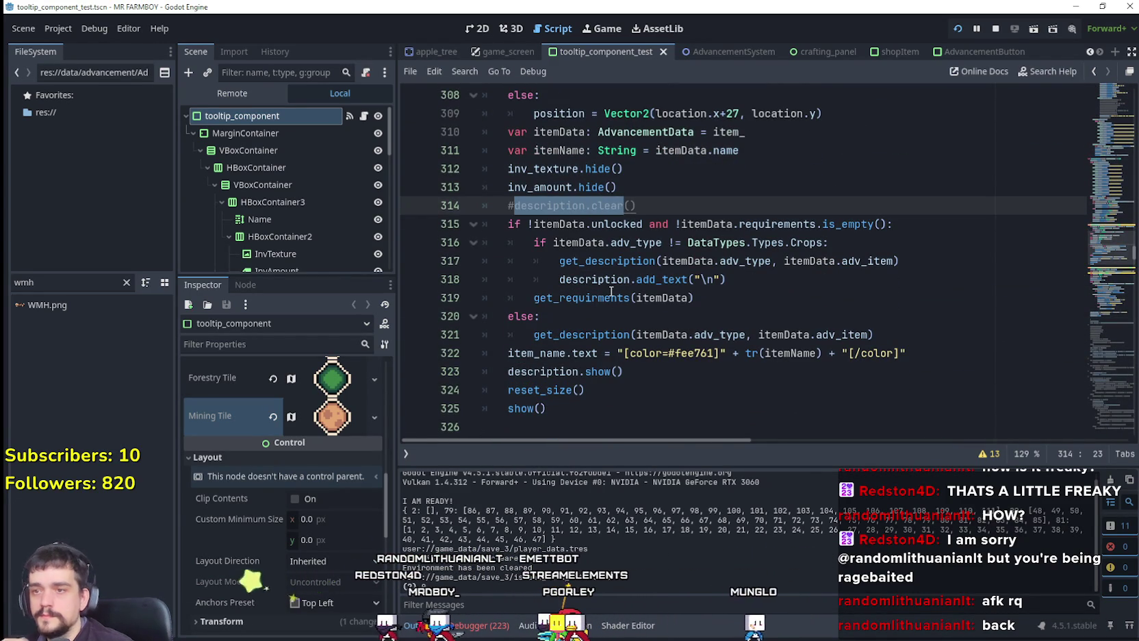
{"action": "mouse_move", "coordinate": [608, 285]}
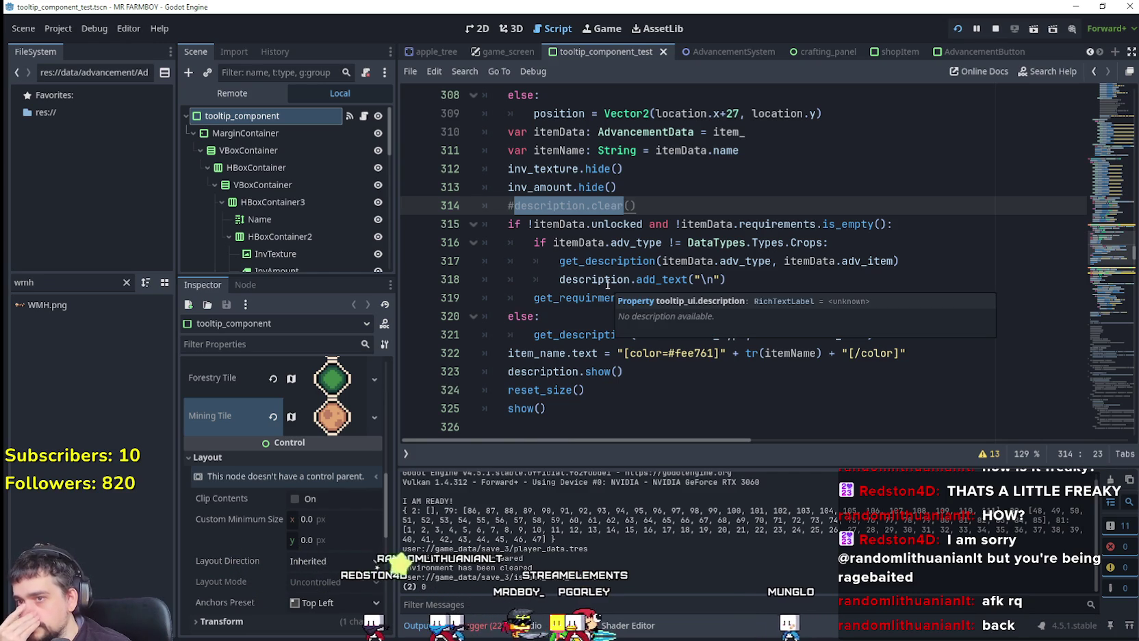
{"action": "left_click", "coordinate": [557, 279]}
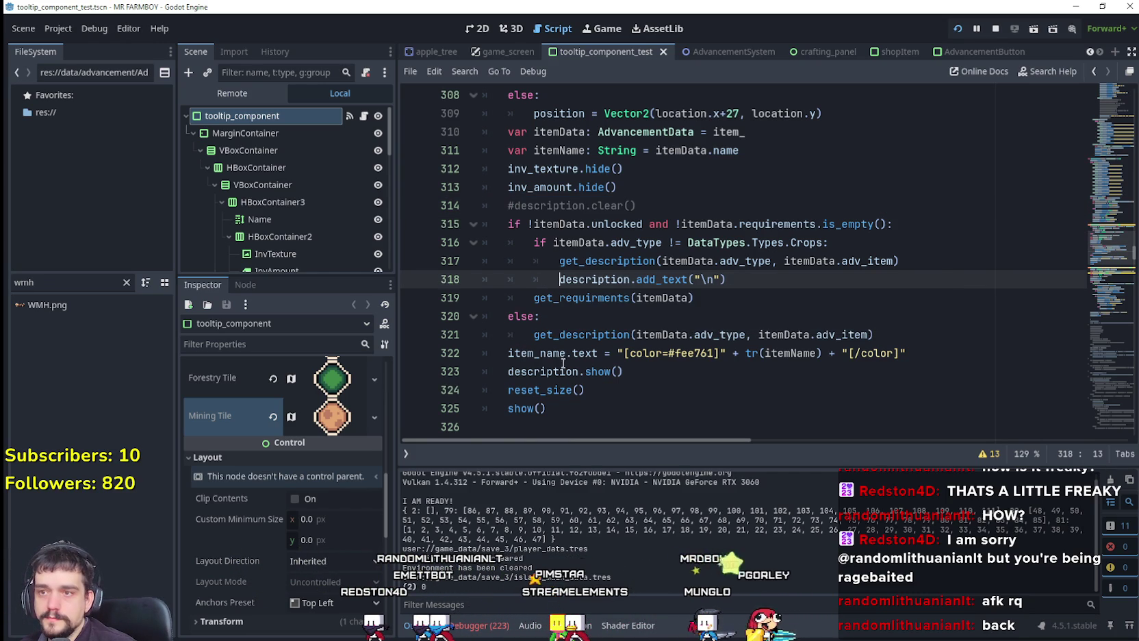
{"action": "type", "text": "#"}
{"action": "left_click", "coordinate": [534, 299]}
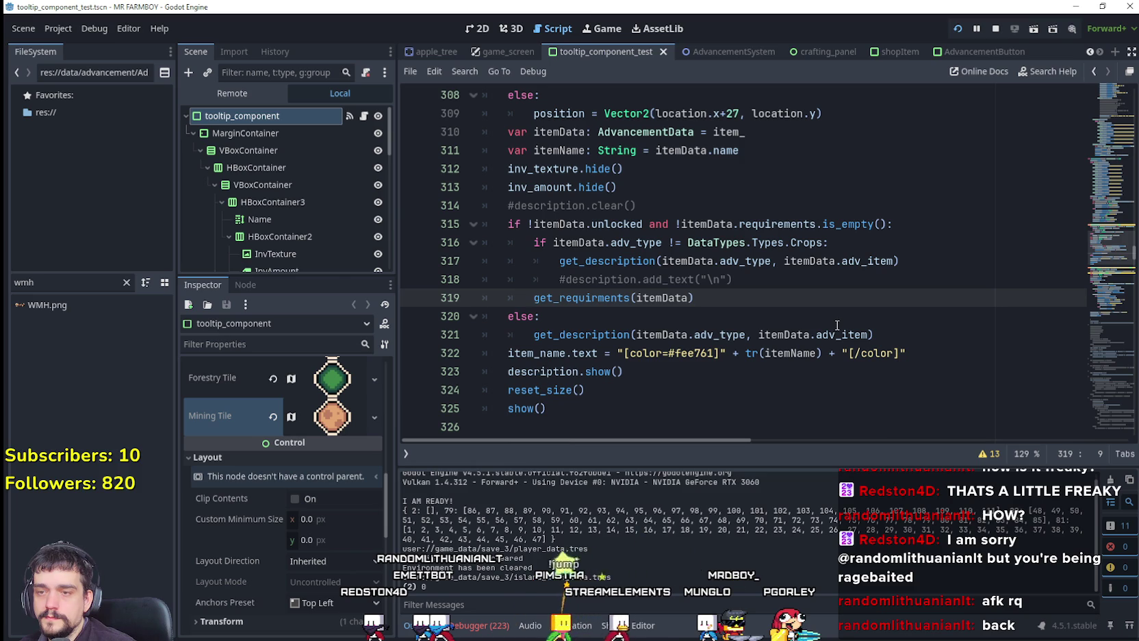
{"action": "left_click", "coordinate": [993, 28]}
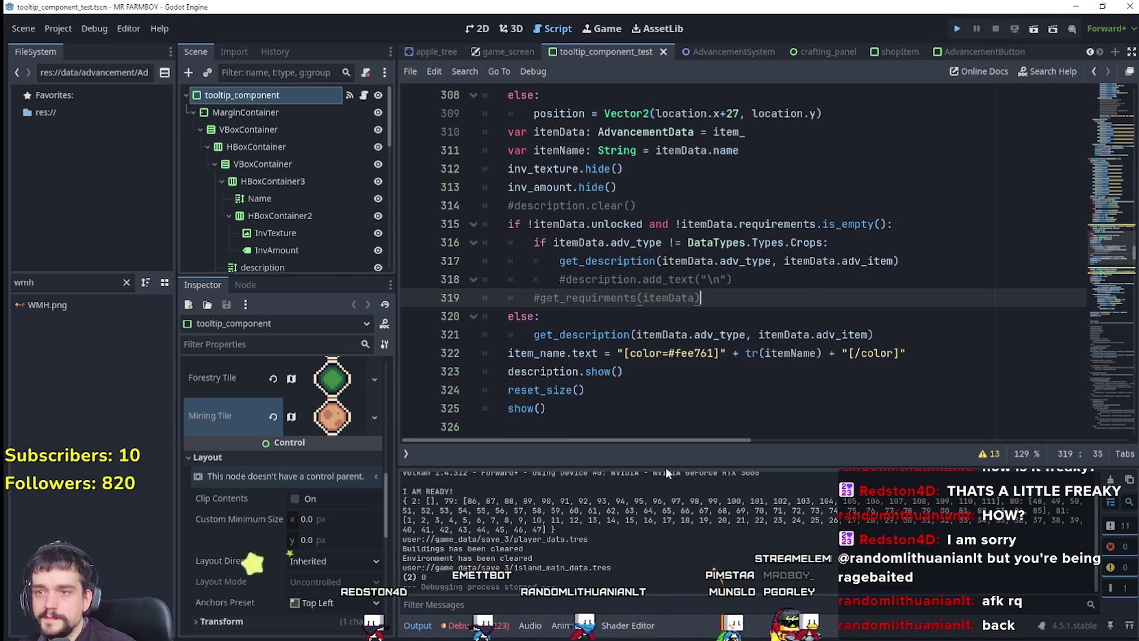
{"action": "key", "text": "F5"}
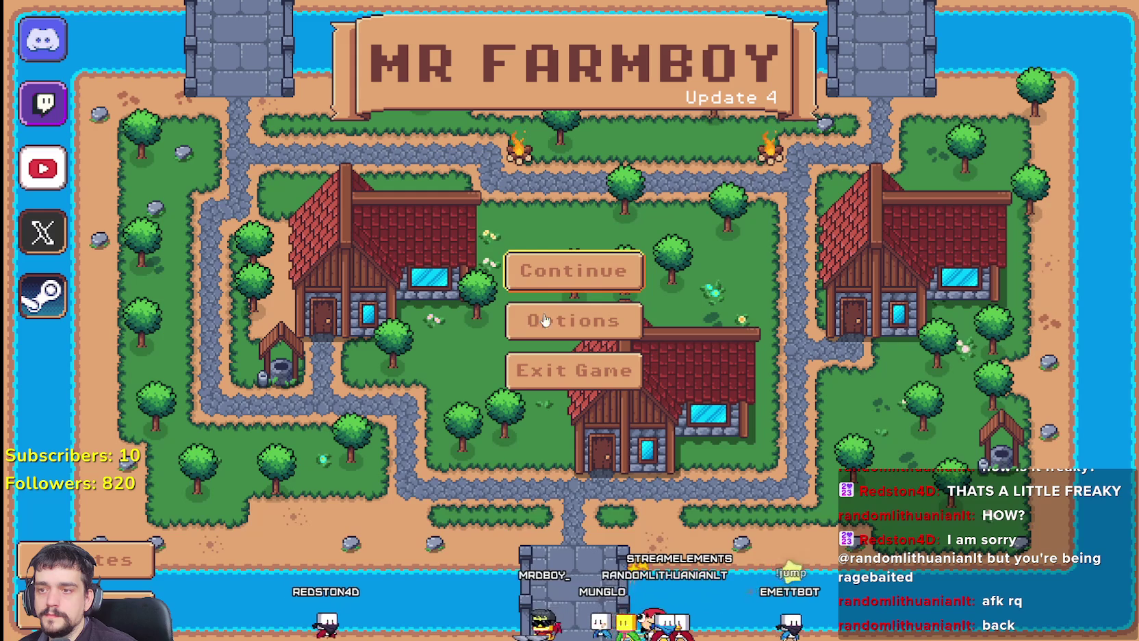
Load Save 3, view the Workers Carriers tooltip showing only 'Here is my market:', then close the game
{"action": "left_click", "coordinate": [547, 268]}
{"action": "left_click", "coordinate": [478, 387]}
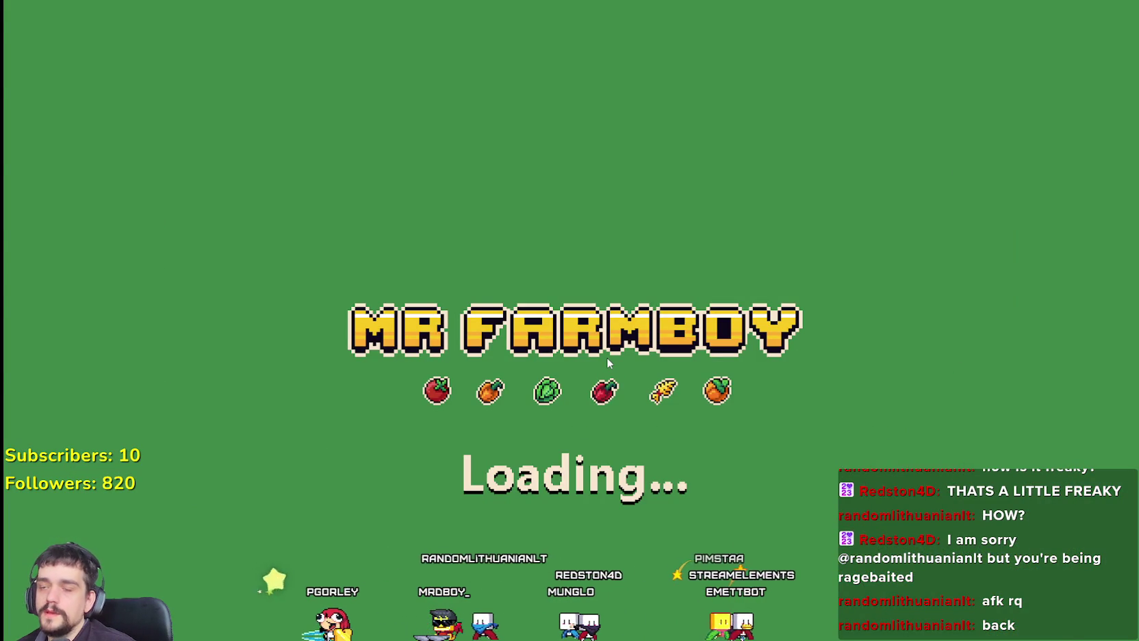
{"action": "key", "text": "g"}
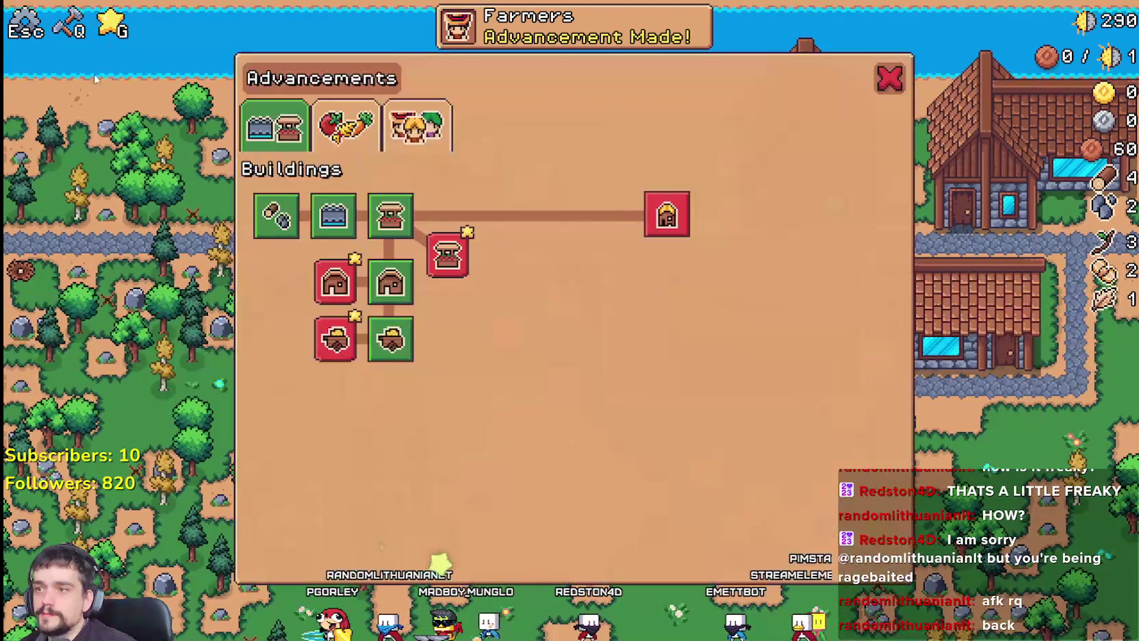
{"action": "key", "text": "Tab"}
{"action": "key", "text": "Tab"}
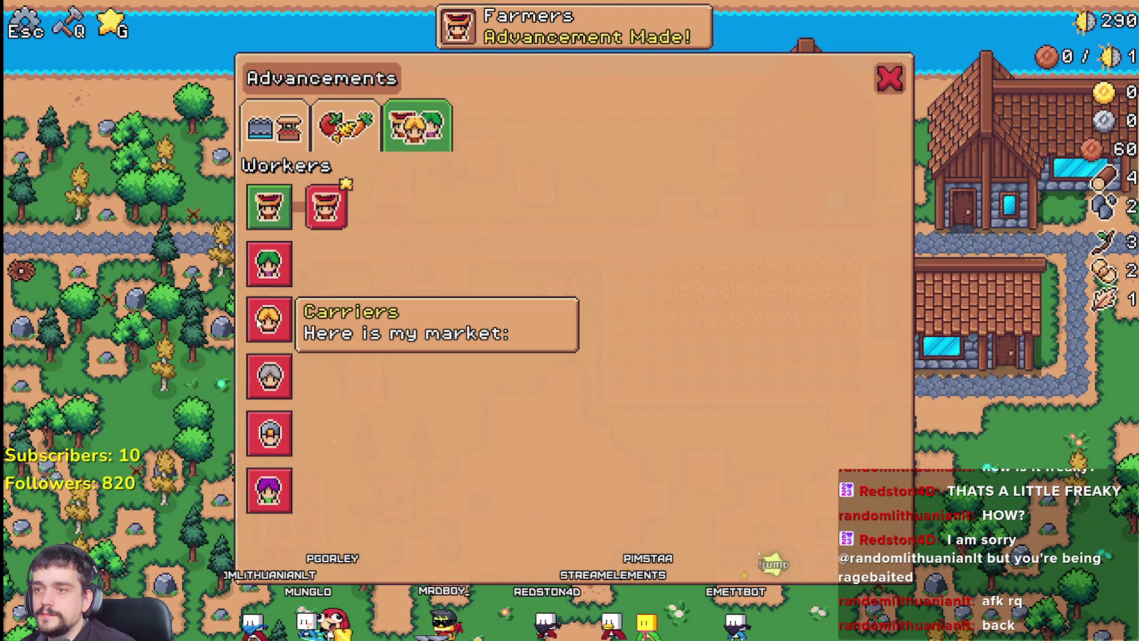
{"action": "mouse_move", "coordinate": [255, 316]}
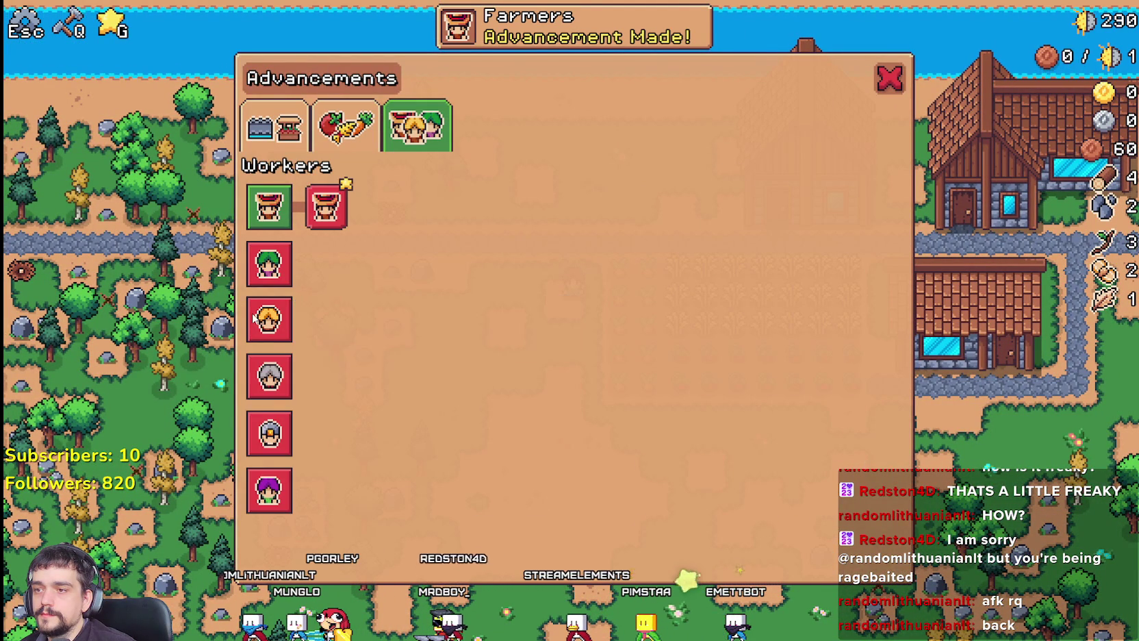
{"action": "key", "text": "F8"}
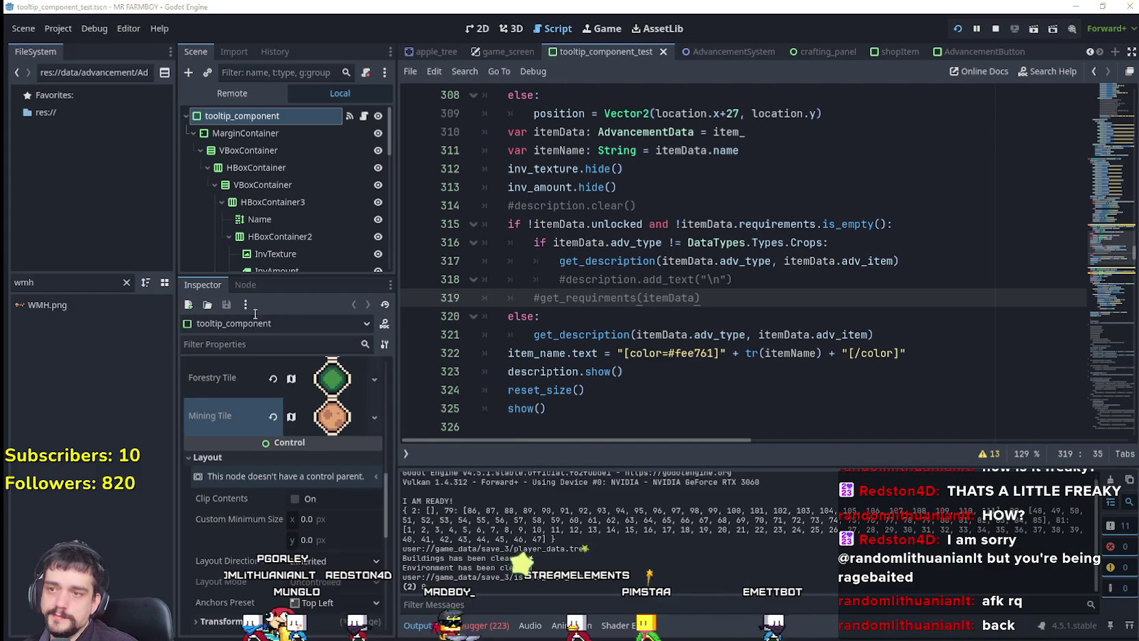
Look up get_description, inspect the CARRIER '[img name =market]' tag on line 242, then return to the script's top
{"action": "right_click", "coordinate": [617, 260]}
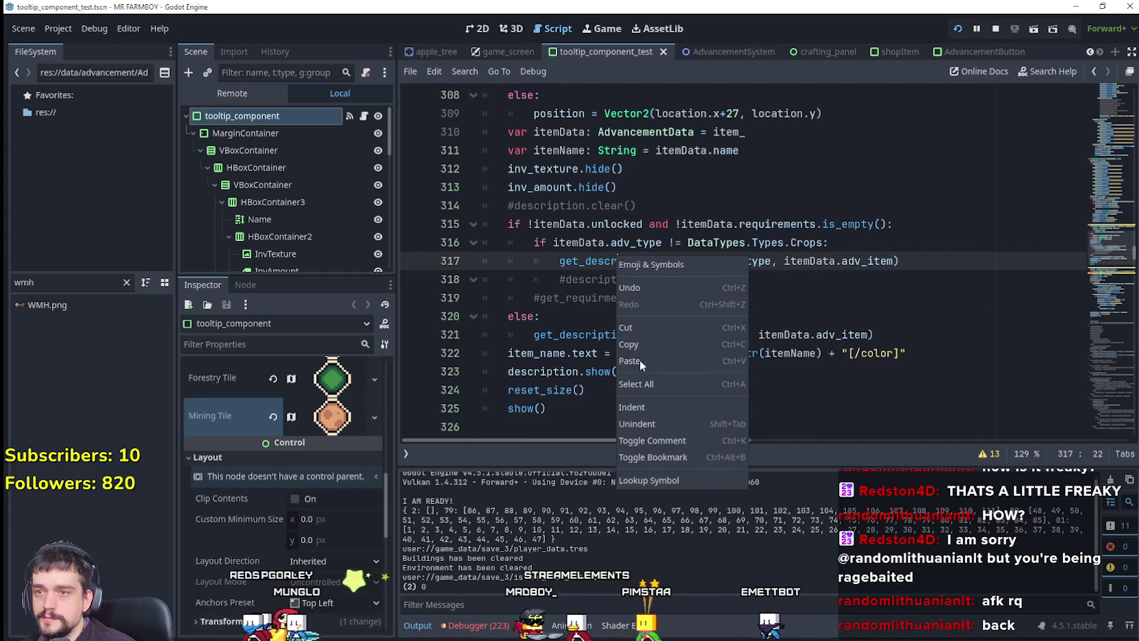
{"action": "left_click", "coordinate": [661, 480]}
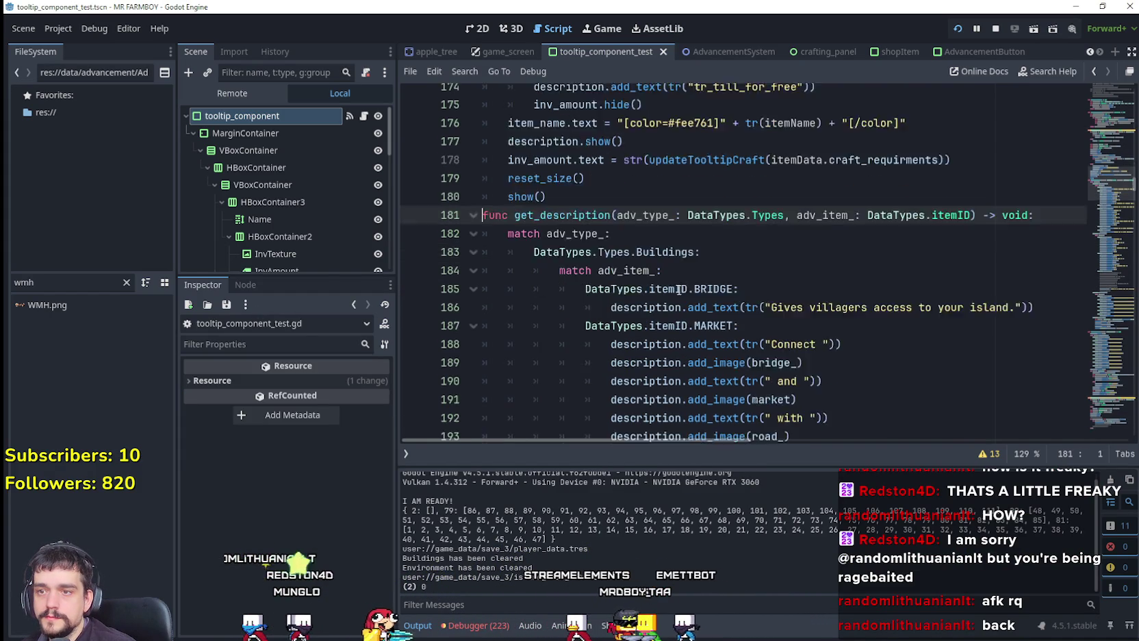
{"action": "scroll", "coordinate": [800, 328], "scroll_direction": "down", "scroll_amount": 15}
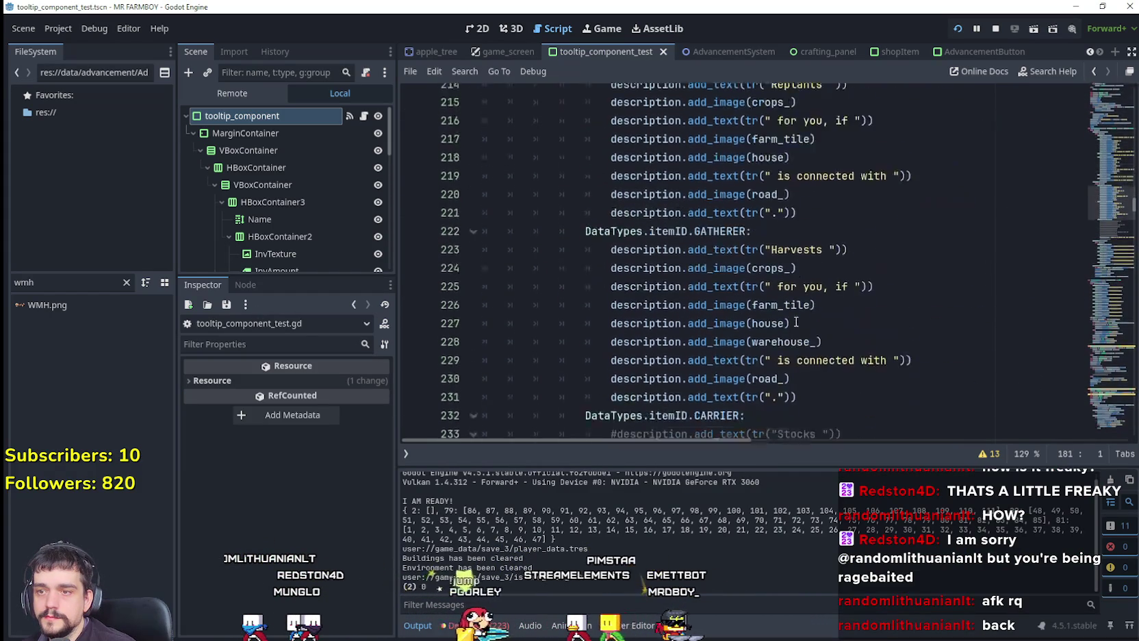
{"action": "scroll", "coordinate": [795, 319], "scroll_direction": "down", "scroll_amount": 6}
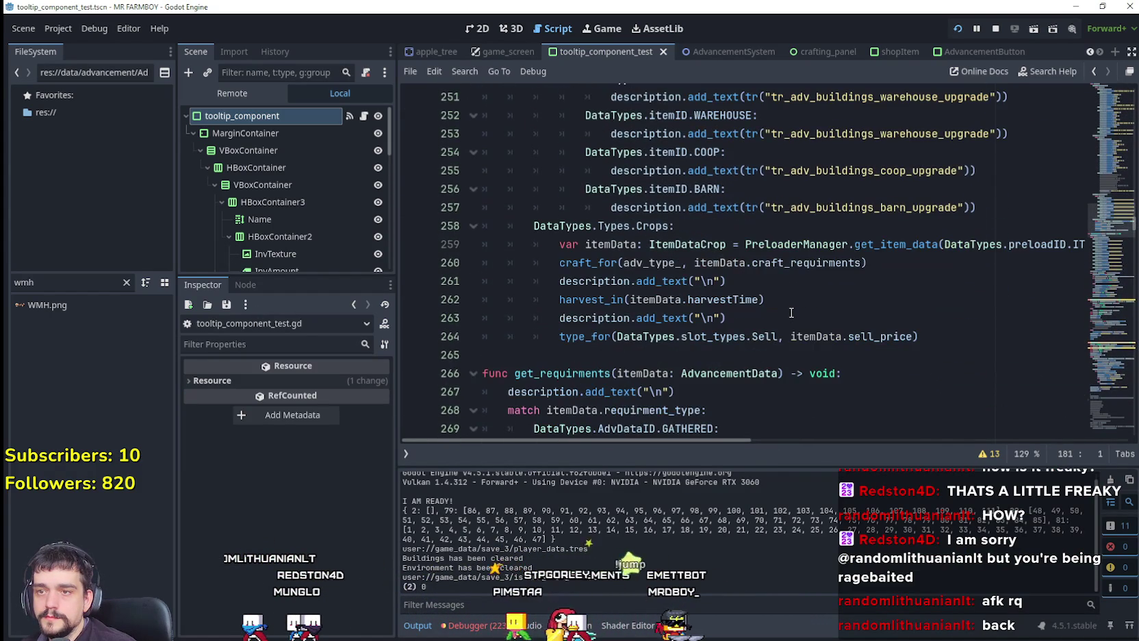
{"action": "scroll", "coordinate": [791, 301], "scroll_direction": "up", "scroll_amount": 6}
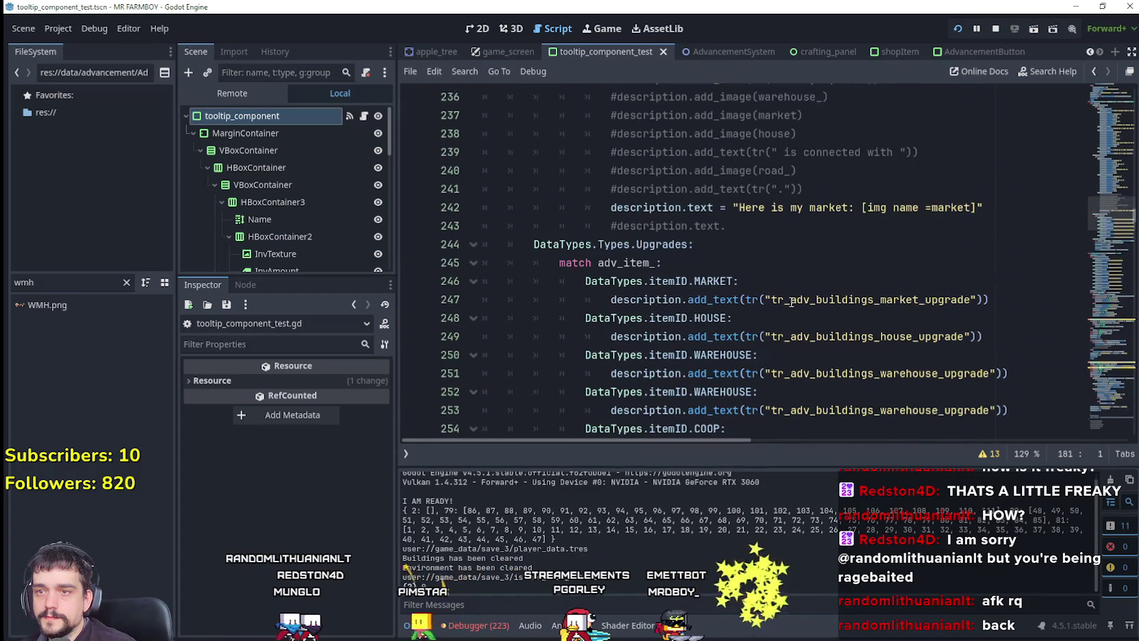
{"action": "left_click", "coordinate": [908, 318]}
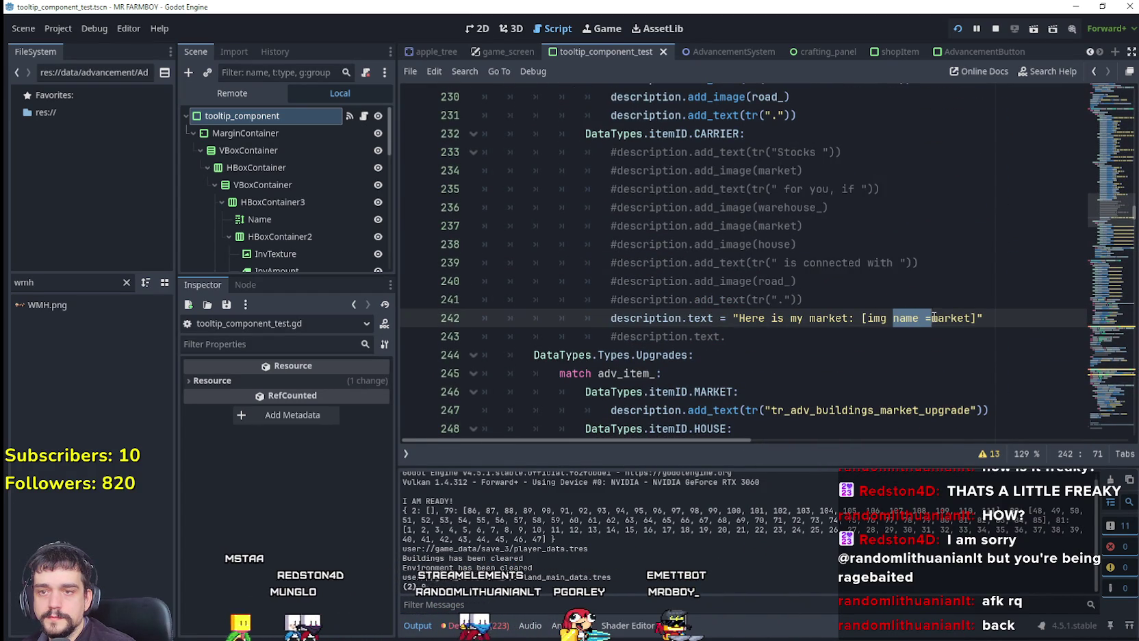
{"action": "left_click_drag", "start_coordinate": [861, 318], "coordinate": [926, 313]}
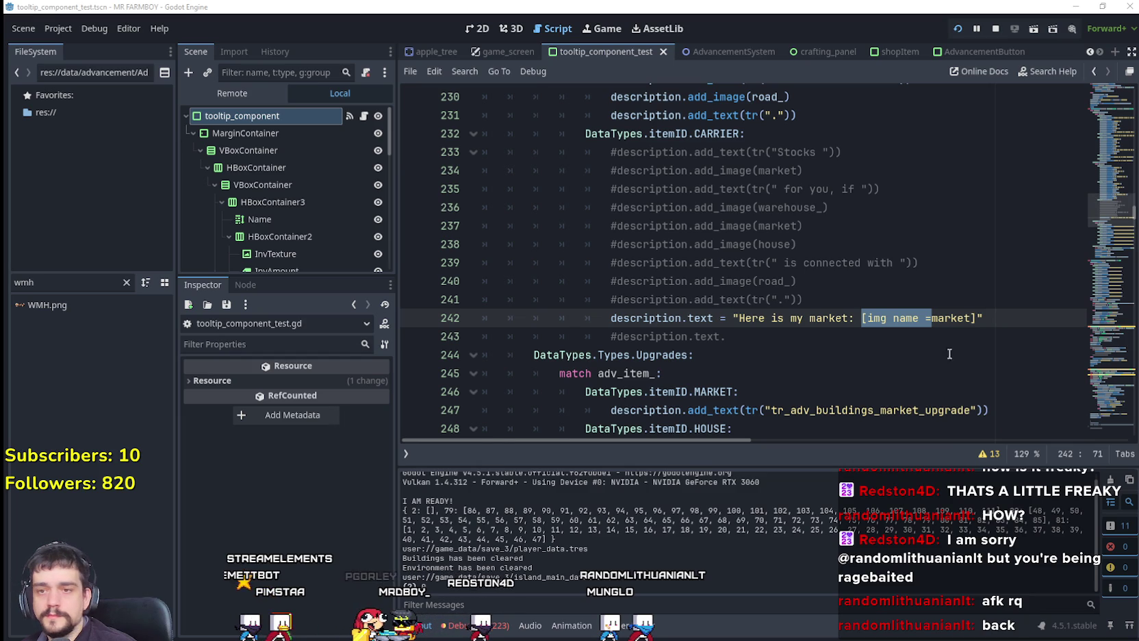
{"action": "left_click_drag", "start_coordinate": [1119, 214], "coordinate": [1124, 92]}
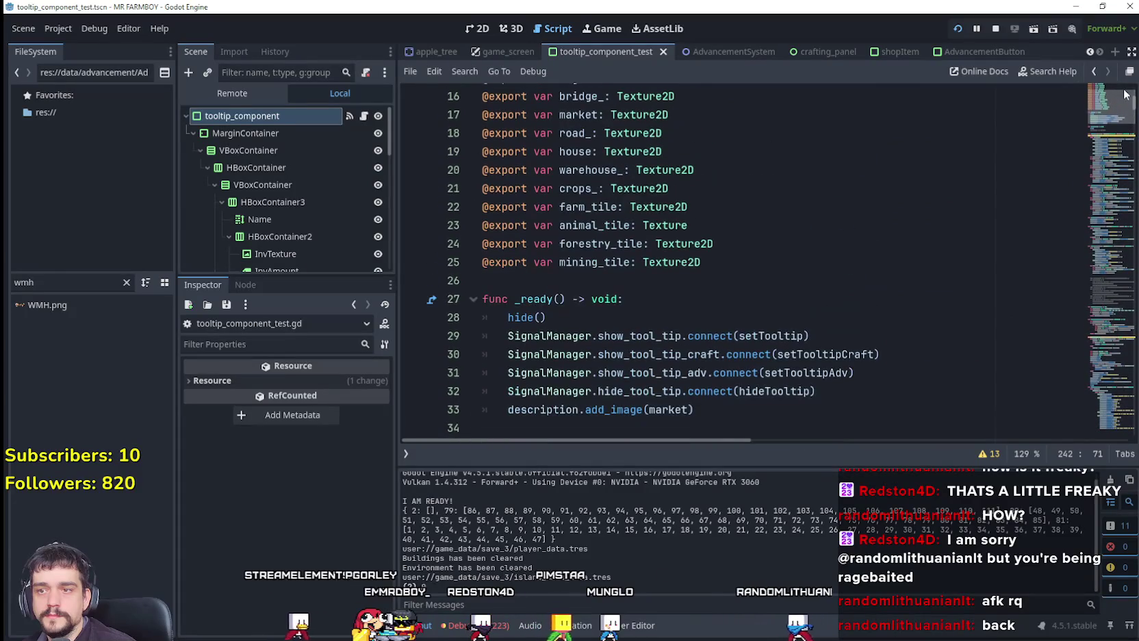
Add a trailing comma to line 33's description.add_image(market,) and read the add_image documentation
{"action": "scroll", "coordinate": [671, 409], "scroll_direction": "up", "scroll_amount": 1}
{"action": "double_click", "coordinate": [671, 408]}
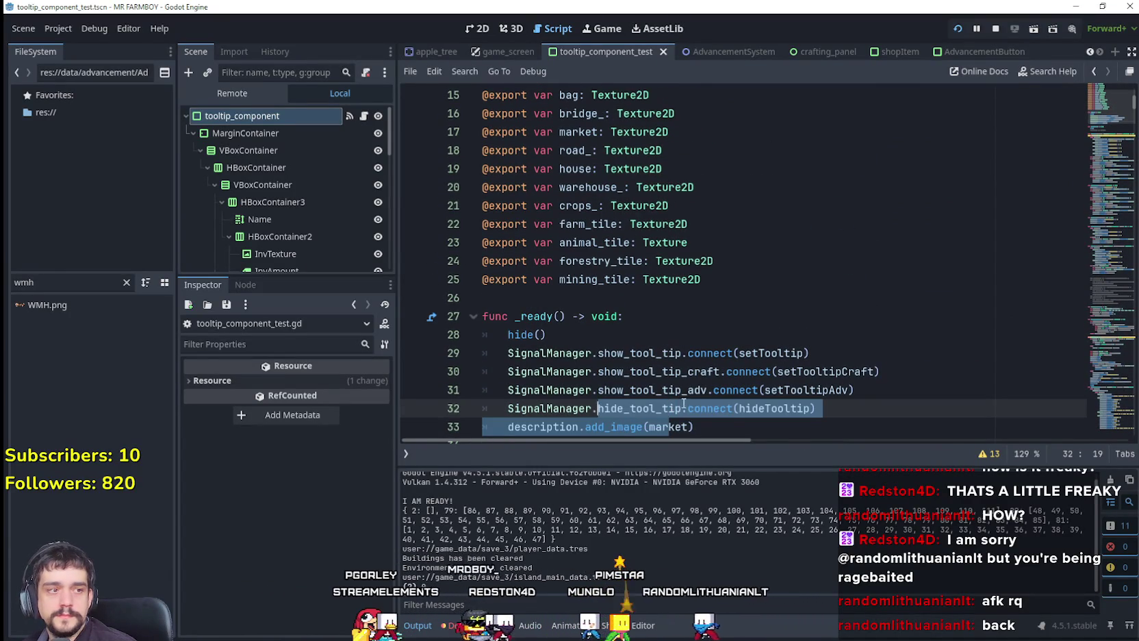
{"action": "left_click", "coordinate": [683, 409]}
{"action": "left_click", "coordinate": [685, 431]}
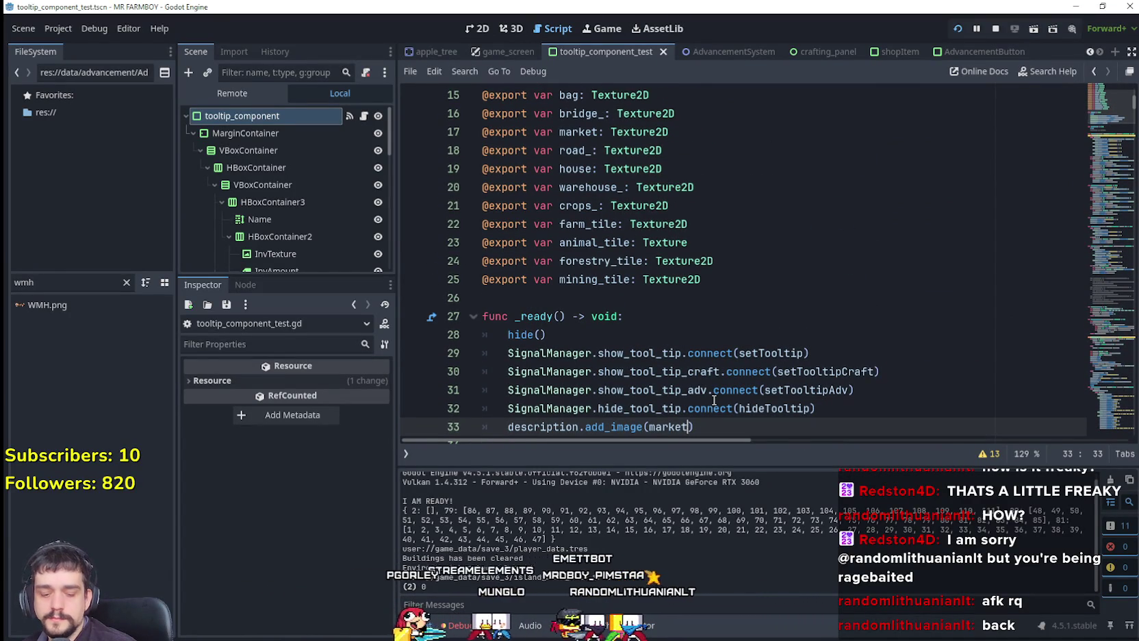
{"action": "type", "text": ","}
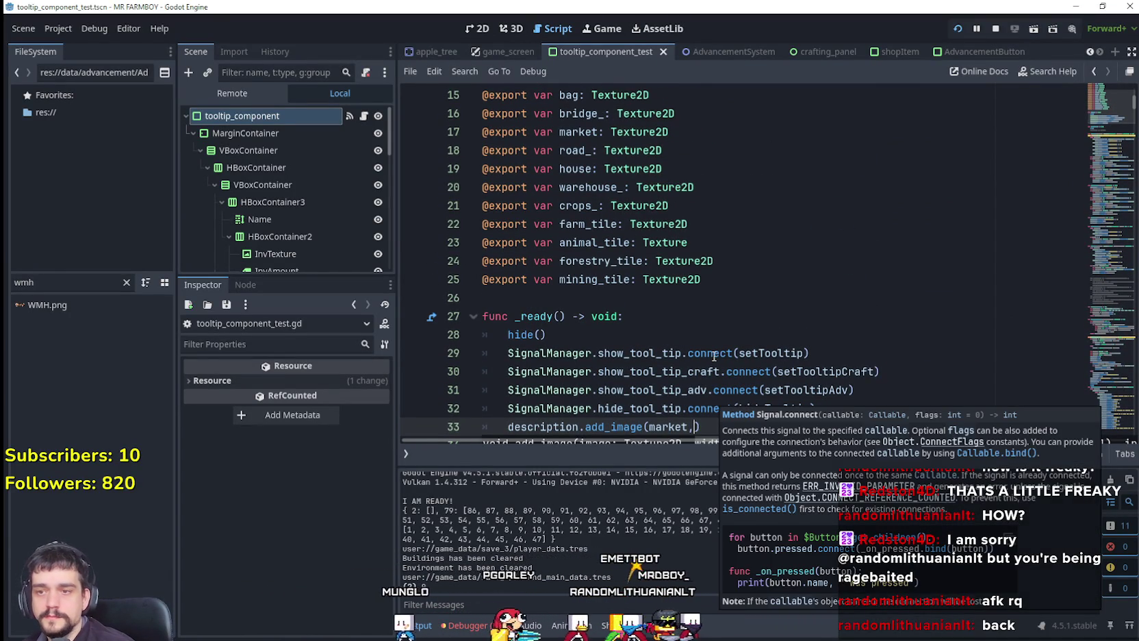
{"action": "scroll", "coordinate": [624, 316], "scroll_direction": "down", "scroll_amount": 2}
{"action": "mouse_move", "coordinate": [625, 317]}
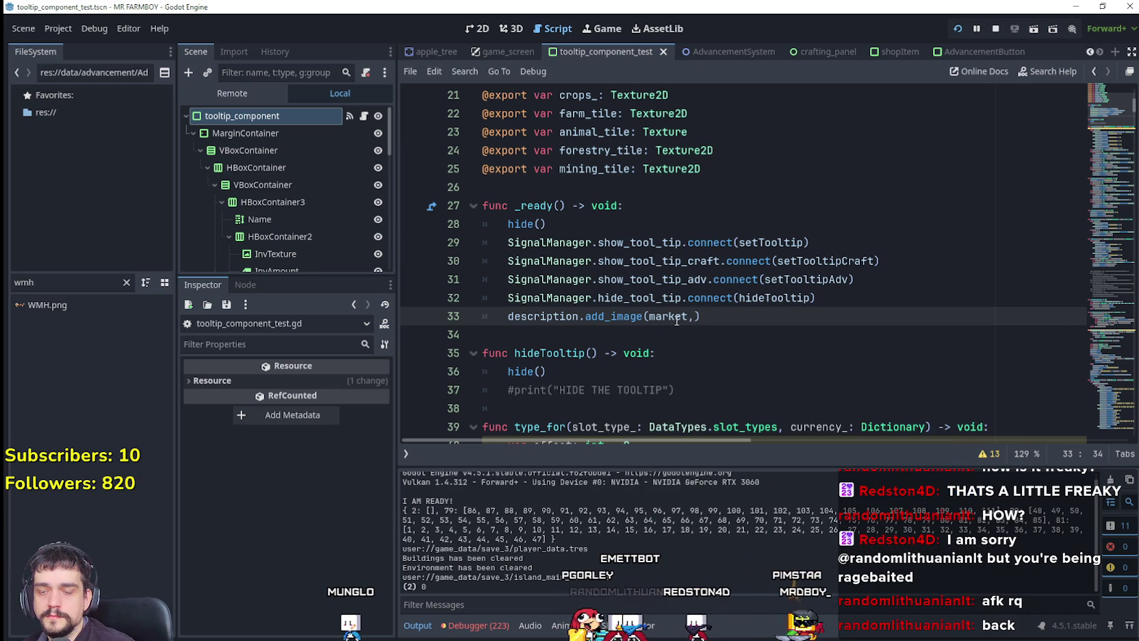
{"action": "mouse_move", "coordinate": [676, 320]}
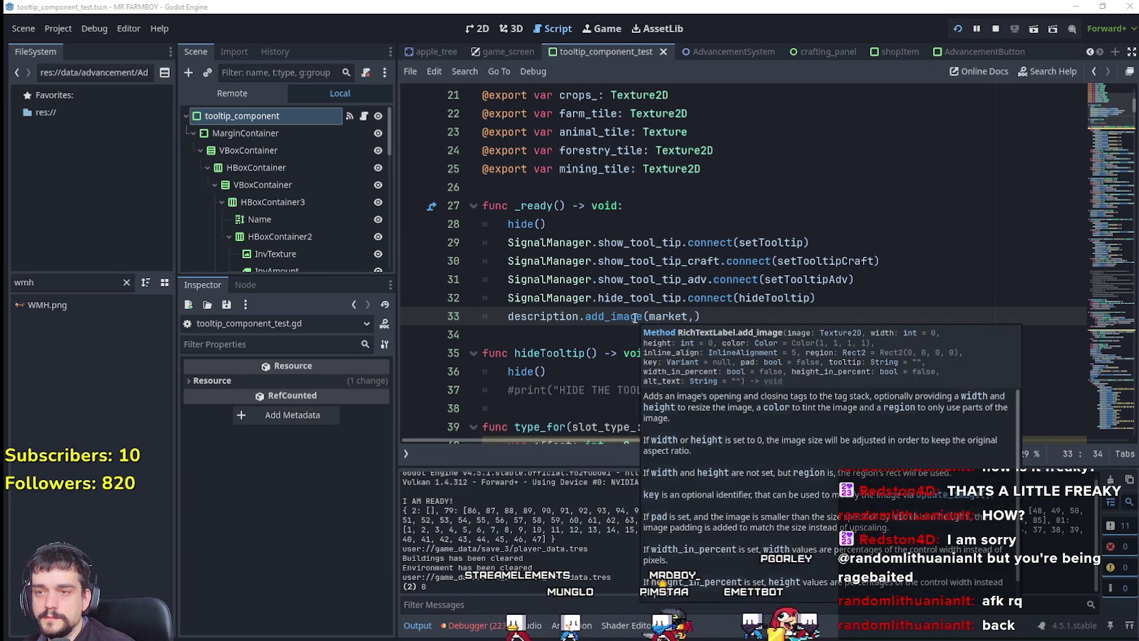
{"action": "scroll", "coordinate": [750, 521], "scroll_direction": "down", "scroll_amount": 1}
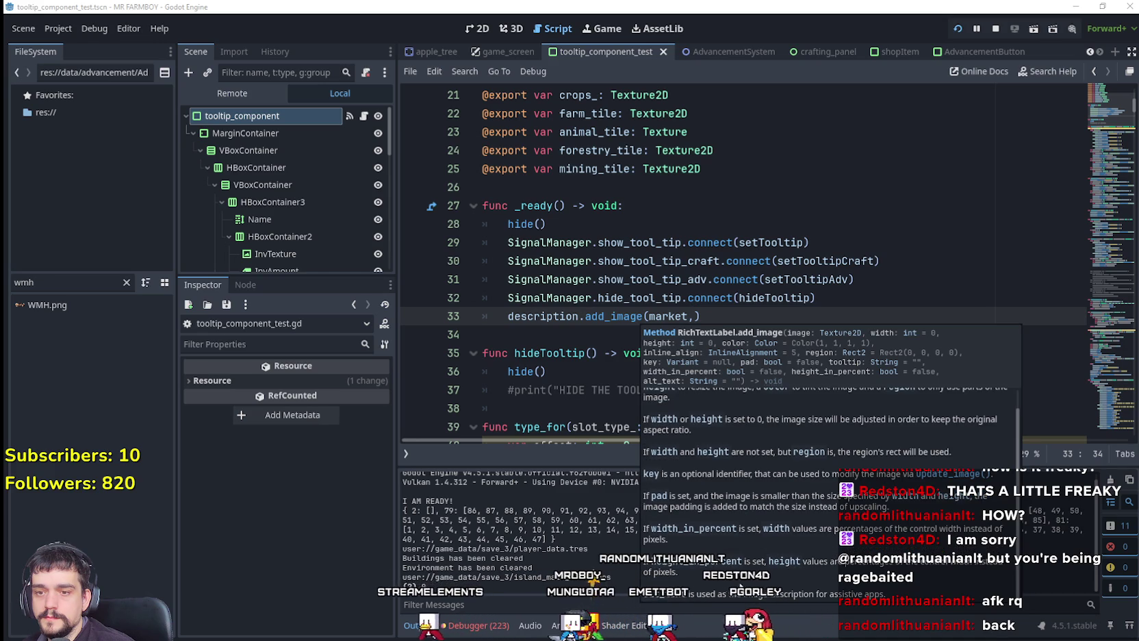
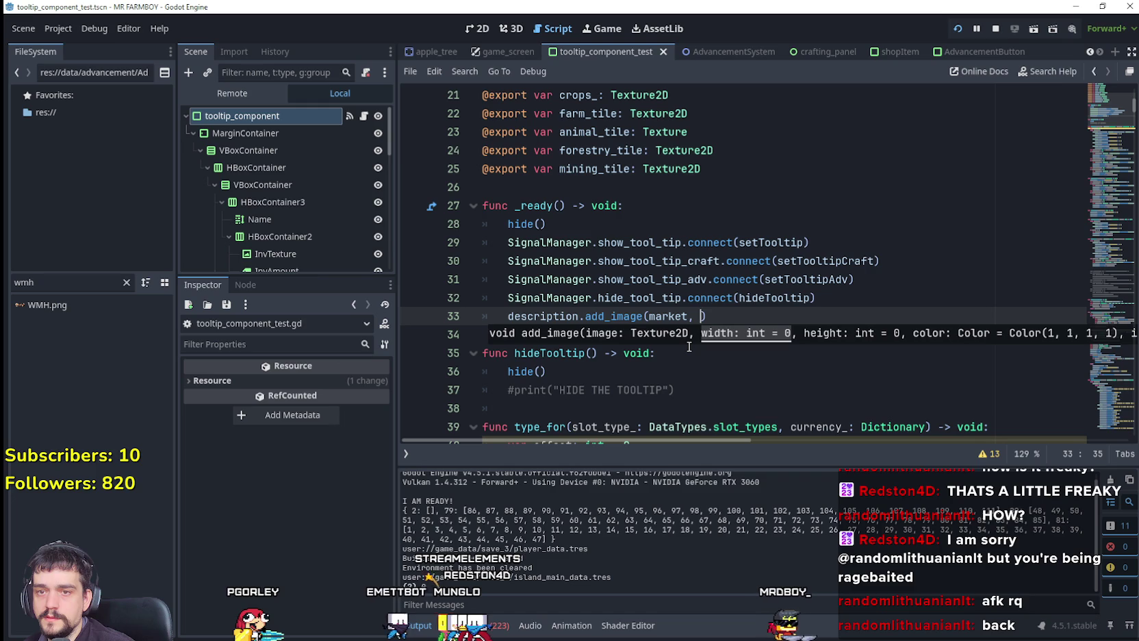
Add a key = "market" argument to the add_image call on line 33, with lowercase key
{"action": "key", "text": "ctrl+space"}
{"action": "type", "text": "k"}
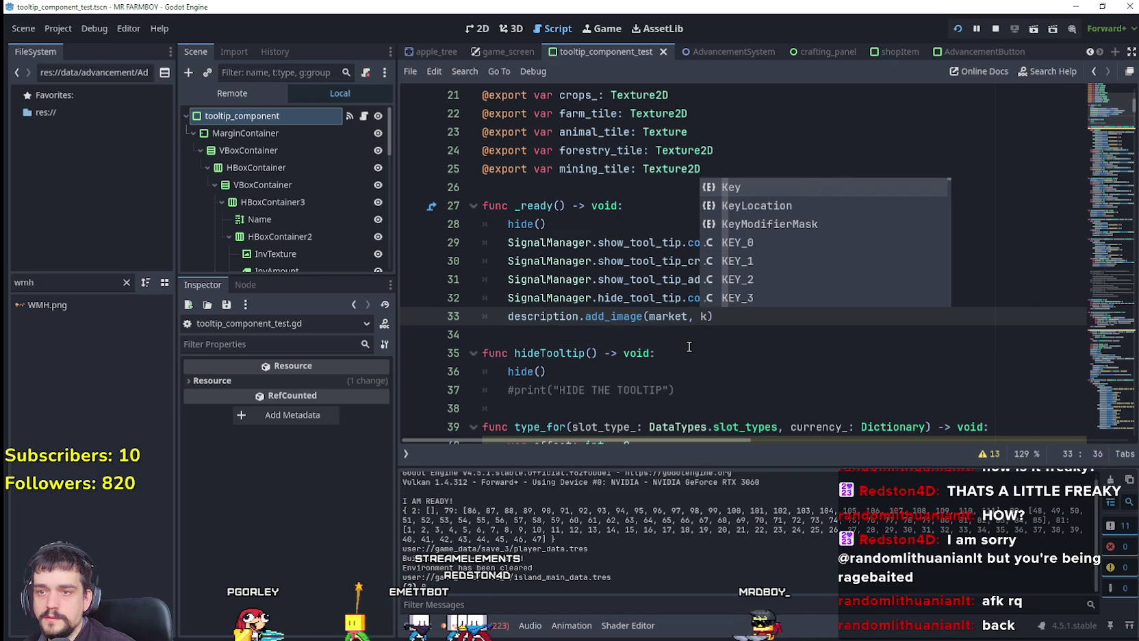
{"action": "key", "text": "Return"}
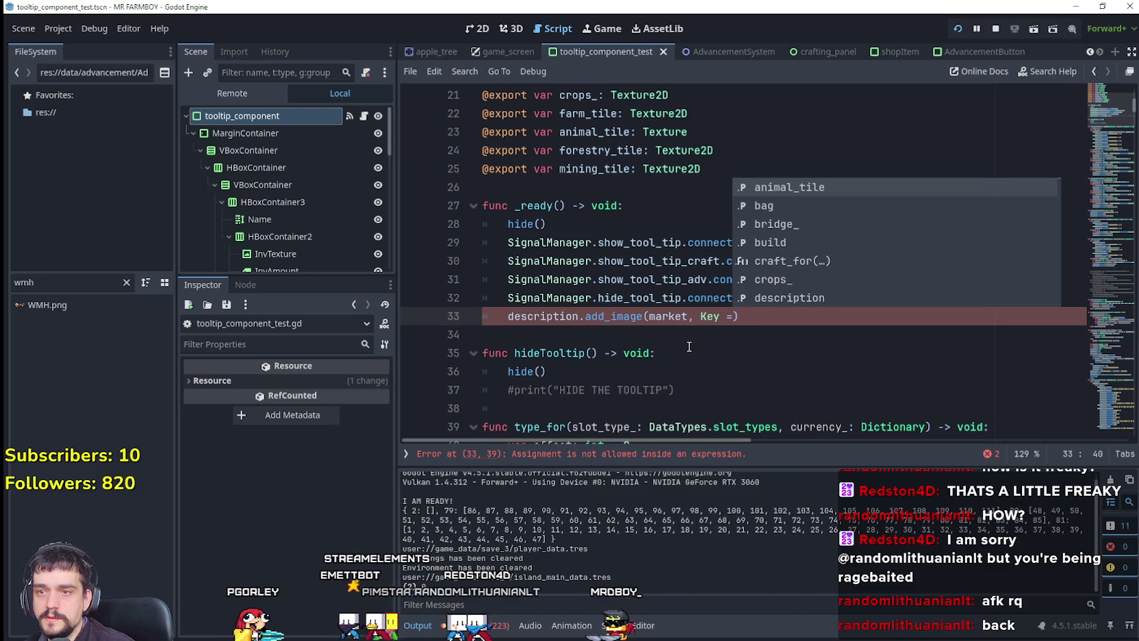
{"action": "type", "text": "\""}
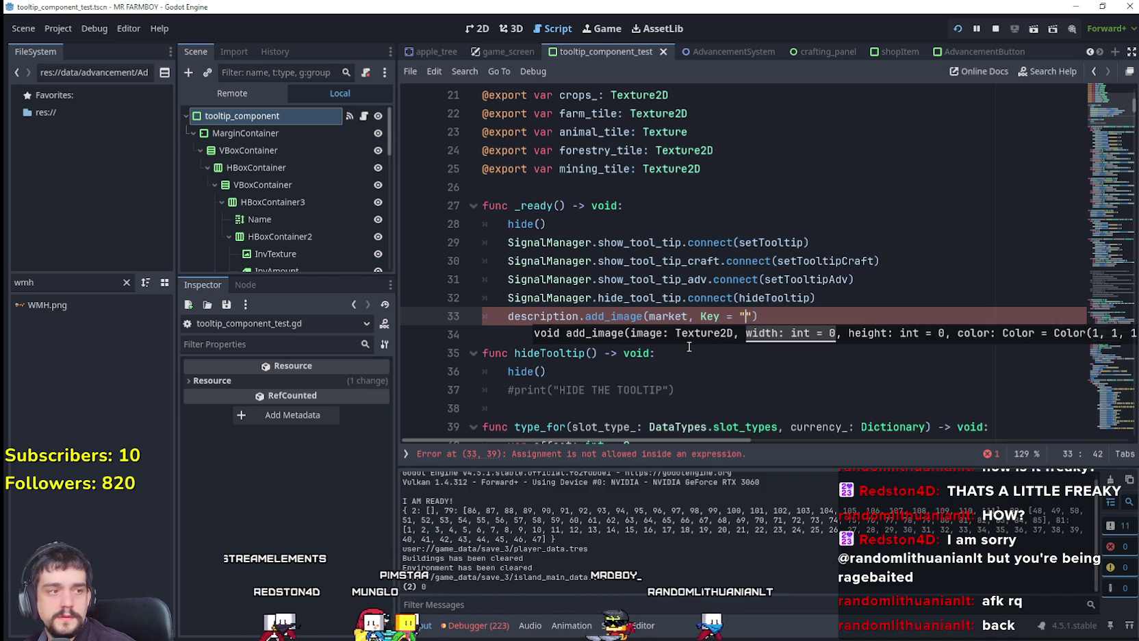
{"action": "type", "text": "market"}
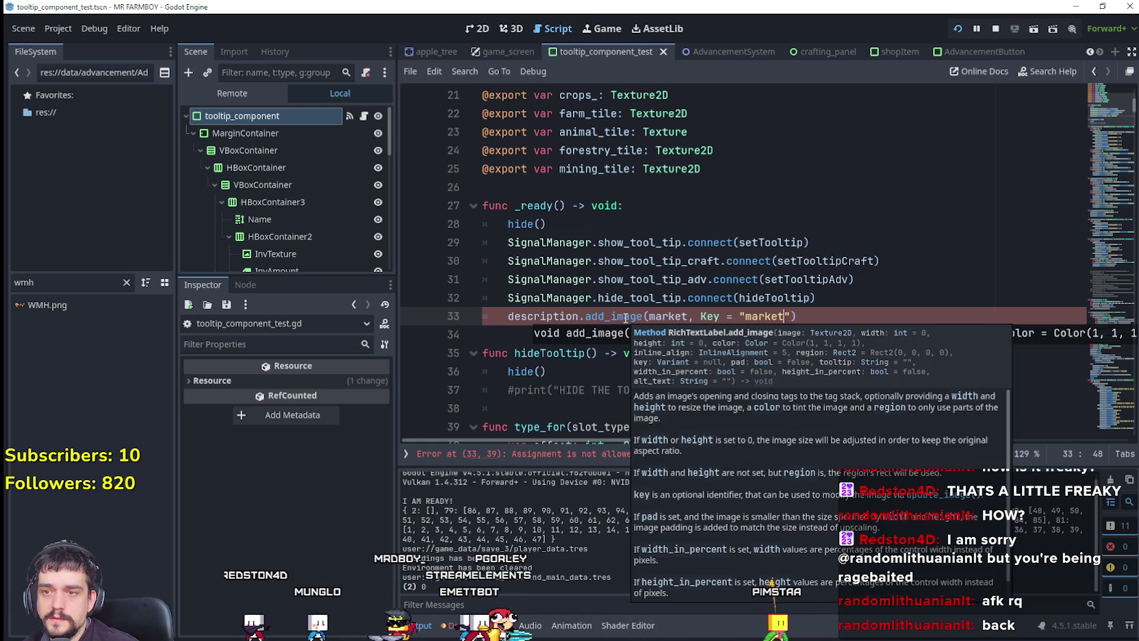
{"action": "left_click", "coordinate": [705, 316]}
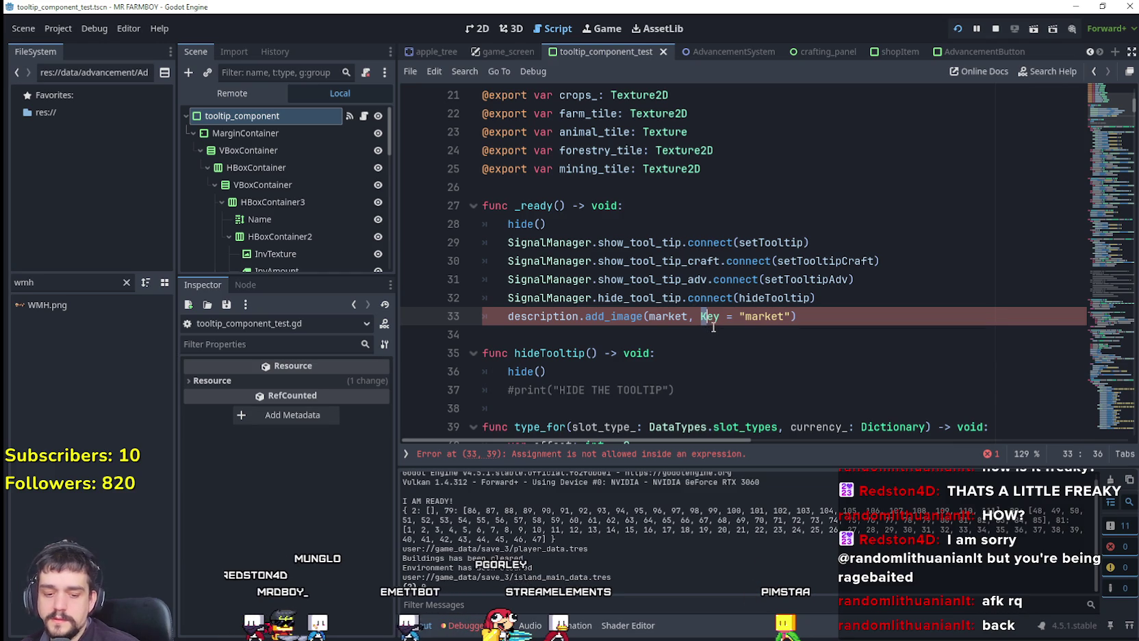
{"action": "type", "text": "k"}
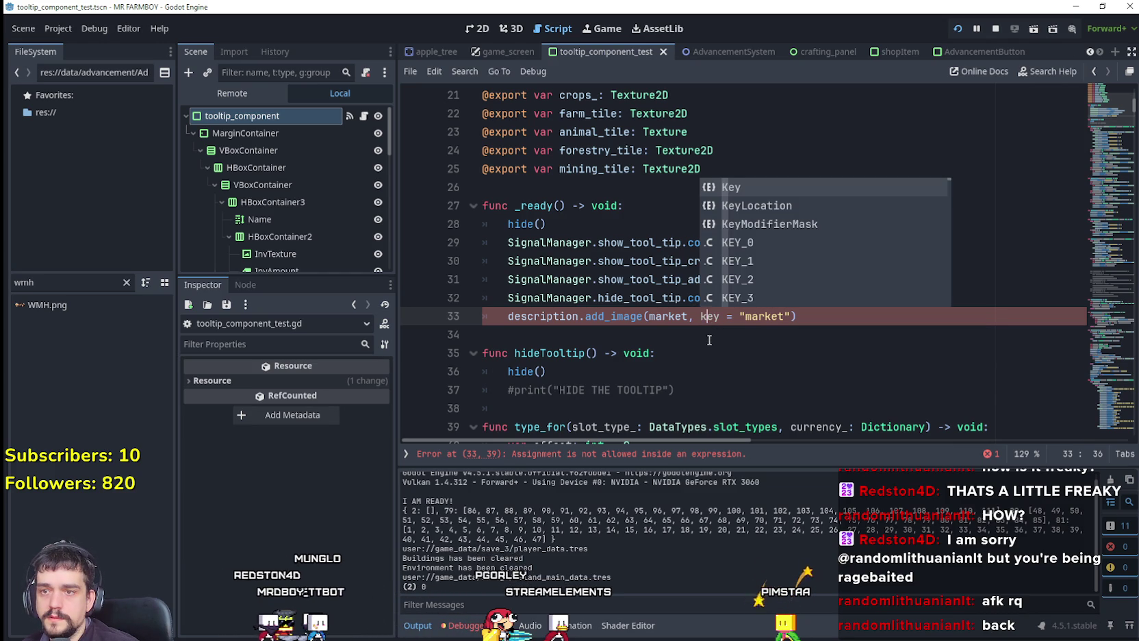
{"action": "left_click", "coordinate": [709, 340]}
Select the key = "market" argument and start replacing it with positional arguments
{"action": "left_click", "coordinate": [794, 315]}
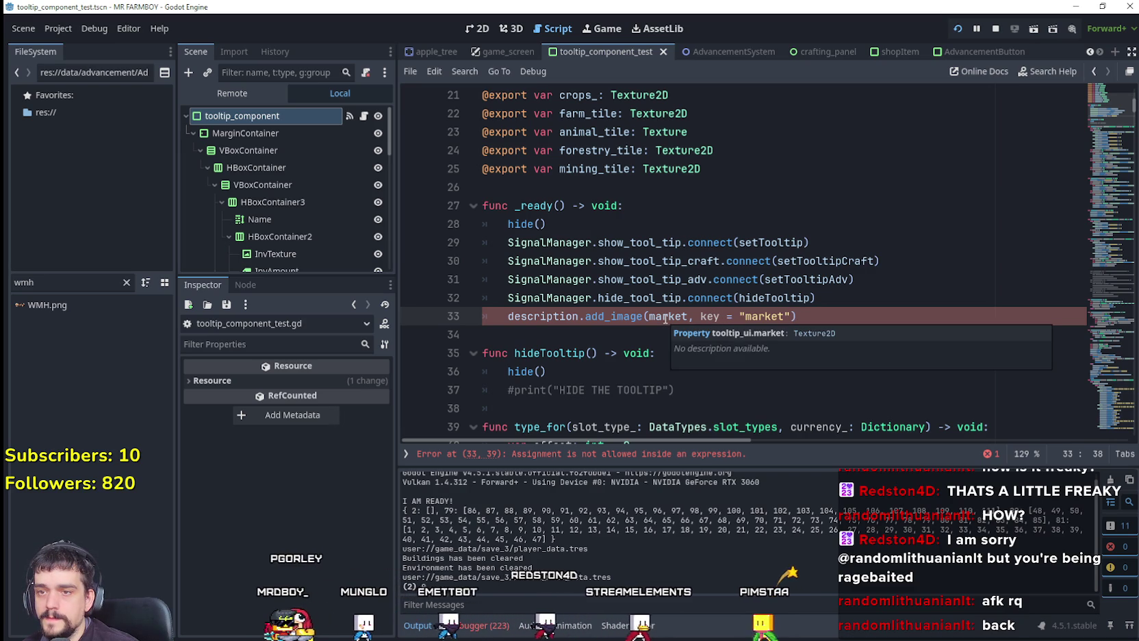
{"action": "mouse_move", "coordinate": [618, 318]}
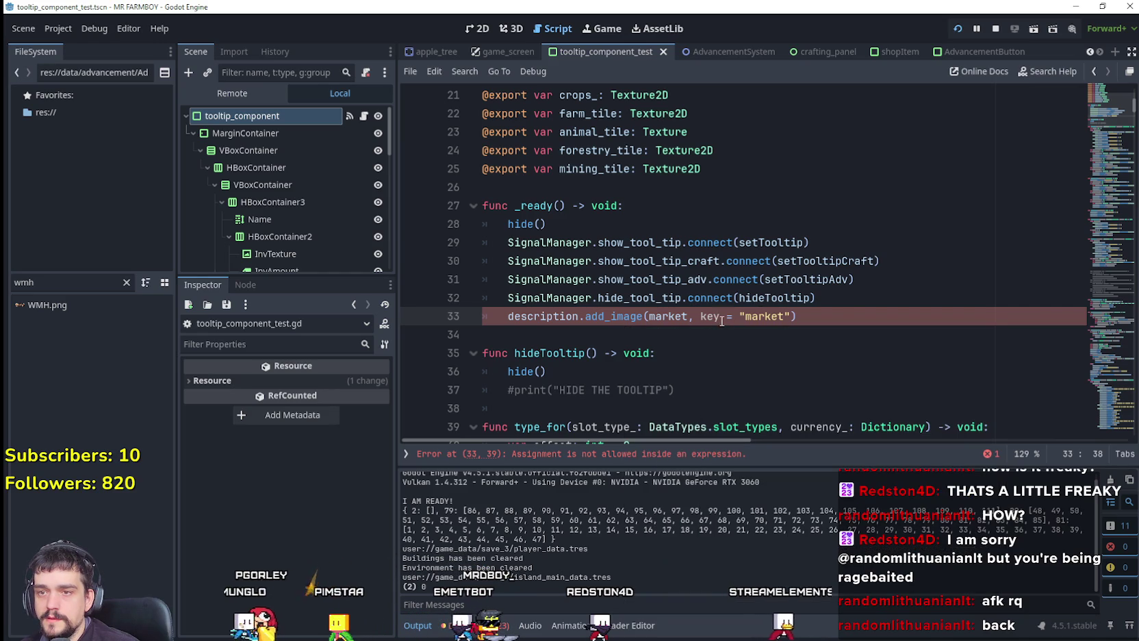
{"action": "left_click_drag", "start_coordinate": [700, 316], "coordinate": [791, 316]}
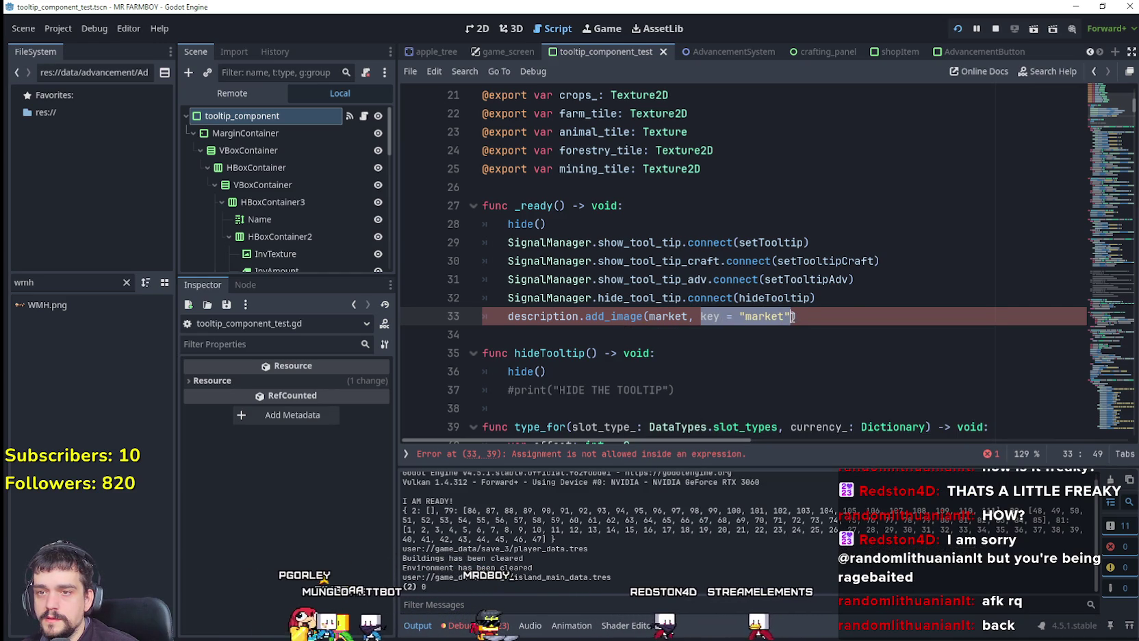
{"action": "type", "text": "wit"}
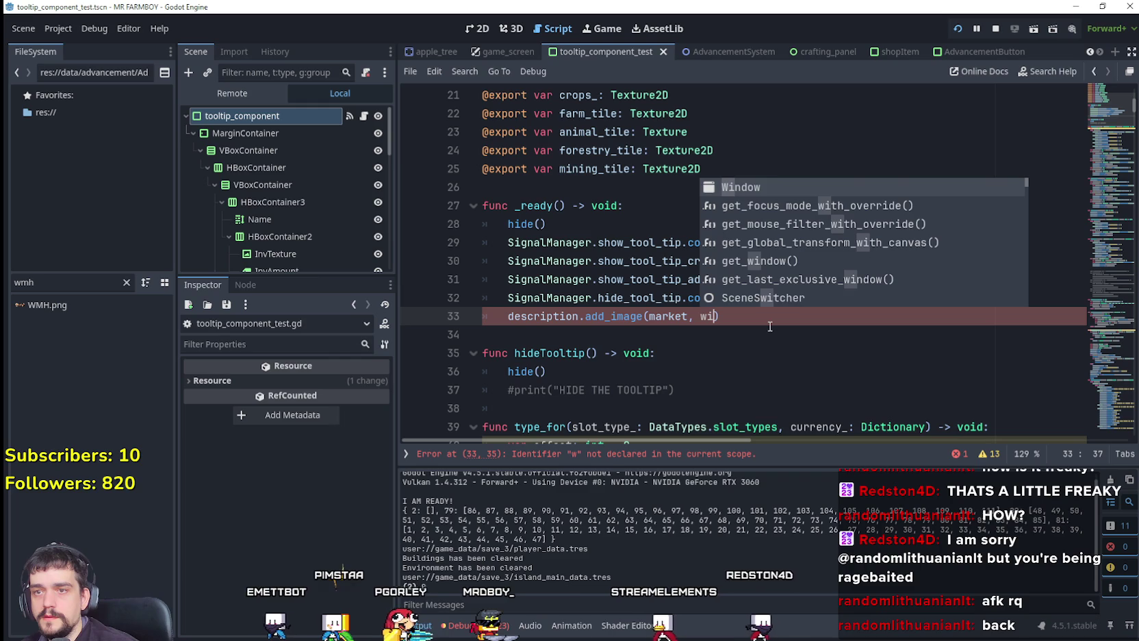
{"action": "type", "text": "h,"}
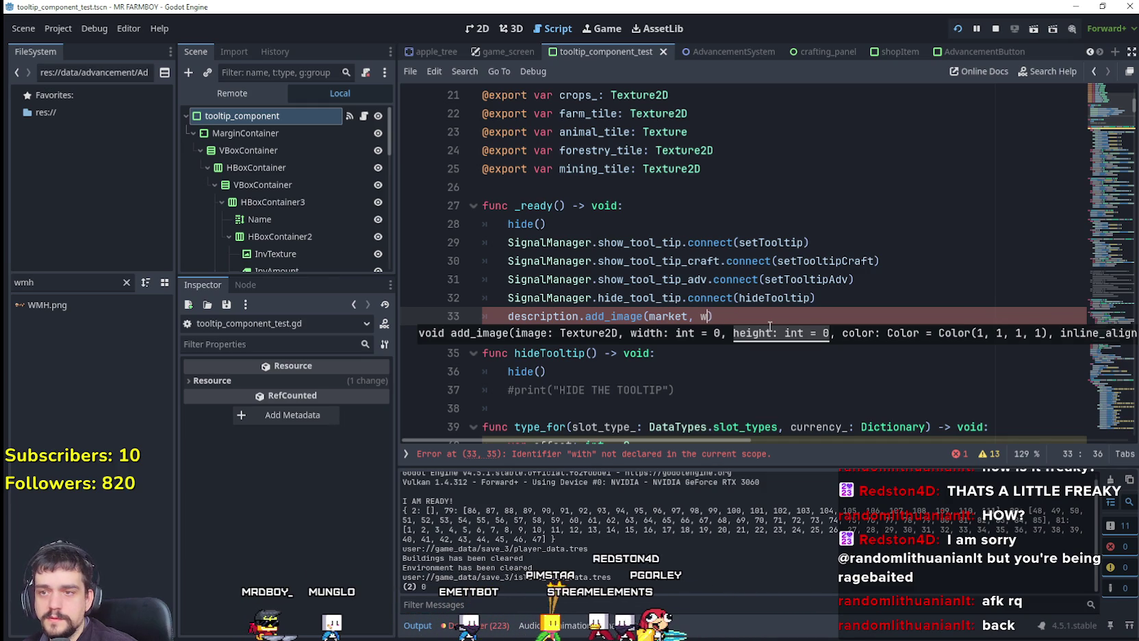
Pass 0, 0, Color(1, 1, 1, 1), 0, Rect2() and "market" positionally to add_image
{"action": "key", "text": "BackSpace"}
{"action": "key", "text": "BackSpace"}
{"action": "key", "text": "BackSpace"}
{"action": "type", "text": "0, 0"}
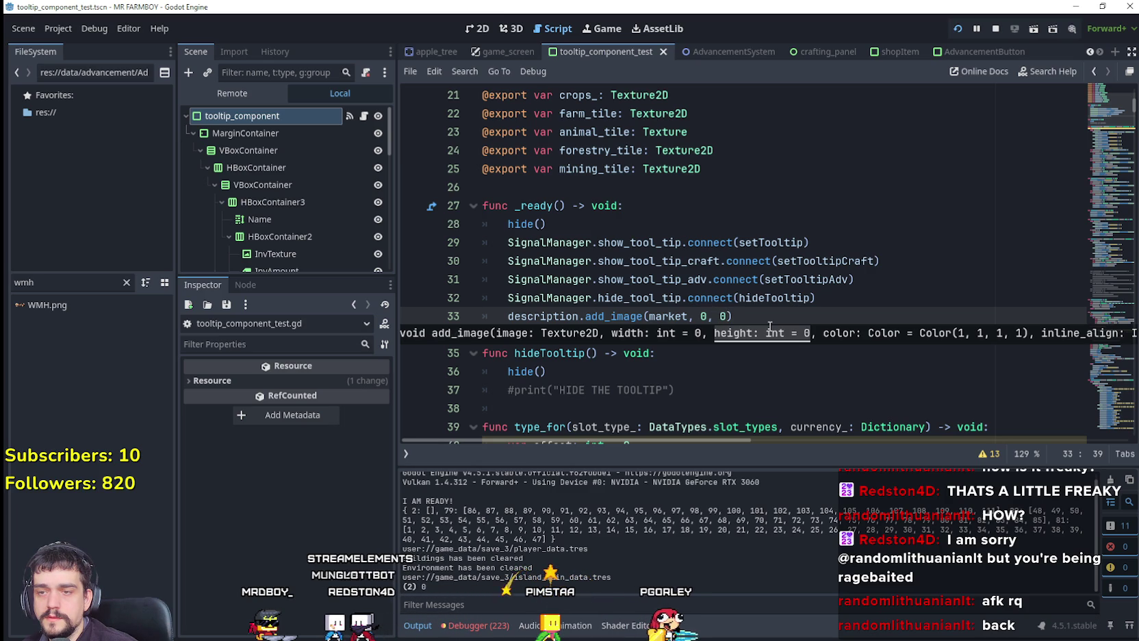
{"action": "type", "text": ","}
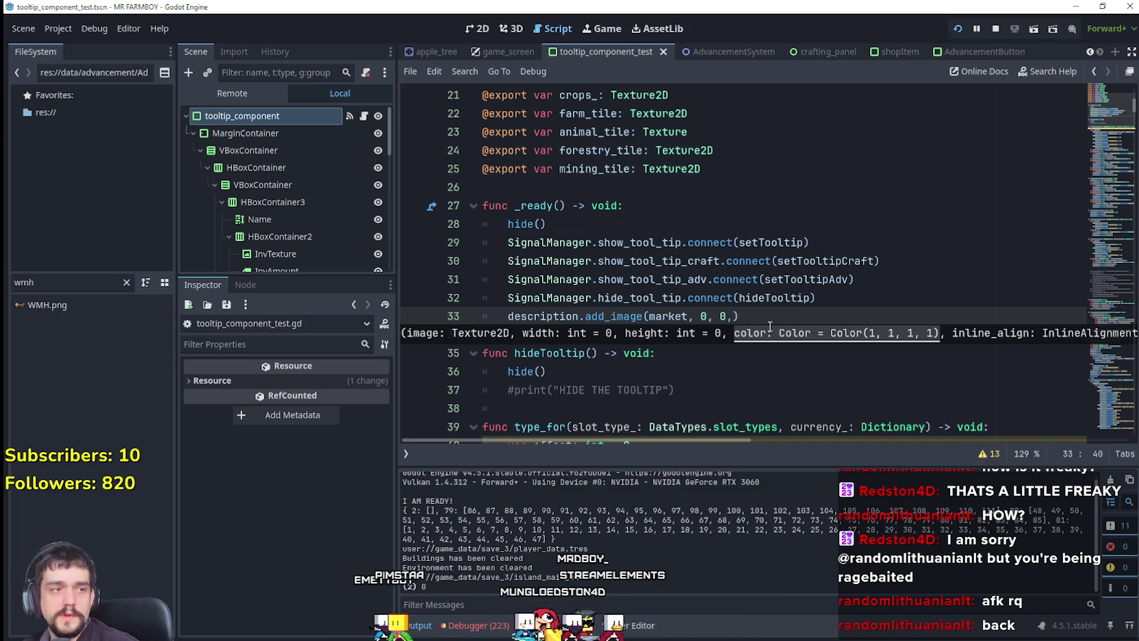
{"action": "type", "text": "Color"}
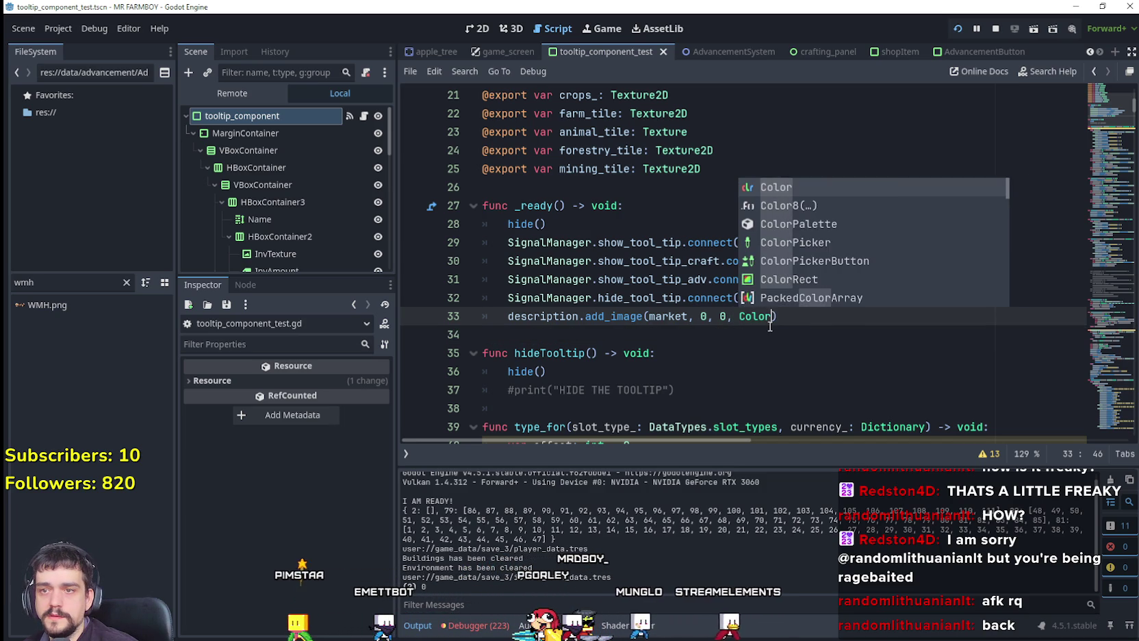
{"action": "key", "text": "Return"}
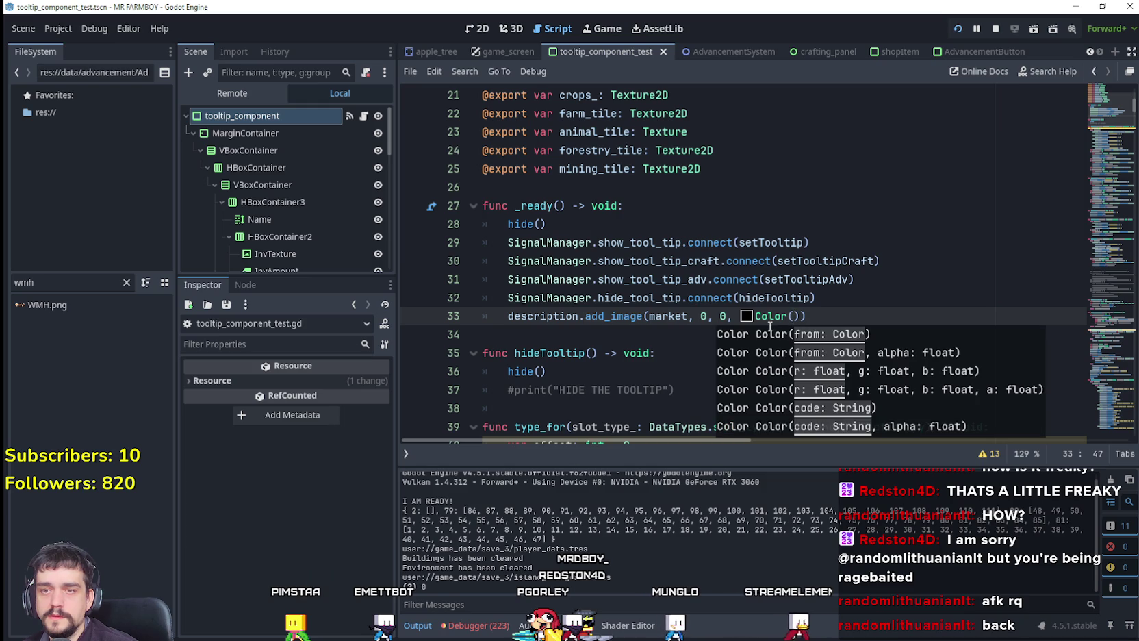
{"action": "type", "text": "1,"}
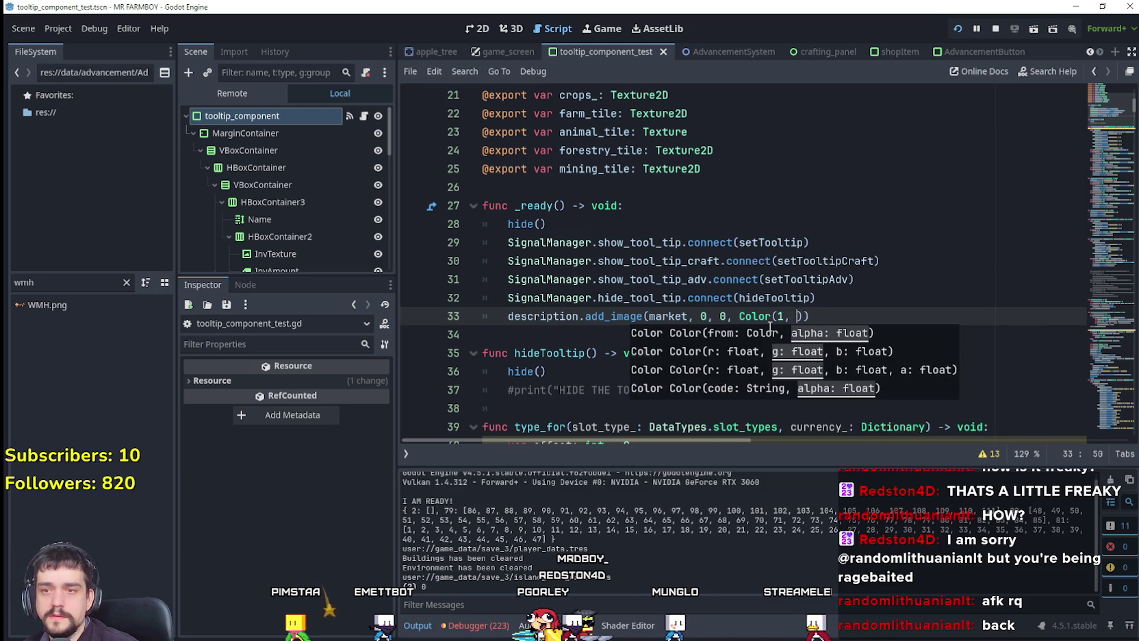
{"action": "type", "text": "1, 1, 1"}
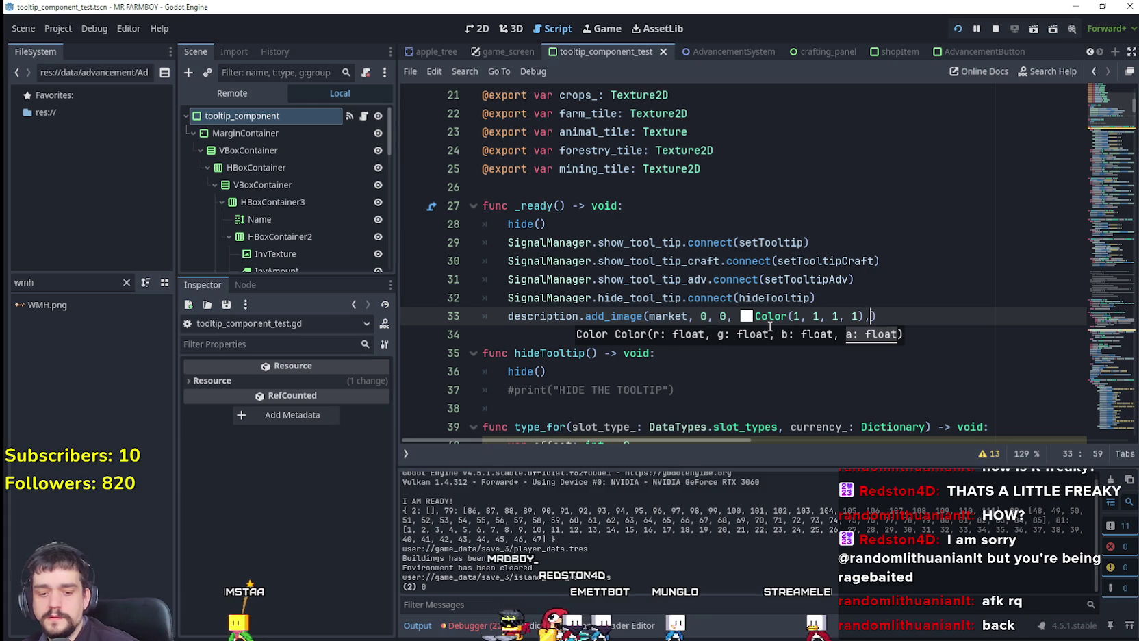
{"action": "type", "text": "), 0"}
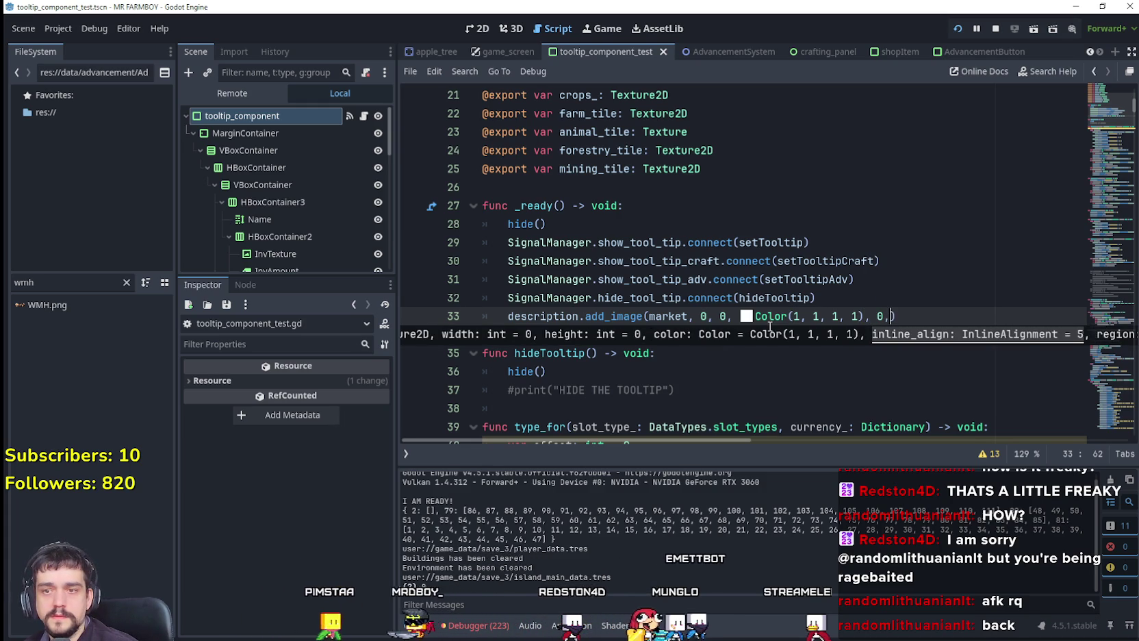
{"action": "type", "text": ", R"}
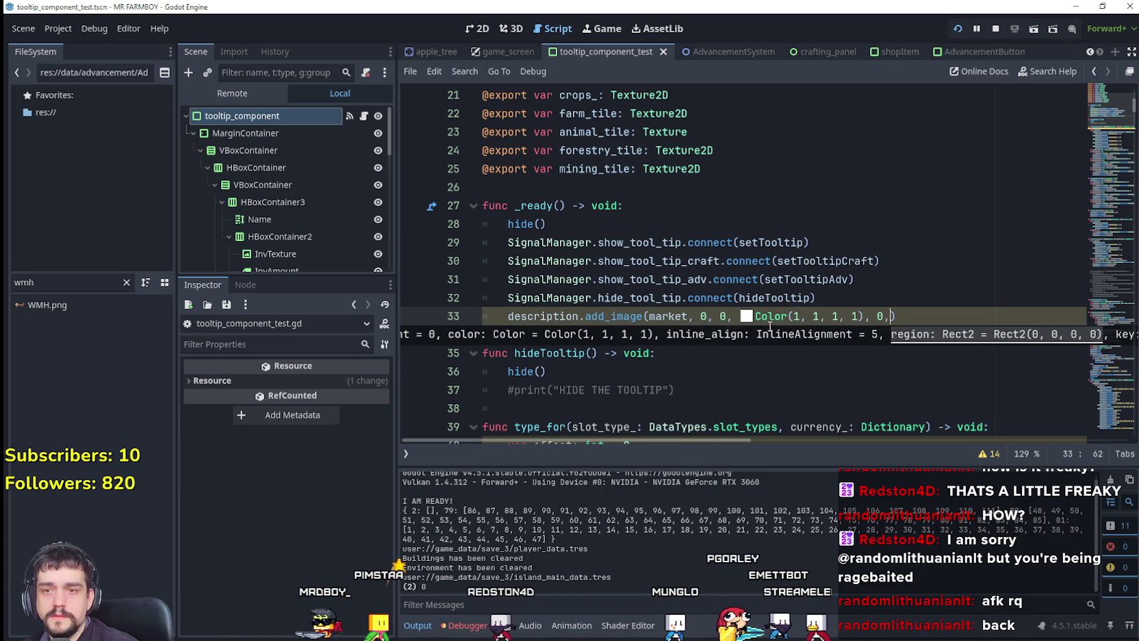
{"action": "type", "text": "ect"}
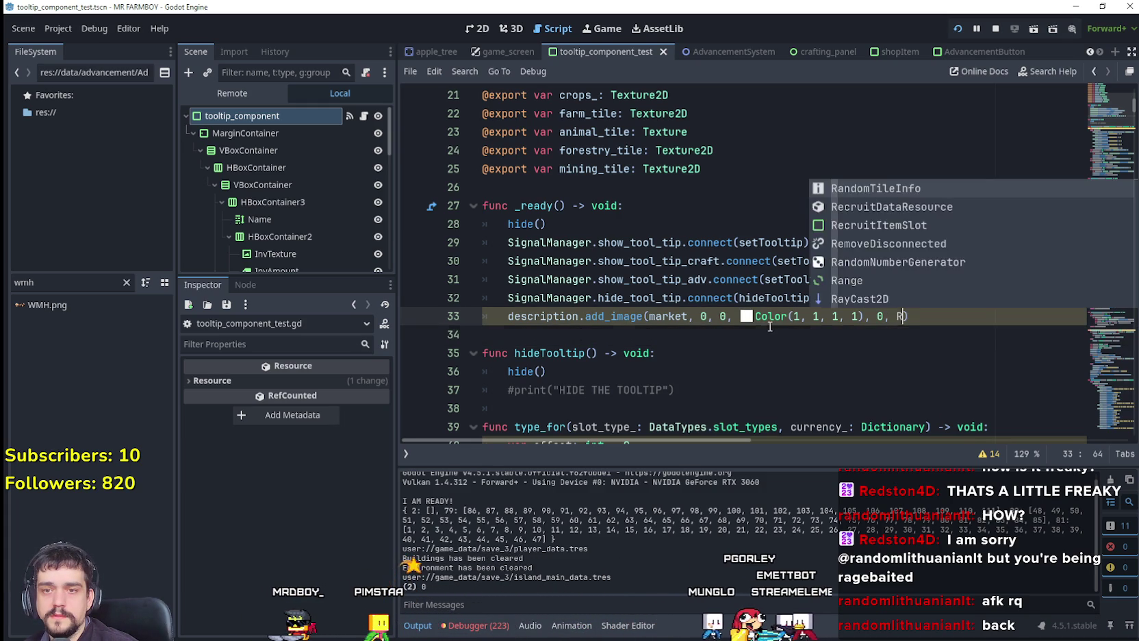
{"action": "key", "text": "Return"}
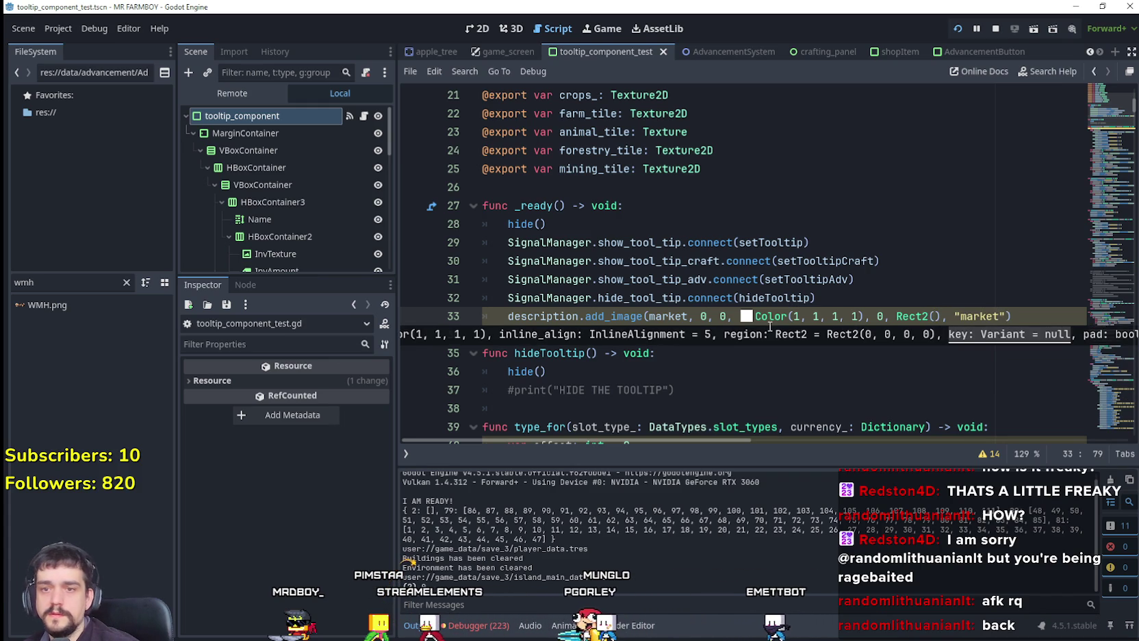
{"action": "left_click", "coordinate": [738, 356]}
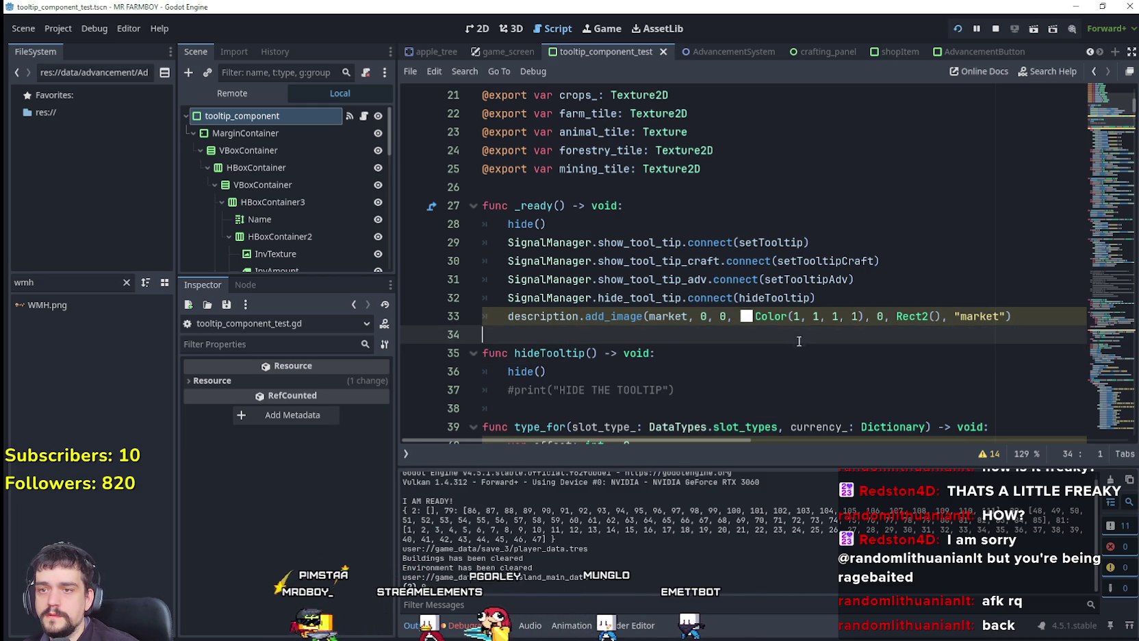
Set the add_image width and height to 16
{"action": "left_click", "coordinate": [701, 316]}
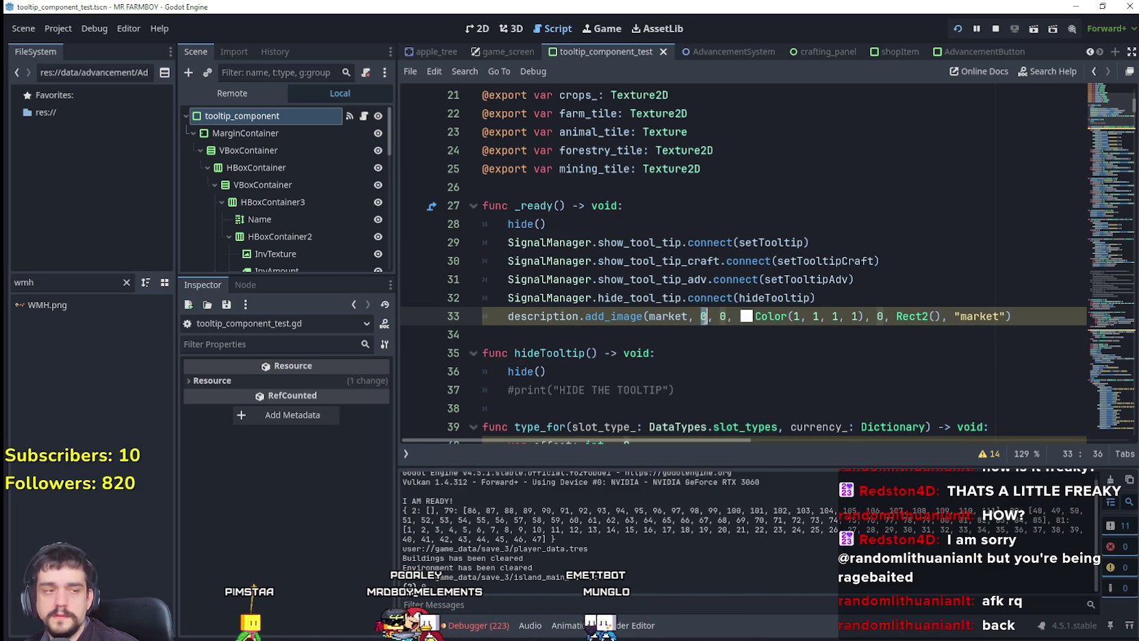
{"action": "type", "text": "16"}
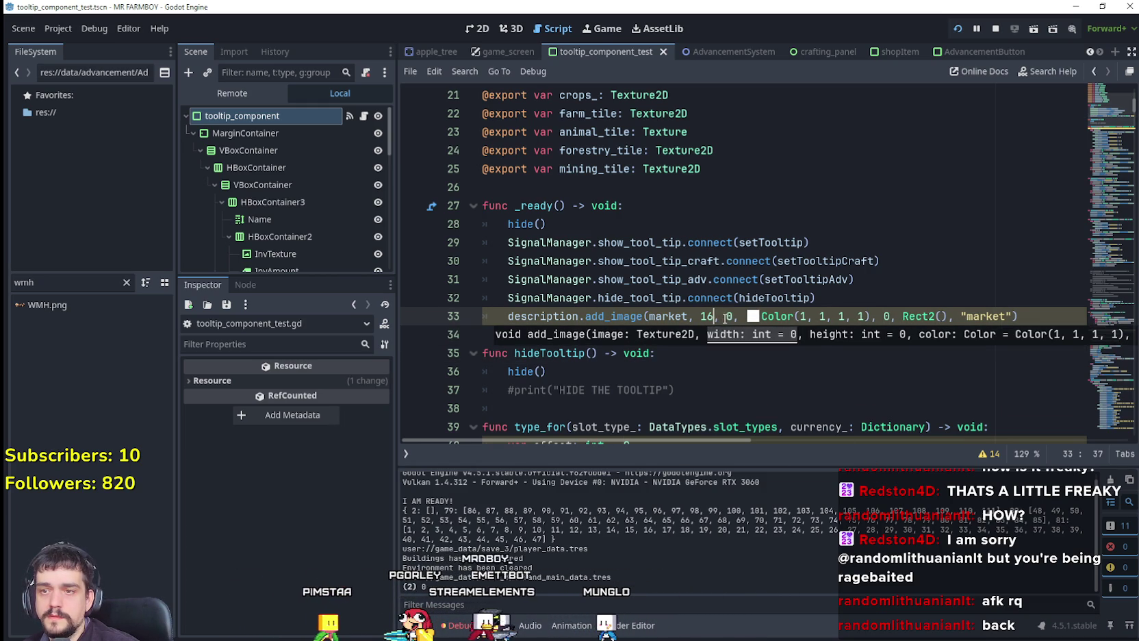
{"action": "left_click", "coordinate": [727, 316]}
{"action": "type", "text": "16"}
{"action": "left_click", "coordinate": [725, 335]}
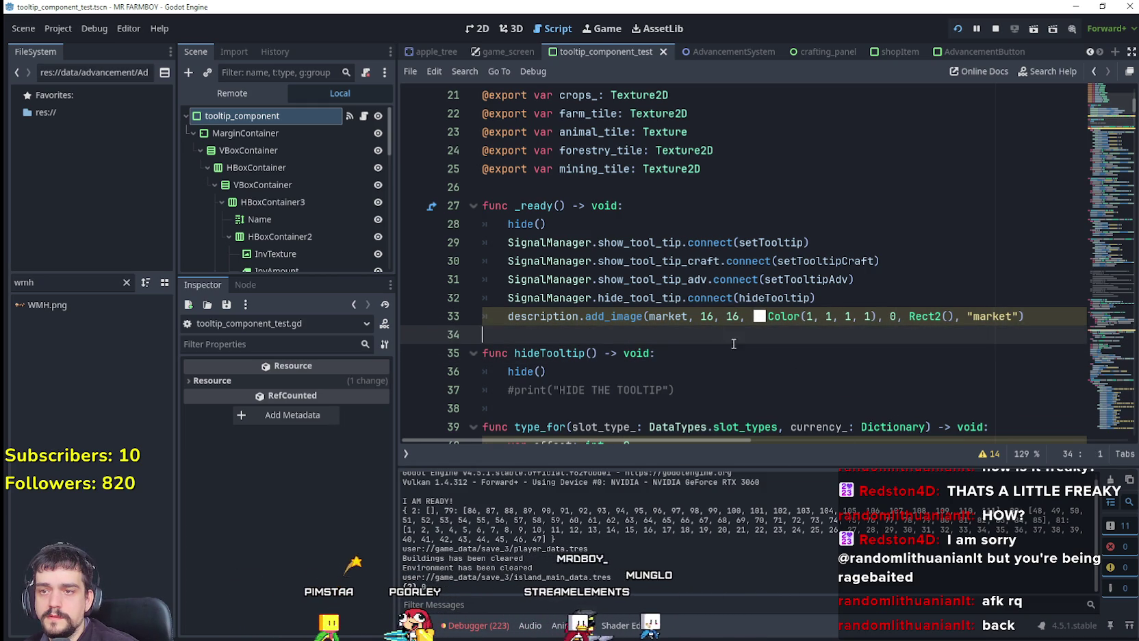
{"action": "left_click", "coordinate": [847, 364]}
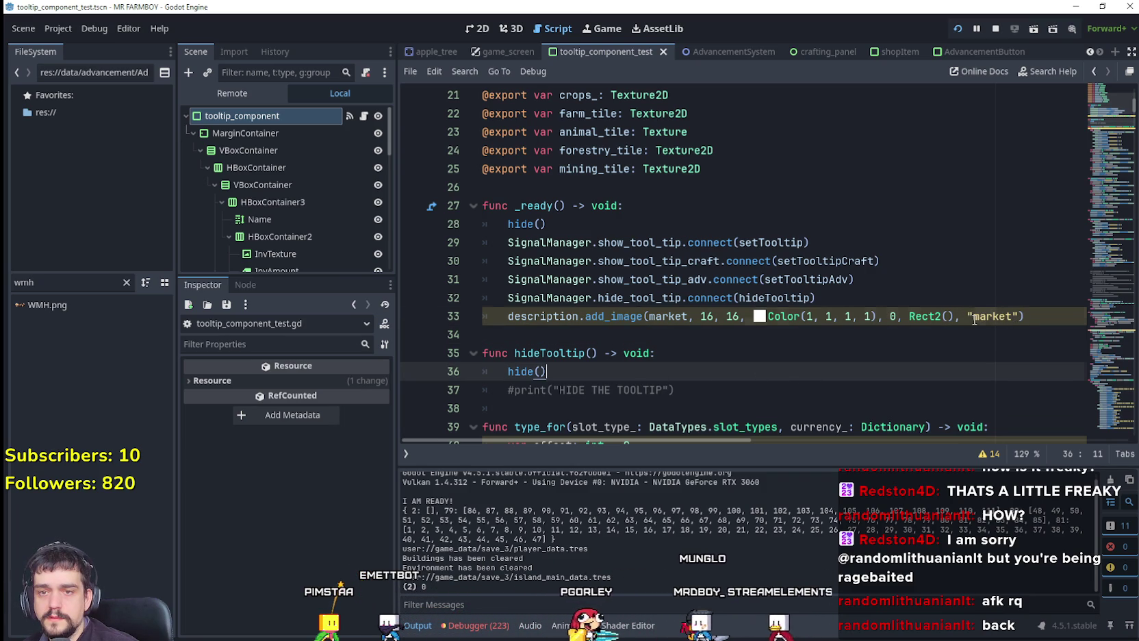
Rename the image key to "market_id" and save
{"action": "left_click", "coordinate": [1010, 319]}
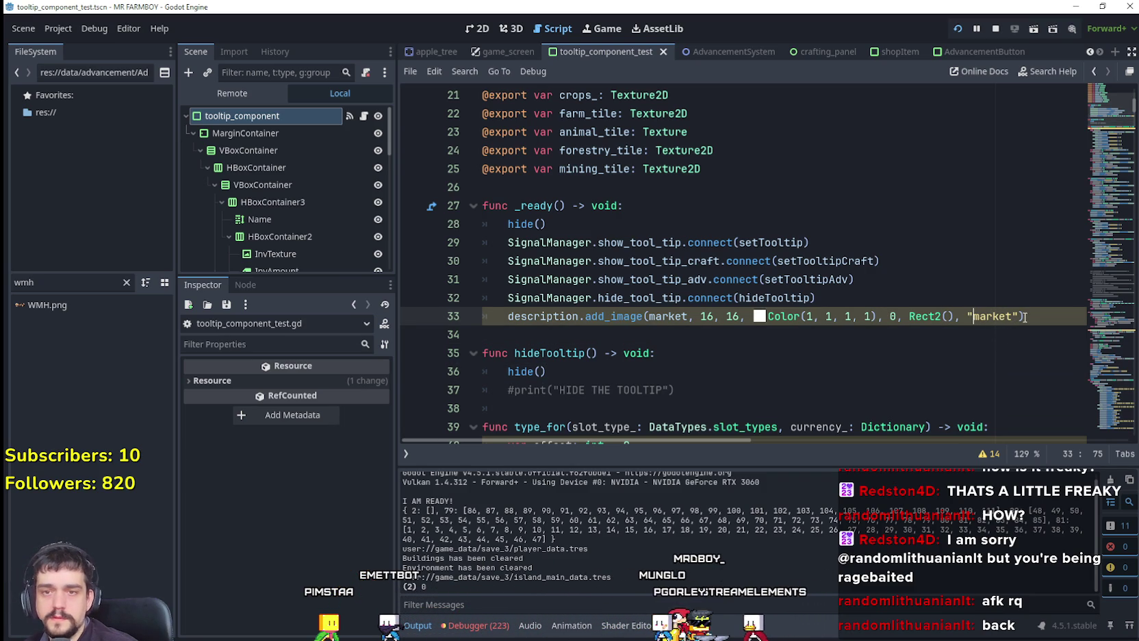
{"action": "type", "text": "_id"}
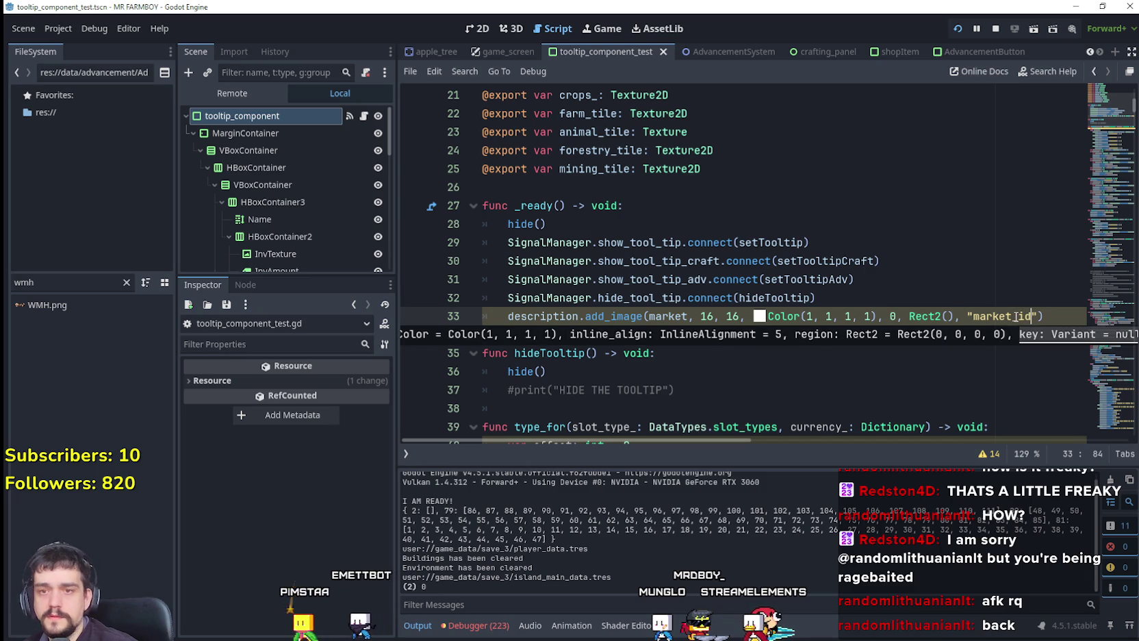
{"action": "left_click", "coordinate": [1014, 317]}
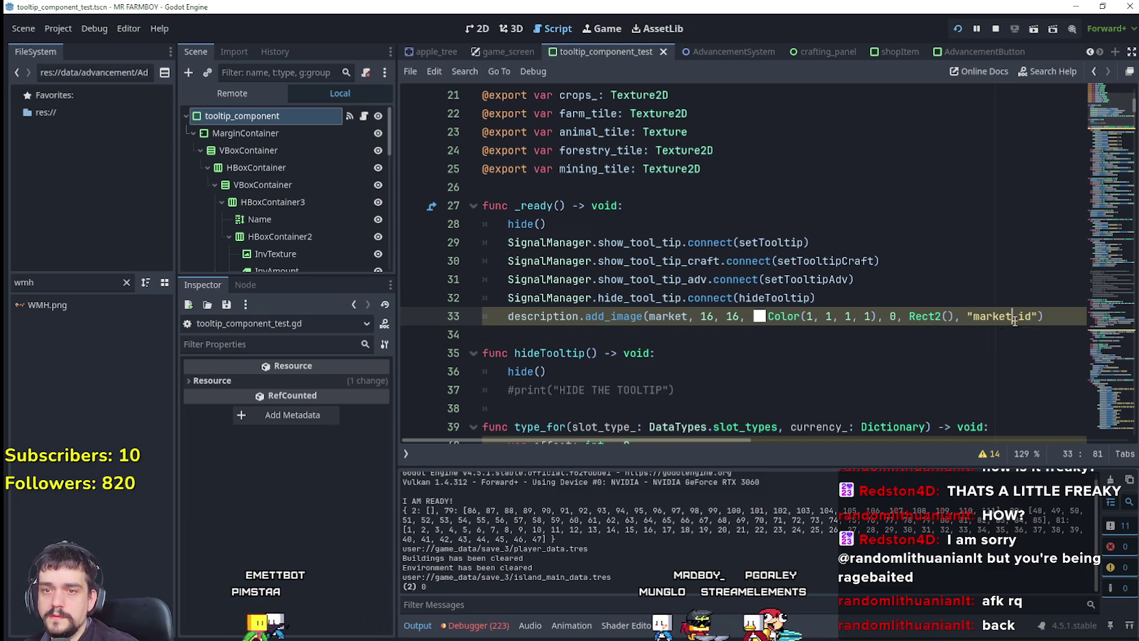
{"action": "left_click", "coordinate": [897, 350]}
{"action": "key", "text": "ctrl+s"}
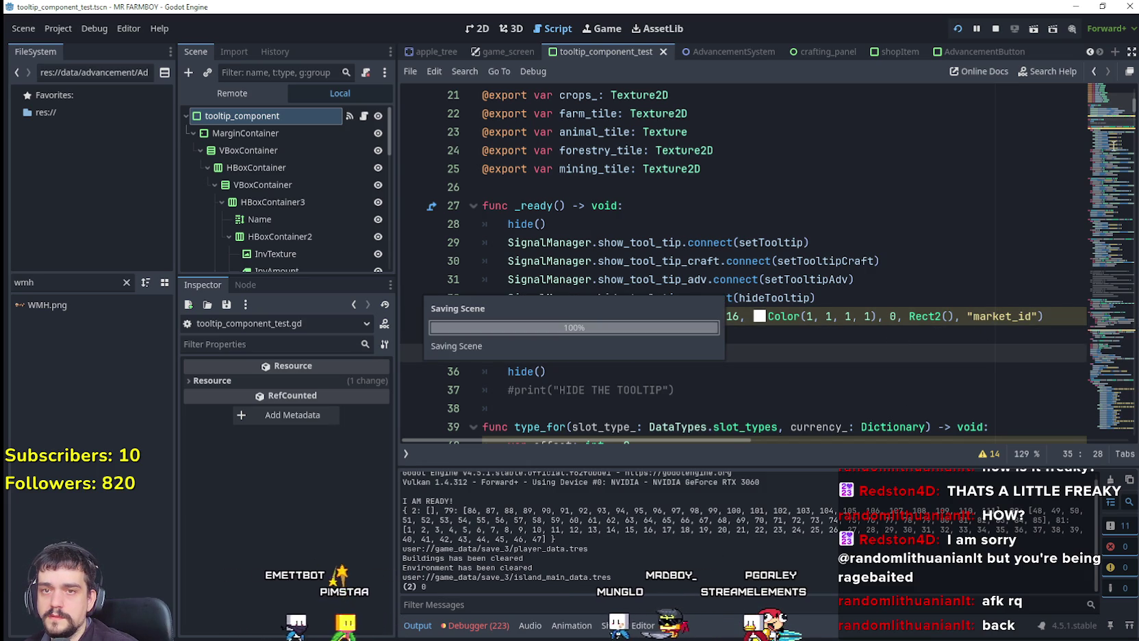
Change the image tag on line 242 to use market_id and save
{"action": "left_click_drag", "start_coordinate": [1116, 108], "coordinate": [1106, 246]}
{"action": "scroll", "coordinate": [1045, 218], "scroll_direction": "up", "scroll_amount": 1}
{"action": "double_click", "coordinate": [951, 175]}
{"action": "type", "text": "market_id"}
{"action": "key", "text": "Down"}
{"action": "key", "text": "ctrl+s"}
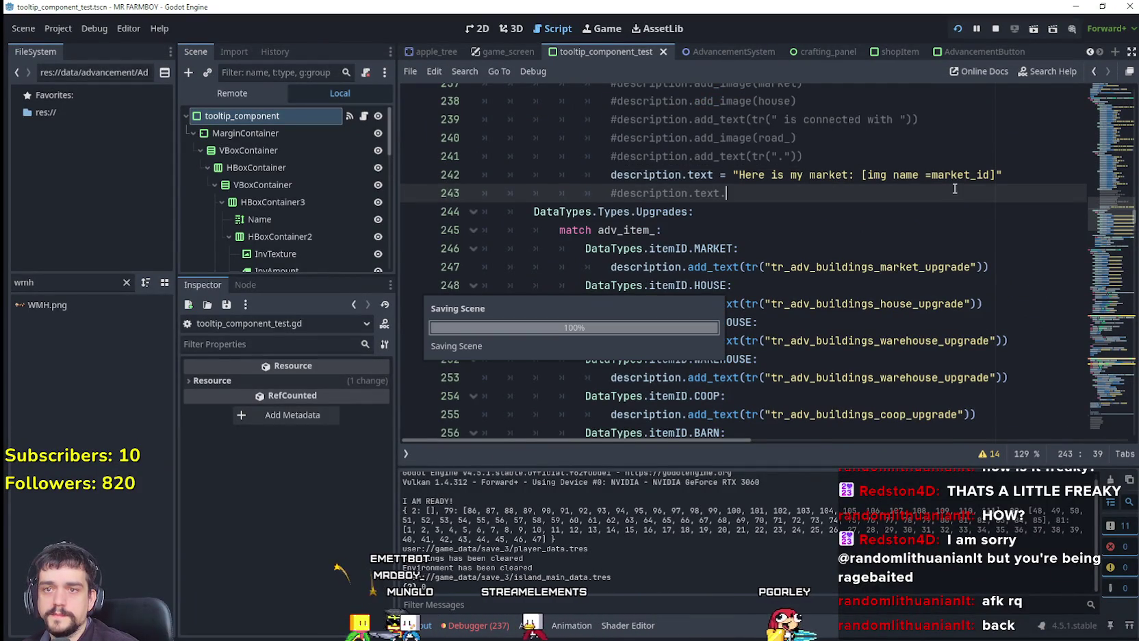
Restart the game and load save slot 3
{"action": "left_click", "coordinate": [995, 30]}
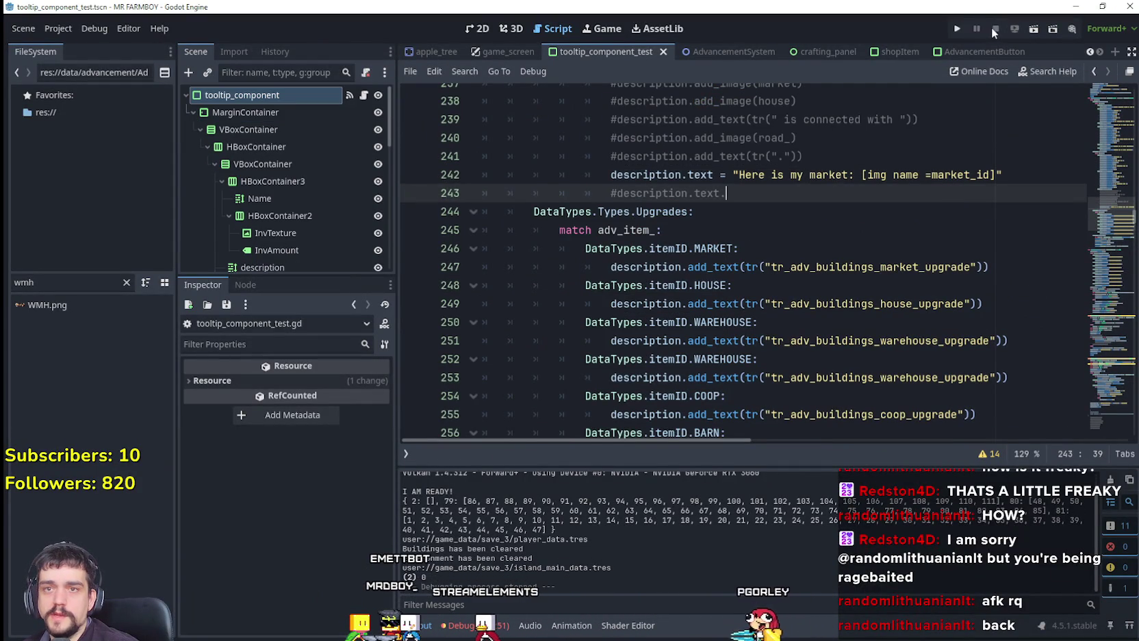
{"action": "key", "text": "F5"}
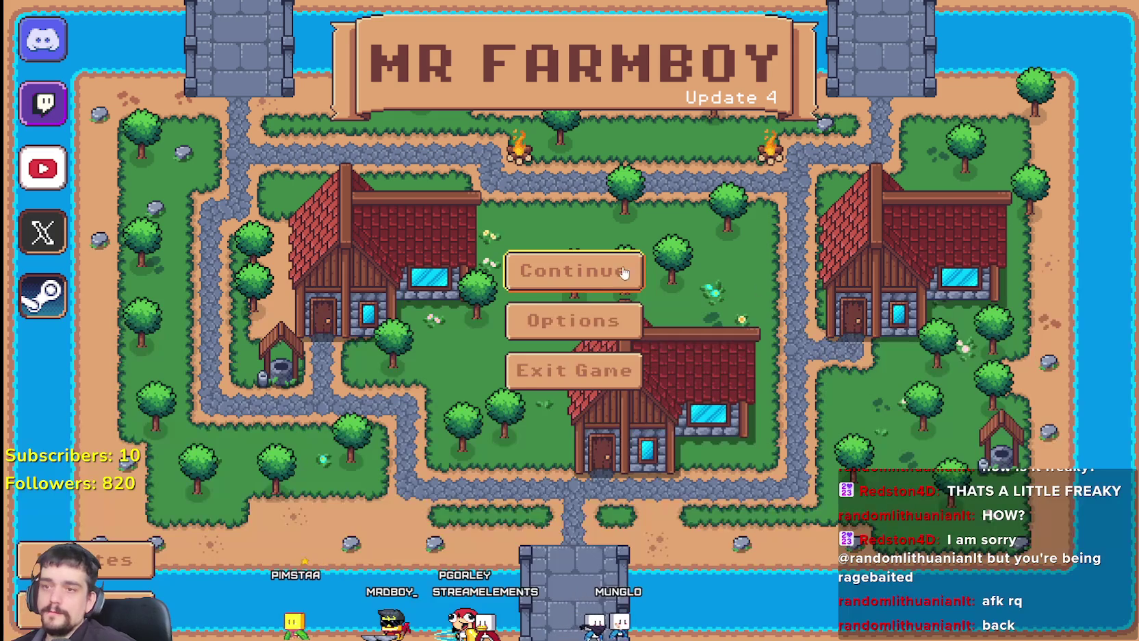
{"action": "left_click", "coordinate": [619, 274]}
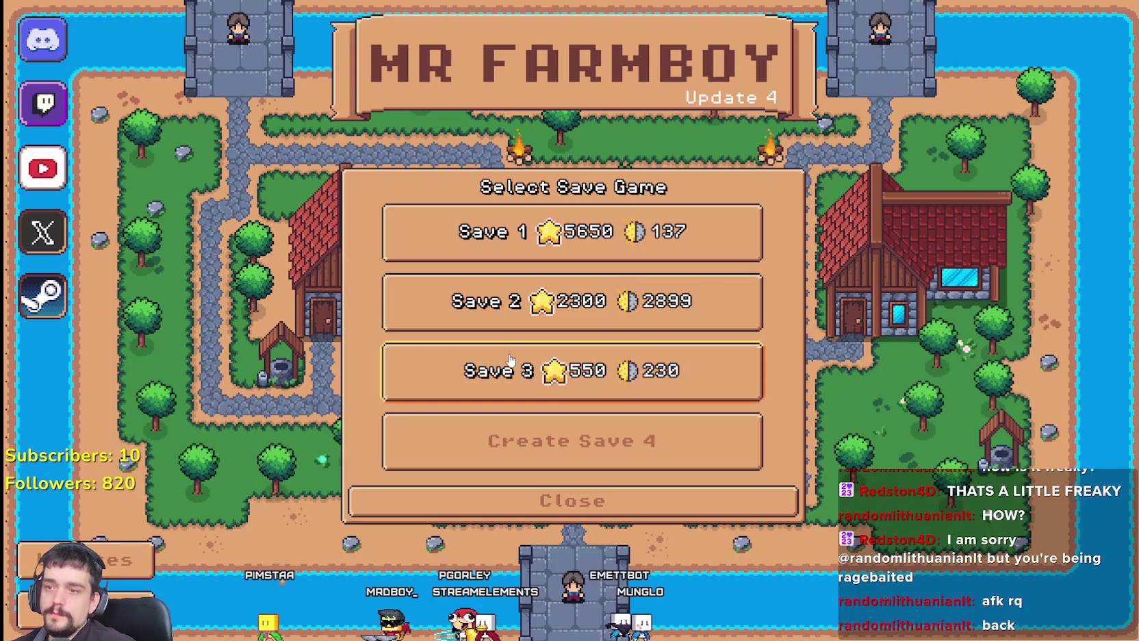
{"action": "left_click", "coordinate": [568, 382]}
{"action": "left_click", "coordinate": [556, 375]}
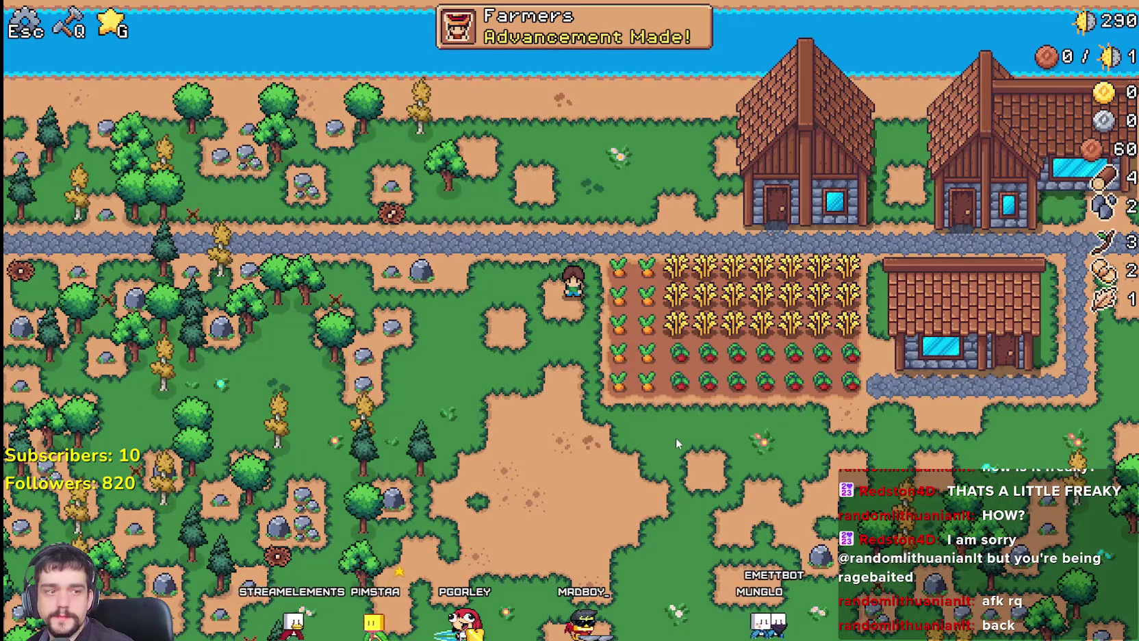
Check the Carriers tooltip in the Workers advancements, then return to Godot
{"action": "left_click", "coordinate": [112, 25]}
{"action": "left_click", "coordinate": [416, 125]}
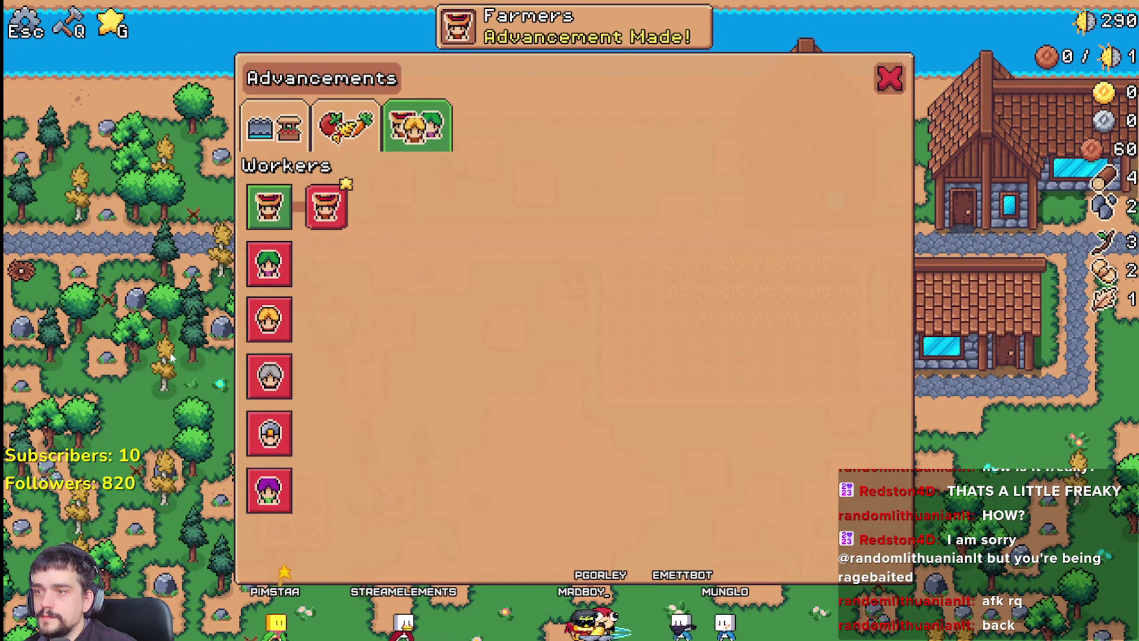
{"action": "mouse_move", "coordinate": [261, 329]}
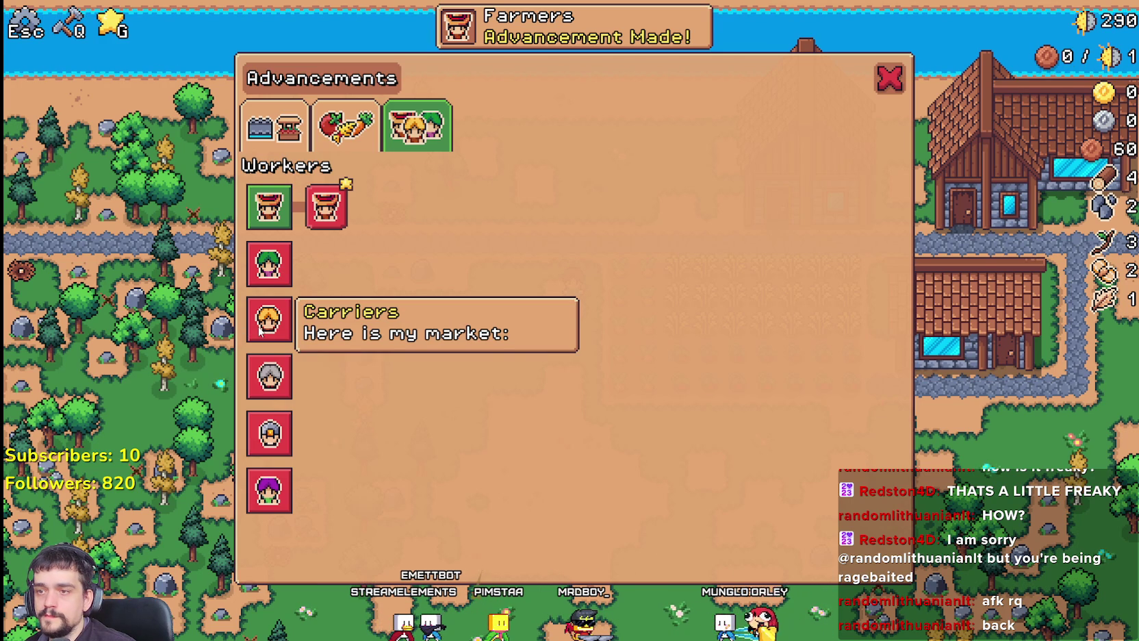
{"action": "key", "text": "alt+Tab"}
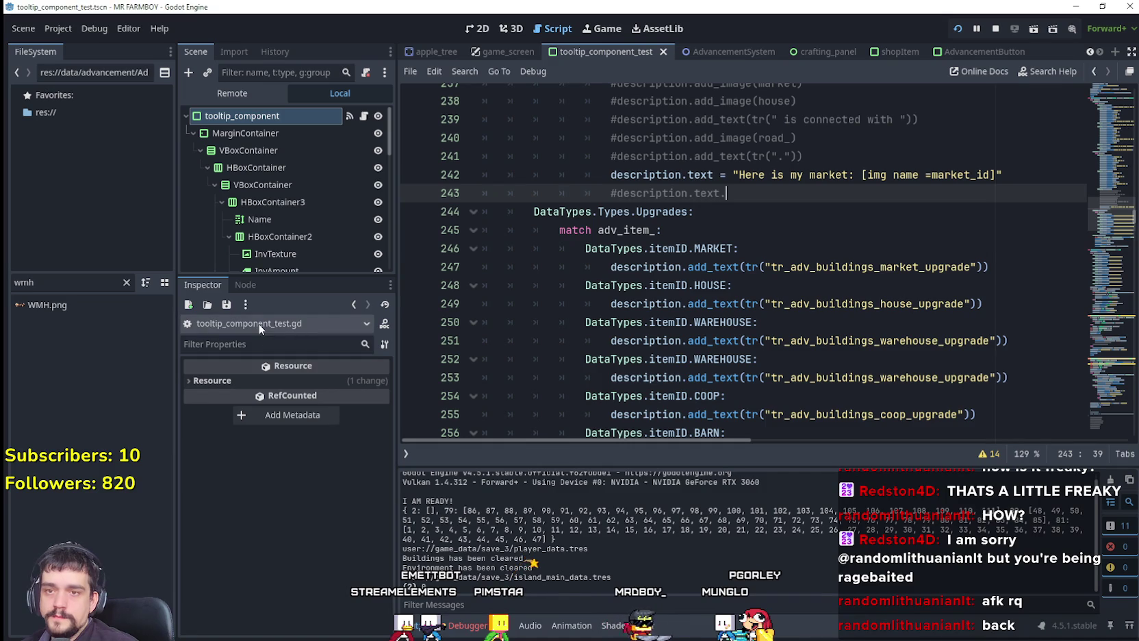
Remove the stray space before '=' in line 242's [img name=market_id] tag and save
{"action": "double_click", "coordinate": [938, 175]}
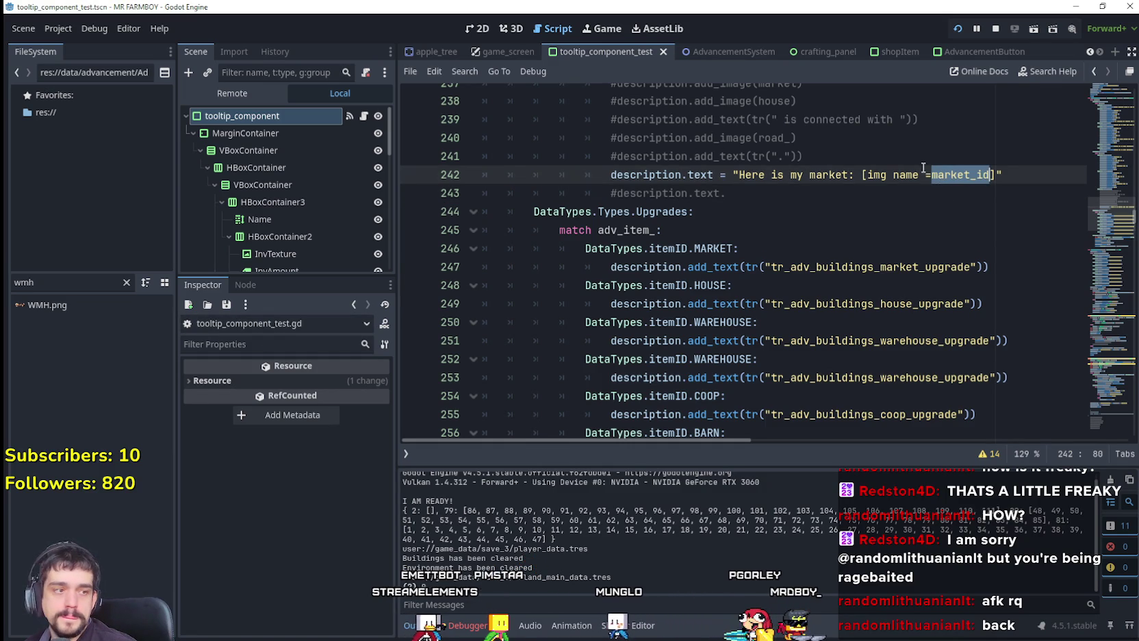
{"action": "key", "text": "Left"}
{"action": "key", "text": "Left"}
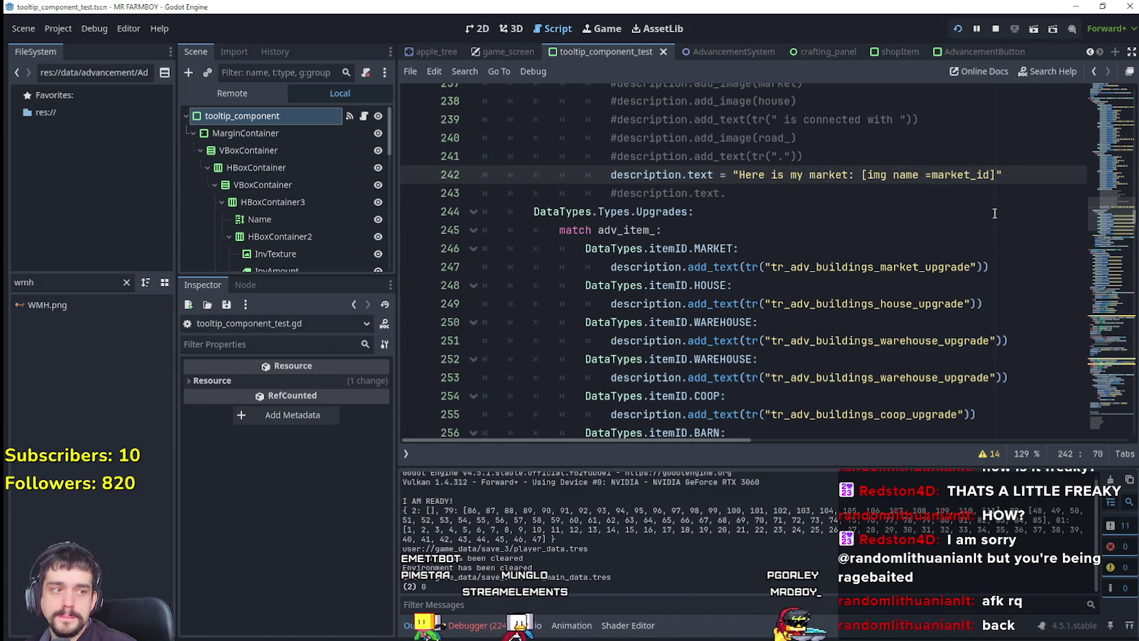
{"action": "key", "text": "BackSpace"}
{"action": "key", "text": "ctrl+s"}
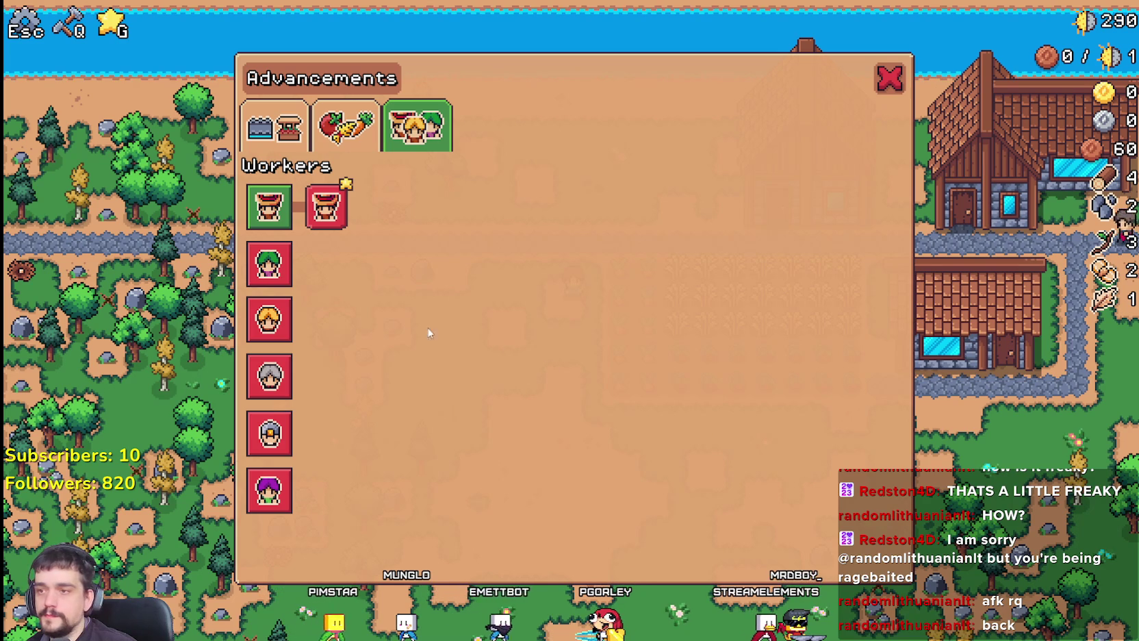
Quit the game, relaunch it and load save slot 3
{"action": "mouse_move", "coordinate": [280, 312]}
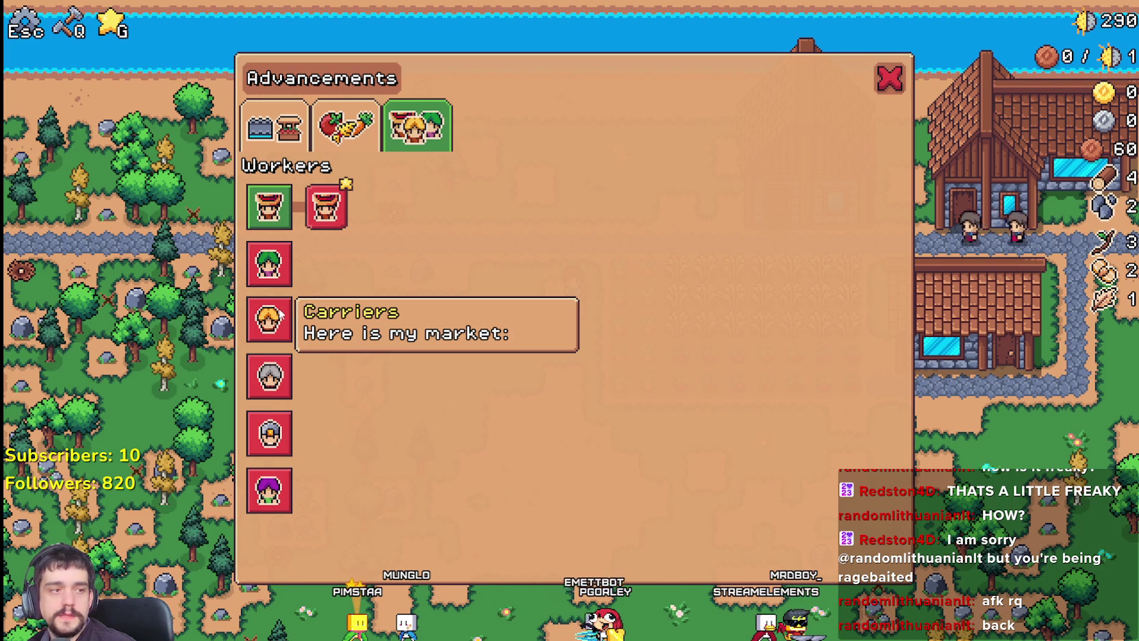
{"action": "key", "text": "Escape"}
{"action": "key", "text": "Escape"}
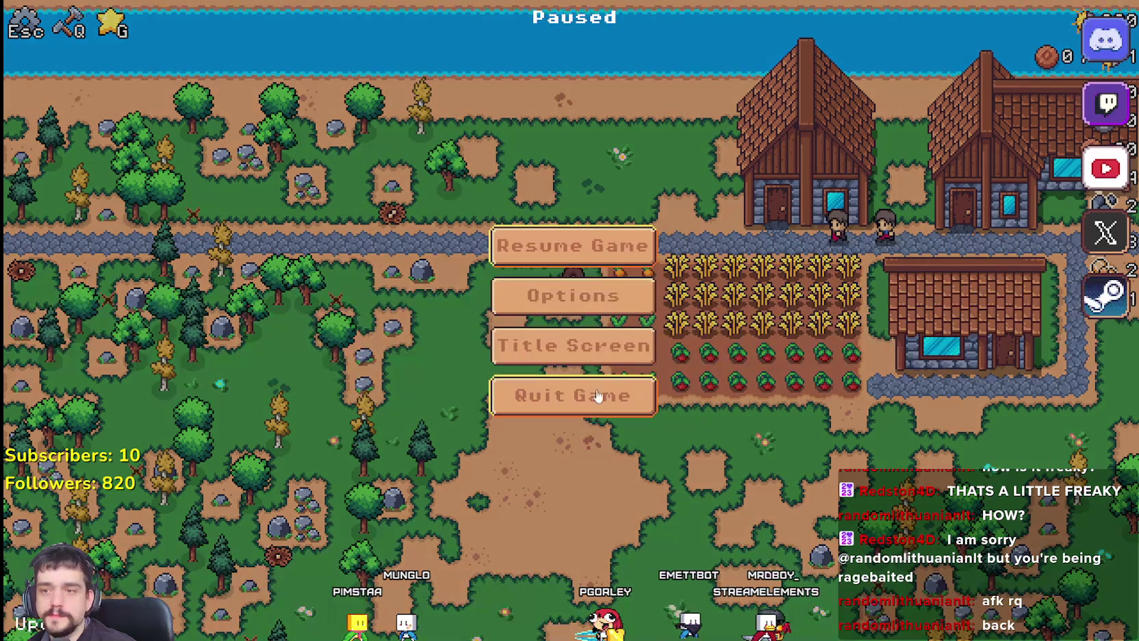
{"action": "key", "text": "F8"}
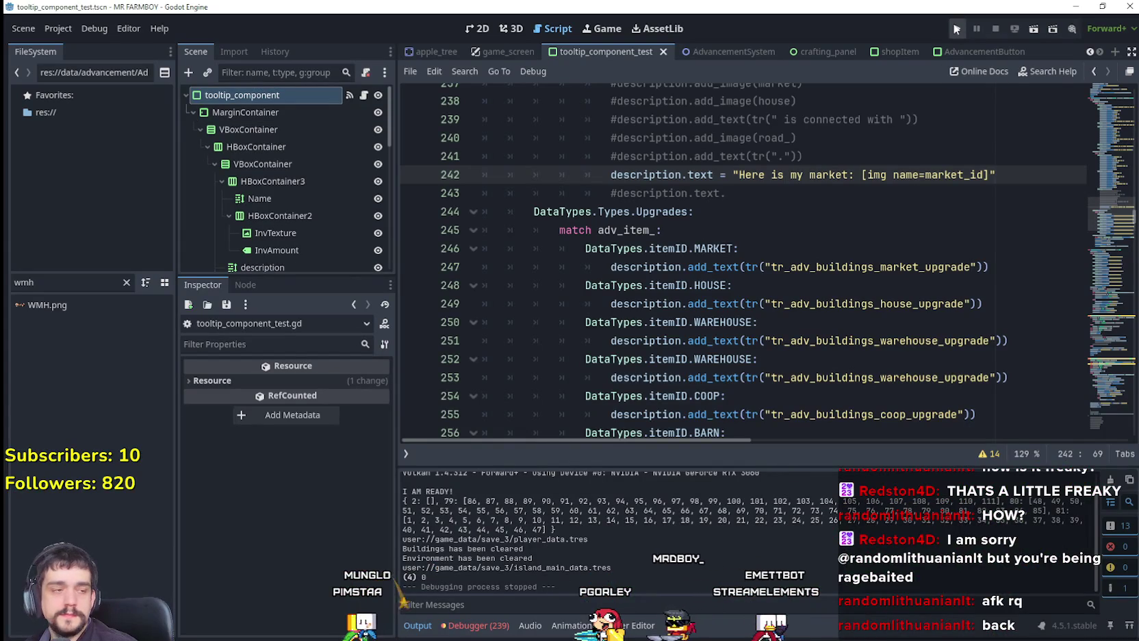
{"action": "left_click", "coordinate": [954, 26]}
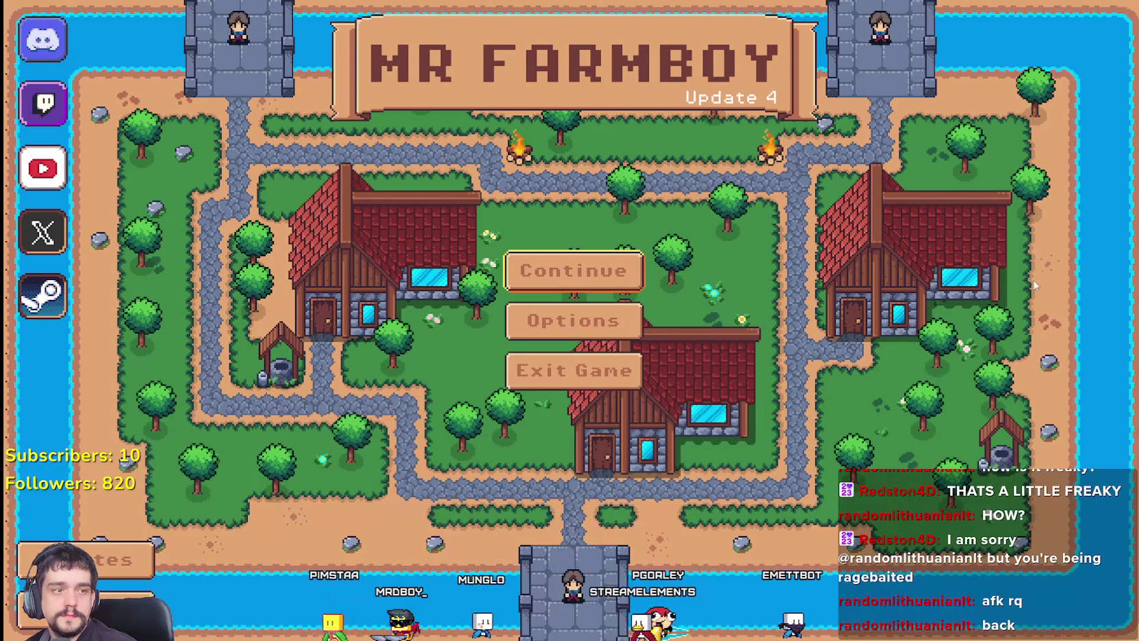
{"action": "left_click", "coordinate": [530, 254]}
{"action": "left_click", "coordinate": [568, 368]}
{"action": "left_click", "coordinate": [483, 384]}
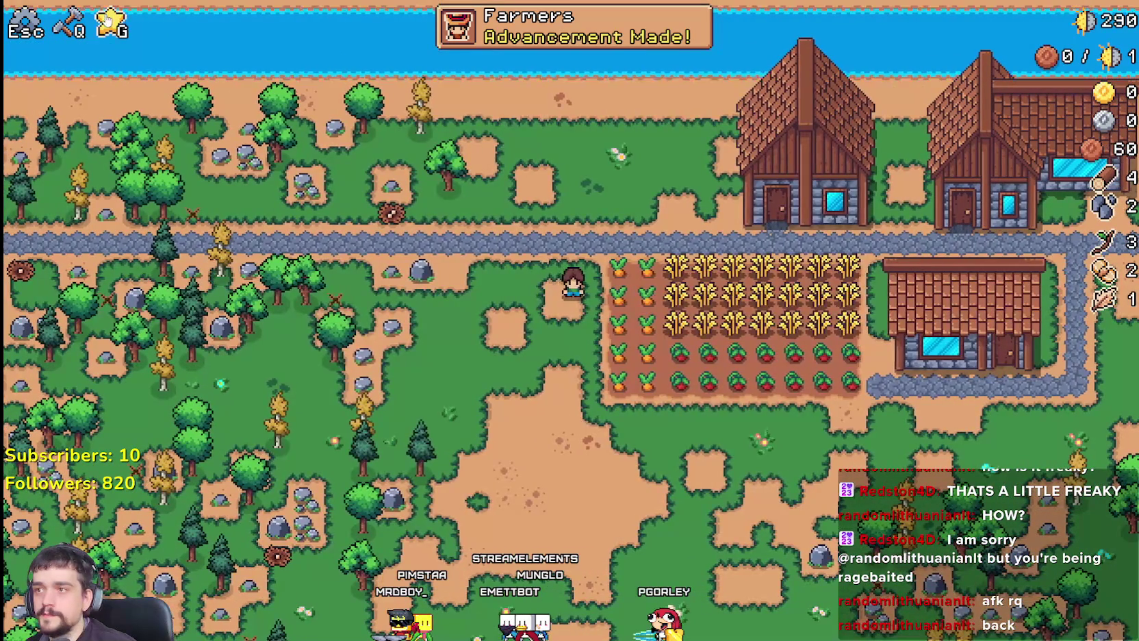
Recheck the Carriers tooltip via Advancements, Crops then Workers, and return to the editor
{"action": "left_click", "coordinate": [108, 20]}
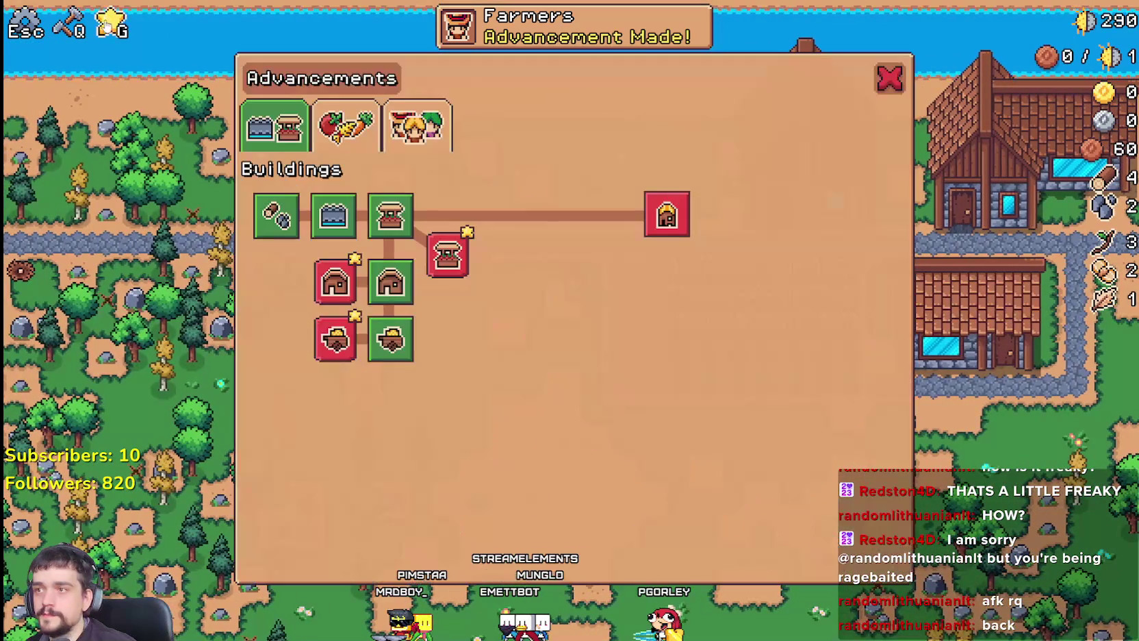
{"action": "left_click", "coordinate": [345, 127]}
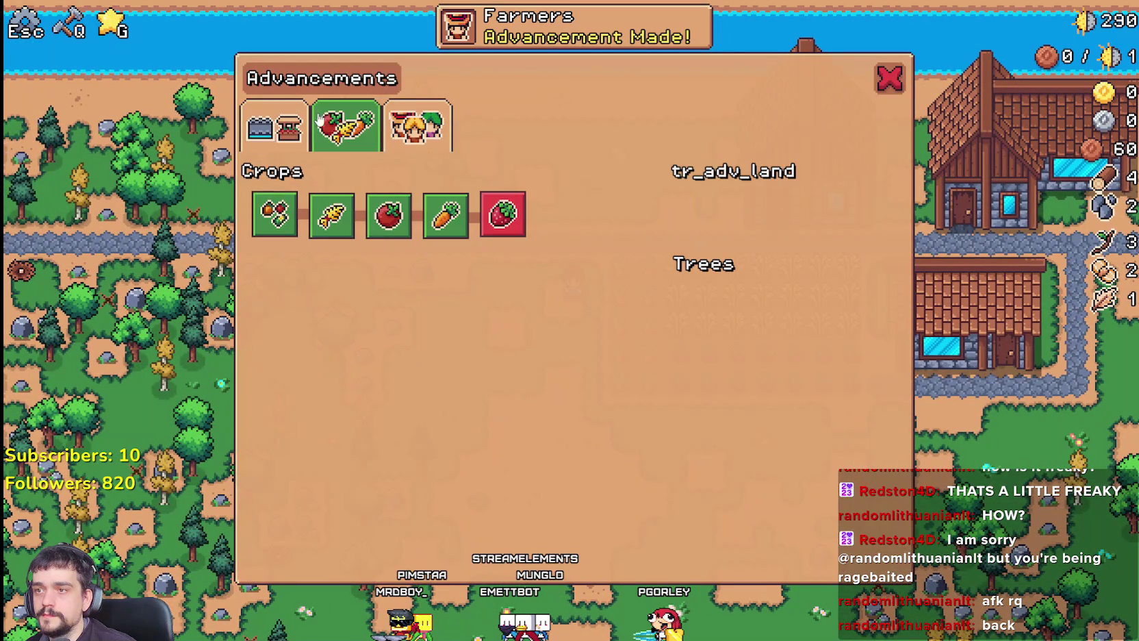
{"action": "left_click", "coordinate": [436, 123]}
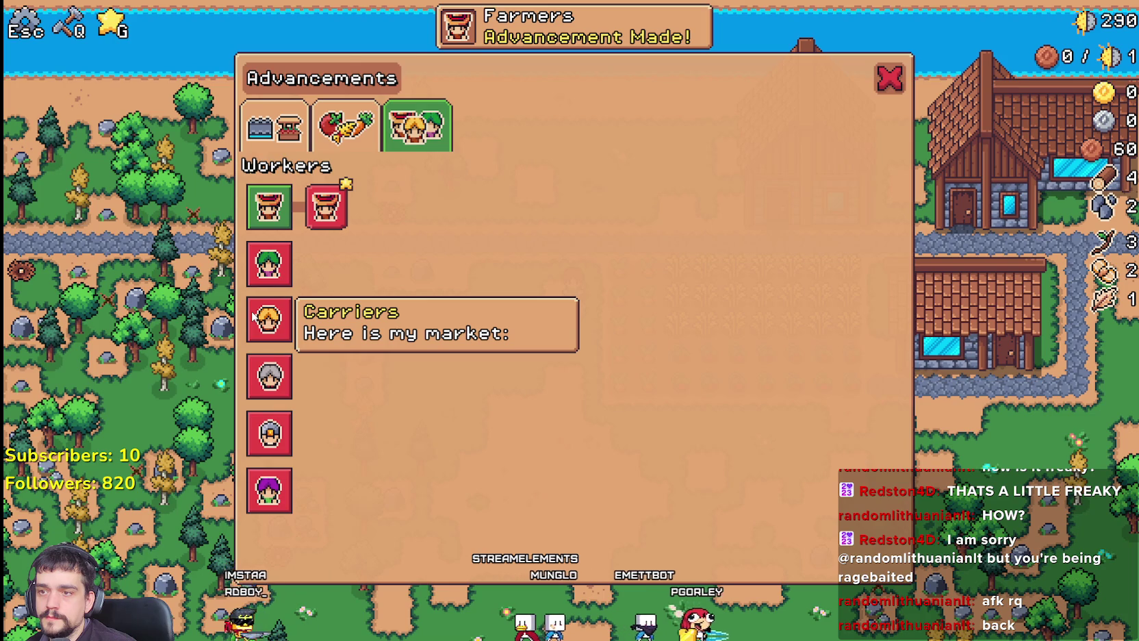
{"action": "key", "text": "alt+Tab"}
{"action": "scroll", "coordinate": [811, 230], "scroll_direction": "up", "scroll_amount": 5}
Scroll the tooltip script to the setTooltipAdv function
{"action": "scroll", "coordinate": [811, 230], "scroll_direction": "up", "scroll_amount": 3}
{"action": "left_click_drag", "start_coordinate": [1101, 210], "coordinate": [1106, 246]}
{"action": "scroll", "coordinate": [1107, 246], "scroll_direction": "up", "scroll_amount": 1}
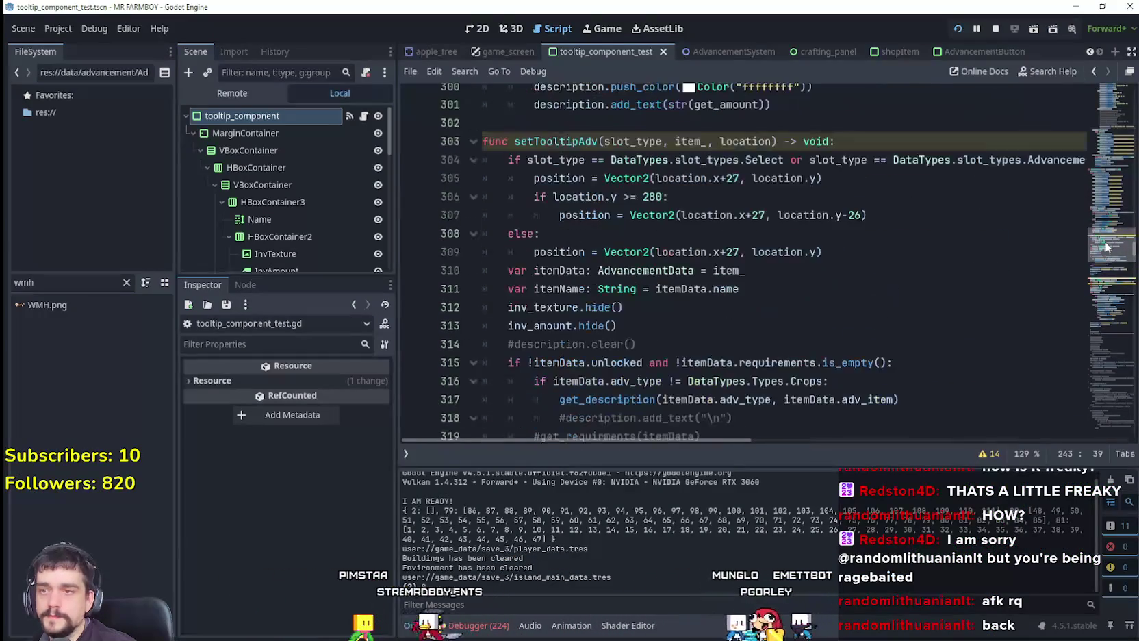
{"action": "scroll", "coordinate": [732, 327], "scroll_direction": "down", "scroll_amount": 2}
{"action": "scroll", "coordinate": [732, 327], "scroll_direction": "up", "scroll_amount": 1}
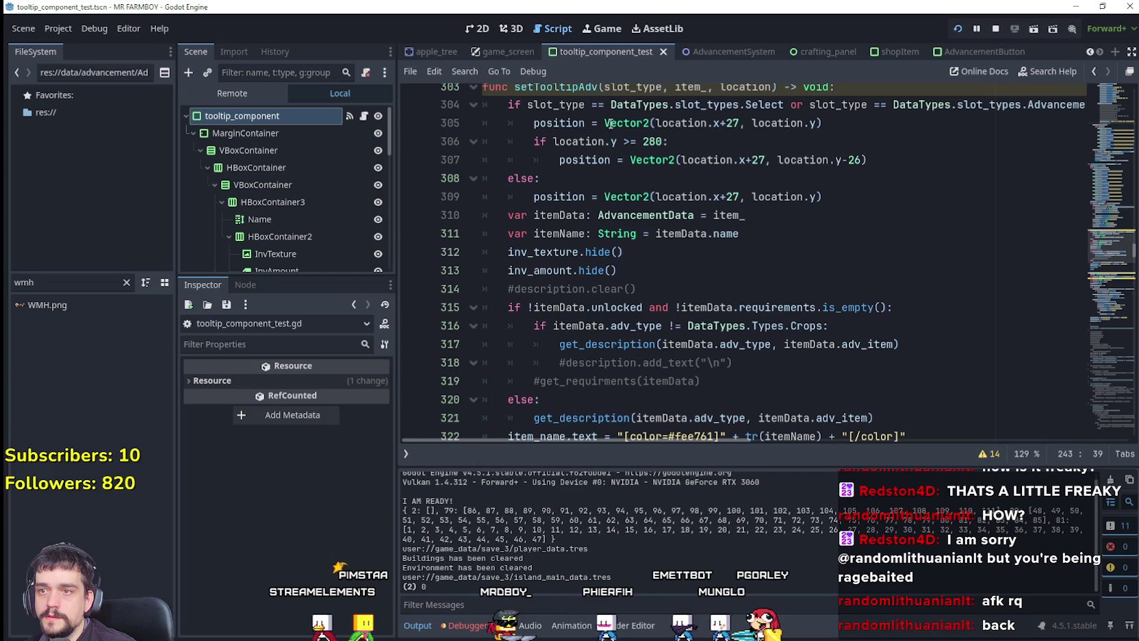
{"action": "mouse_move", "coordinate": [908, 352]}
{"action": "left_mouse_down"}
{"action": "mouse_move", "coordinate": [547, 326]}
{"action": "mouse_move", "coordinate": [479, 307]}
{"action": "left_mouse_up"}
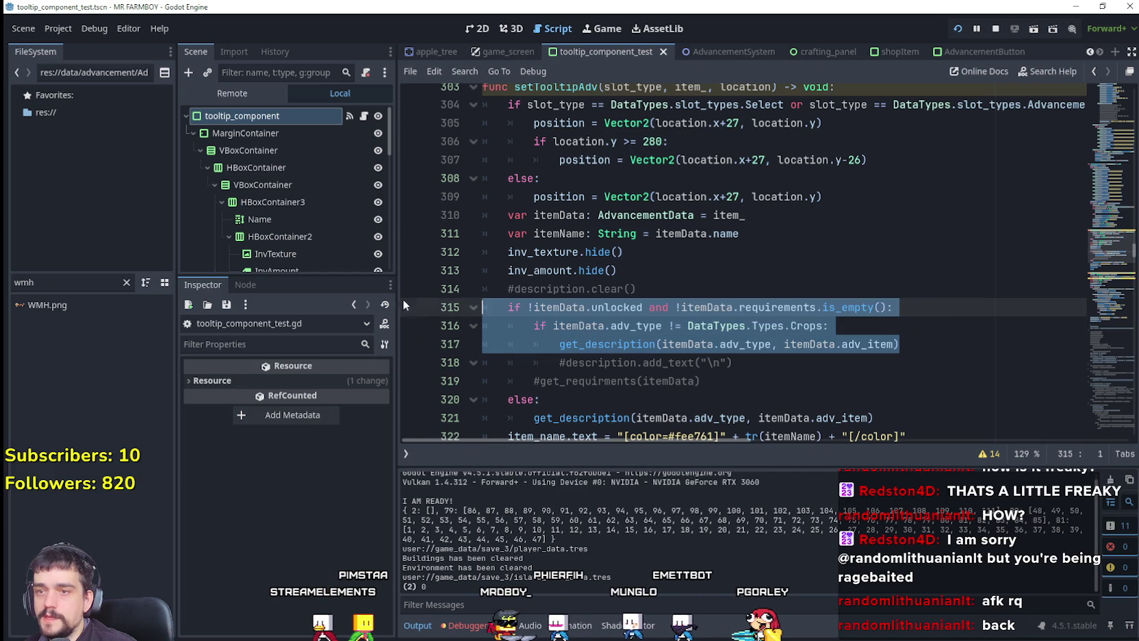
{"action": "scroll", "coordinate": [592, 325], "scroll_direction": "down", "scroll_amount": 2}
Look up the get_description symbol, then jump back up to _ready()
{"action": "double_click", "coordinate": [616, 307]}
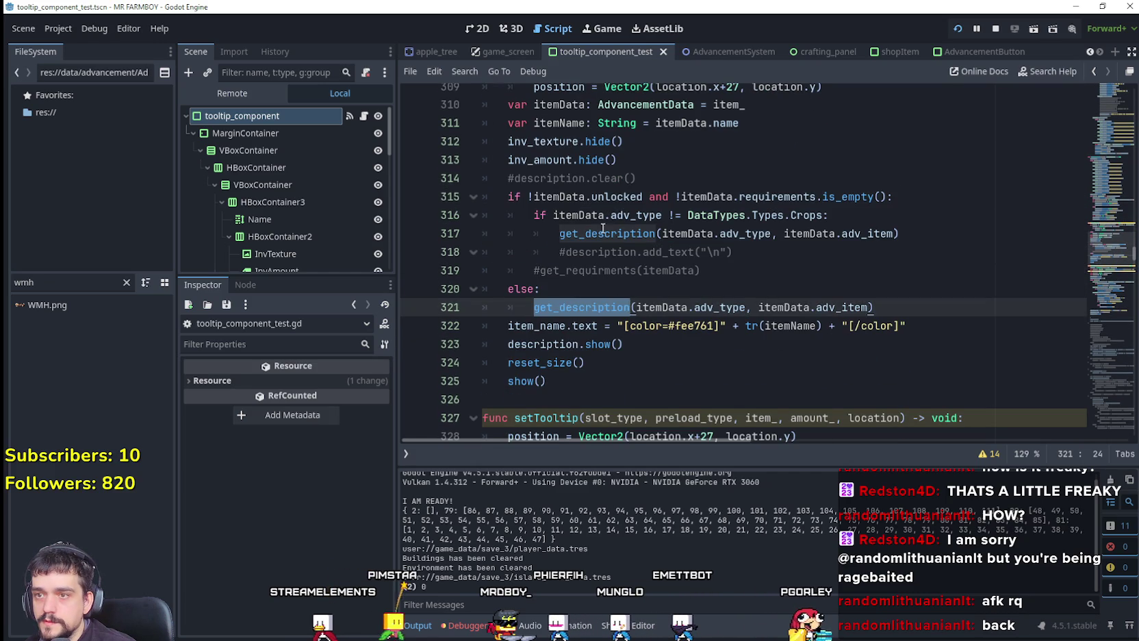
{"action": "left_click", "coordinate": [585, 325]}
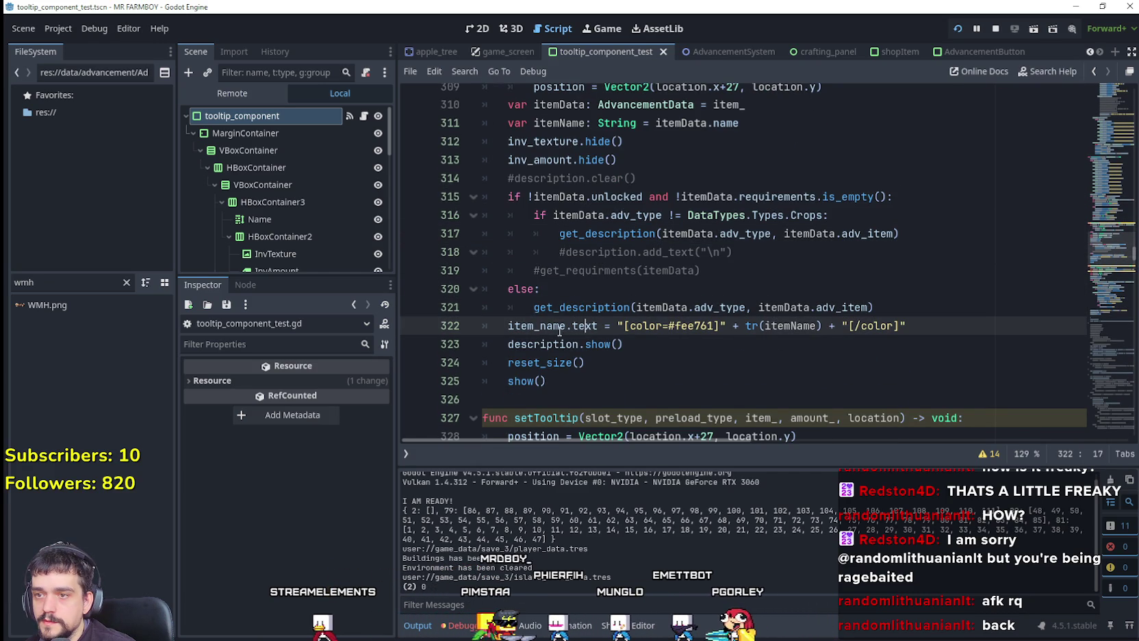
{"action": "double_click", "coordinate": [550, 344]}
{"action": "double_click", "coordinate": [585, 325]}
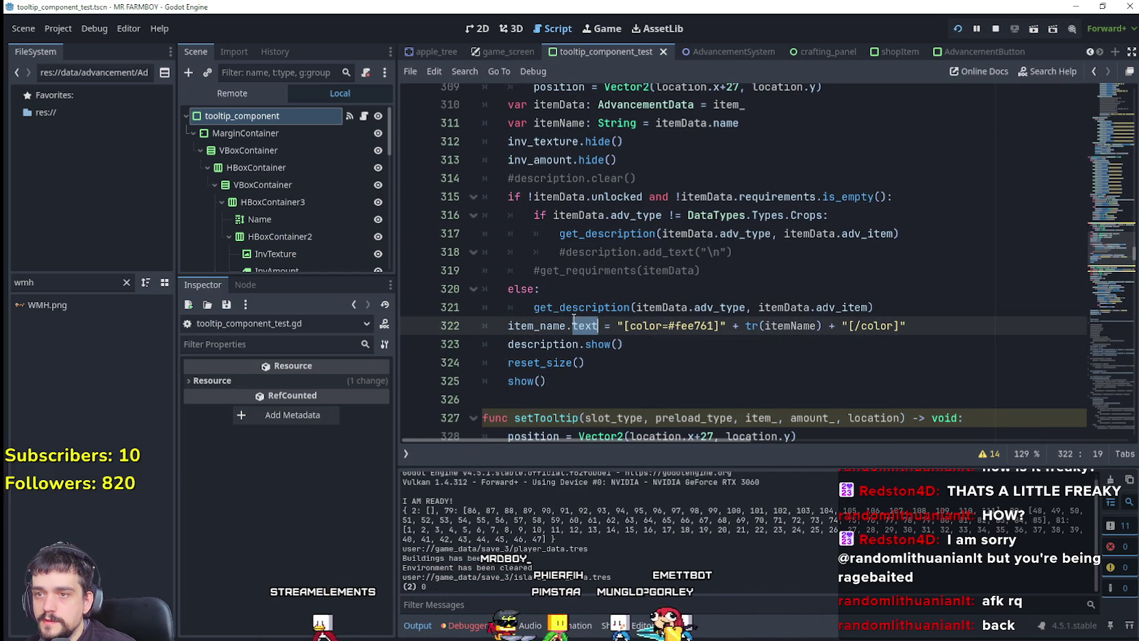
{"action": "double_click", "coordinate": [609, 234]}
{"action": "right_click", "coordinate": [609, 241]}
{"action": "left_click", "coordinate": [691, 534]}
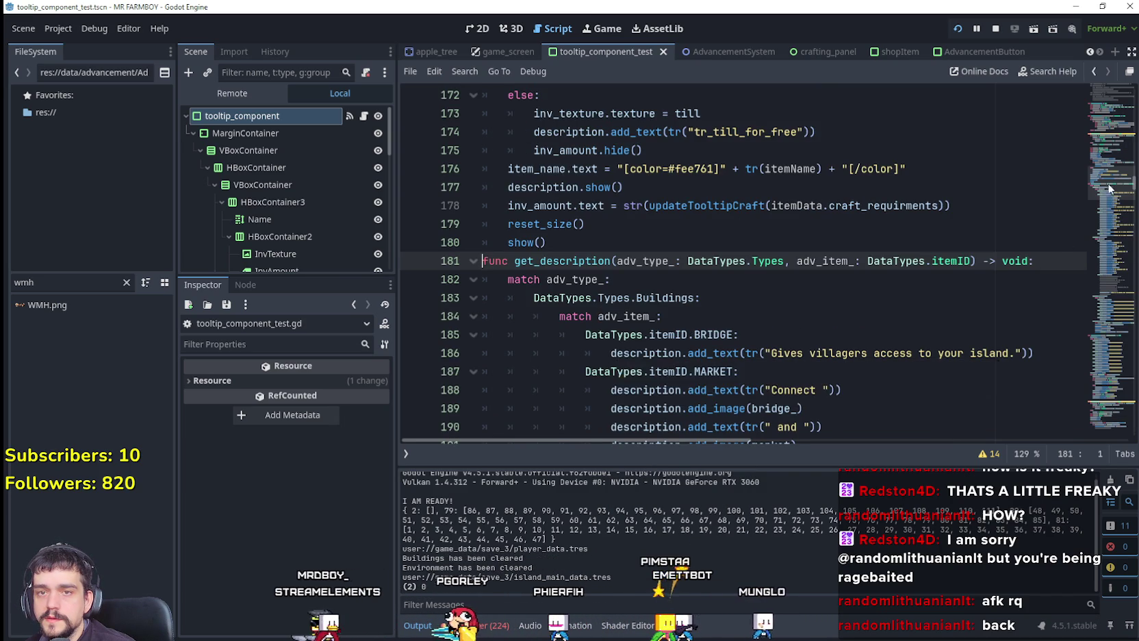
{"action": "left_click", "coordinate": [1110, 154]}
{"action": "scroll", "coordinate": [578, 327], "scroll_direction": "up", "scroll_amount": 20}
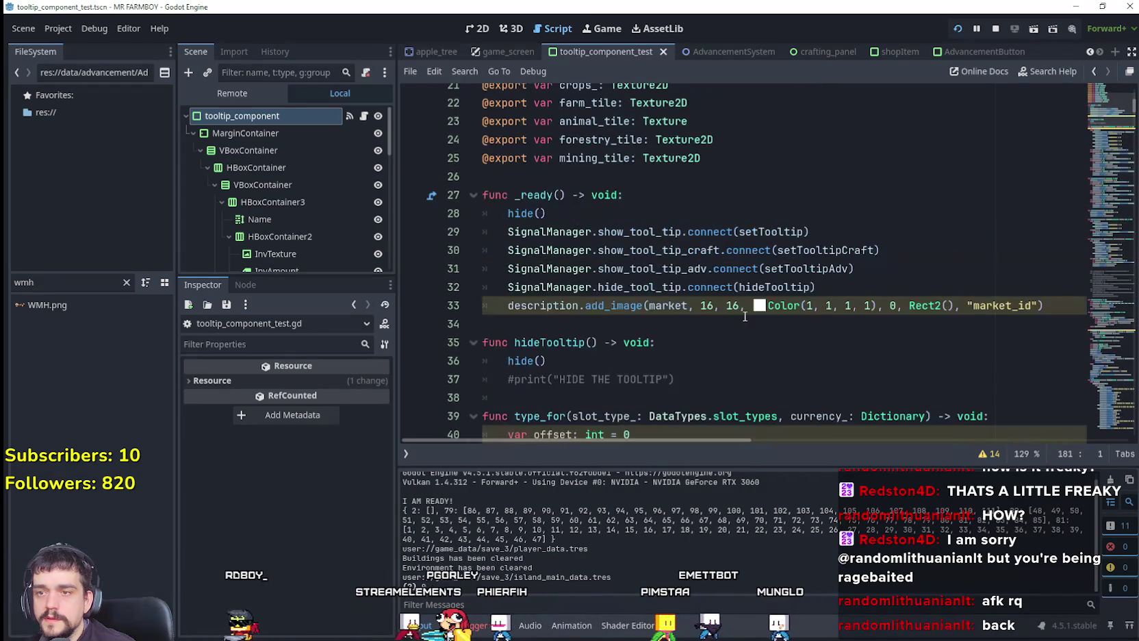
Review line 33's add_image call and open the RichTextLabel update_image documentation
{"action": "triple_click", "coordinate": [496, 306]}
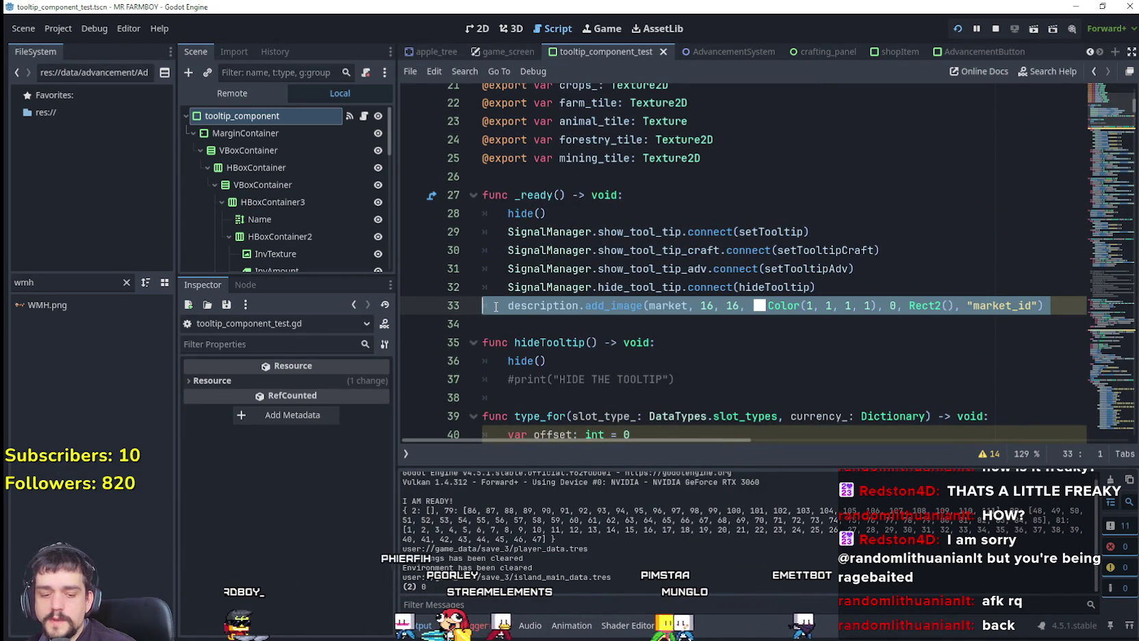
{"action": "mouse_move", "coordinate": [677, 312]}
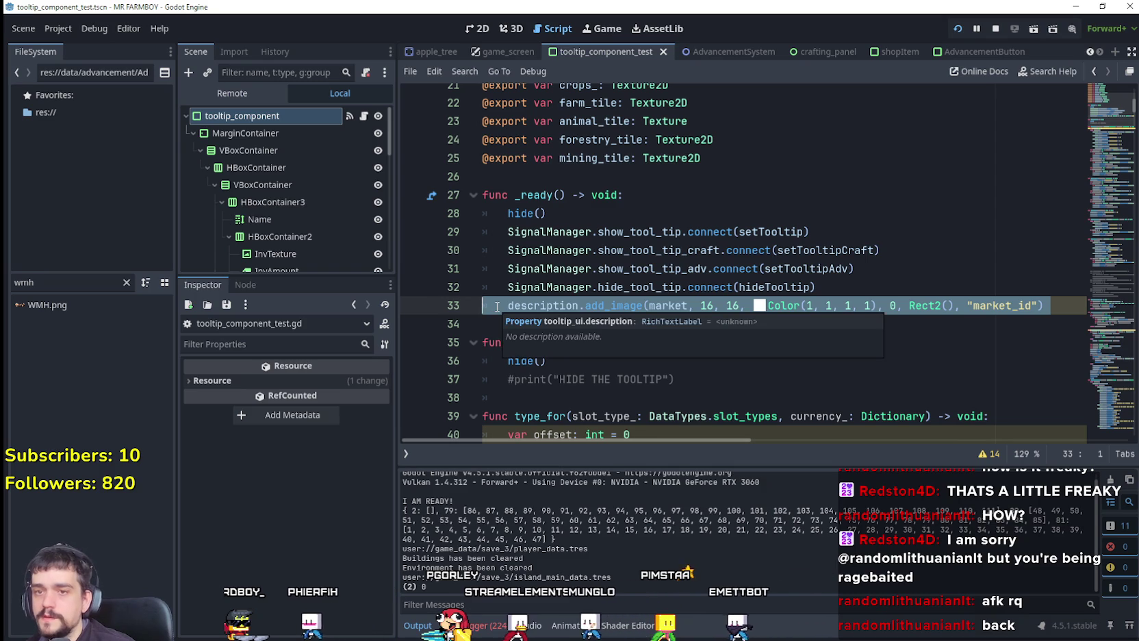
{"action": "left_click_drag", "start_coordinate": [1043, 306], "coordinate": [505, 307]}
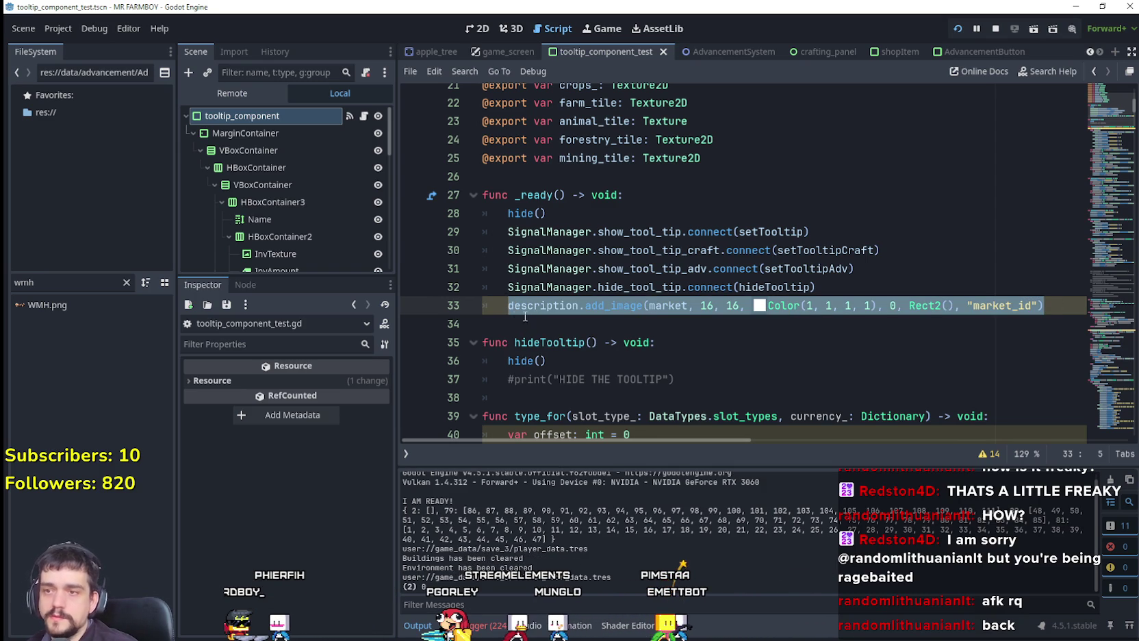
{"action": "key", "text": "Right"}
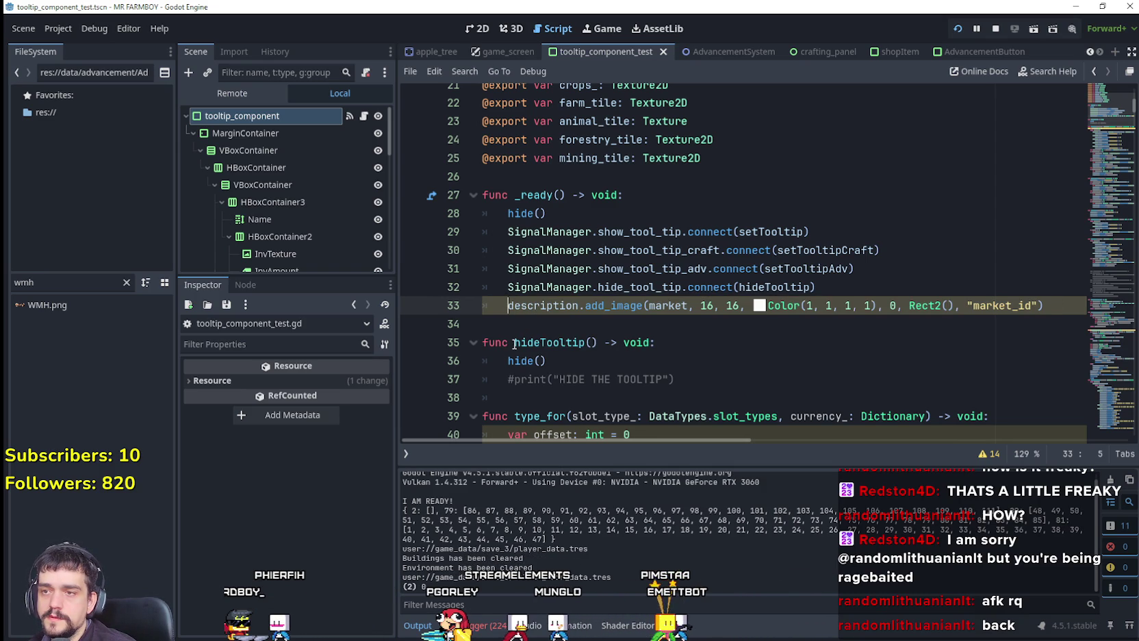
{"action": "scroll", "coordinate": [513, 340], "scroll_direction": "up", "scroll_amount": 7}
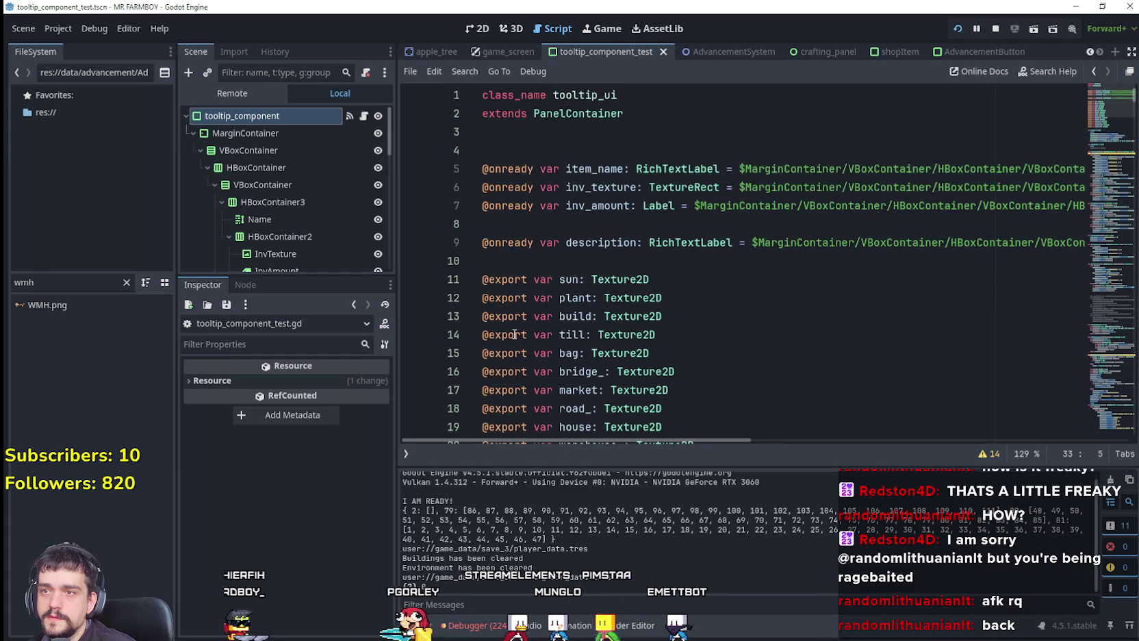
{"action": "scroll", "coordinate": [514, 334], "scroll_direction": "down", "scroll_amount": 8}
{"action": "left_click", "coordinate": [553, 268]}
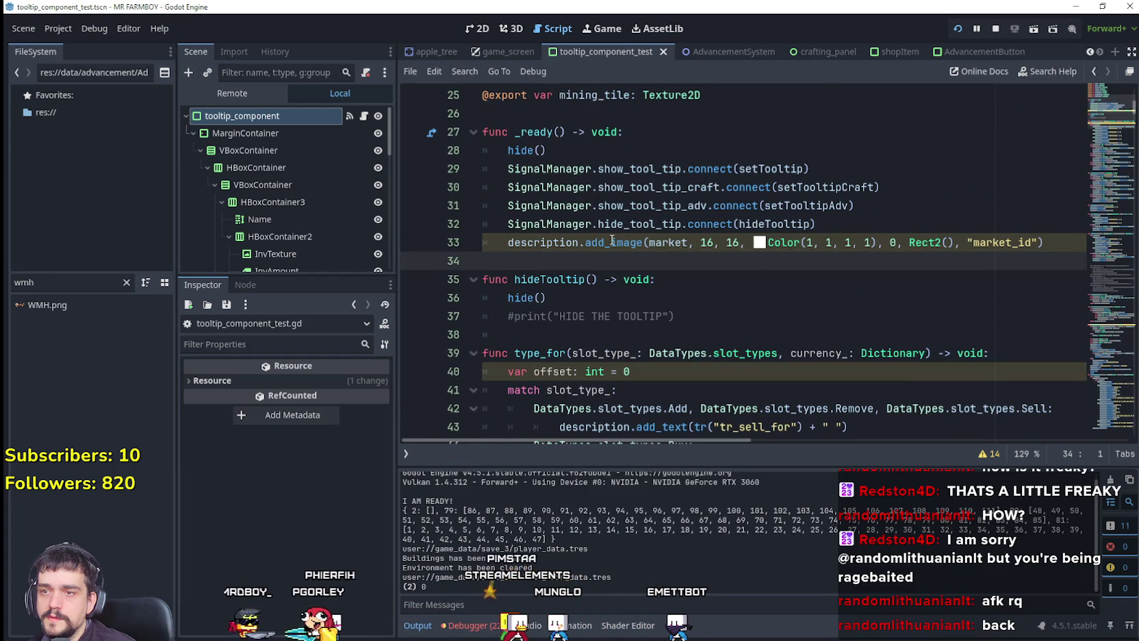
{"action": "mouse_move", "coordinate": [612, 239]}
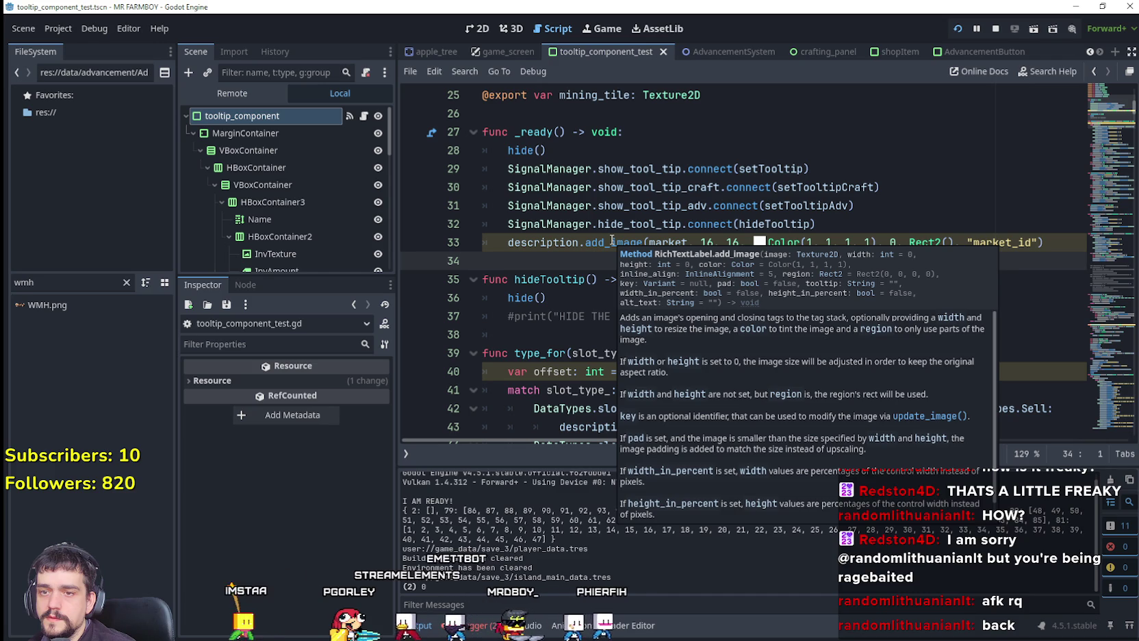
{"action": "left_click", "coordinate": [950, 420]}
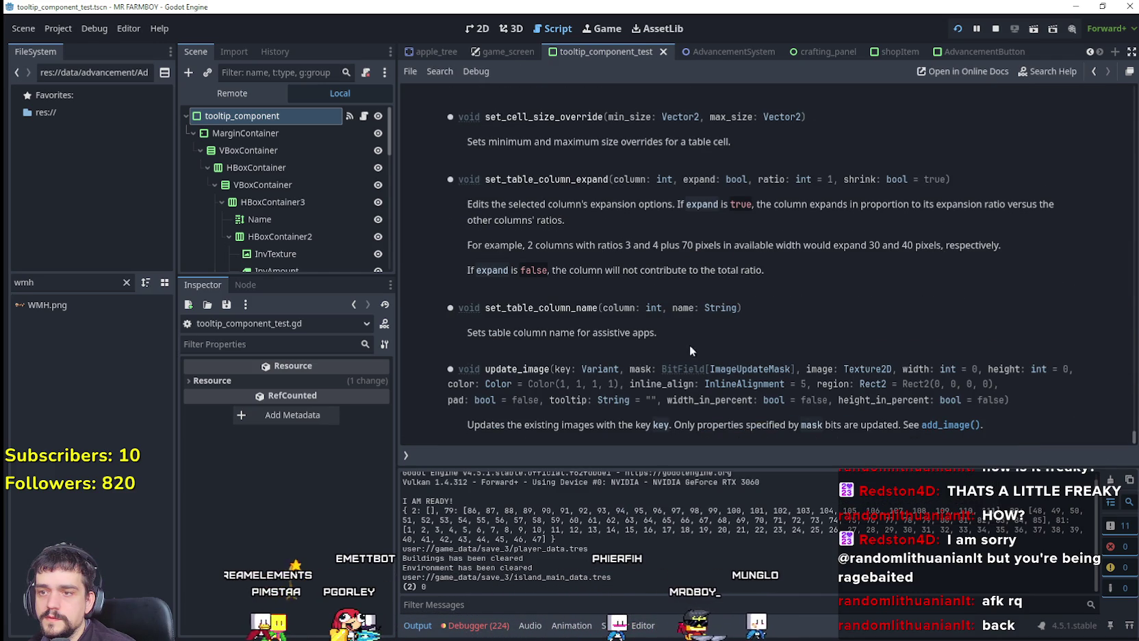
{"action": "left_click_drag", "start_coordinate": [596, 427], "coordinate": [632, 432]}
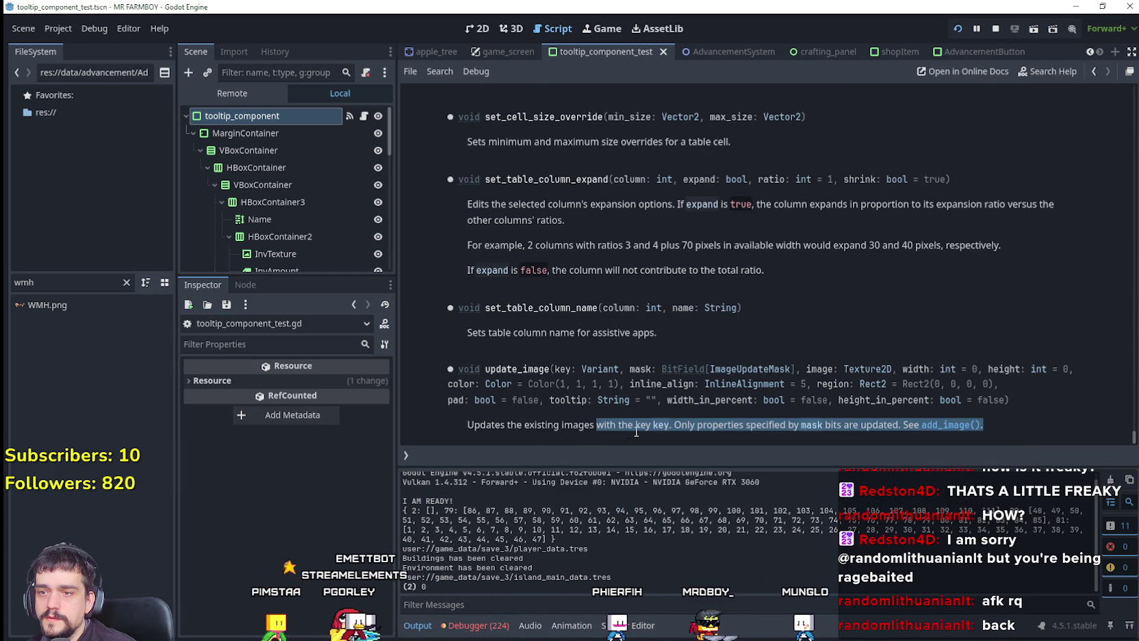
{"action": "left_click", "coordinate": [637, 436]}
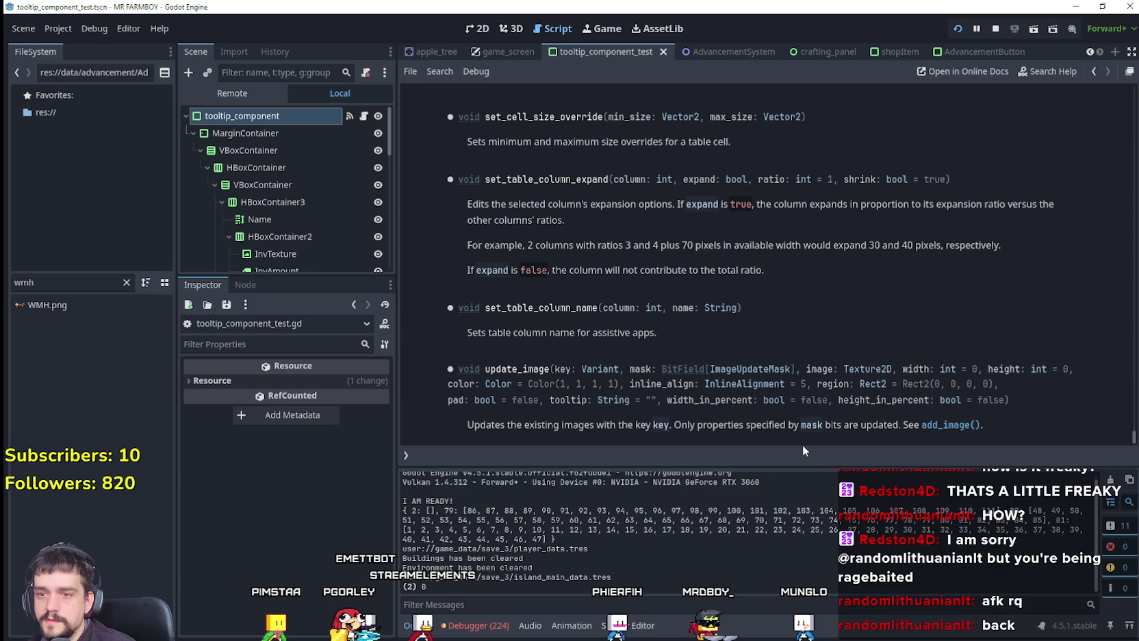
{"action": "left_click", "coordinate": [1094, 72]}
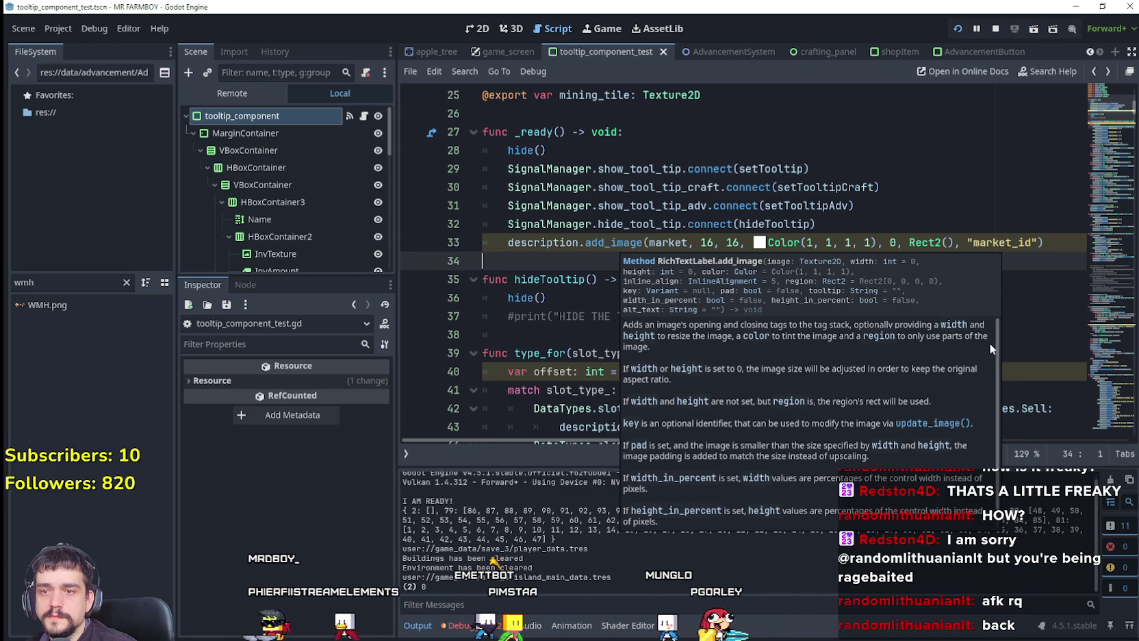
{"action": "left_click_drag", "start_coordinate": [996, 352], "coordinate": [1001, 369]}
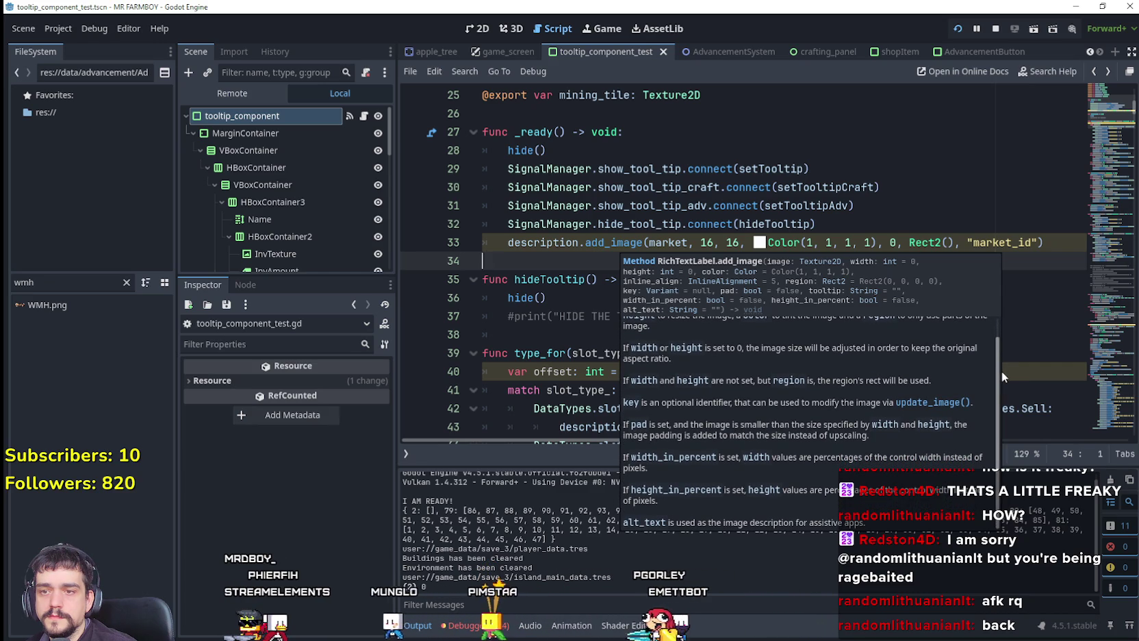
Set the add_image width and height to 0 and stop the running game
{"action": "double_click", "coordinate": [732, 243]}
{"action": "double_click", "coordinate": [705, 242]}
{"action": "type", "text": "0"}
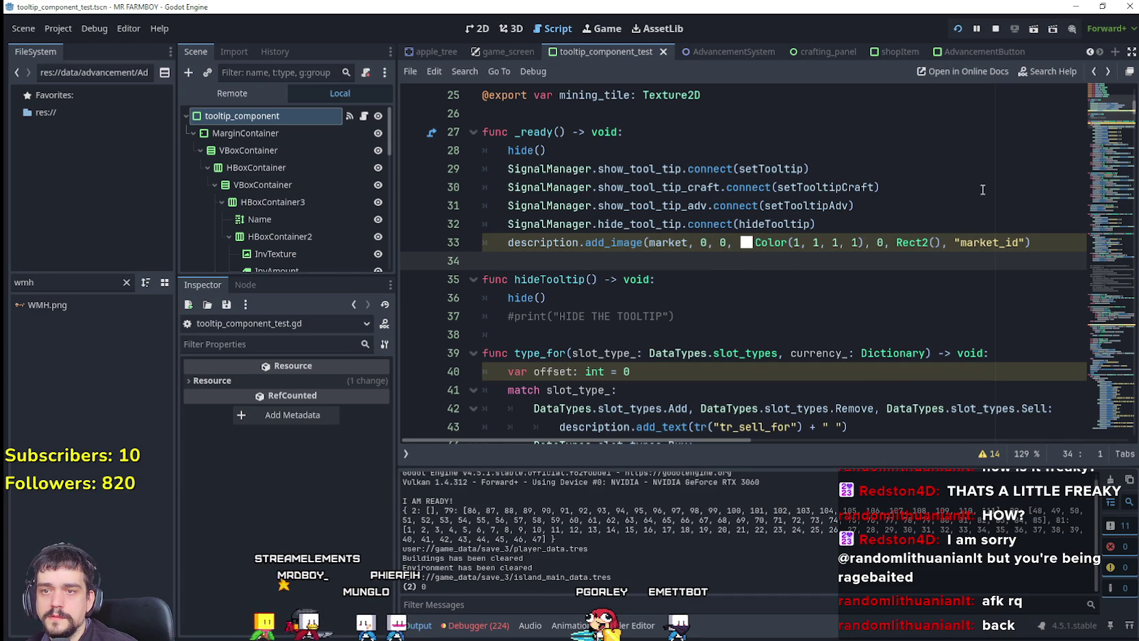
{"action": "left_click", "coordinate": [991, 31]}
Replace the alignment 0 with INLINE_ALIGNMENT_IMAGE_MASK and run the game to test
{"action": "left_click", "coordinate": [879, 242]}
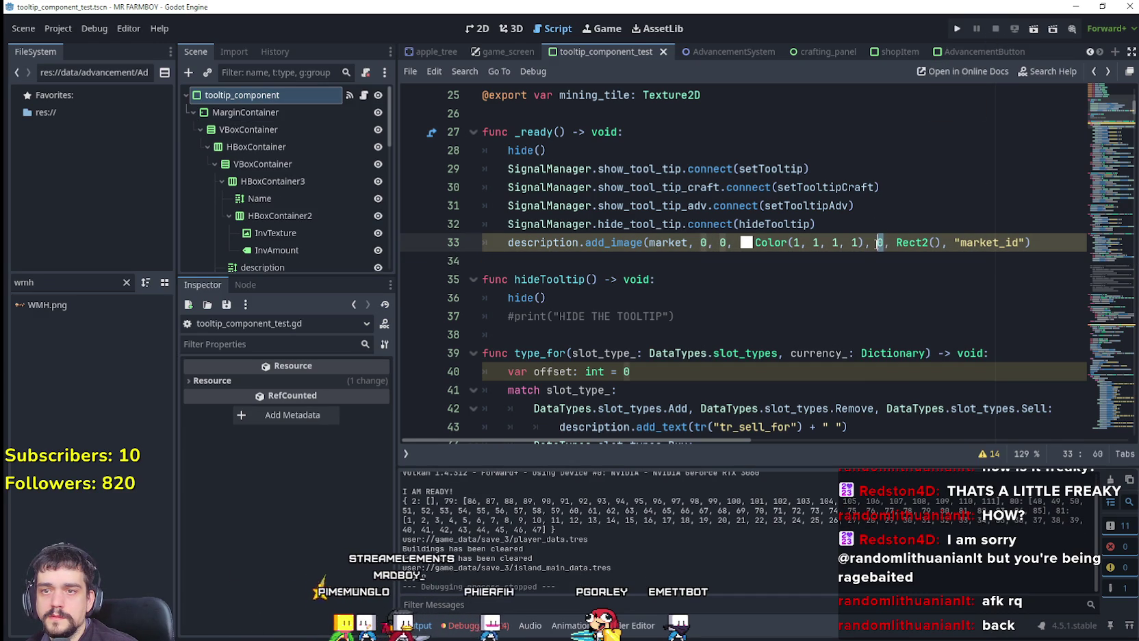
{"action": "key", "text": "Delete"}
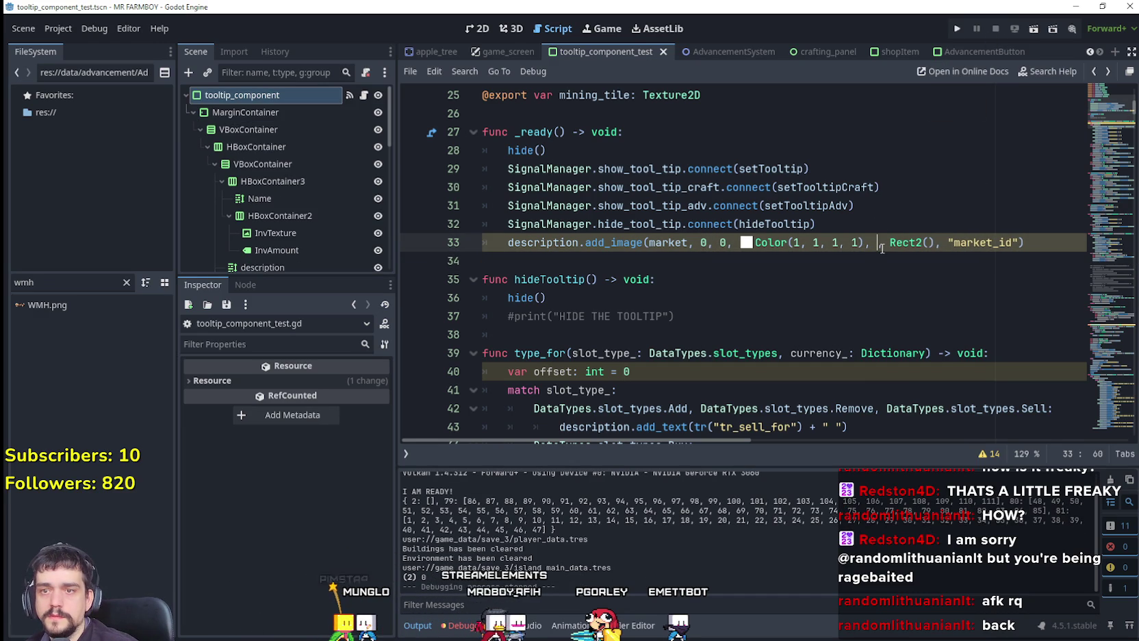
{"action": "key", "text": "BackSpace"}
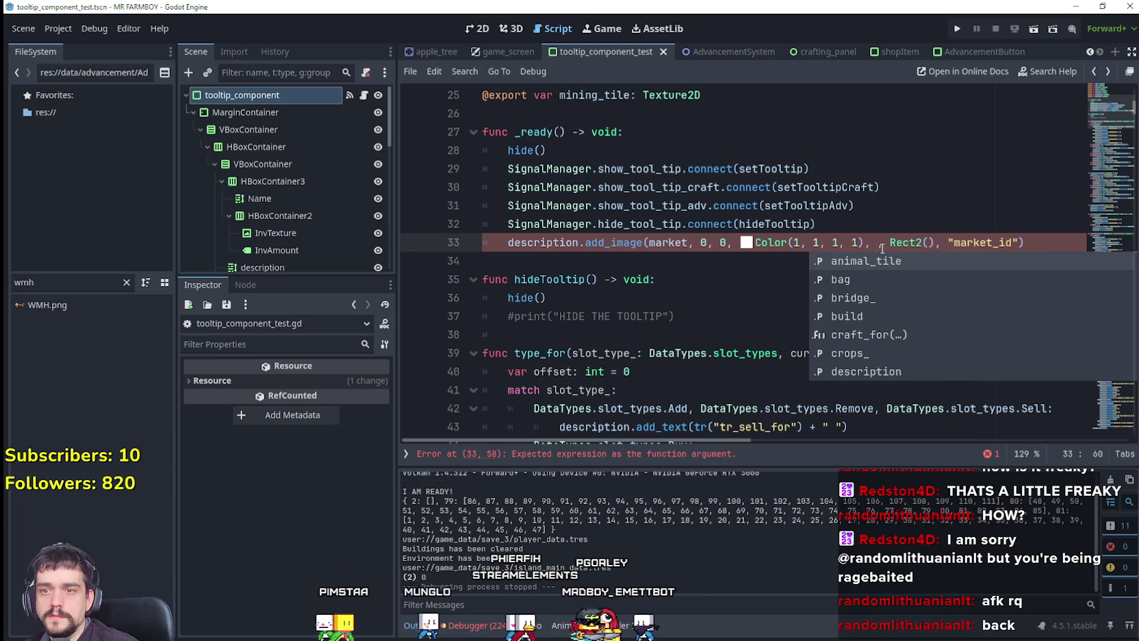
{"action": "key", "text": "ctrl+space"}
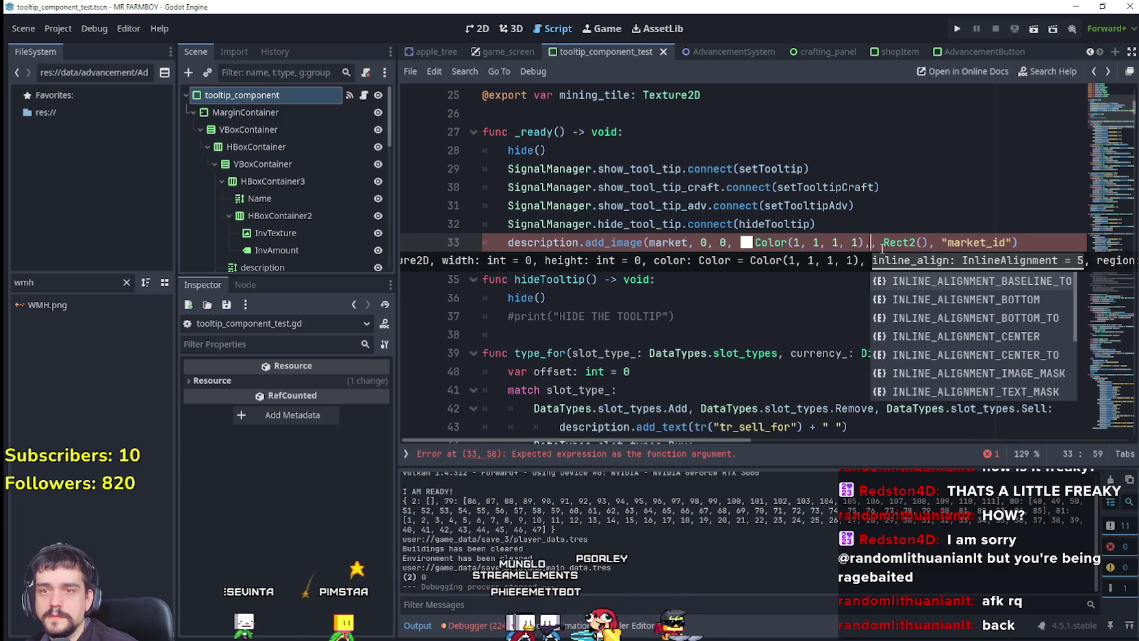
{"action": "key", "text": "Down"}
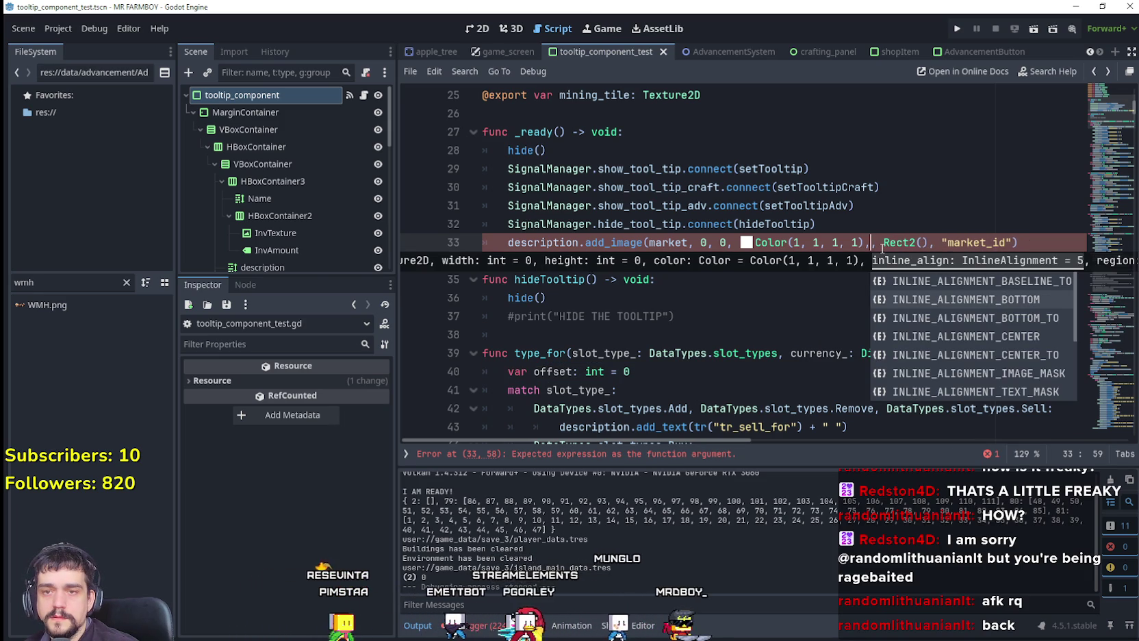
{"action": "key", "text": "Up"}
{"action": "key", "text": "Down"}
{"action": "key", "text": "Up"}
{"action": "key", "text": "Down"}
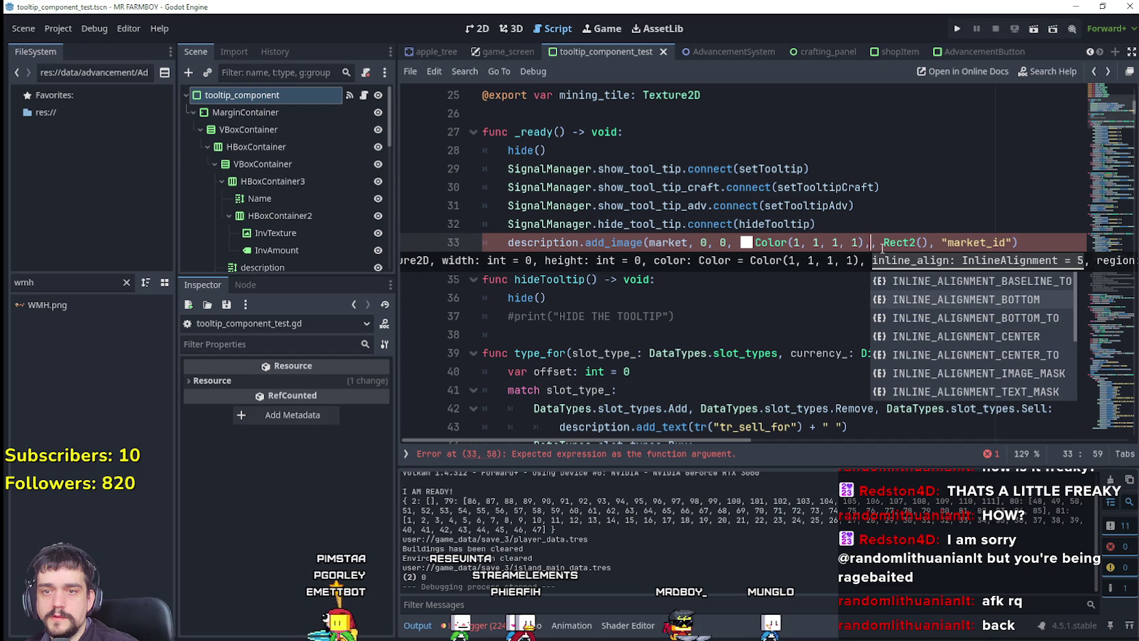
{"action": "key", "text": "Down"}
{"action": "key", "text": "Down"}
{"action": "key", "text": "Down"}
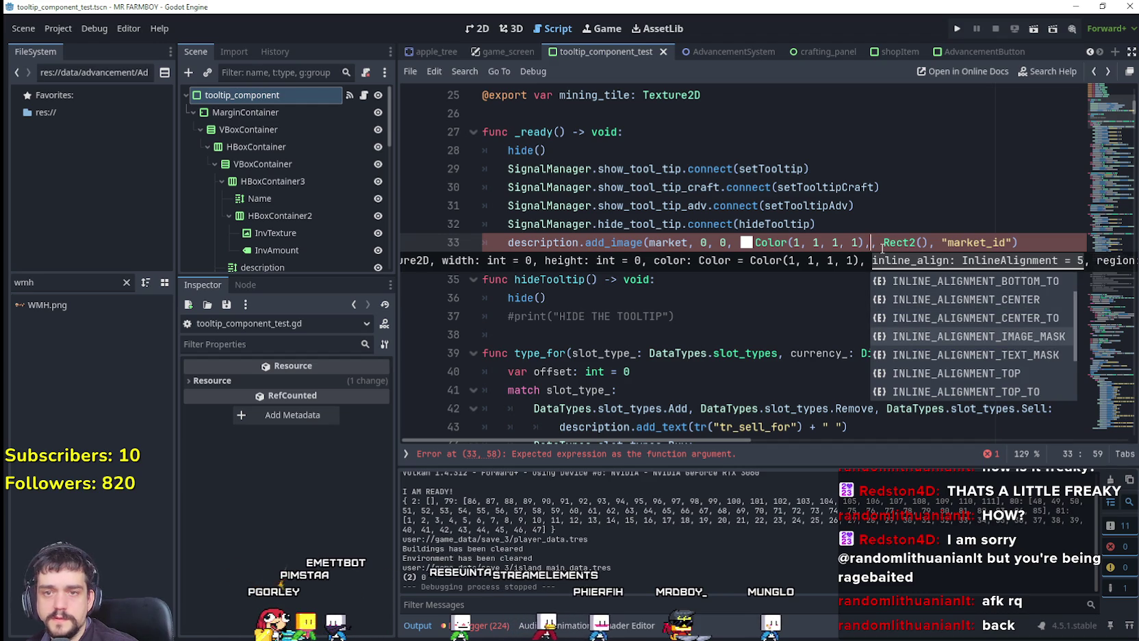
{"action": "key", "text": "Return"}
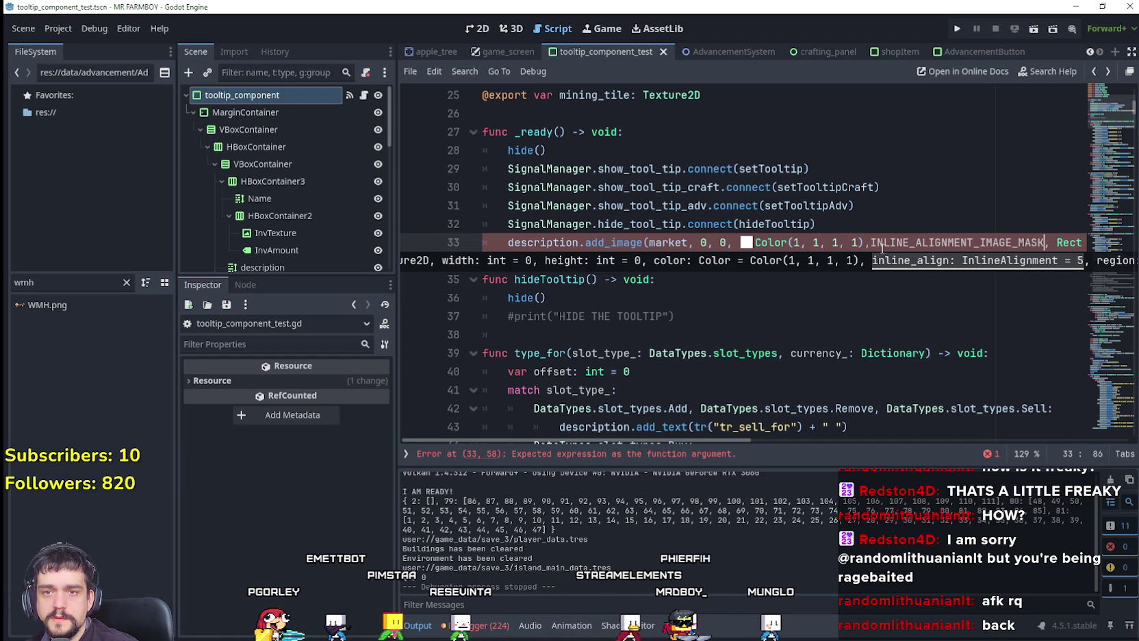
{"action": "left_click", "coordinate": [848, 260]}
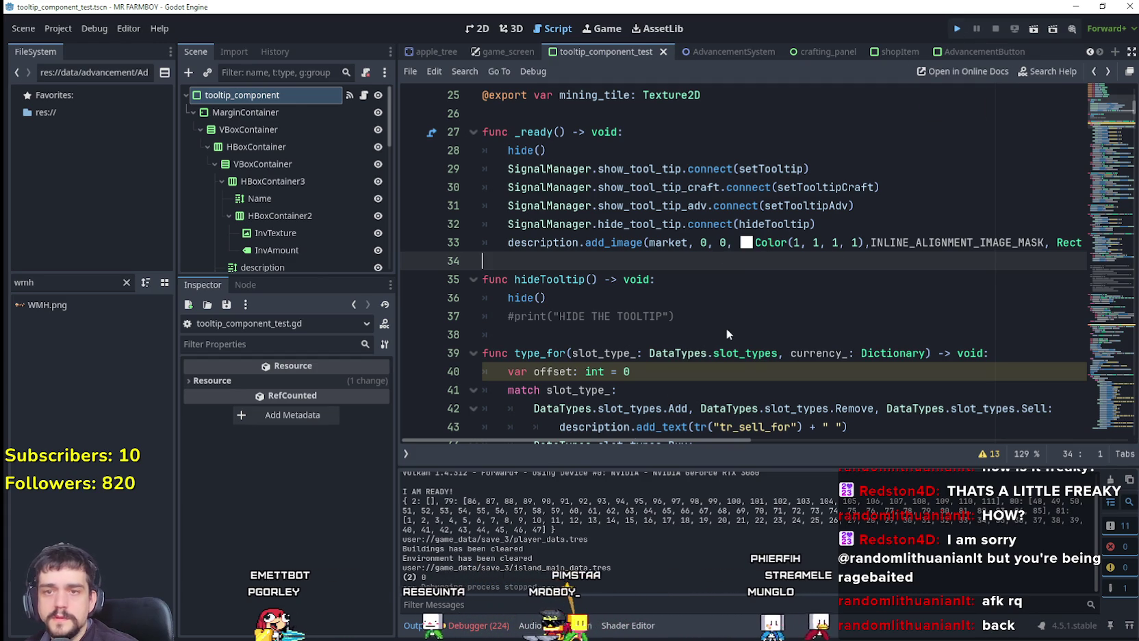
{"action": "key", "text": "F5"}
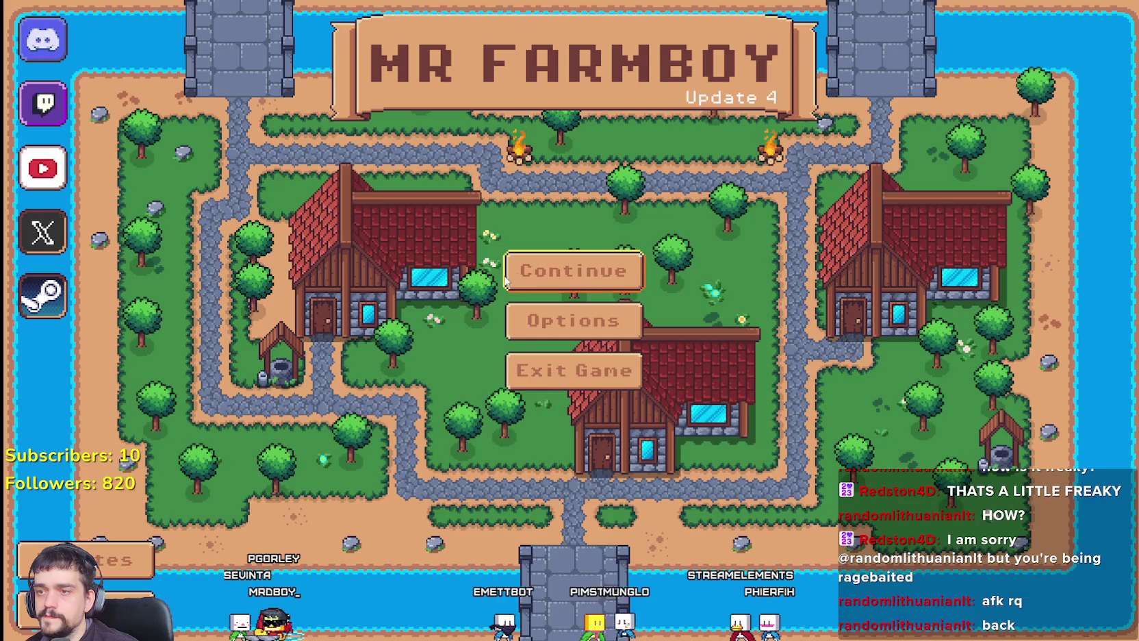
{"action": "left_click", "coordinate": [569, 269]}
{"action": "left_click", "coordinate": [416, 387]}
{"action": "left_click", "coordinate": [500, 385]}
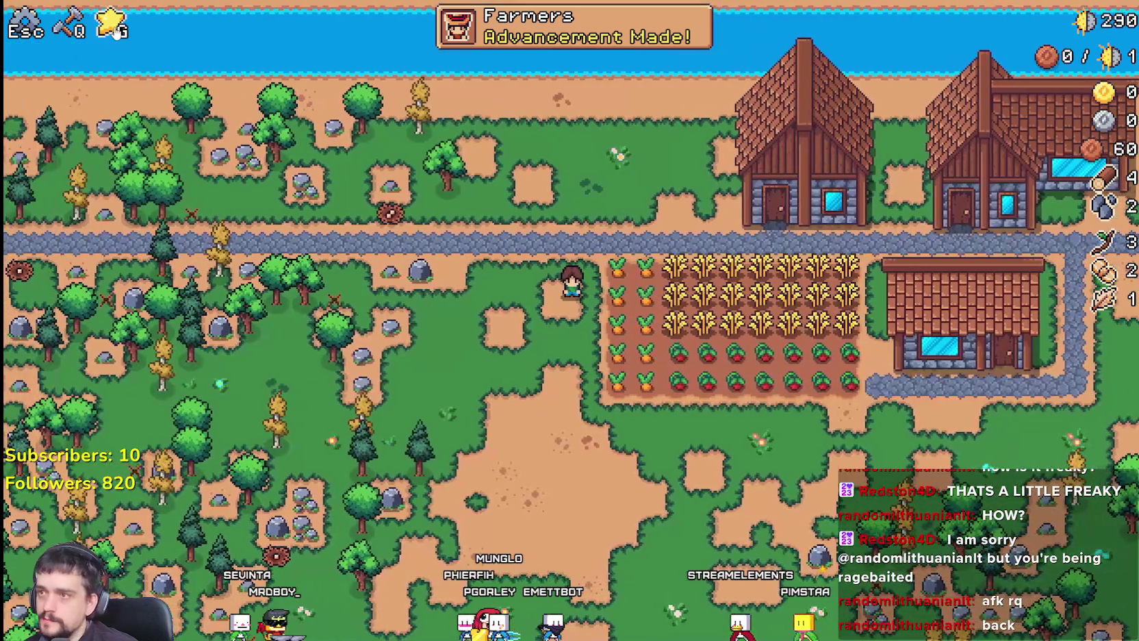
{"action": "left_click", "coordinate": [116, 31]}
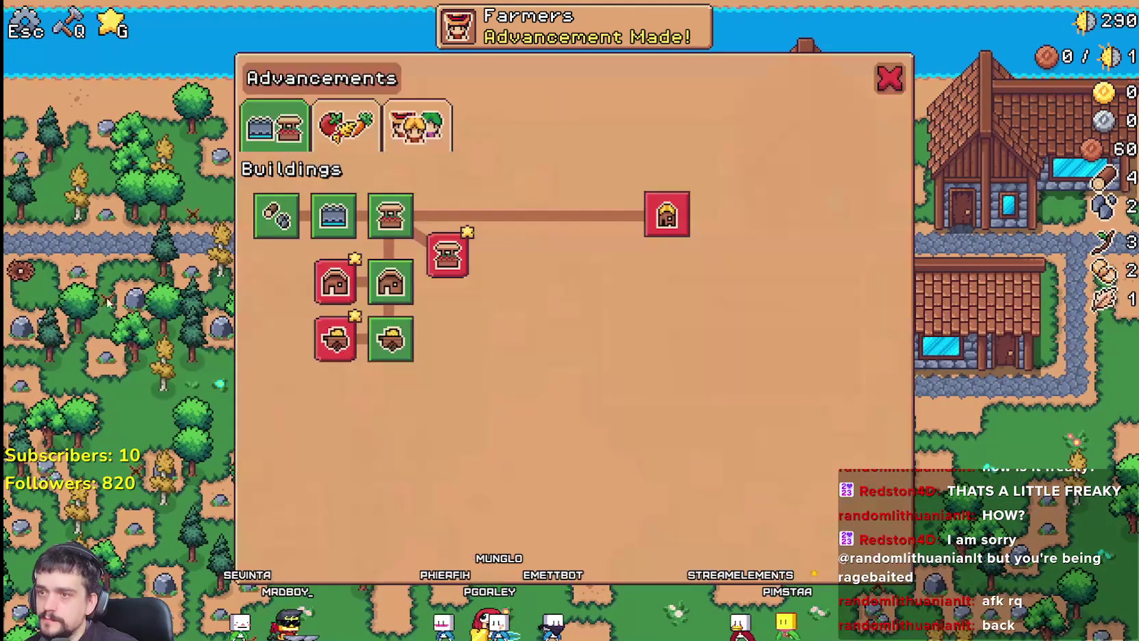
{"action": "left_click", "coordinate": [417, 125]}
{"action": "mouse_move", "coordinate": [258, 339]}
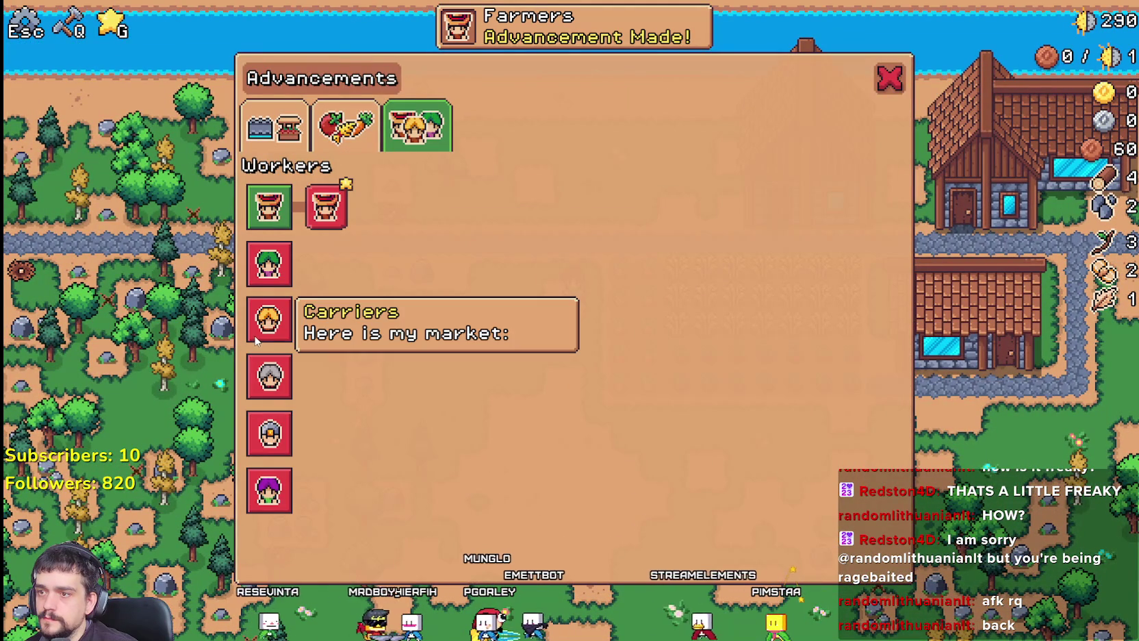
{"action": "key", "text": "F8"}
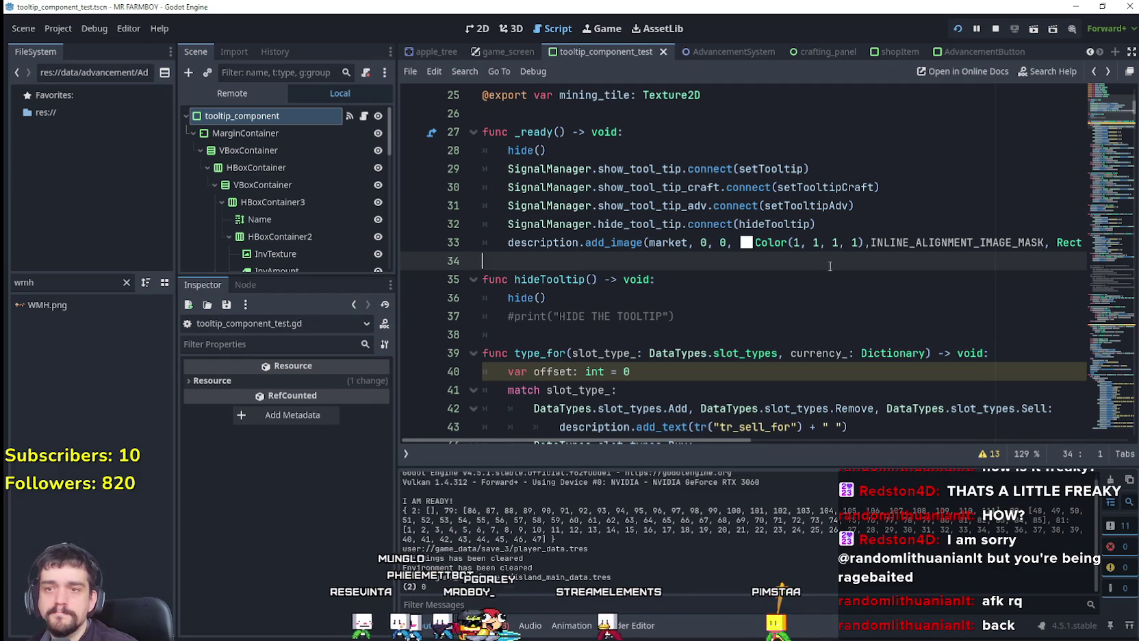
{"action": "left_click_drag", "start_coordinate": [754, 438], "coordinate": [872, 444]}
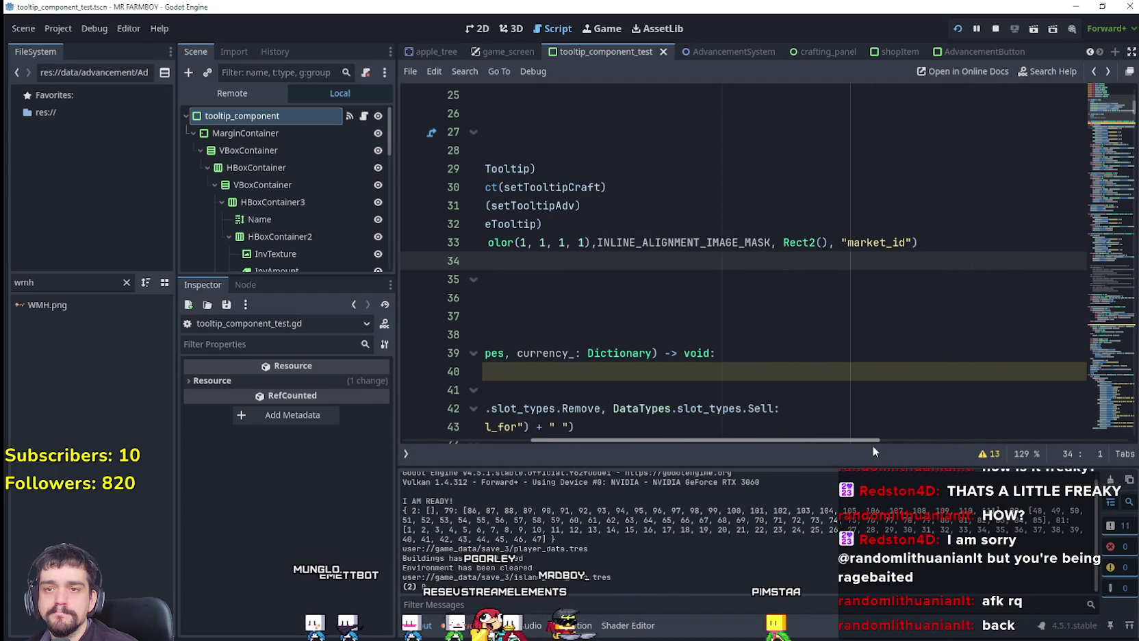
{"action": "double_click", "coordinate": [876, 242]}
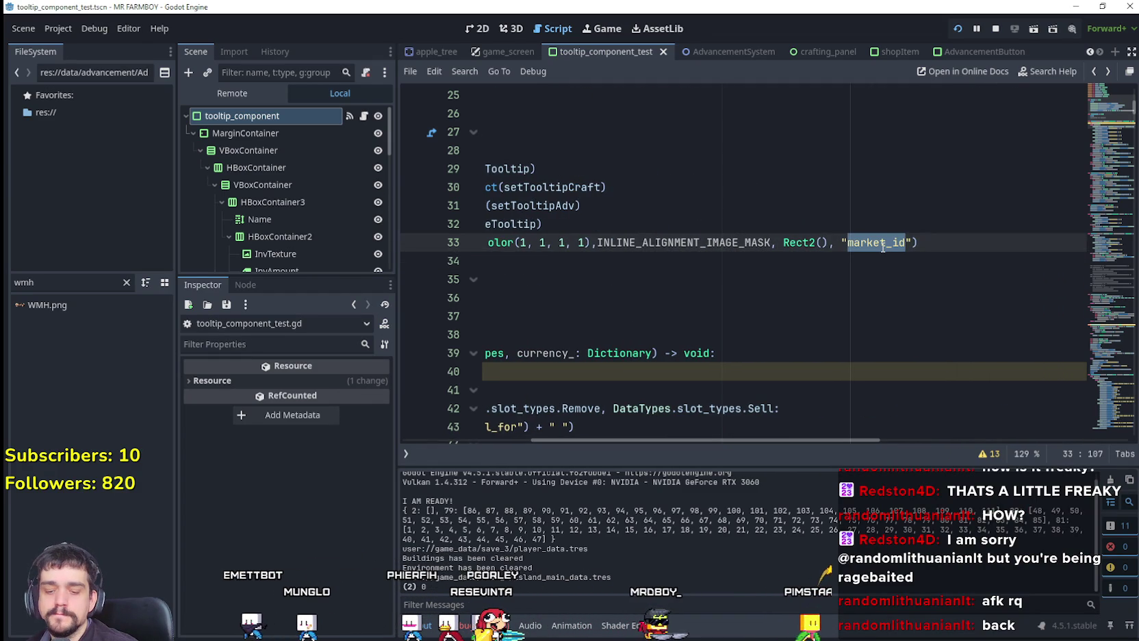
{"action": "key", "text": "ctrl+f"}
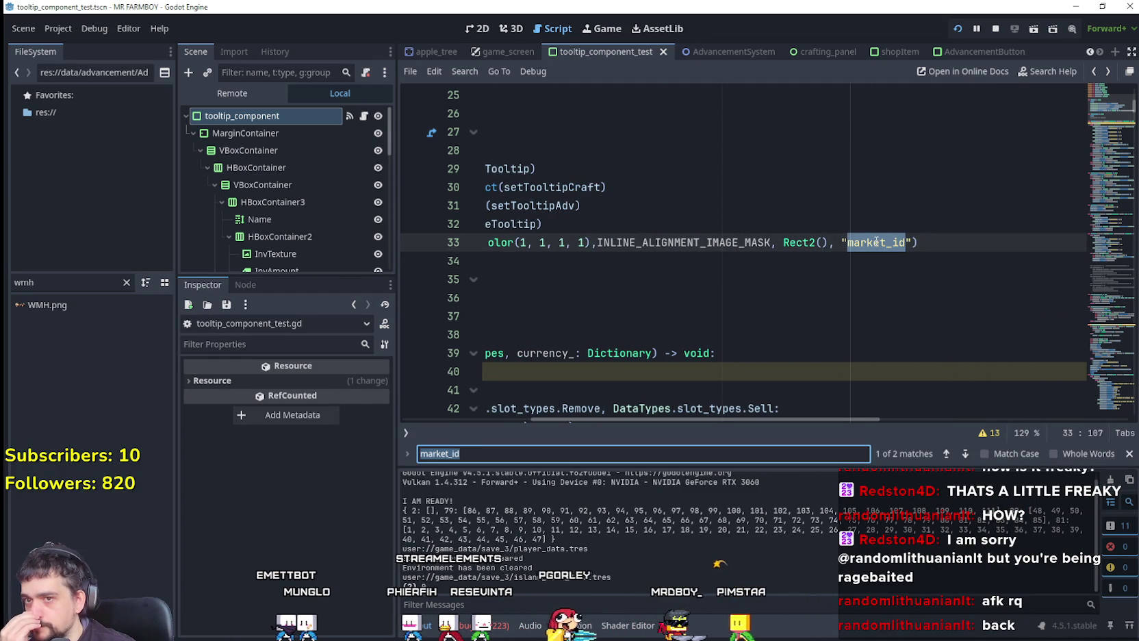
{"action": "left_click", "coordinate": [1129, 453]}
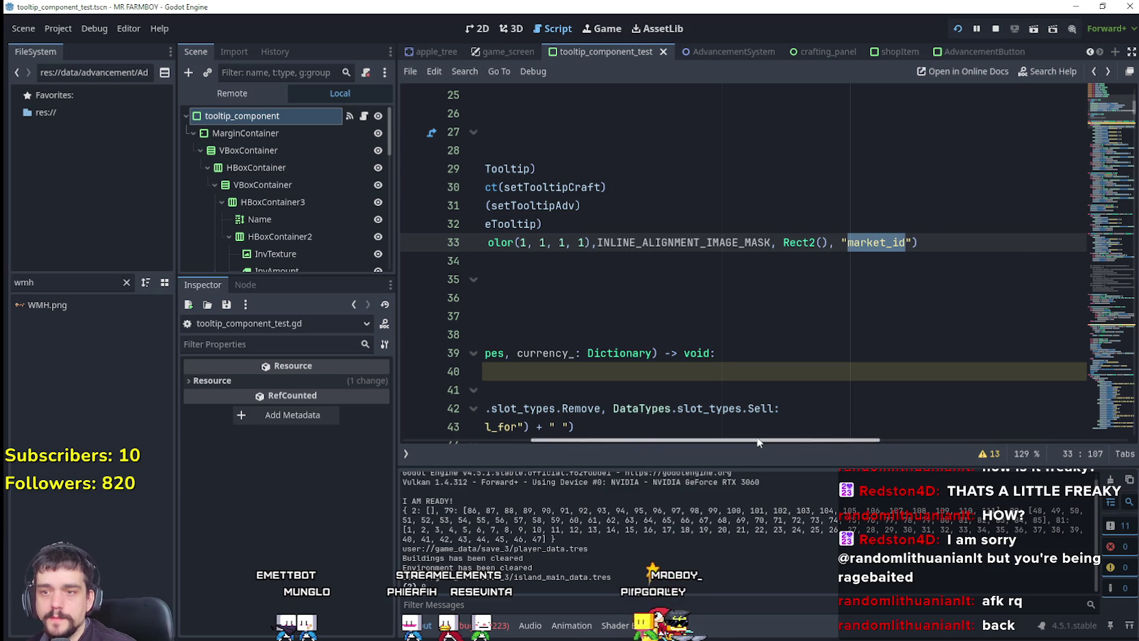
{"action": "left_click_drag", "start_coordinate": [758, 442], "coordinate": [617, 434]}
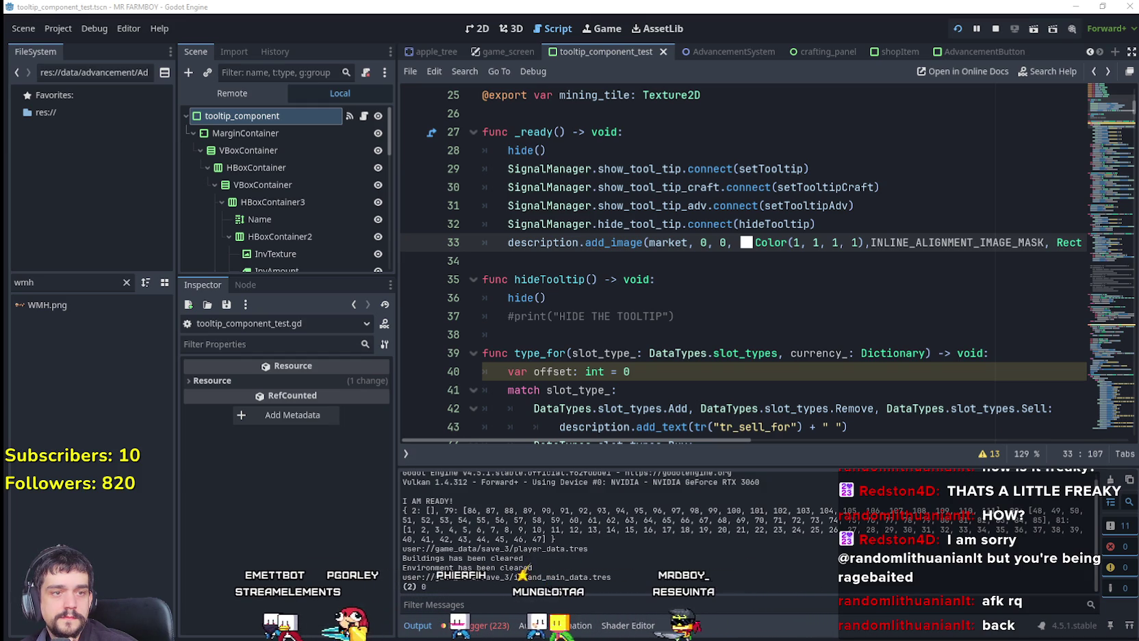
{"action": "left_click", "coordinate": [734, 261]}
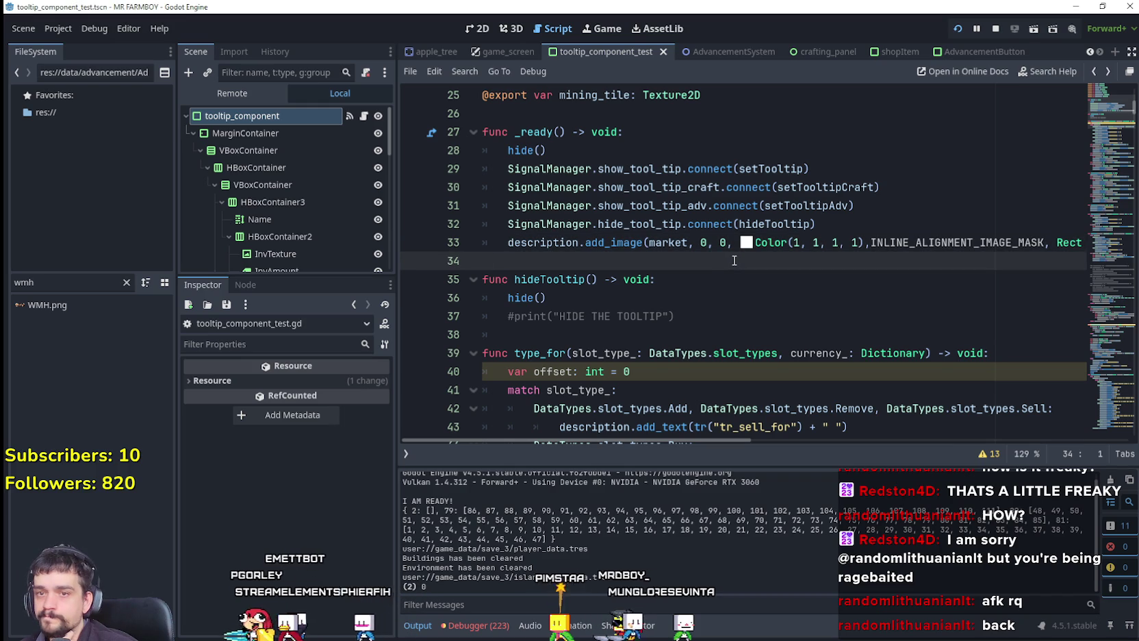
{"action": "double_click", "coordinate": [613, 243]}
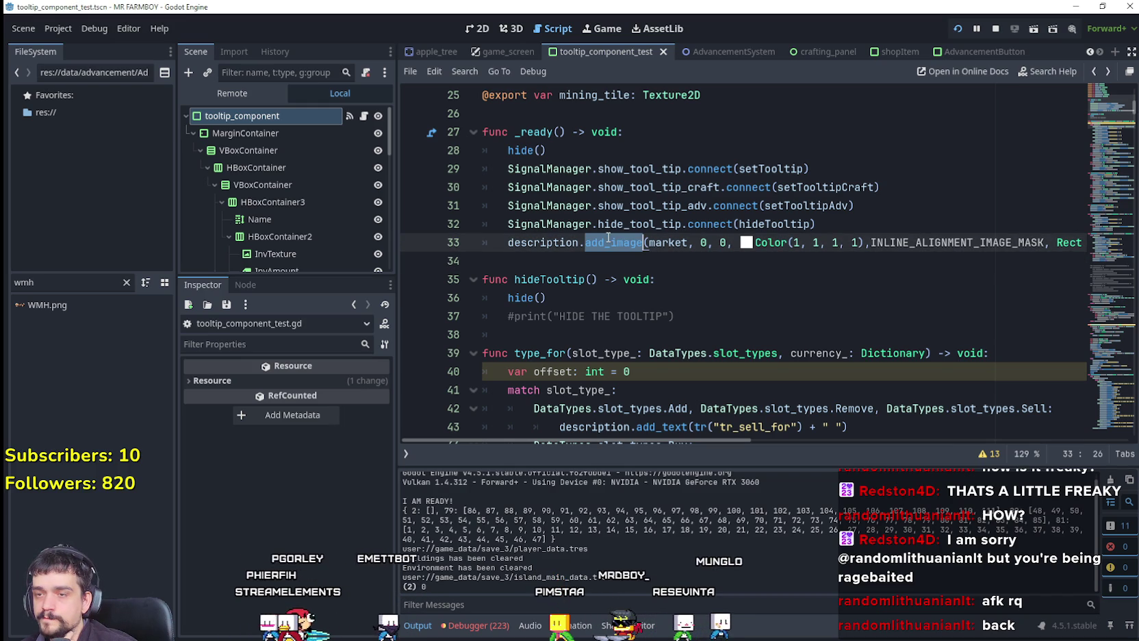
{"action": "mouse_move", "coordinate": [714, 440]}
{"action": "left_mouse_down"}
{"action": "mouse_move", "coordinate": [787, 441]}
{"action": "mouse_move", "coordinate": [754, 442]}
{"action": "left_mouse_up"}
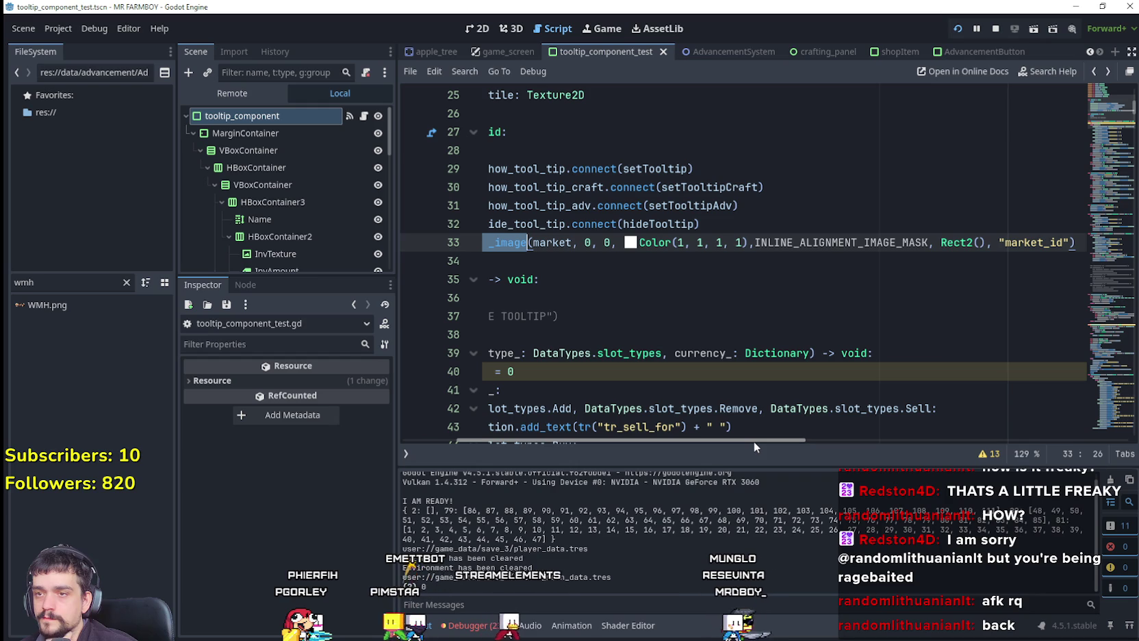
{"action": "left_click_drag", "start_coordinate": [754, 442], "coordinate": [698, 433]}
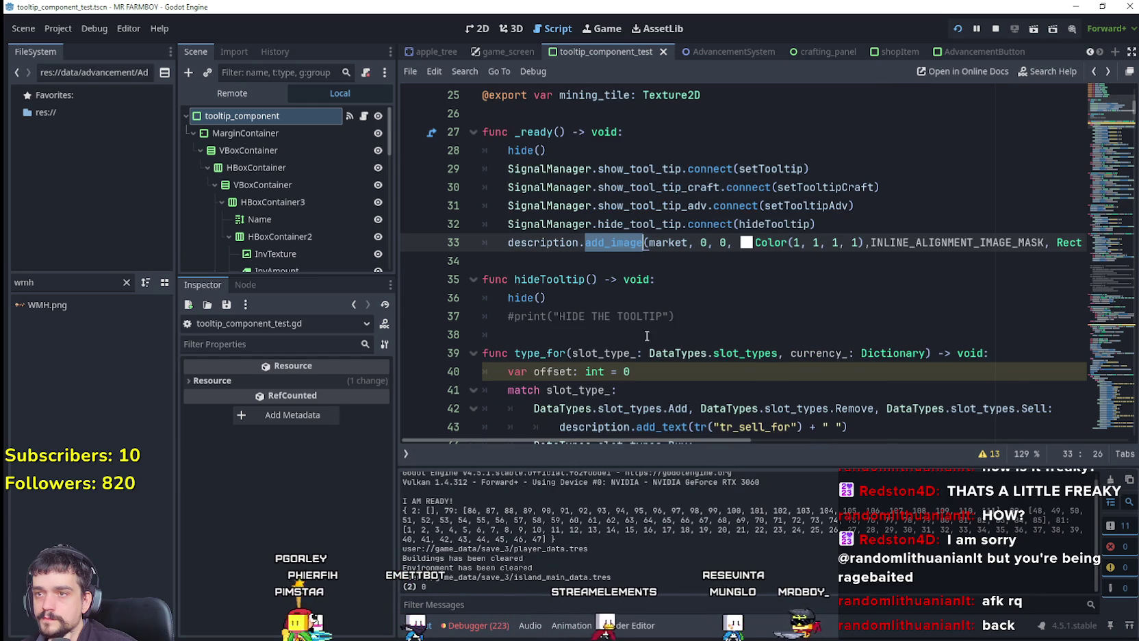
{"action": "double_click", "coordinate": [667, 244]}
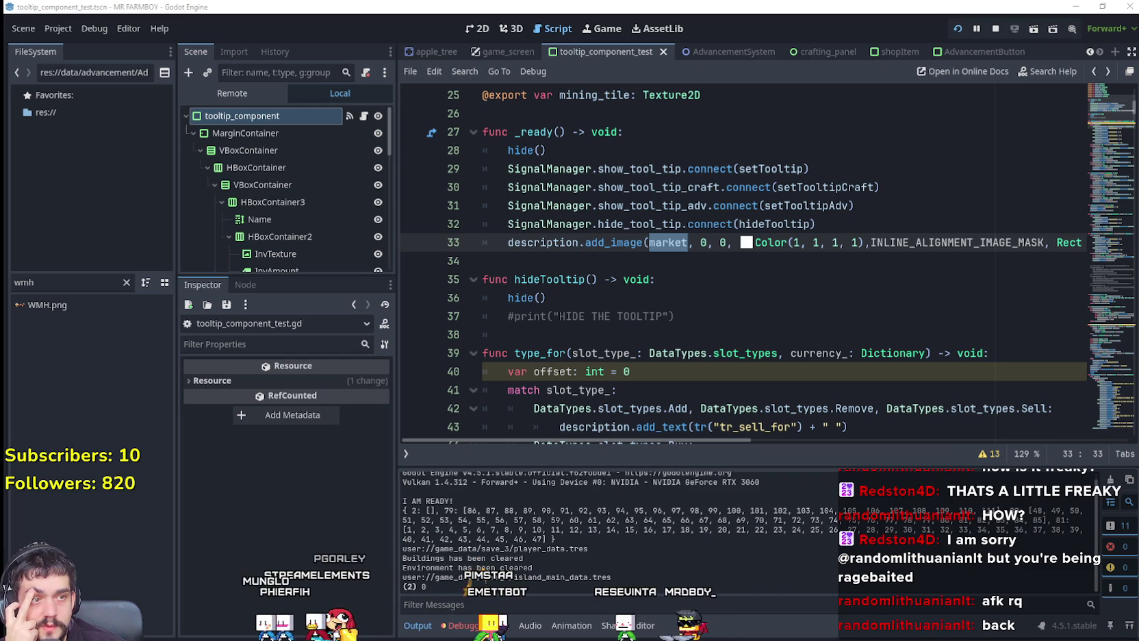
{"action": "left_click", "coordinate": [607, 255]}
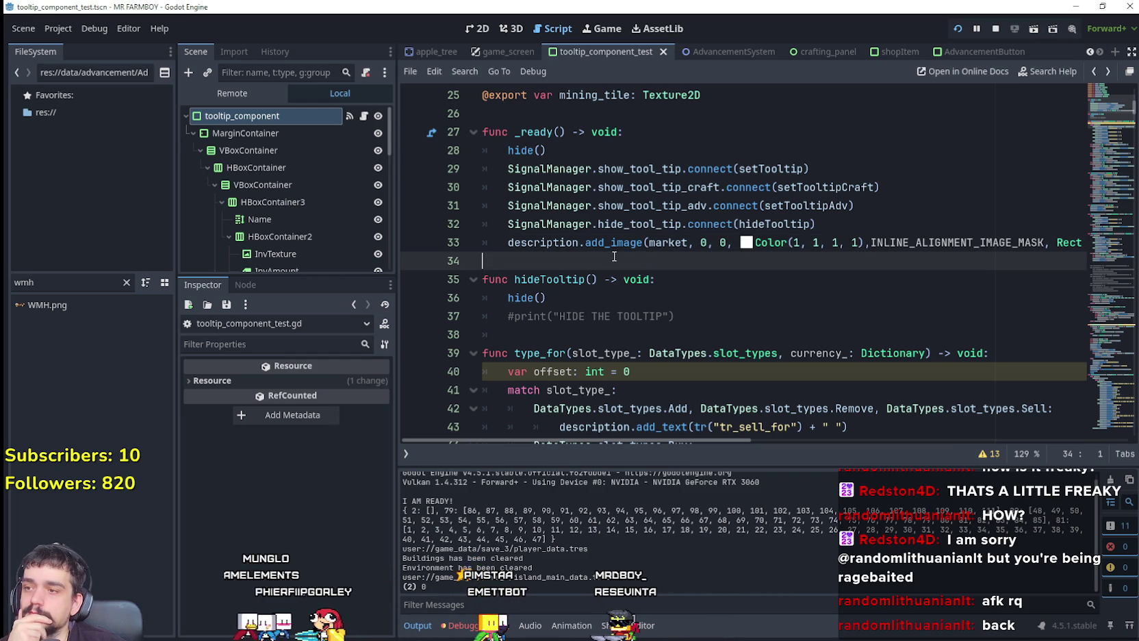
Enlarge the Scene dock and clear the 'wmh' FileSystem filter
{"action": "left_click_drag", "start_coordinate": [299, 272], "coordinate": [308, 428]}
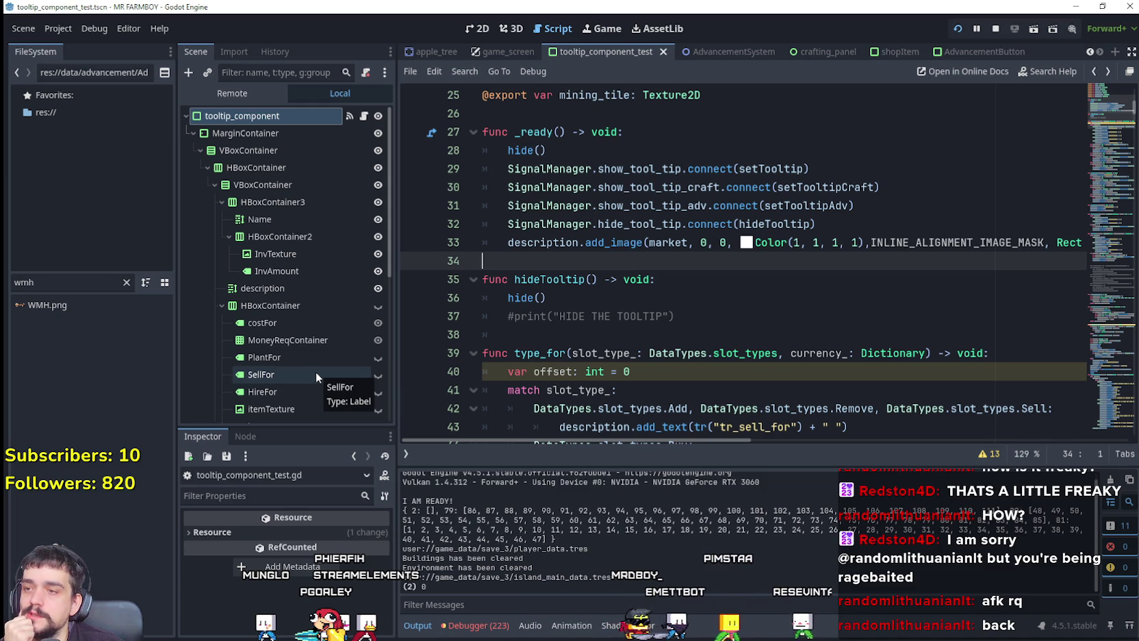
{"action": "left_click", "coordinate": [9, 279]}
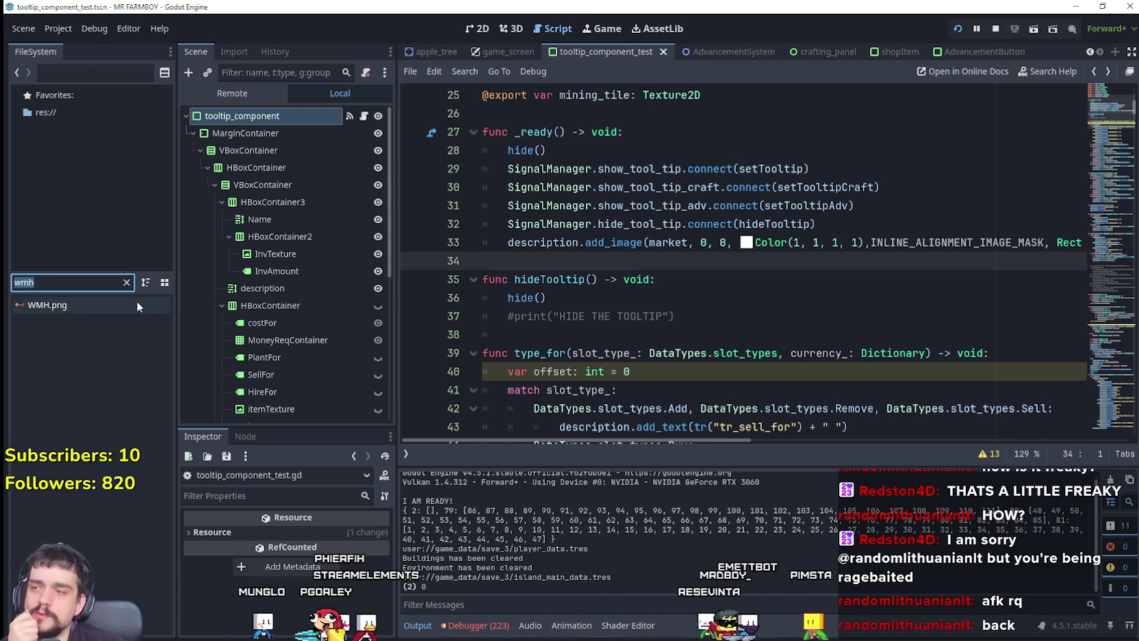
{"action": "left_click", "coordinate": [127, 282]}
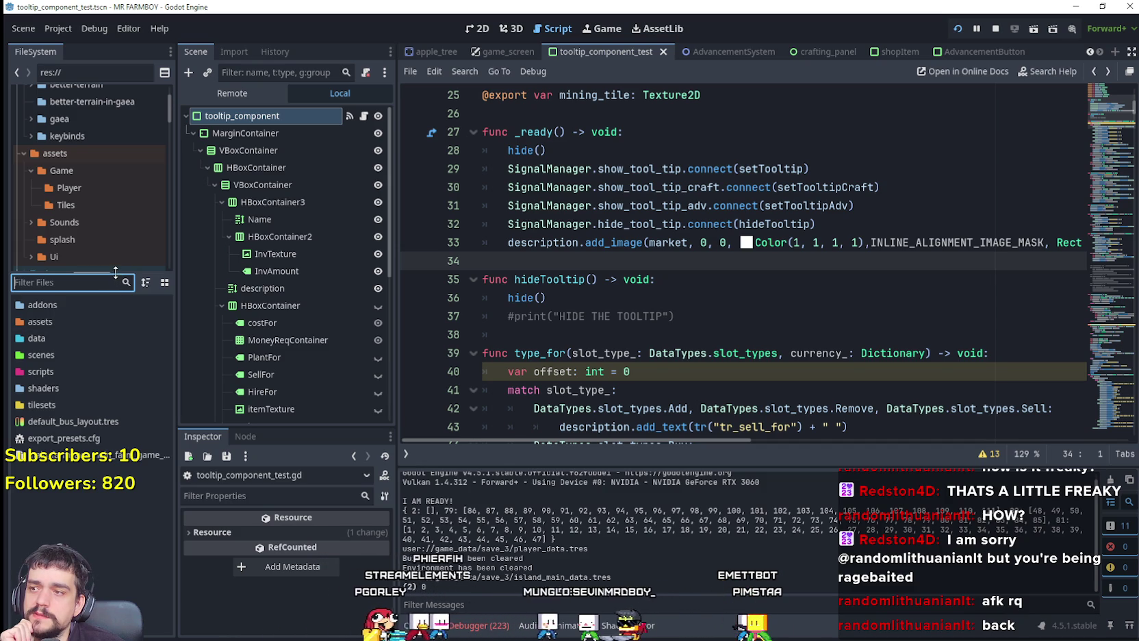
Collapse the items and shopItems folders under data
{"action": "left_click_drag", "start_coordinate": [116, 276], "coordinate": [116, 472]}
{"action": "scroll", "coordinate": [125, 395], "scroll_direction": "down", "scroll_amount": 4}
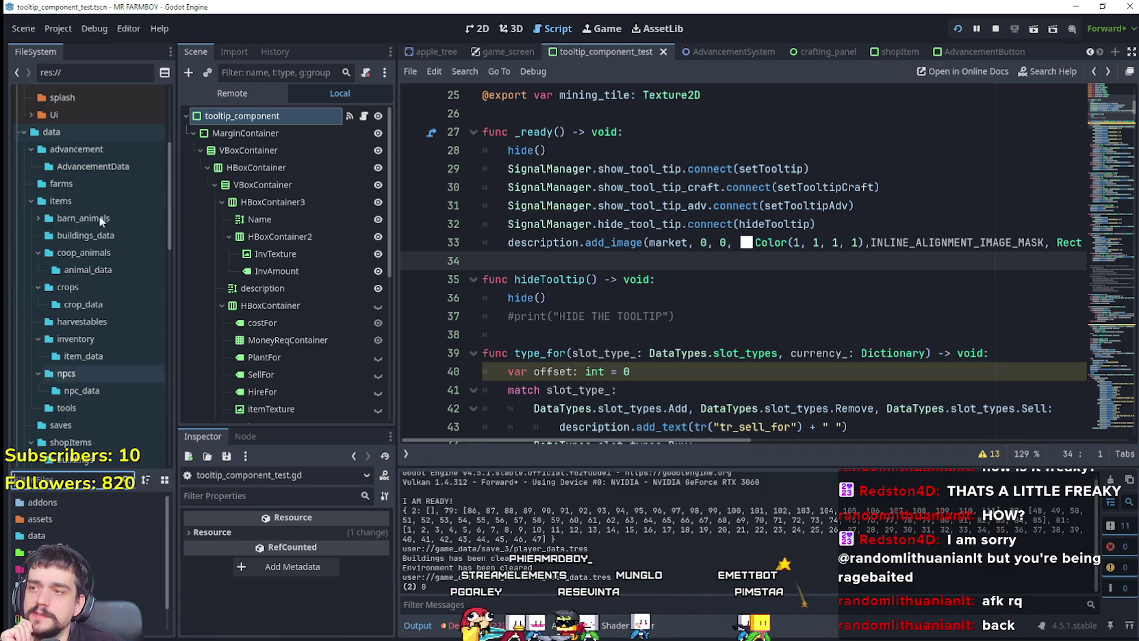
{"action": "scroll", "coordinate": [106, 392], "scroll_direction": "down", "scroll_amount": 4}
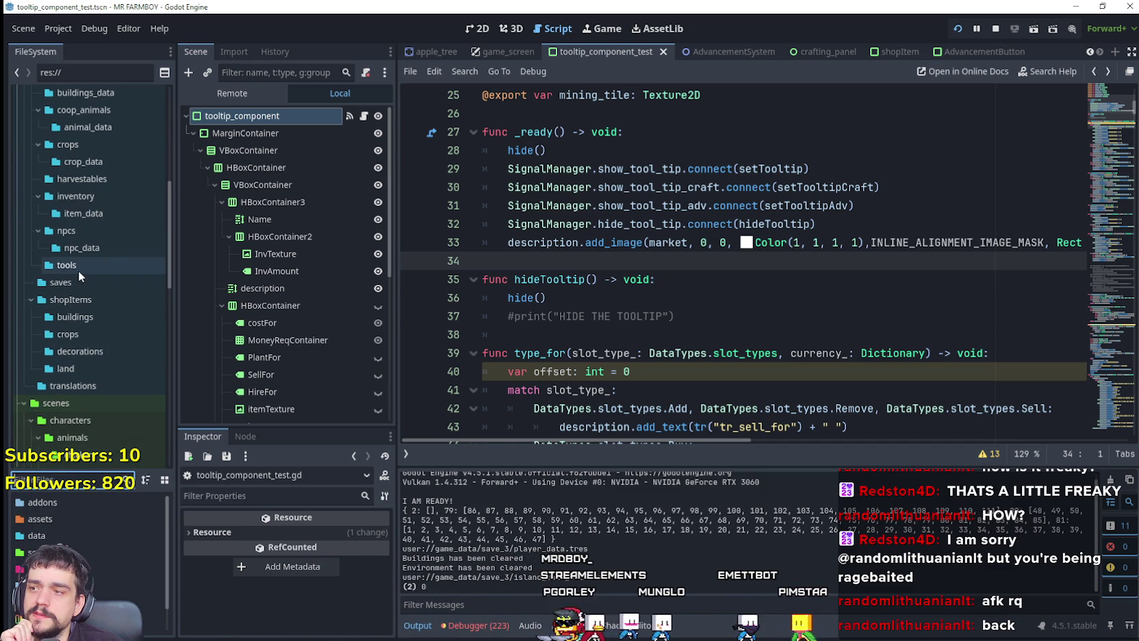
{"action": "scroll", "coordinate": [77, 308], "scroll_direction": "down", "scroll_amount": 2}
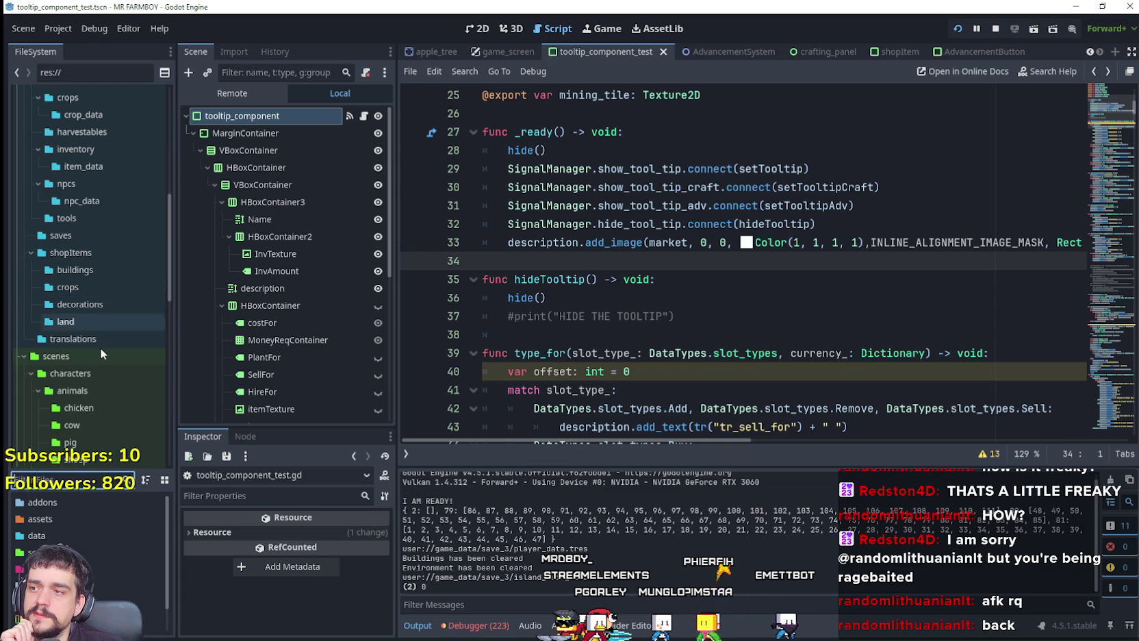
{"action": "scroll", "coordinate": [92, 345], "scroll_direction": "up", "scroll_amount": 3}
{"action": "scroll", "coordinate": [91, 350], "scroll_direction": "up", "scroll_amount": 3}
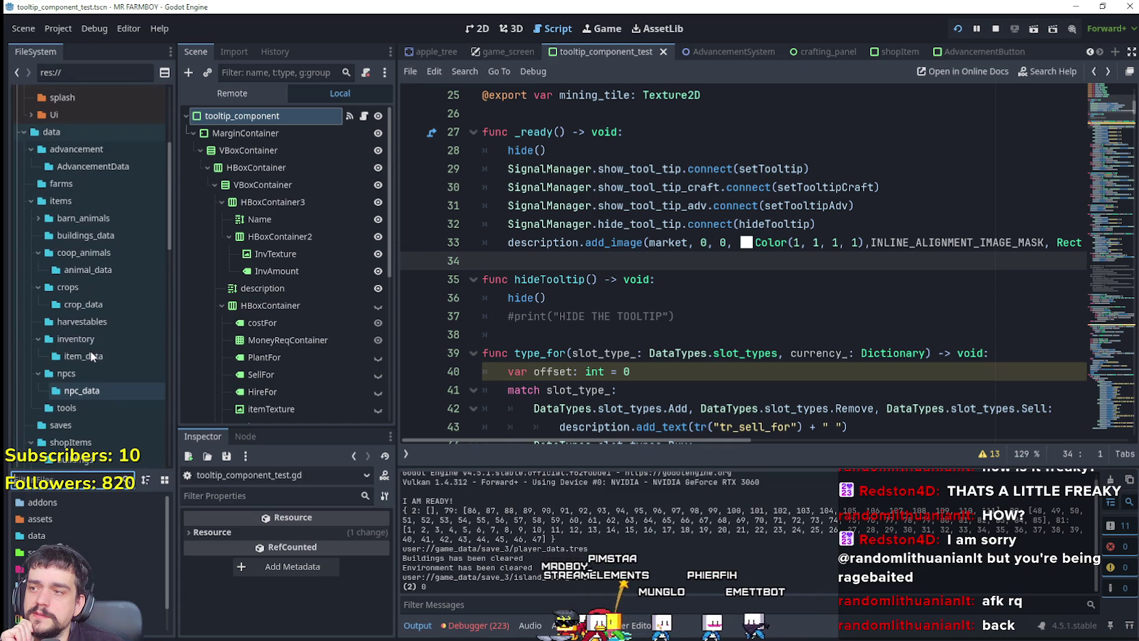
{"action": "left_click", "coordinate": [29, 201]}
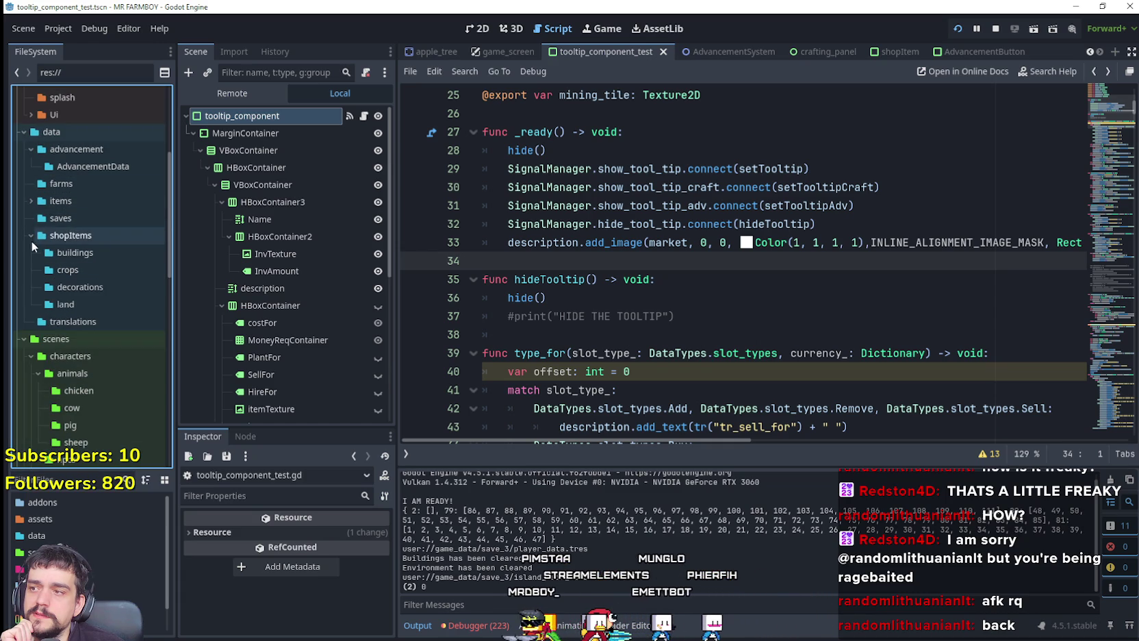
{"action": "left_click", "coordinate": [31, 236]}
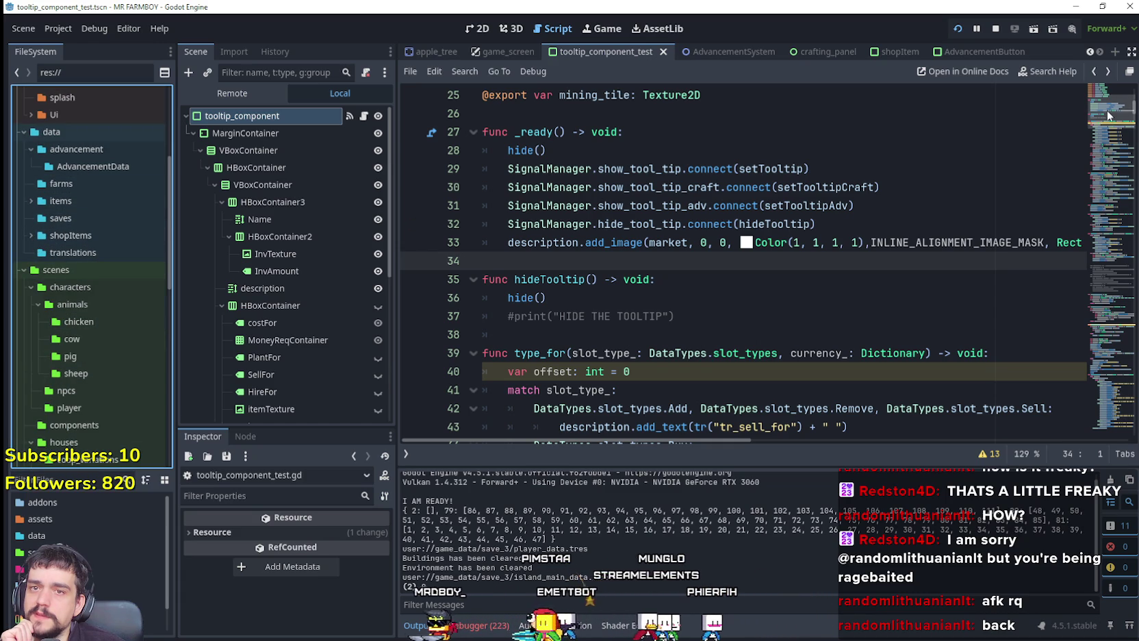
Scroll the script to the exported texture variables, sun through mining_tile
{"action": "scroll", "coordinate": [1109, 116], "scroll_direction": "up", "scroll_amount": 5}
{"action": "mouse_move", "coordinate": [715, 369]}
{"action": "left_mouse_down"}
{"action": "mouse_move", "coordinate": [436, 132]}
{"action": "mouse_move", "coordinate": [473, 111]}
{"action": "left_mouse_up"}
{"action": "scroll", "coordinate": [616, 205], "scroll_direction": "up", "scroll_amount": 2}
{"action": "scroll", "coordinate": [659, 251], "scroll_direction": "down", "scroll_amount": 3}
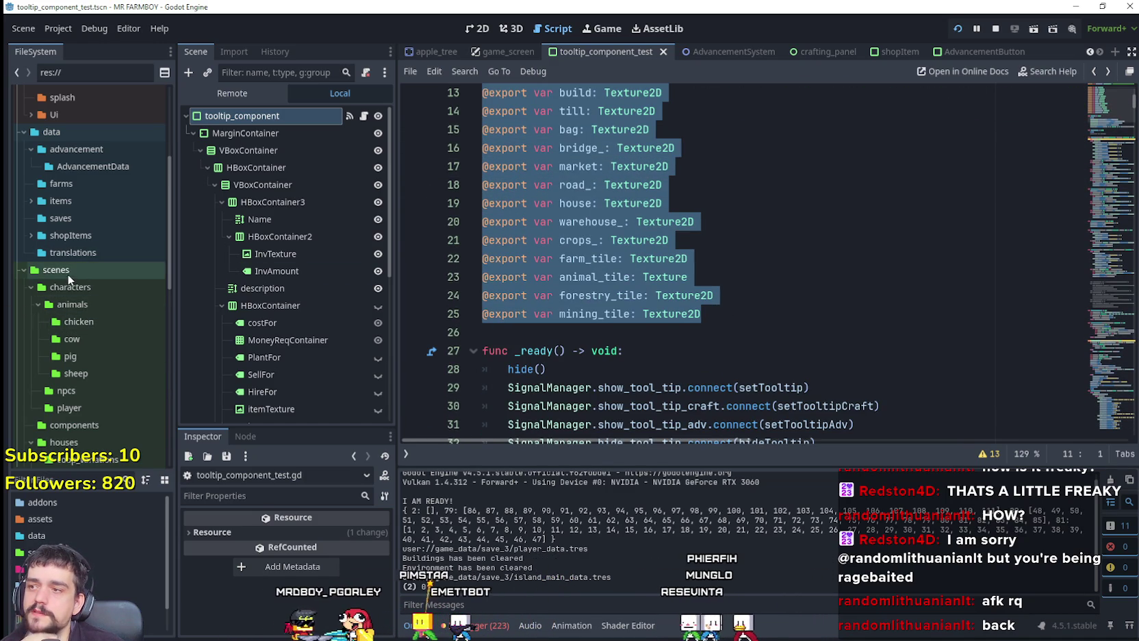
{"action": "scroll", "coordinate": [600, 277], "scroll_direction": "up", "scroll_amount": 1}
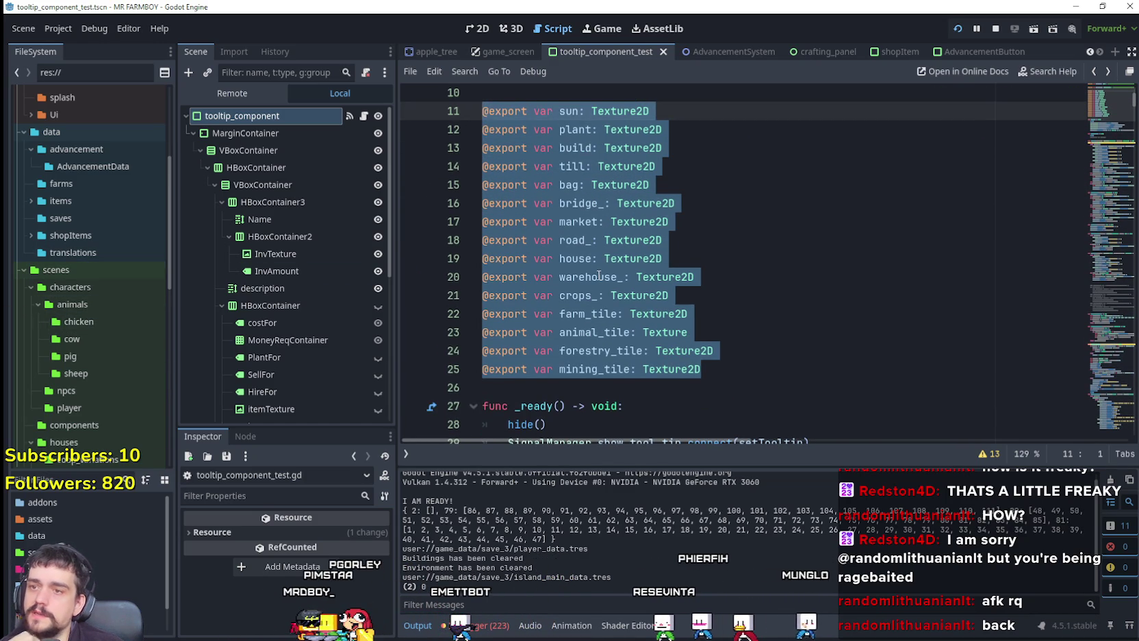
{"action": "left_click", "coordinate": [749, 260]}
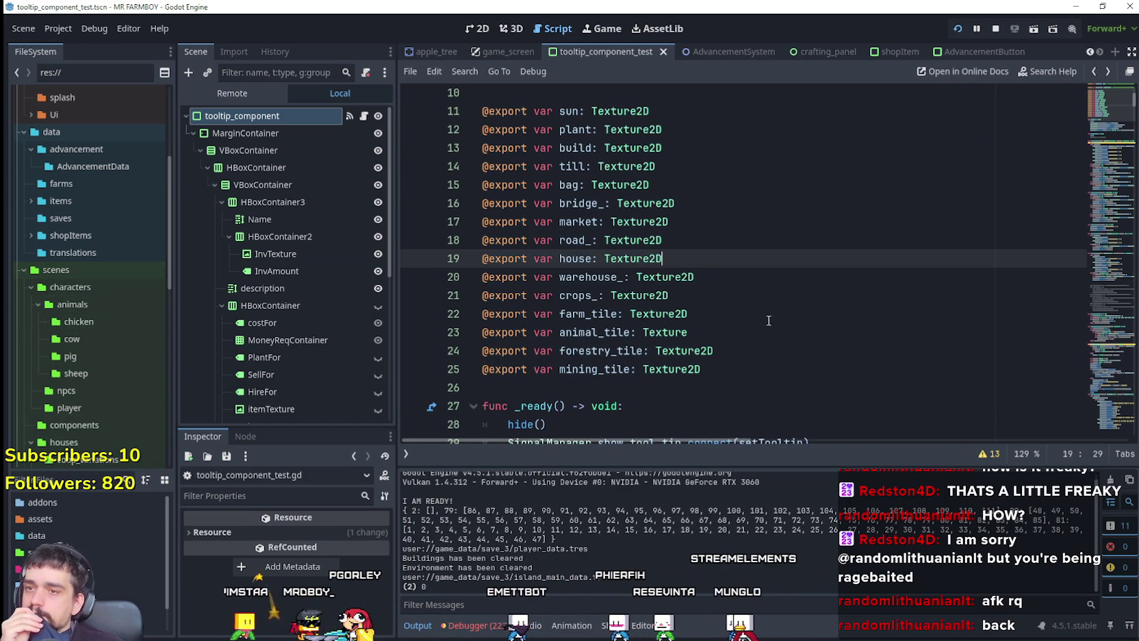
{"action": "left_click", "coordinate": [753, 369]}
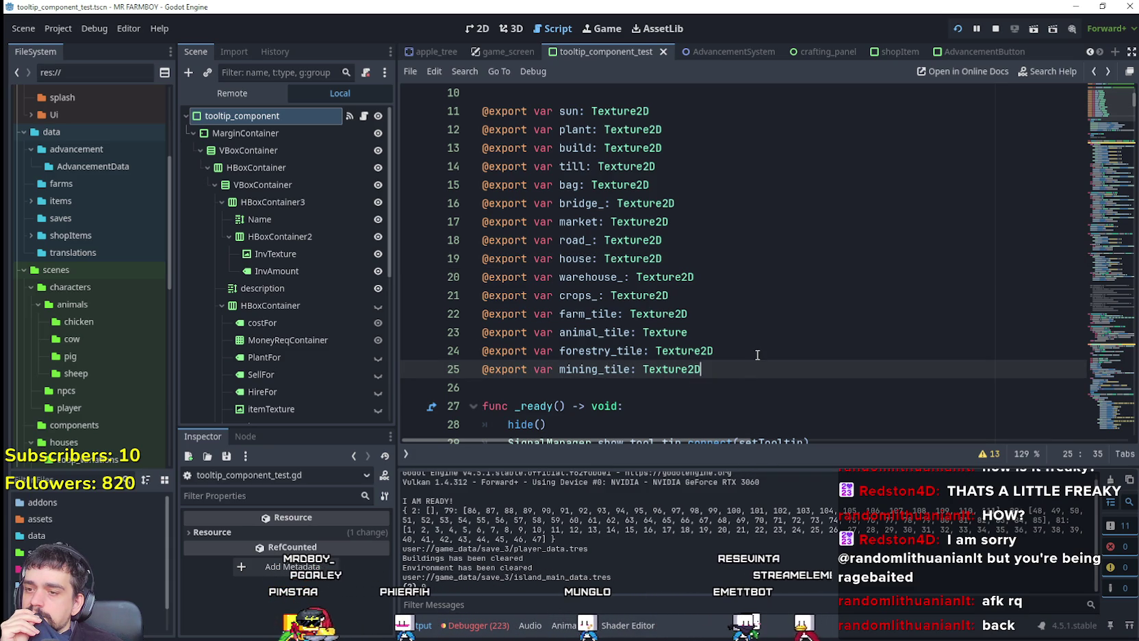
{"action": "scroll", "coordinate": [112, 273], "scroll_direction": "down", "scroll_amount": 3}
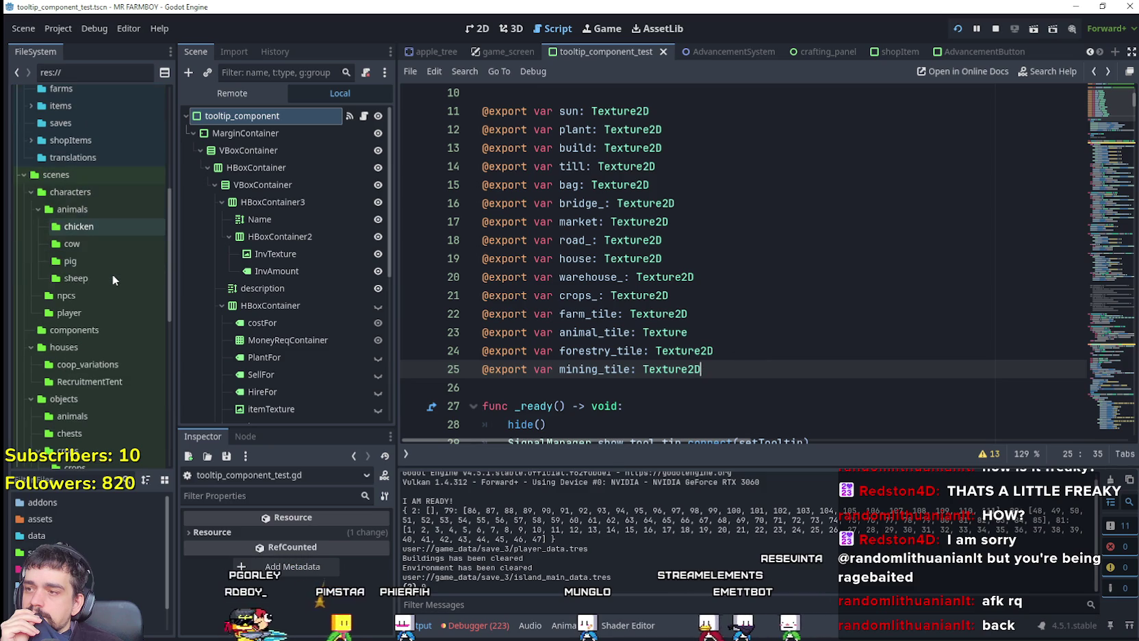
{"action": "scroll", "coordinate": [122, 334], "scroll_direction": "down", "scroll_amount": 7}
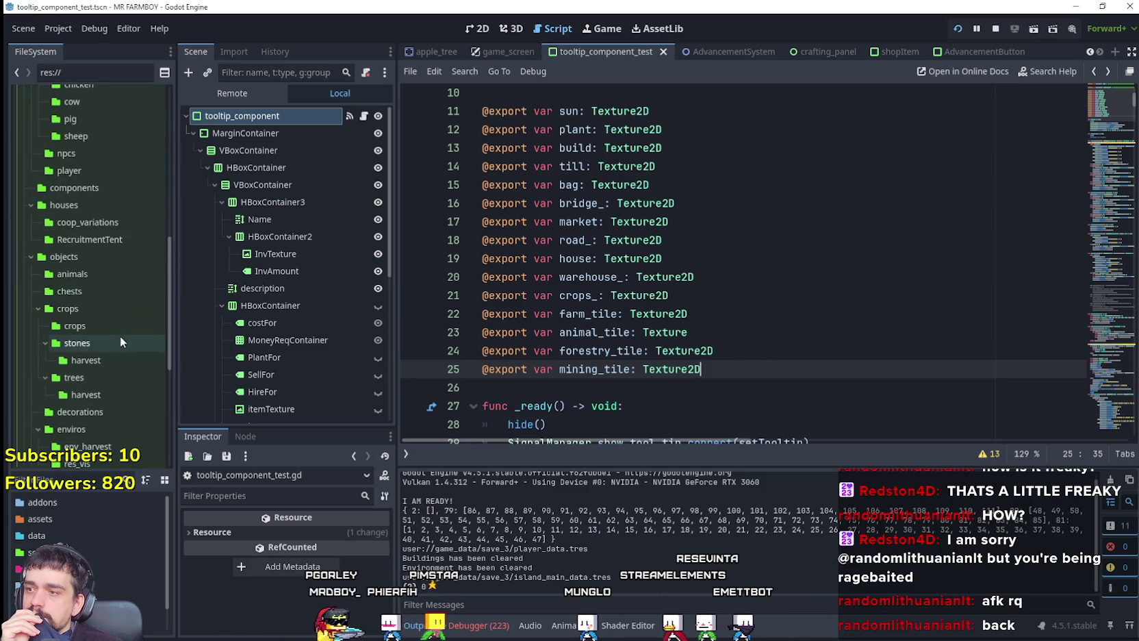
{"action": "scroll", "coordinate": [128, 385], "scroll_direction": "up", "scroll_amount": 10}
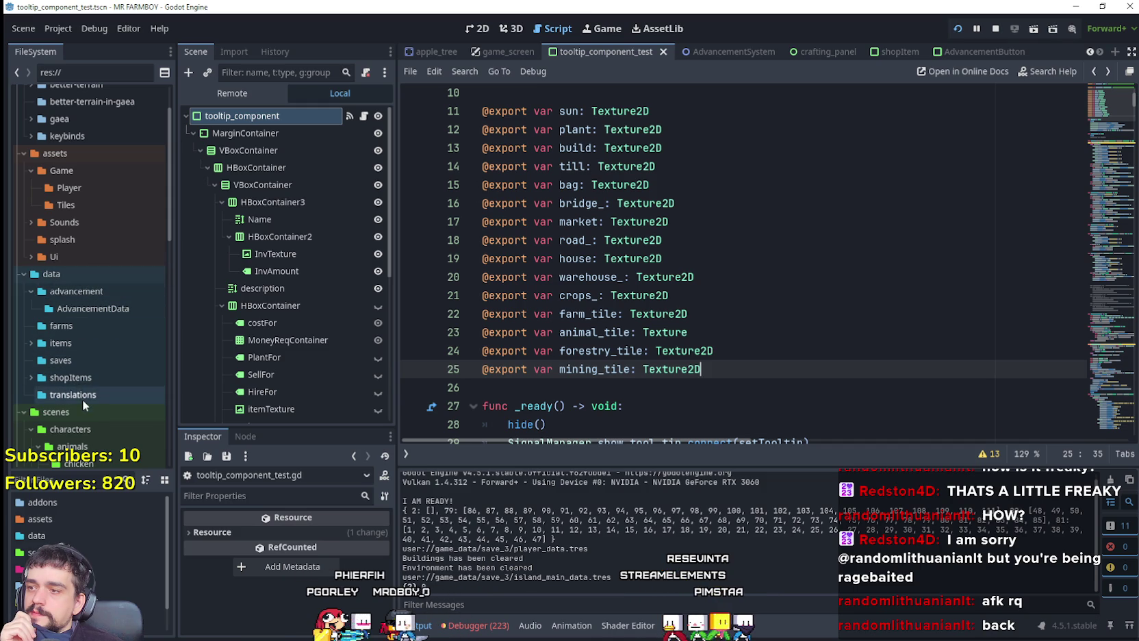
Create a new folder named 'tooltip' inside the data folder
{"action": "right_click", "coordinate": [71, 279]}
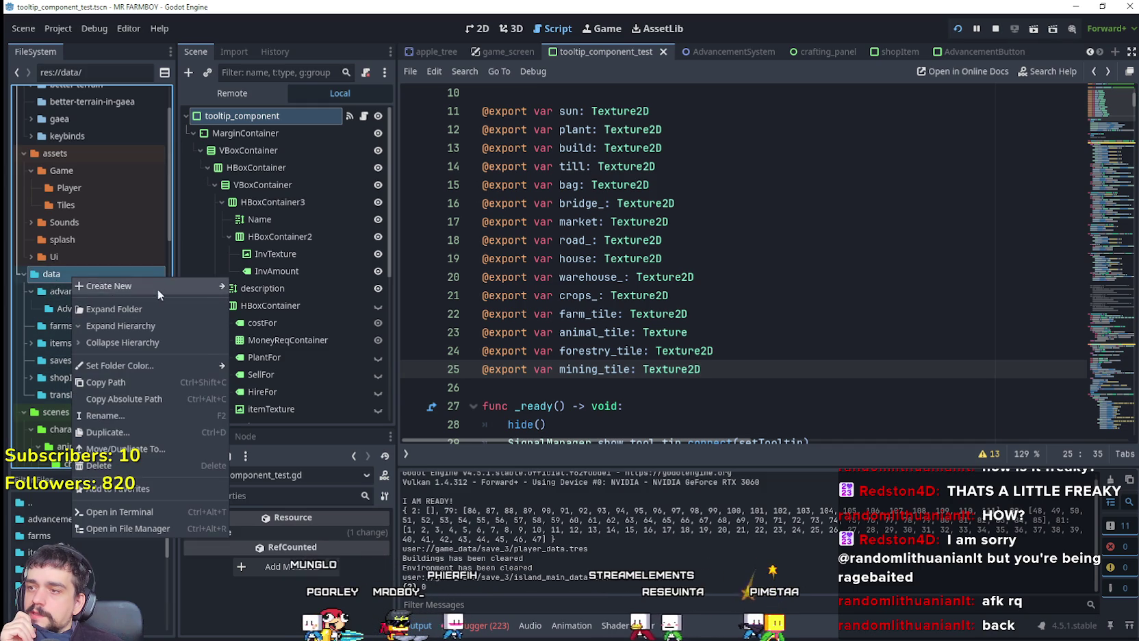
{"action": "mouse_move", "coordinate": [167, 286]}
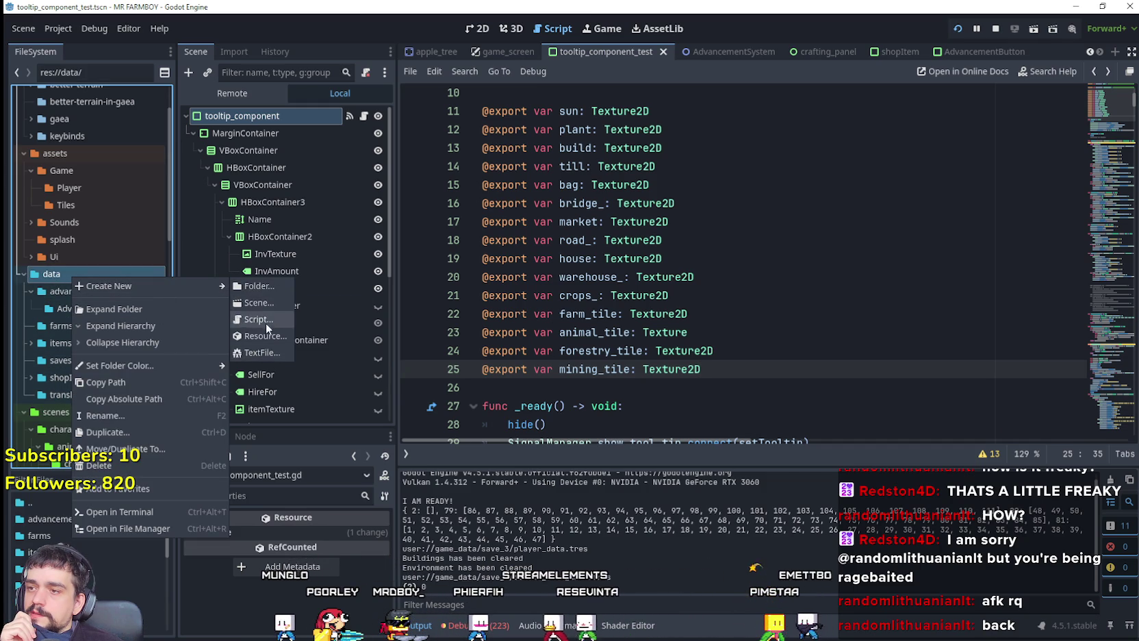
{"action": "left_click", "coordinate": [262, 289]}
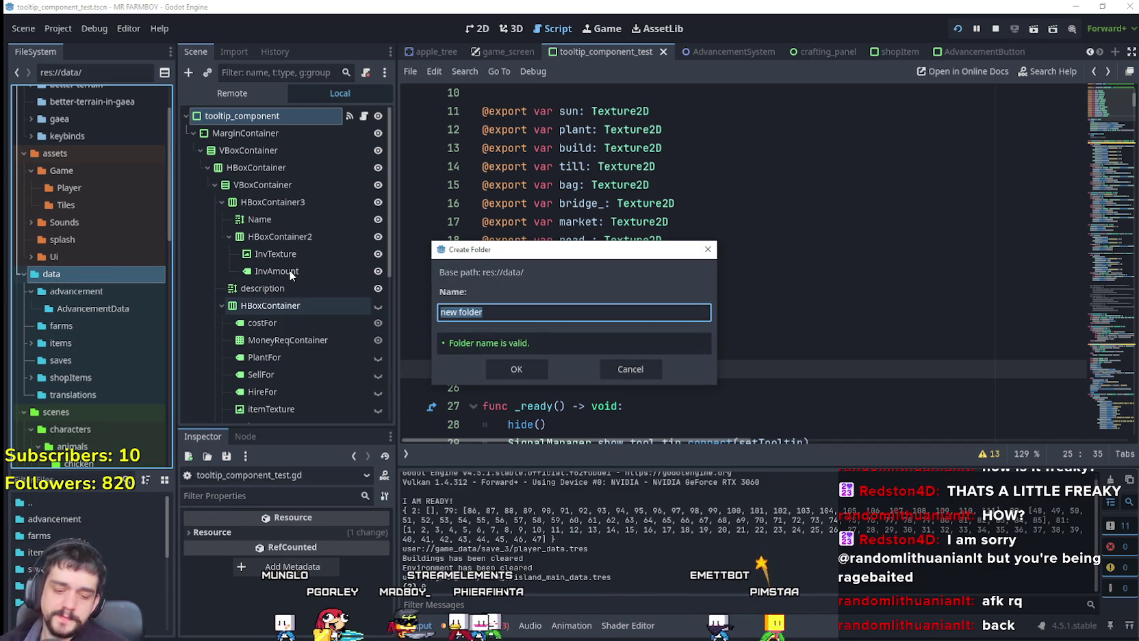
{"action": "type", "text": "tooltip"}
{"action": "key", "text": "Return"}
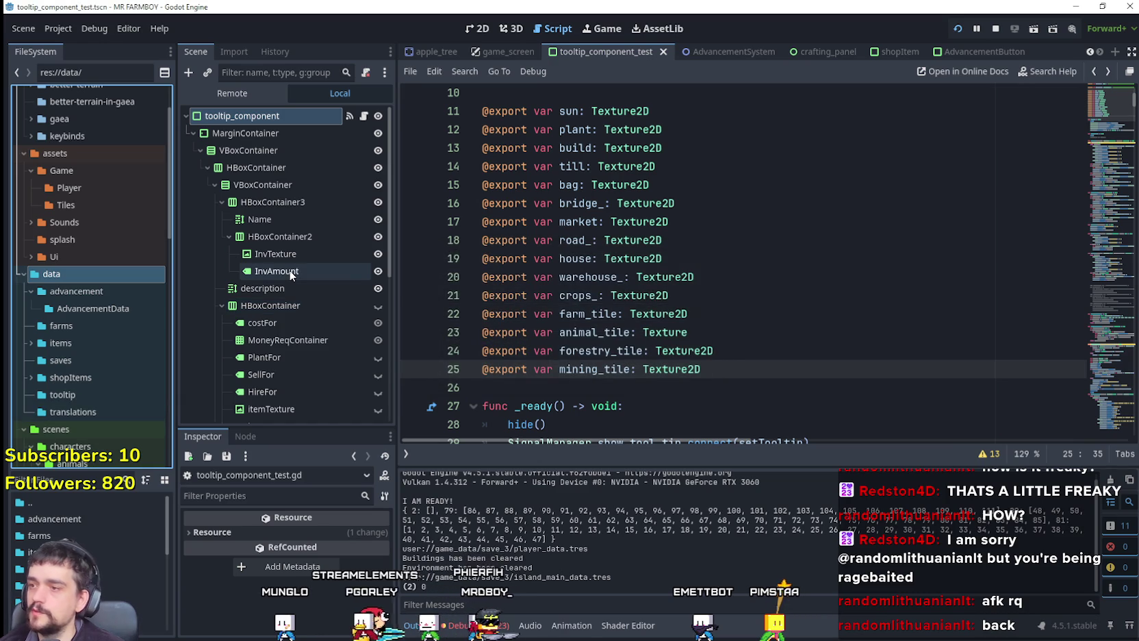
Open the empty tooltip folder and start a new scene there
{"action": "left_click", "coordinate": [93, 396]}
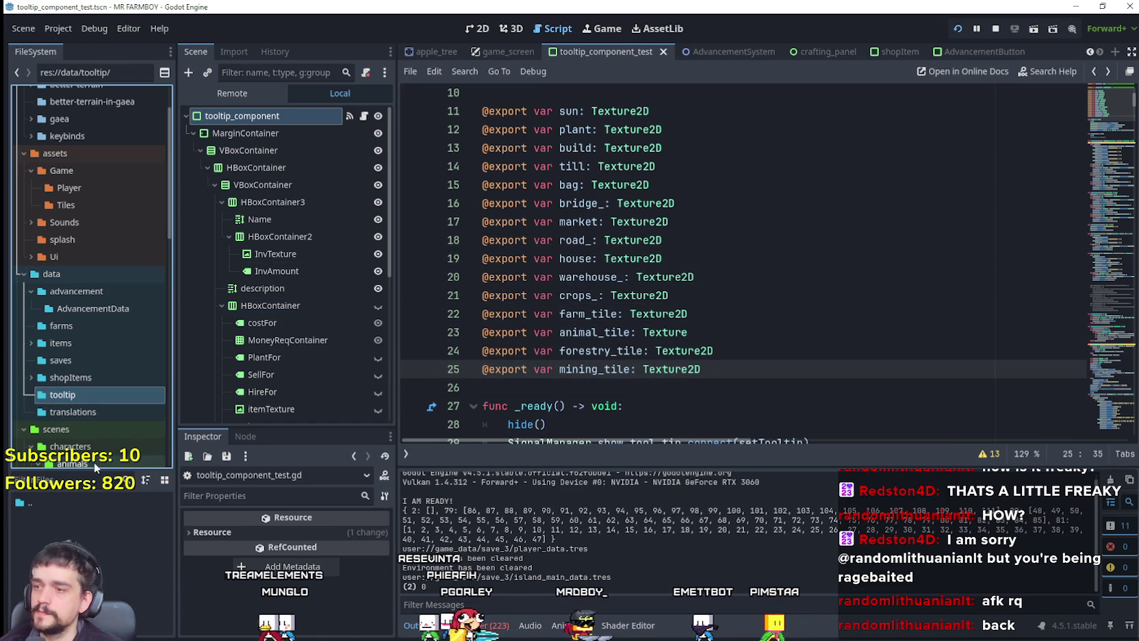
{"action": "left_click_drag", "start_coordinate": [93, 471], "coordinate": [119, 296]}
{"action": "right_click", "coordinate": [82, 397]}
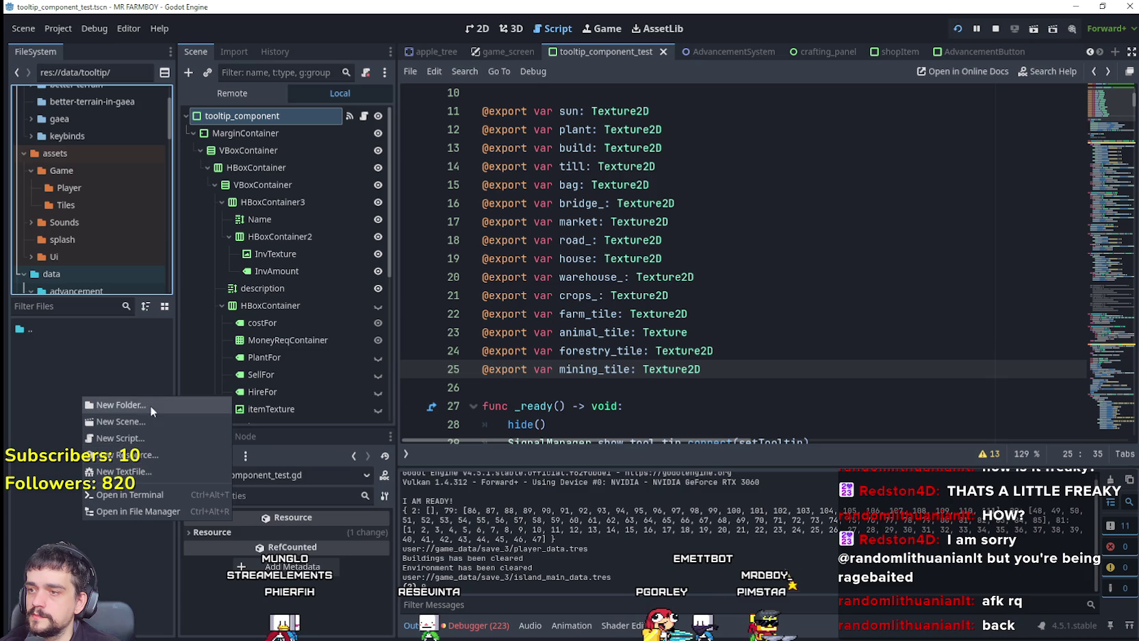
{"action": "left_click", "coordinate": [140, 421]}
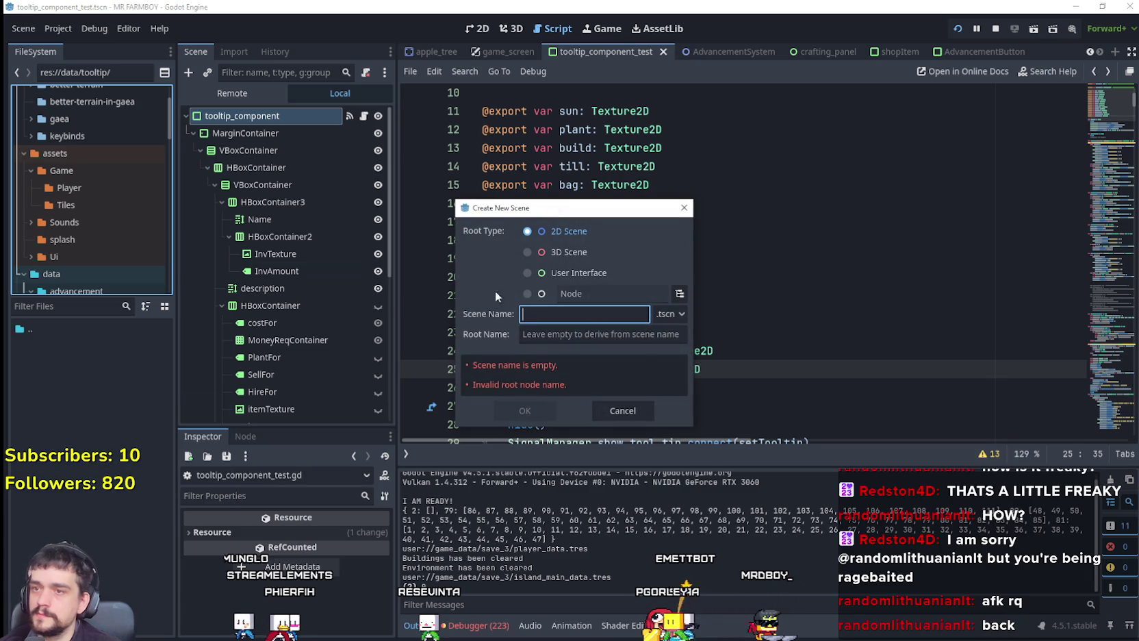
Pick Node as the scene root, then search root node types for 'Texture'
{"action": "left_click", "coordinate": [551, 294]}
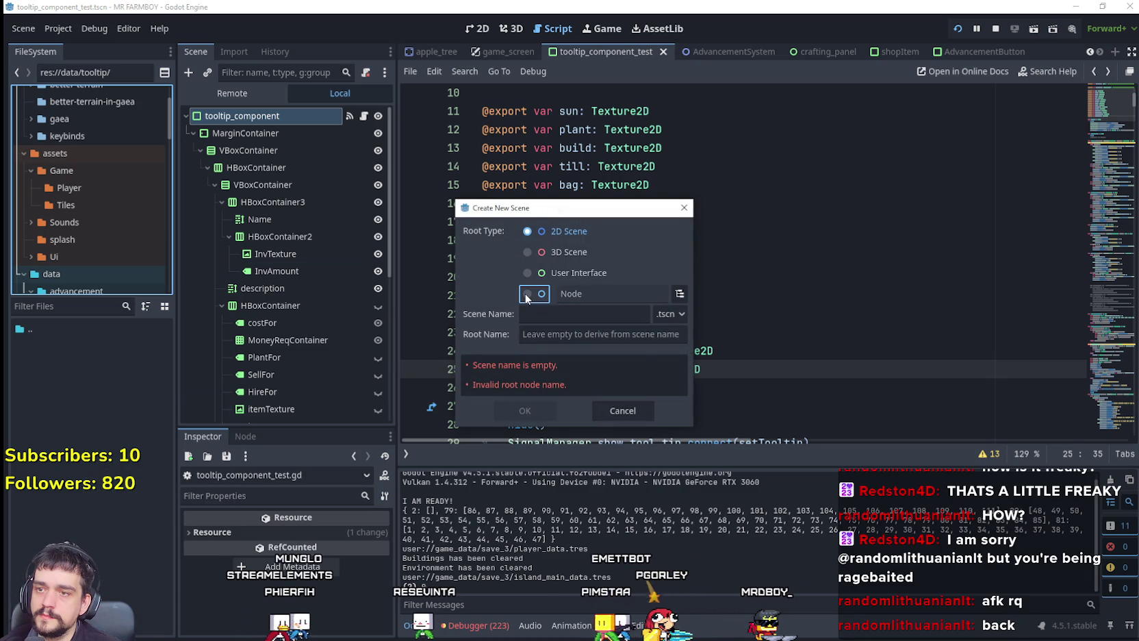
{"action": "left_click", "coordinate": [679, 293]}
{"action": "type", "text": "text"}
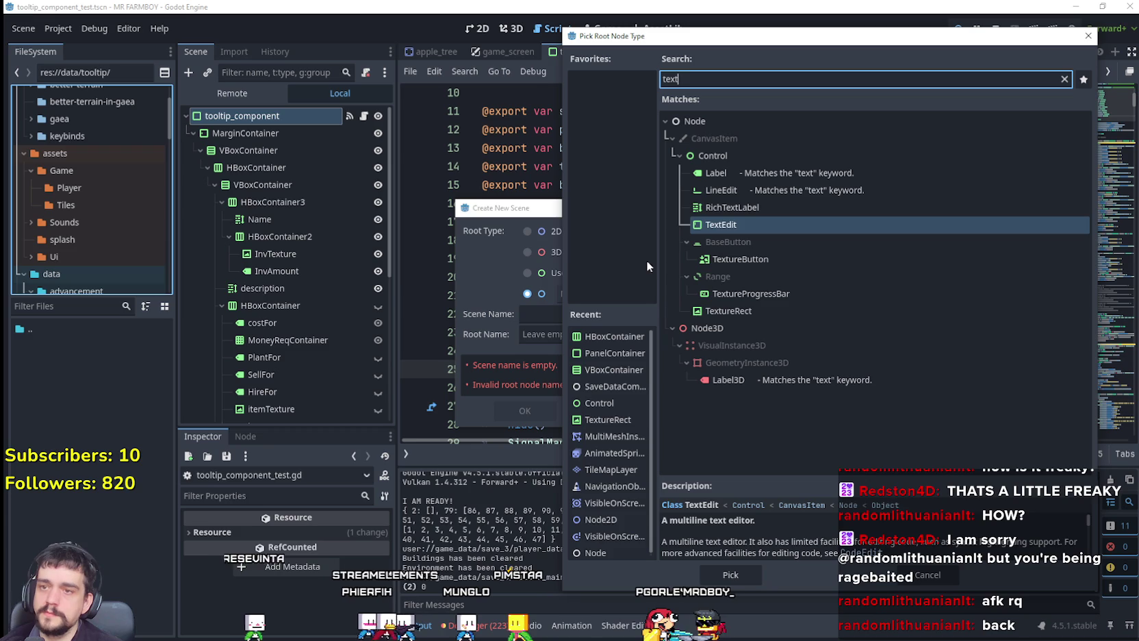
{"action": "type", "text": "re"}
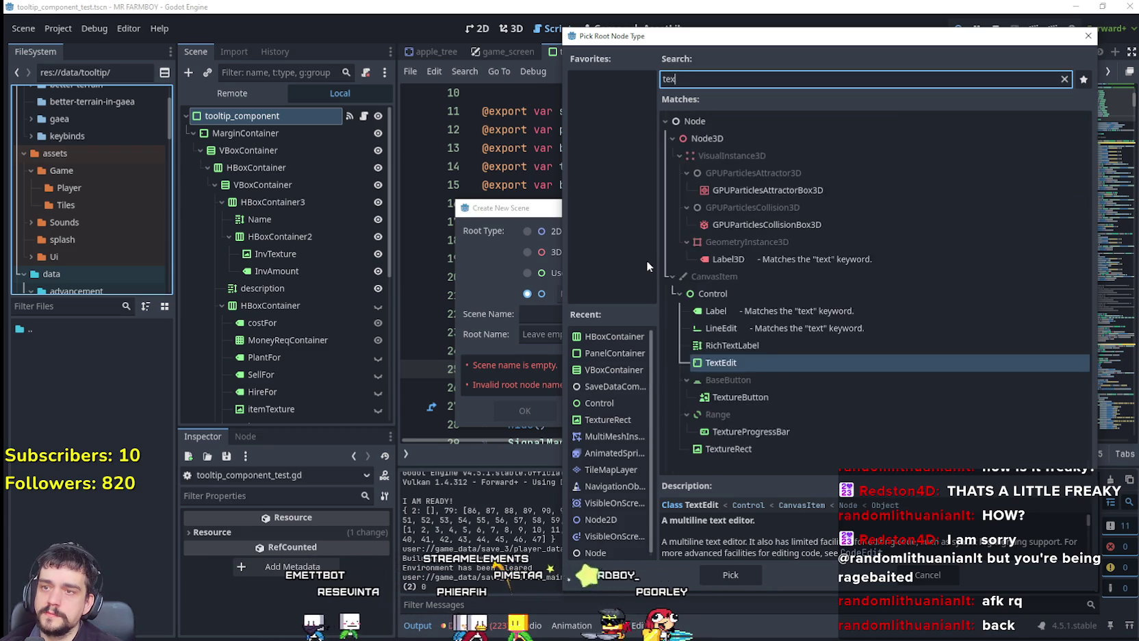
{"action": "key", "text": "BackSpace"}
{"action": "key", "text": "BackSpace"}
{"action": "key", "text": "BackSpace"}
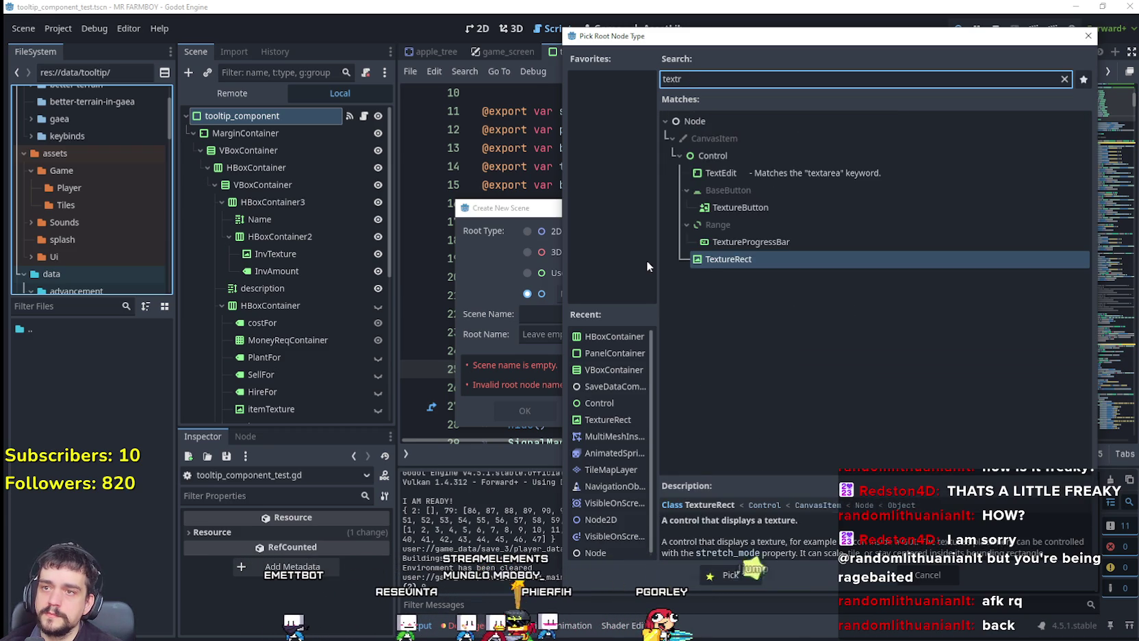
{"action": "type", "text": "Texture"}
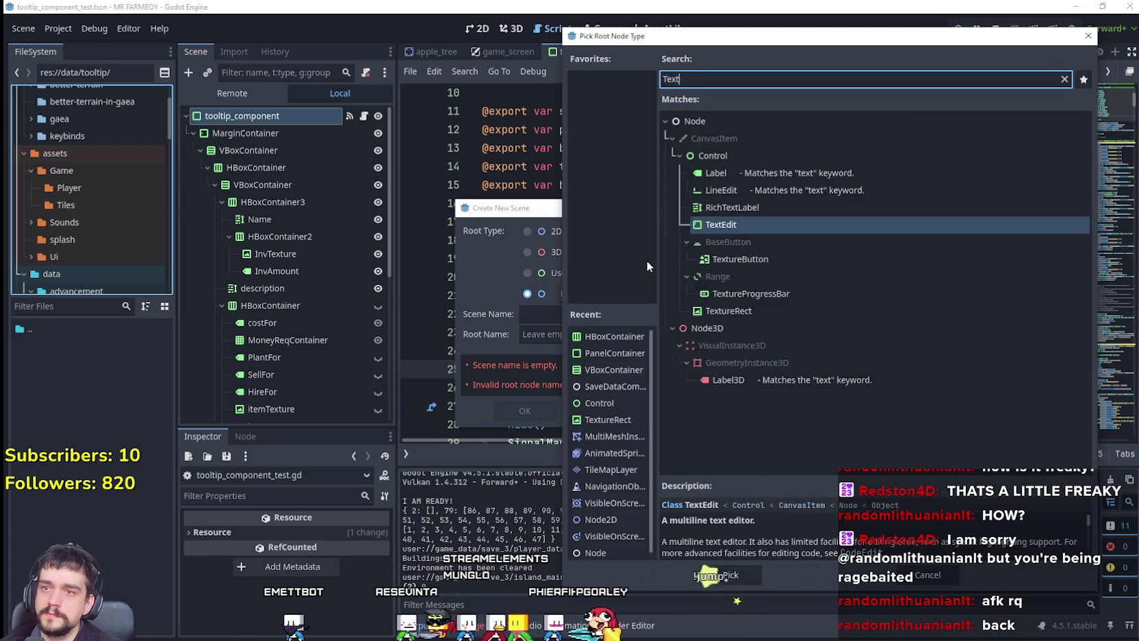